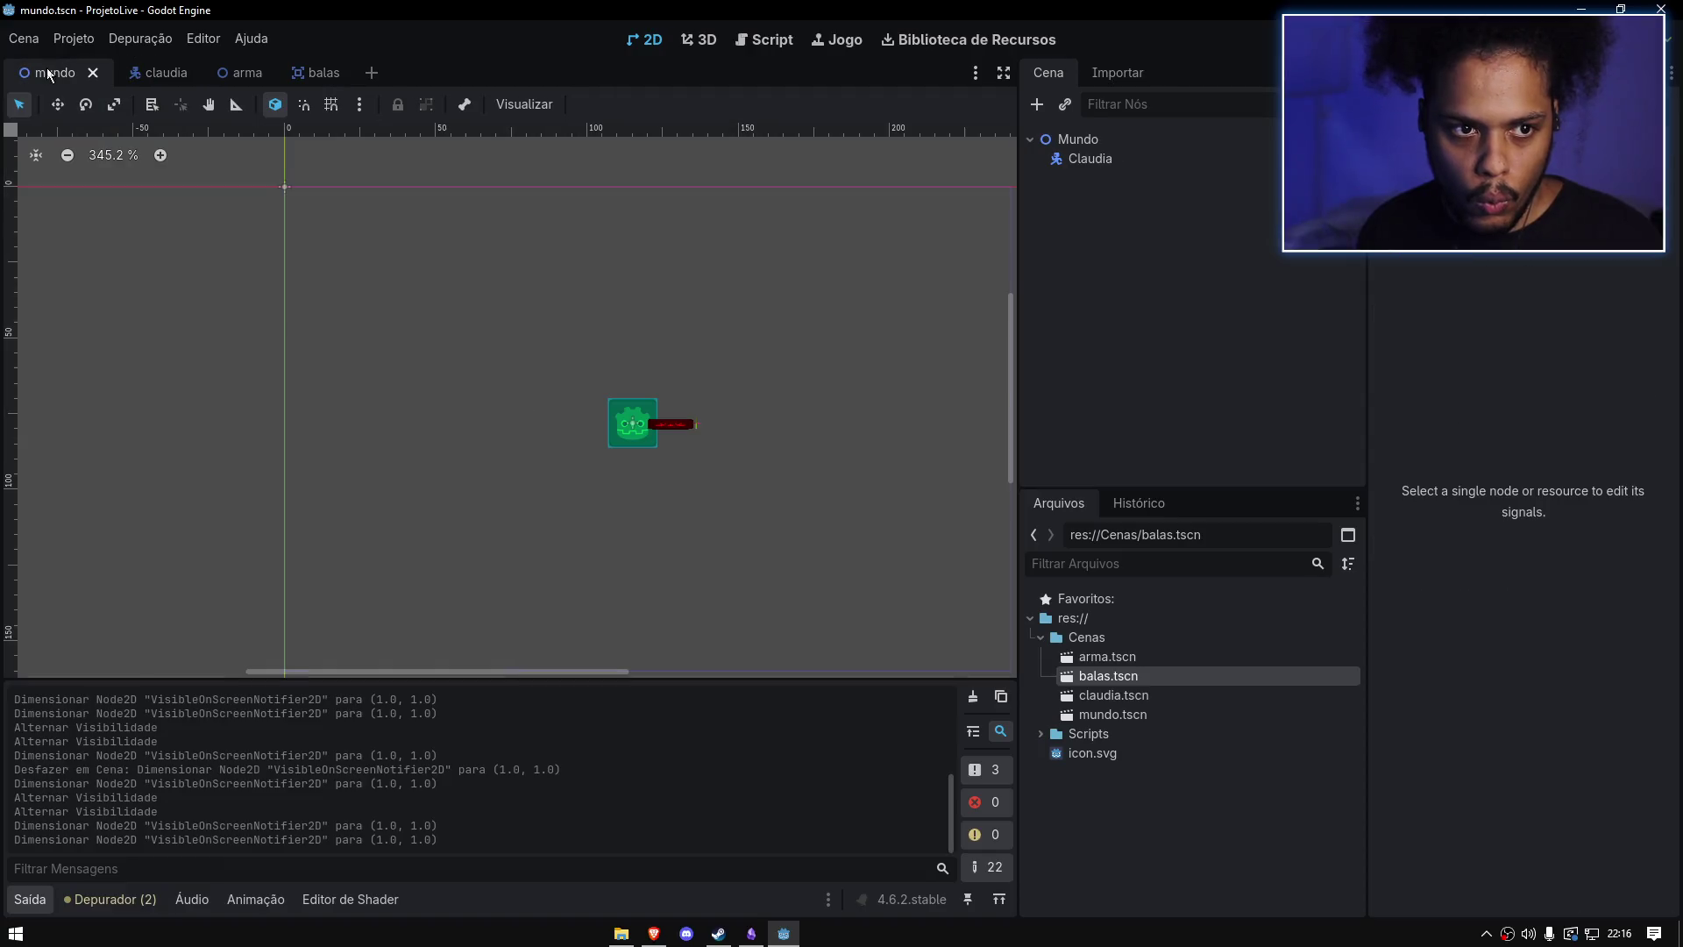
Step: Test-run the game, moving the player around with WASD while shooting, then stop it
{"action": "key", "text": "F5"}
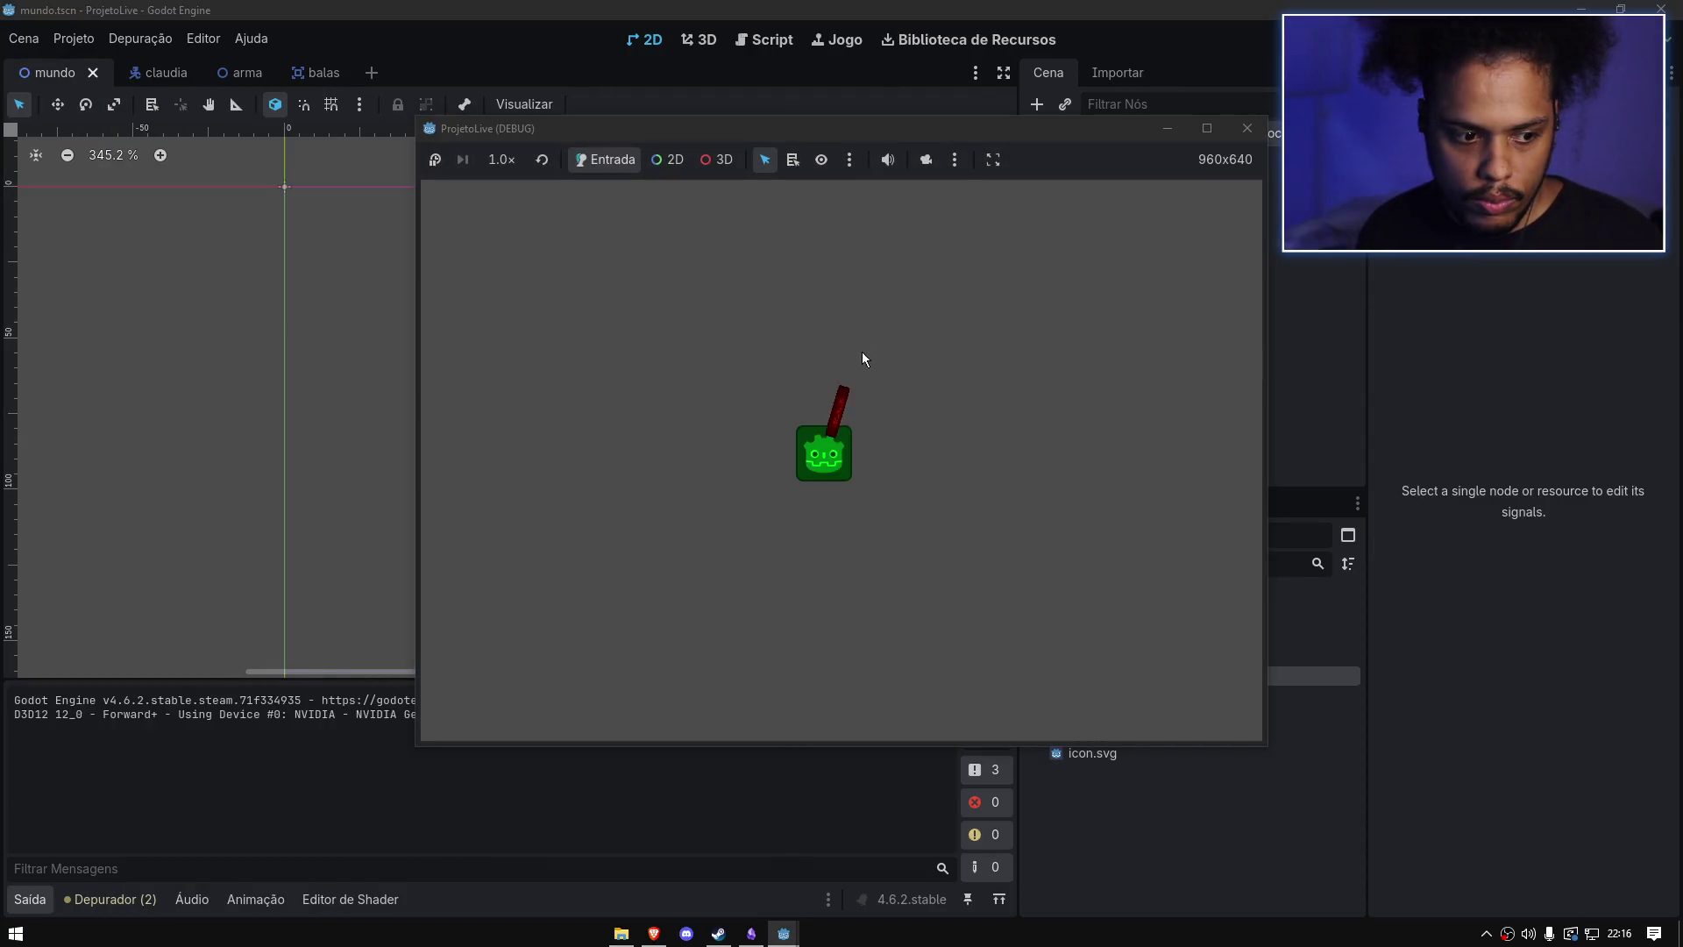
{"action": "key", "text": "w"}
{"action": "key", "text": "d"}
{"action": "key", "text": "s"}
{"action": "key", "text": "a"}
{"action": "key", "text": "s"}
{"action": "key", "text": "d"}
{"action": "key", "text": "w"}
{"action": "key", "text": "a"}
{"action": "key", "text": "s"}
{"action": "key", "text": "d"}
{"action": "key", "text": "w"}
{"action": "key", "text": "d"}
{"action": "key", "text": "a"}
{"action": "key", "text": "s"}
{"action": "key", "text": "a"}
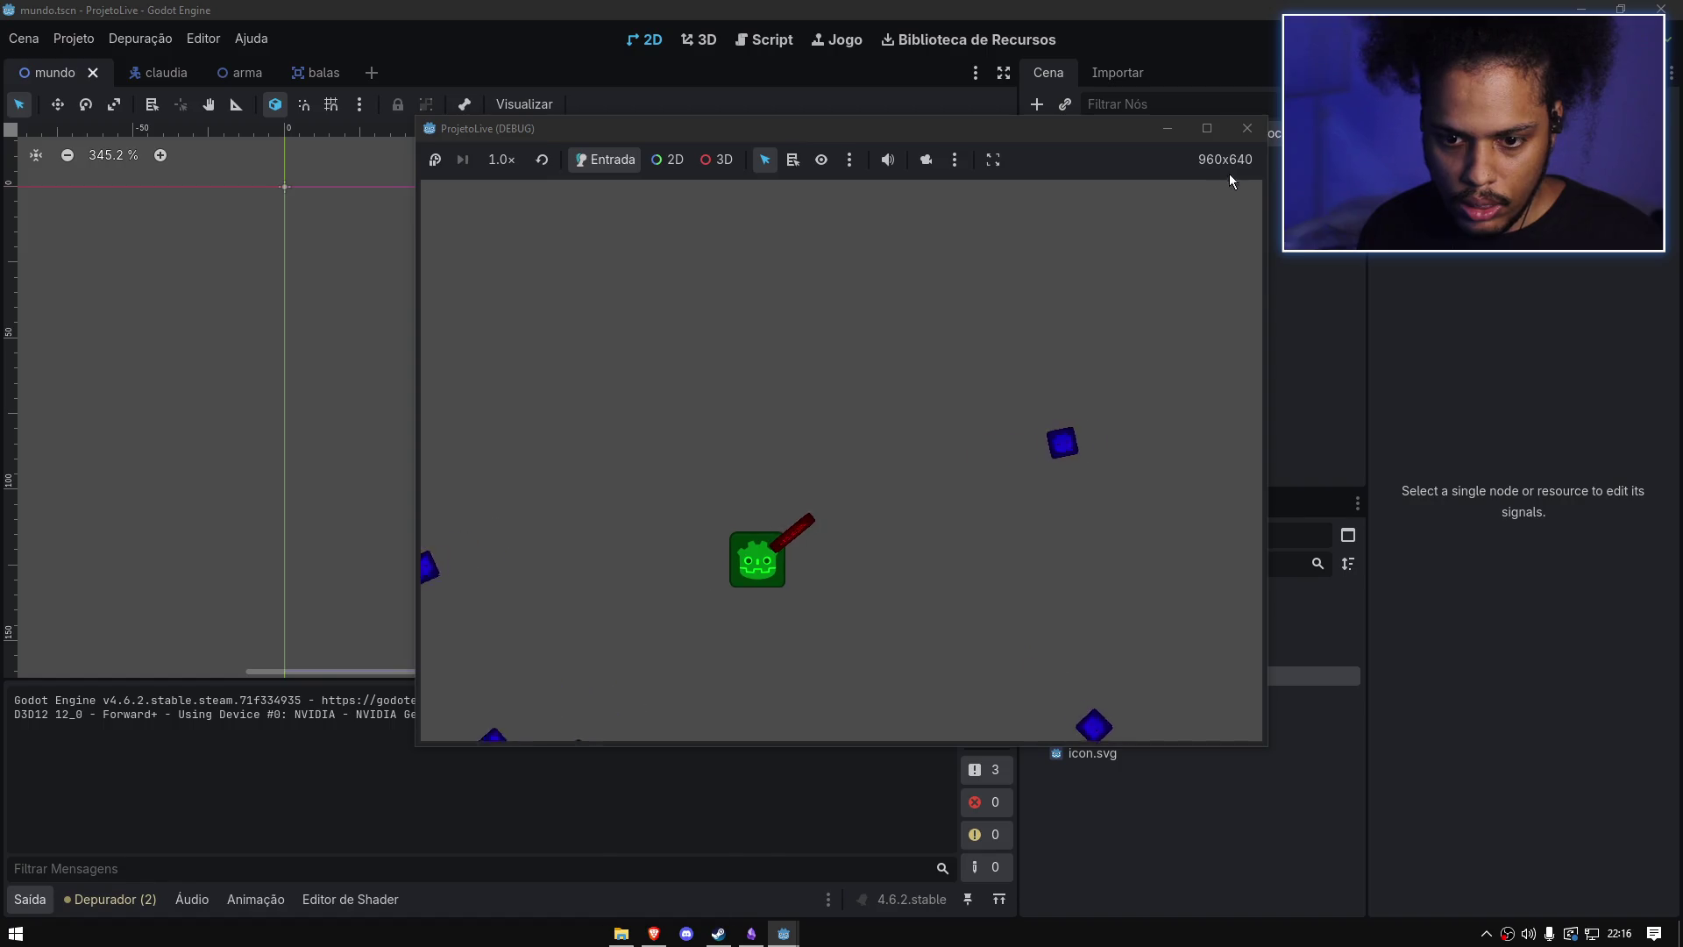
{"action": "left_click", "coordinate": [1247, 128]}
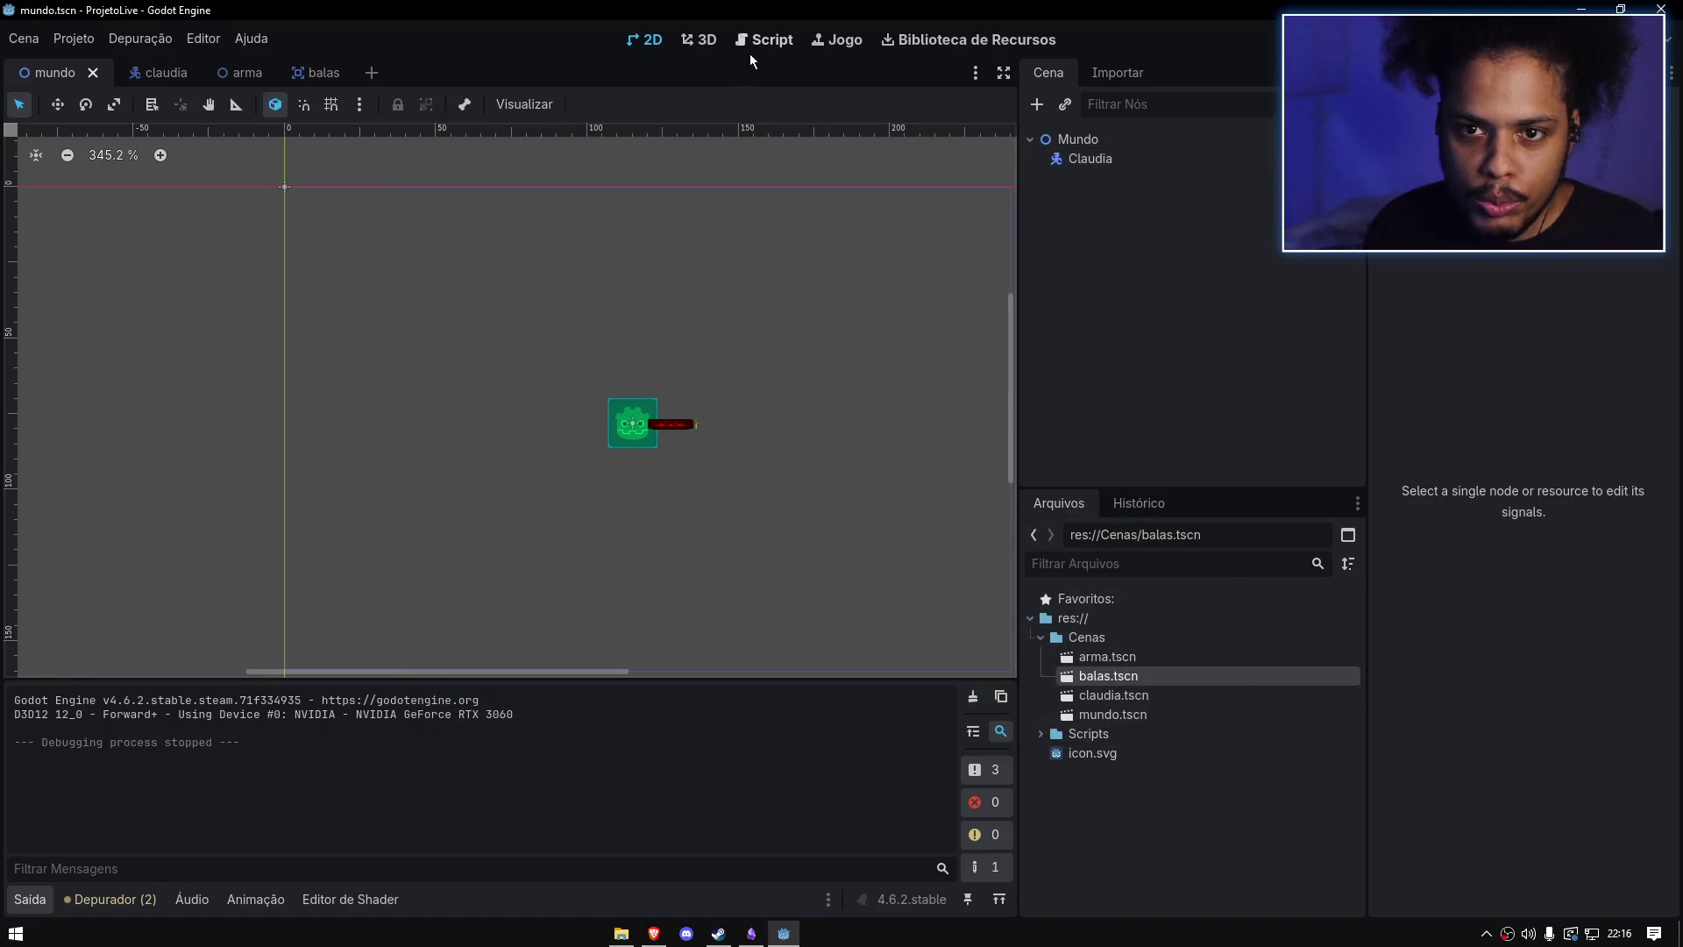
Step: In the Script workspace, dismiss the Criar Novo Node dialog and switch to the balas scene
{"action": "left_click", "coordinate": [750, 52]}
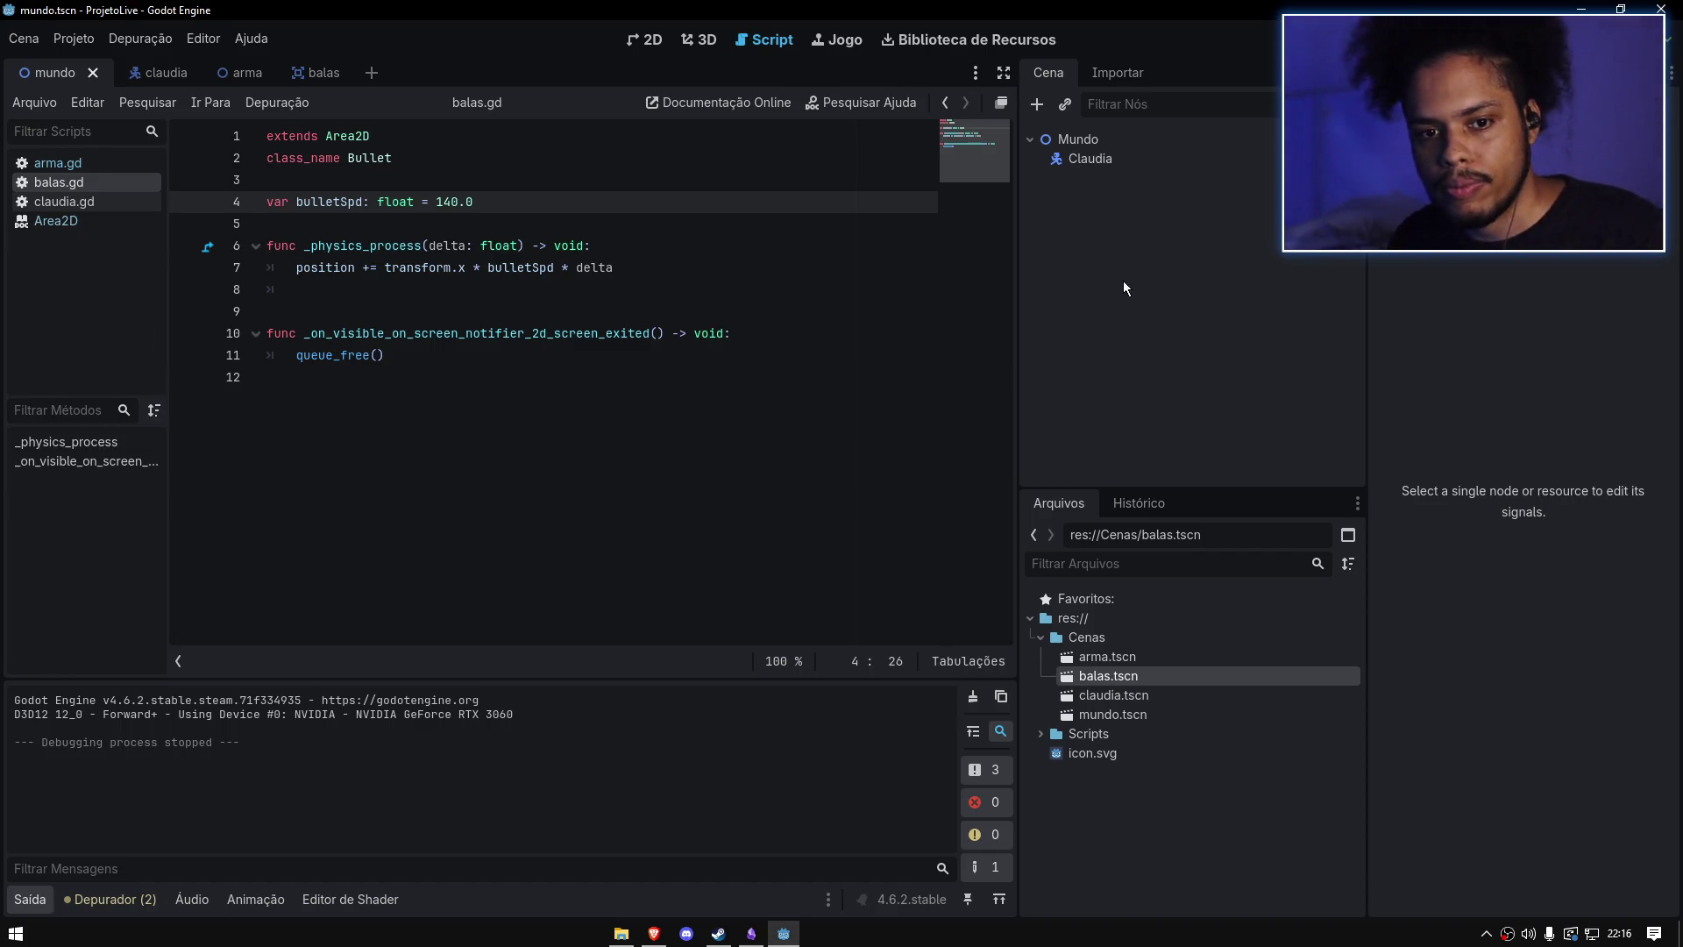
{"action": "key", "text": "ctrl+a"}
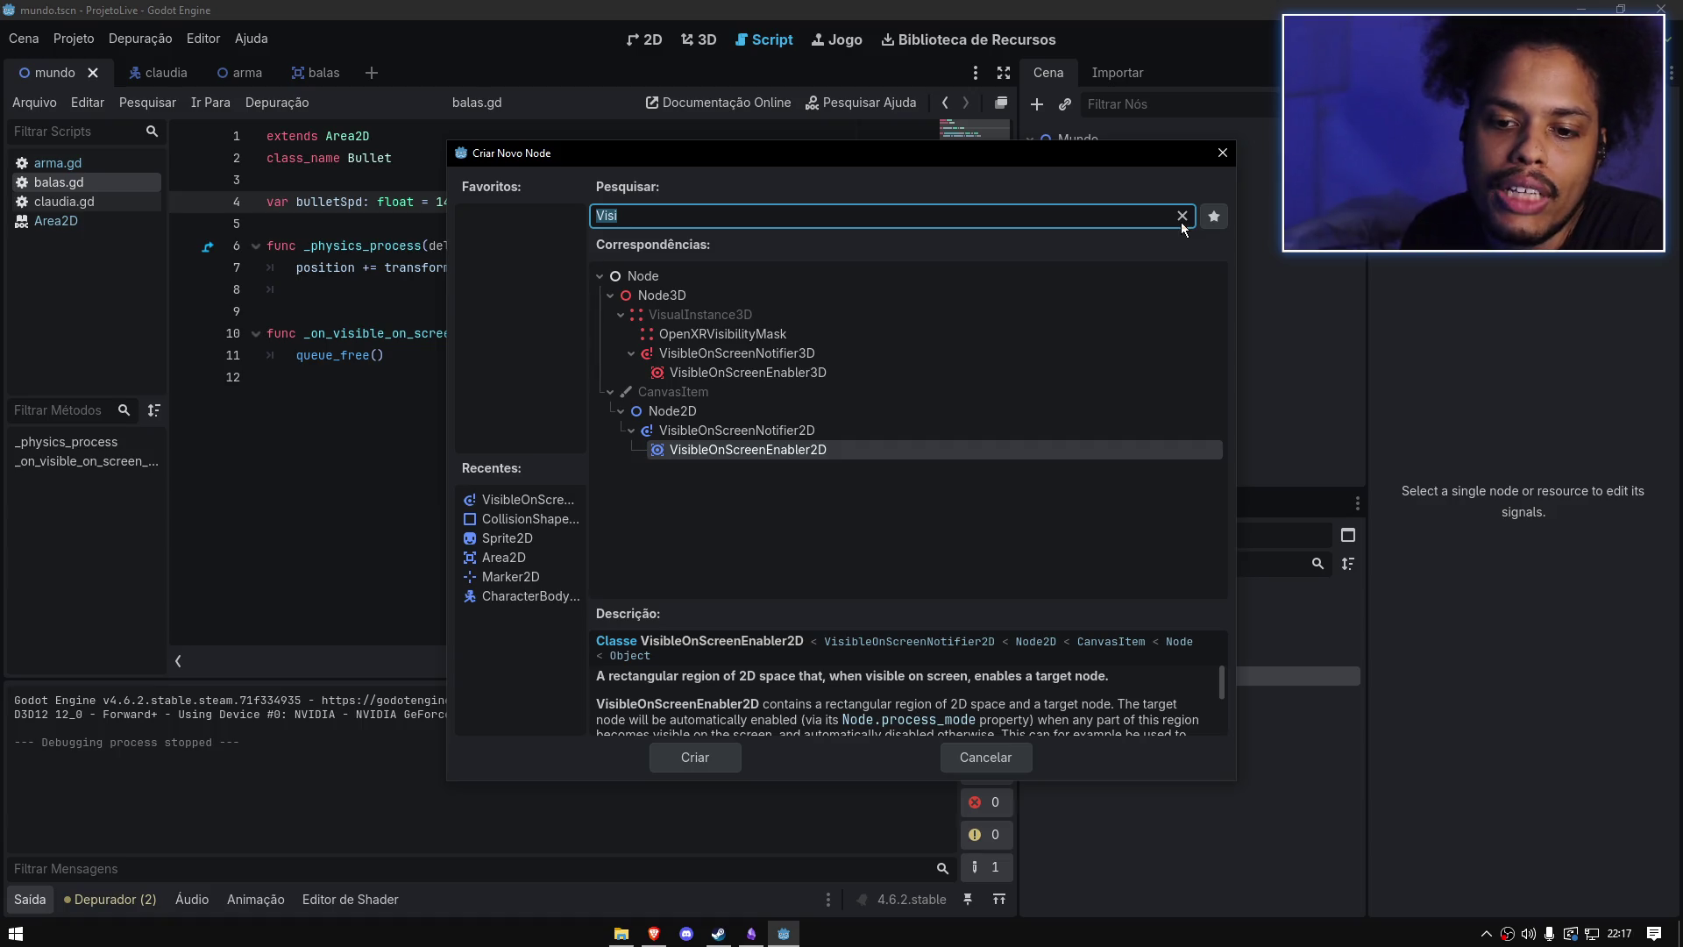
{"action": "left_click", "coordinate": [1181, 215]}
{"action": "mouse_move", "coordinate": [797, 159]}
{"action": "left_mouse_down"}
{"action": "mouse_move", "coordinate": [797, 132]}
{"action": "mouse_move", "coordinate": [797, 192]}
{"action": "mouse_move", "coordinate": [1166, 214]}
{"action": "mouse_move", "coordinate": [1014, 196]}
{"action": "mouse_move", "coordinate": [1256, 92]}
{"action": "mouse_move", "coordinate": [822, 245]}
{"action": "mouse_move", "coordinate": [681, 272]}
{"action": "left_mouse_up"}
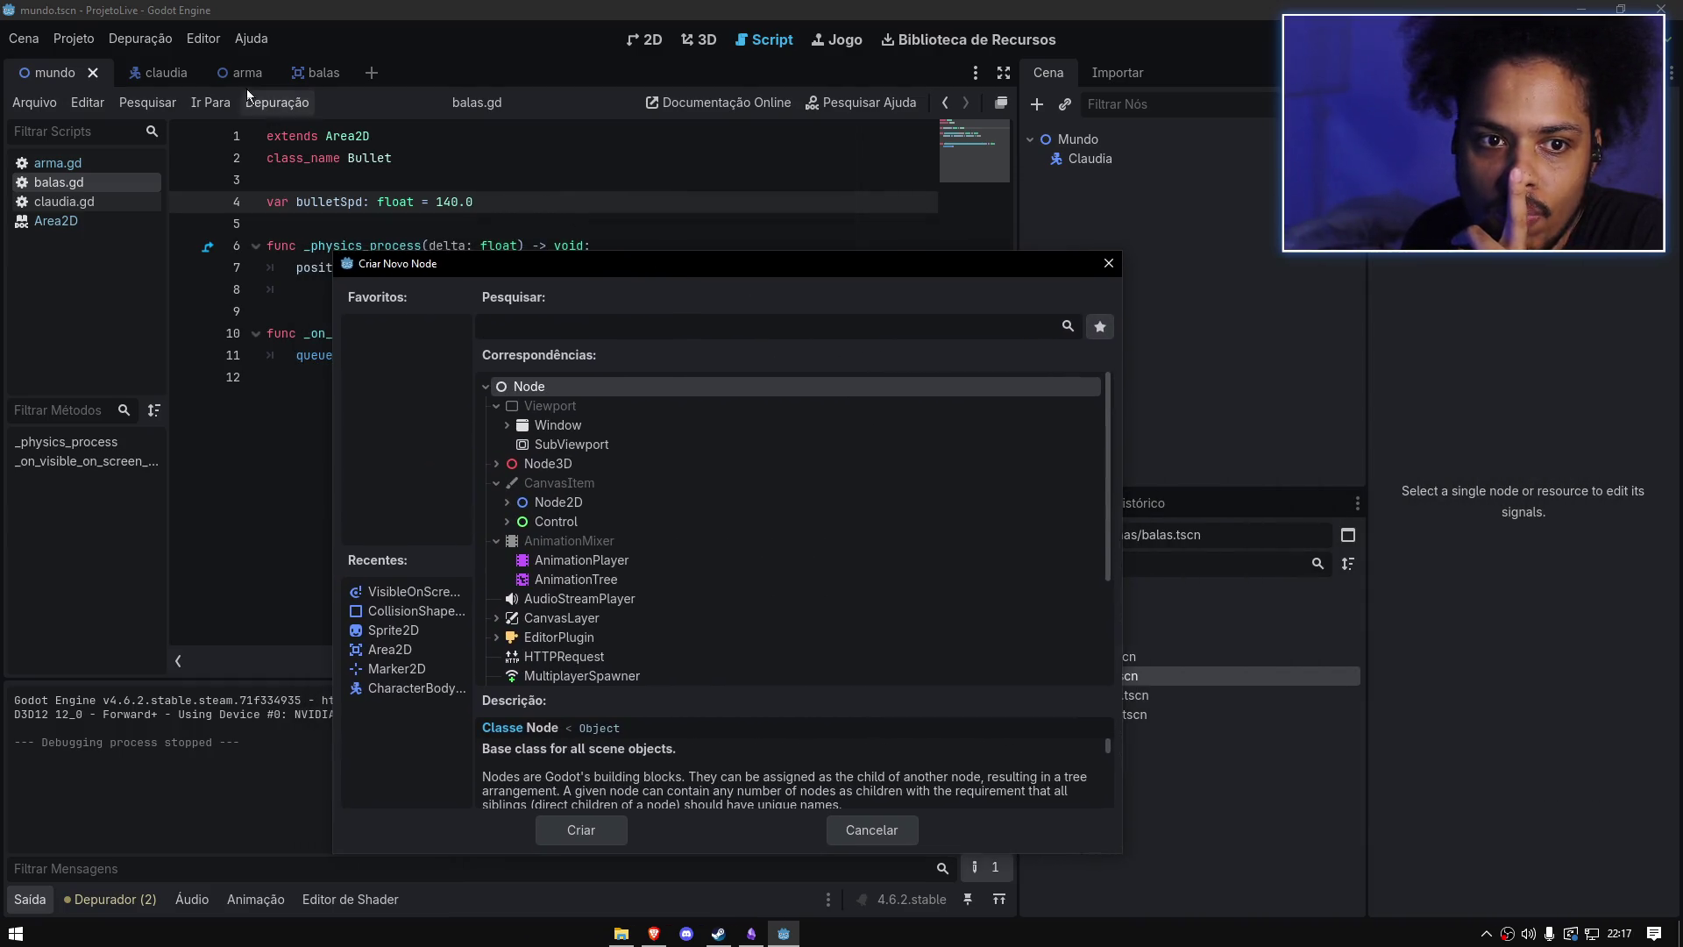
{"action": "key", "text": "Escape"}
{"action": "left_click", "coordinate": [298, 73]}
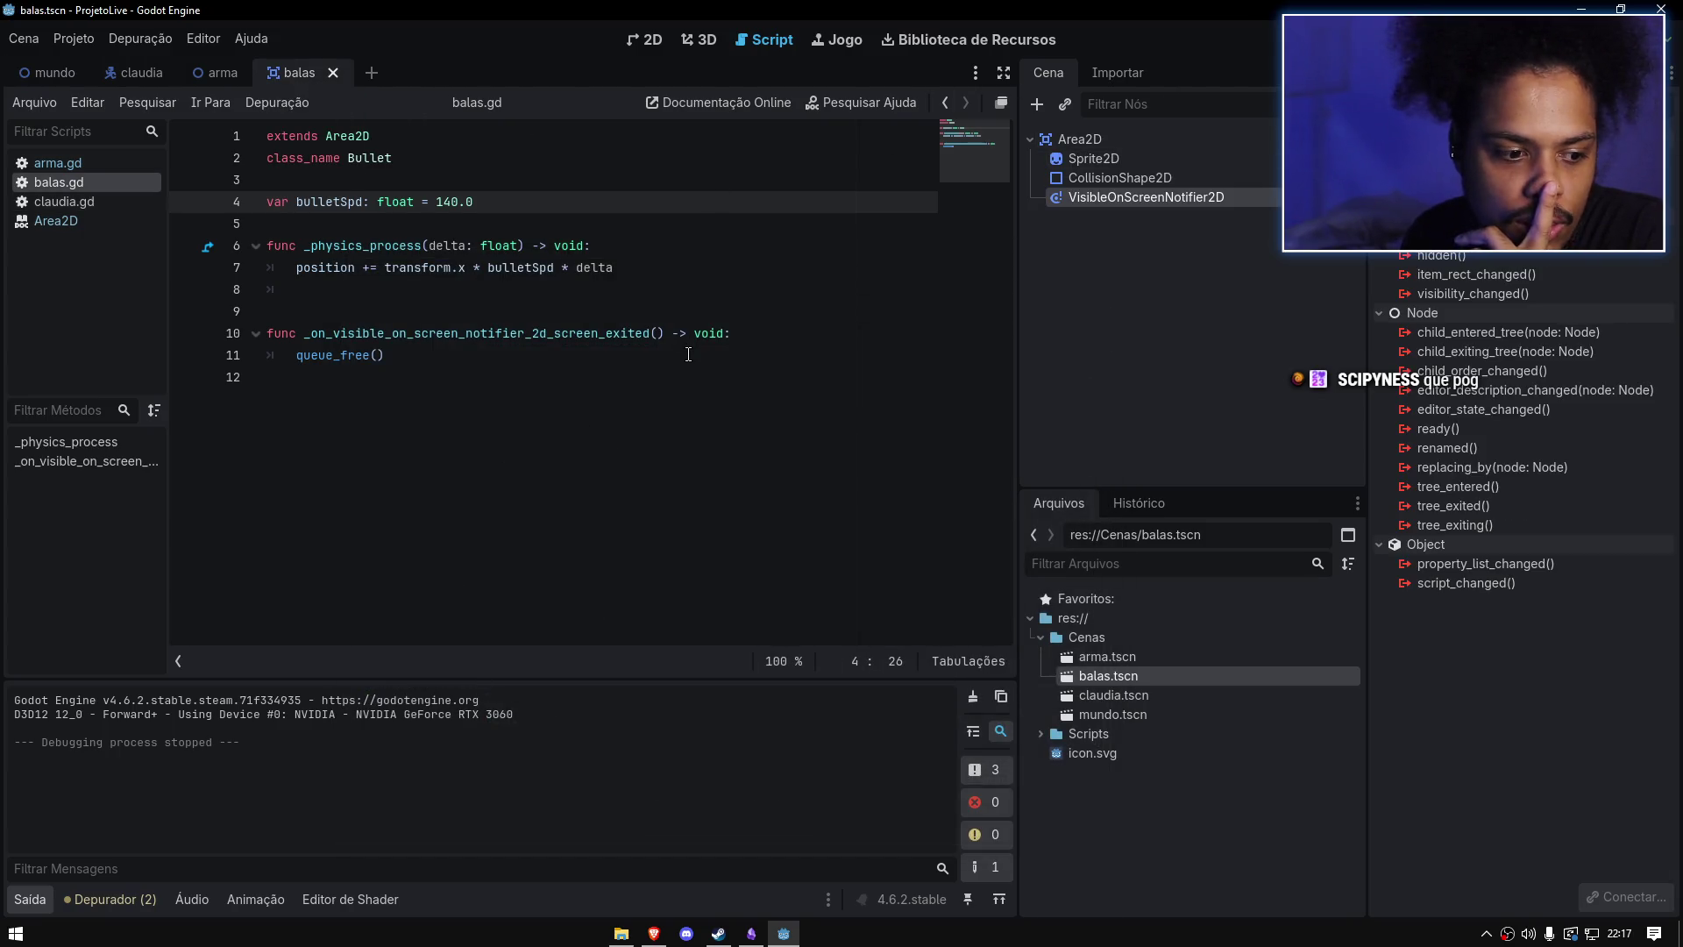
{"action": "left_click", "coordinate": [1173, 255]}
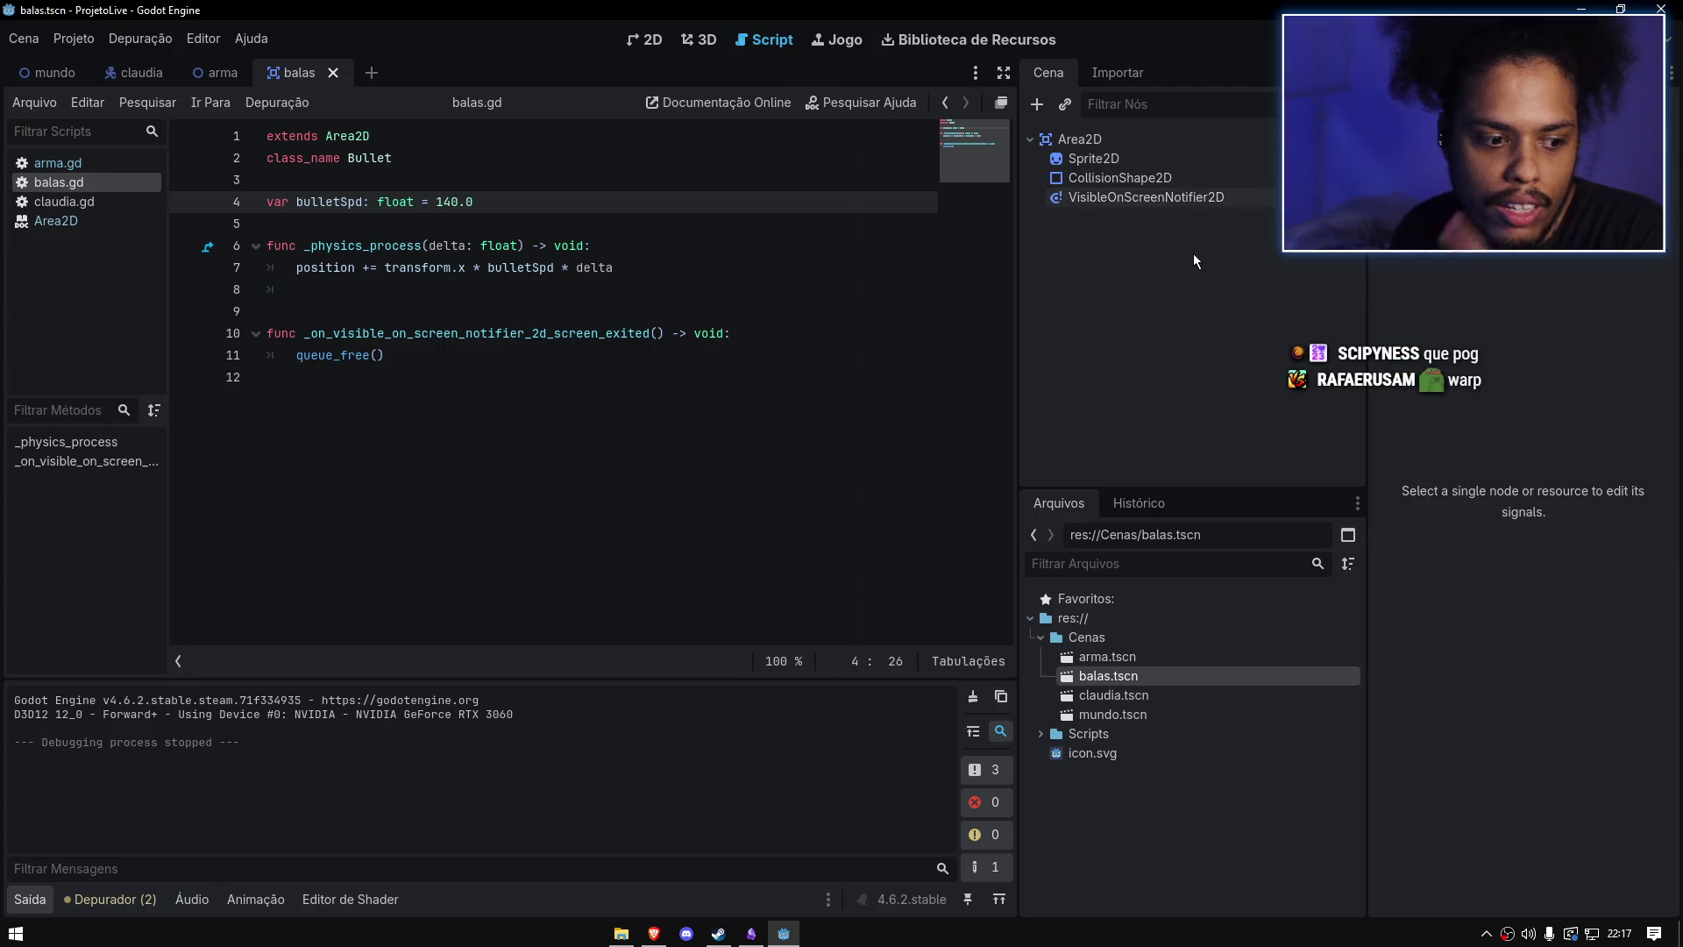
{"action": "left_click", "coordinate": [1159, 135]}
{"action": "key", "text": "ctrl+a"}
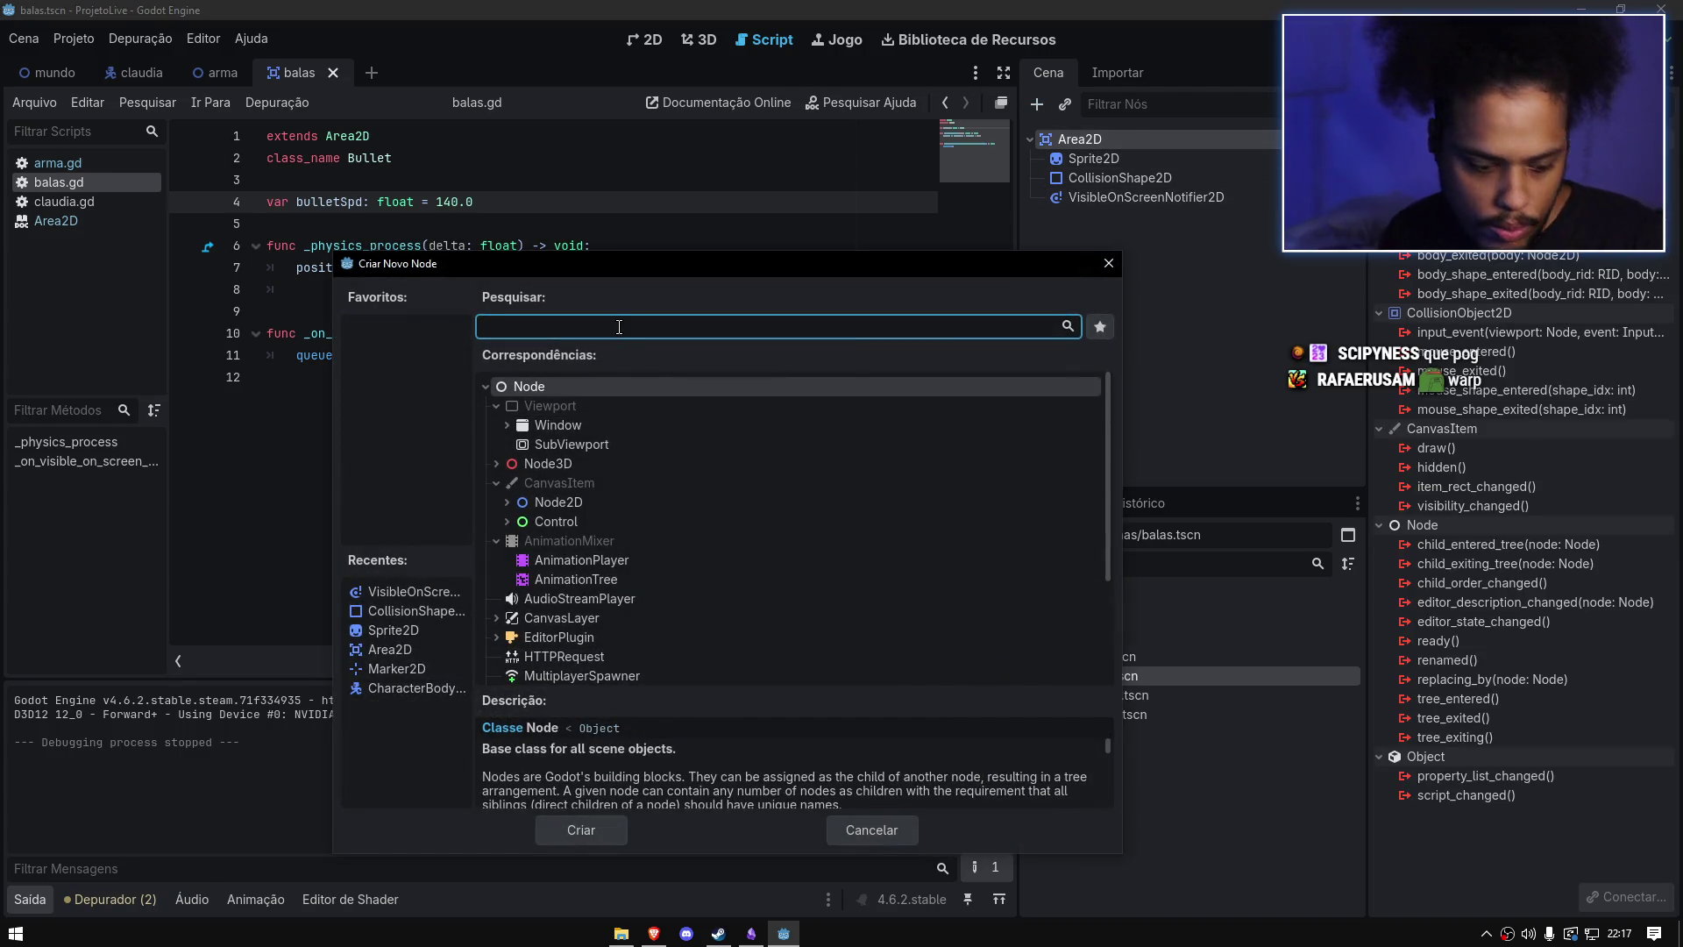
{"action": "type", "text": "awr"}
{"action": "type", "text": "wa"}
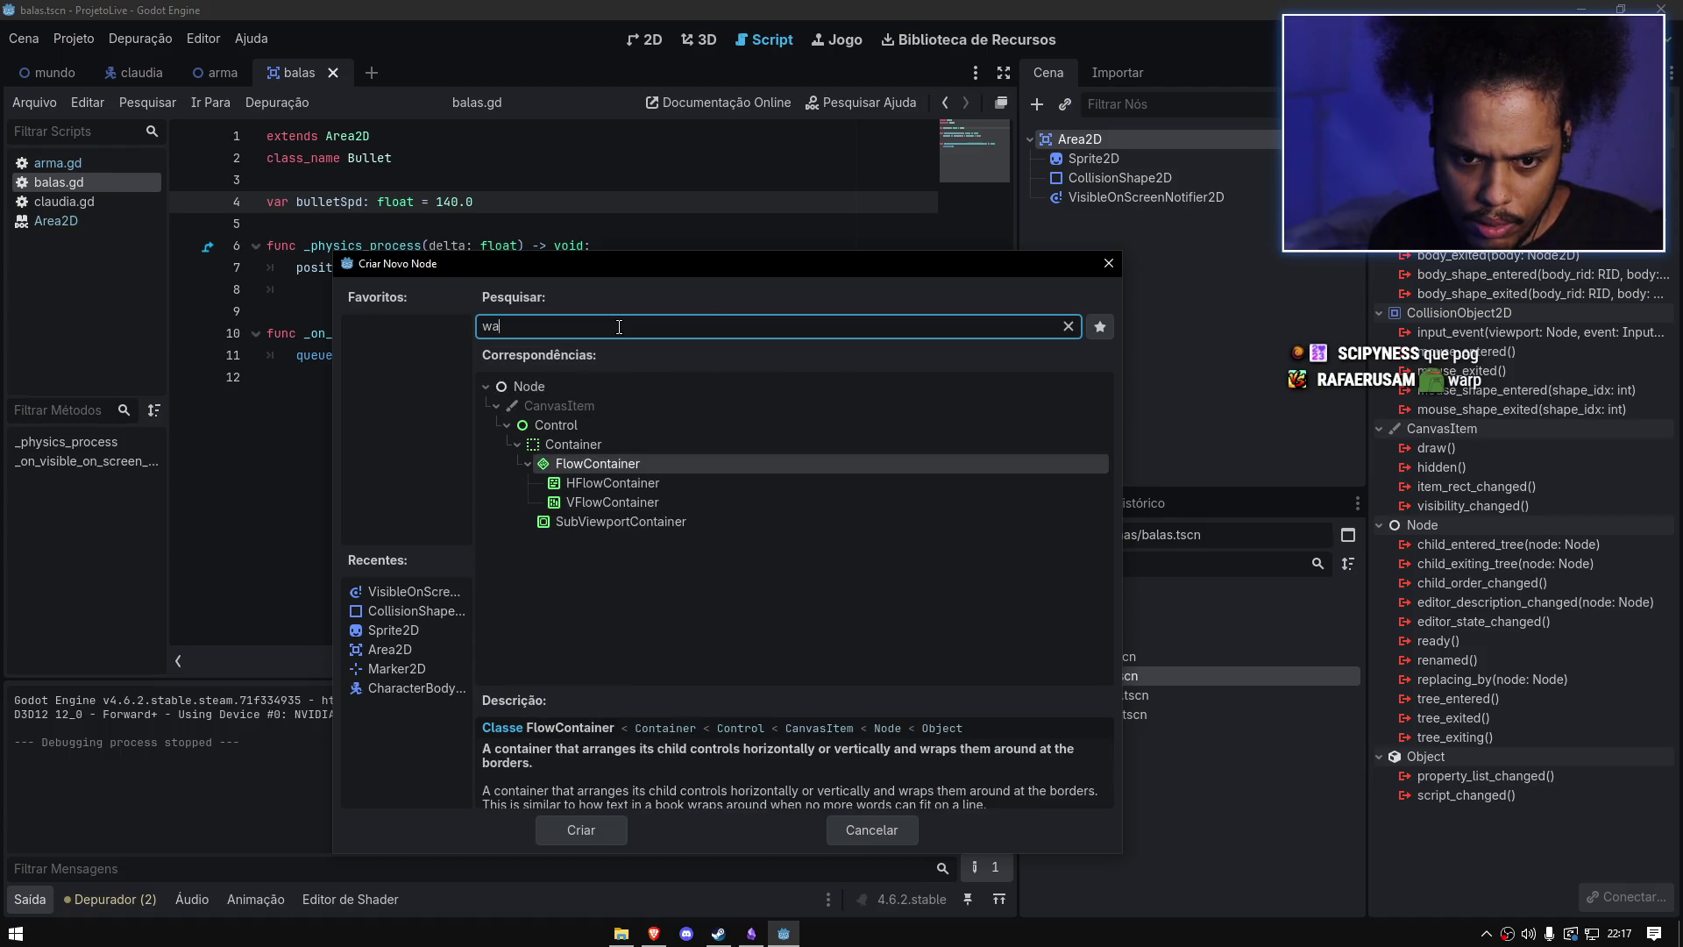
{"action": "key", "text": "BackSpace"}
{"action": "type", "text": "i"}
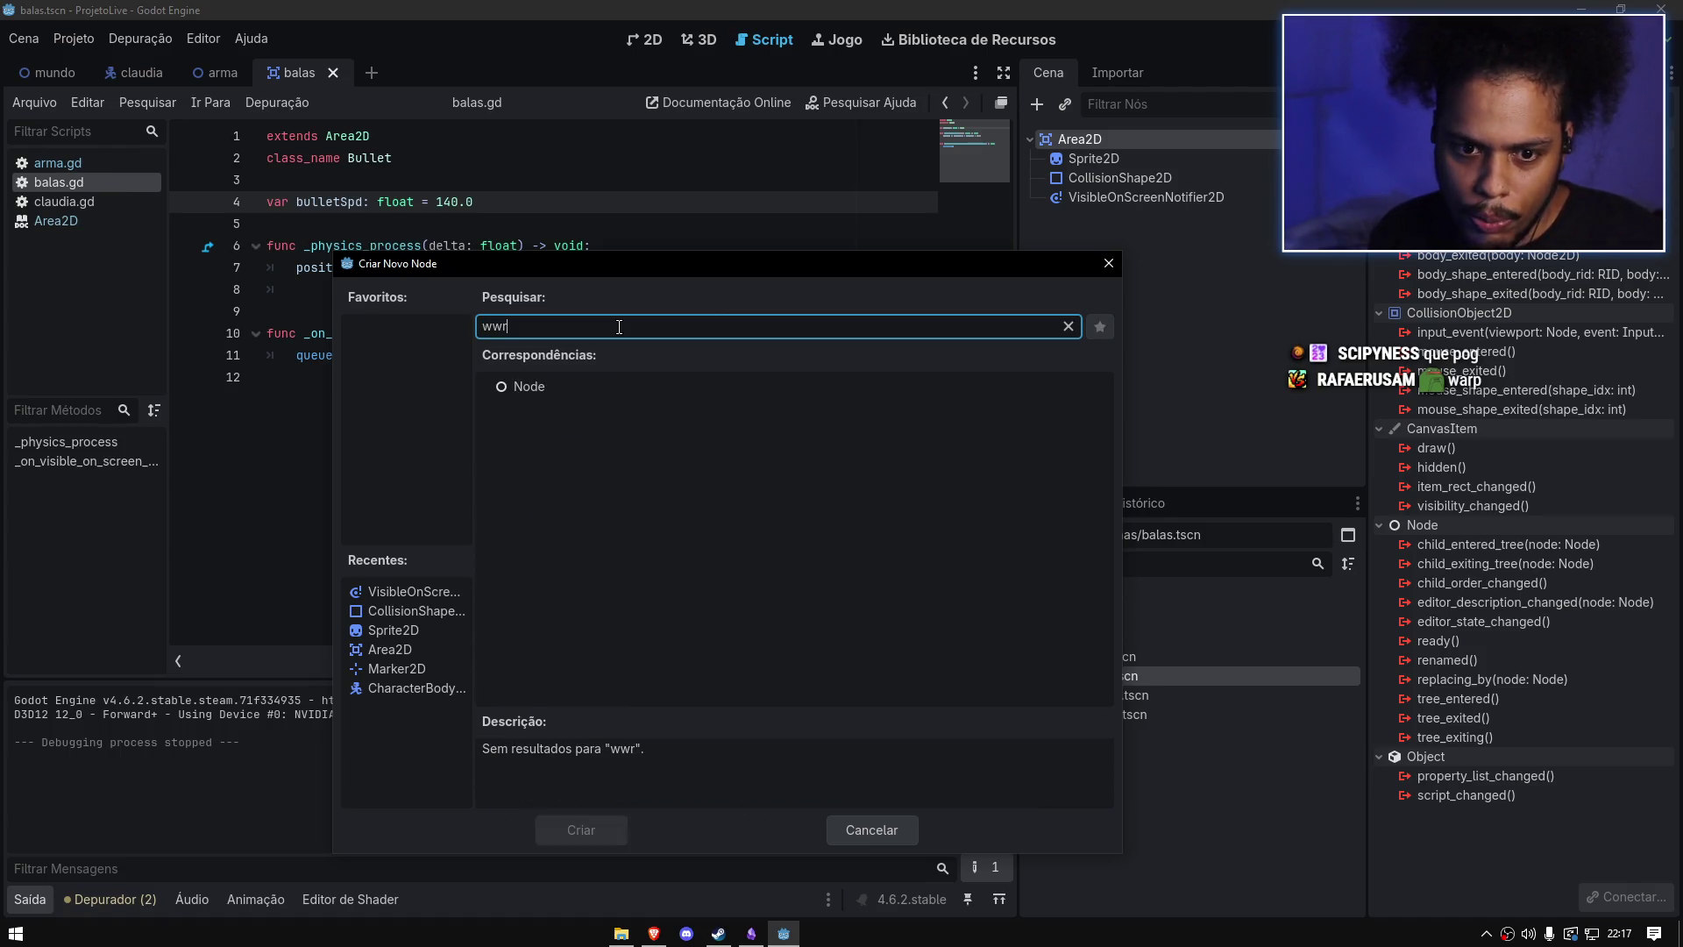
{"action": "key", "text": "BackSpace"}
{"action": "key", "text": "BackSpace"}
{"action": "key", "text": "BackSpace"}
{"action": "type", "text": "wa"}
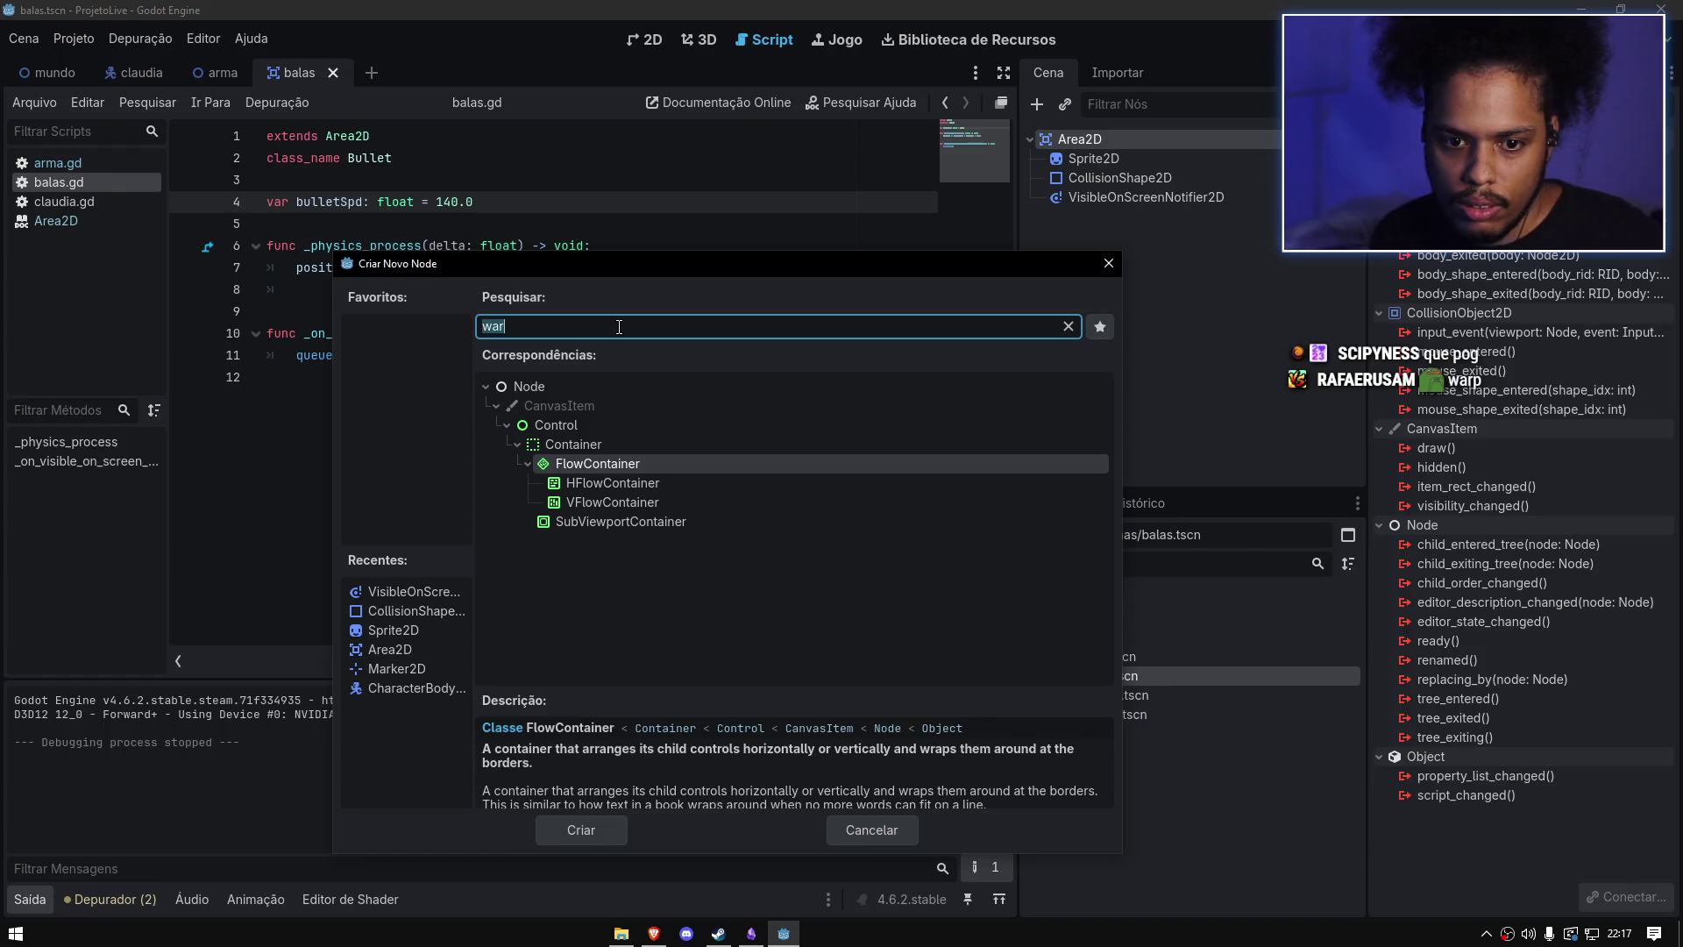
{"action": "key", "text": "BackSpace"}
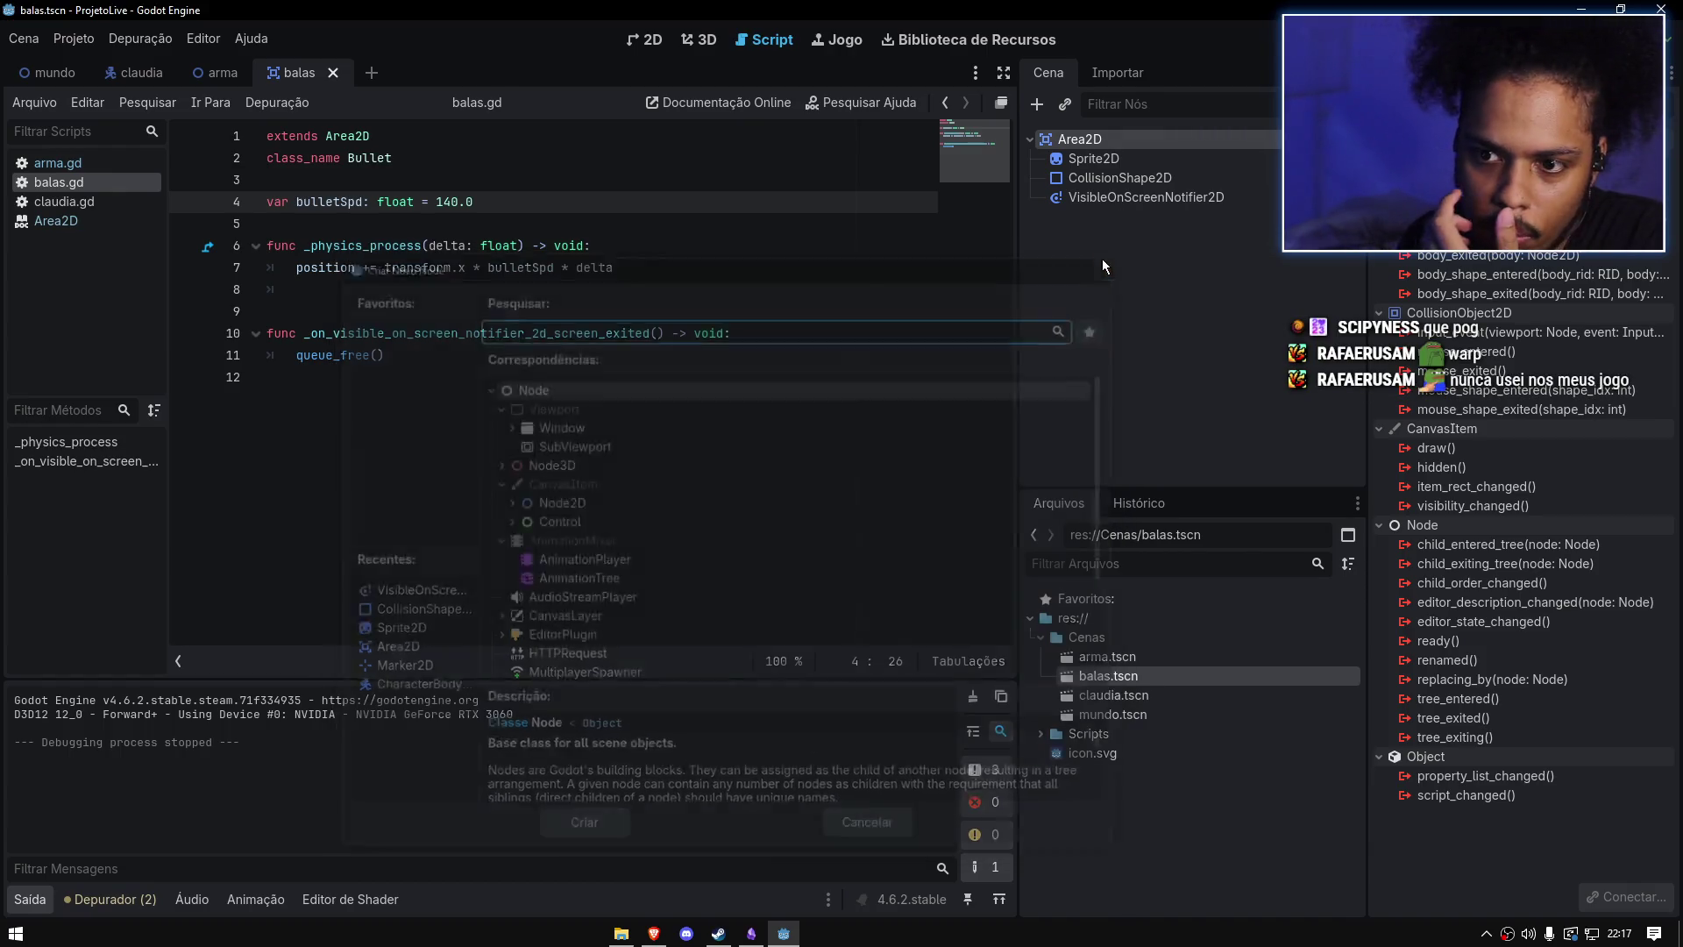
{"action": "left_click", "coordinate": [1107, 262]}
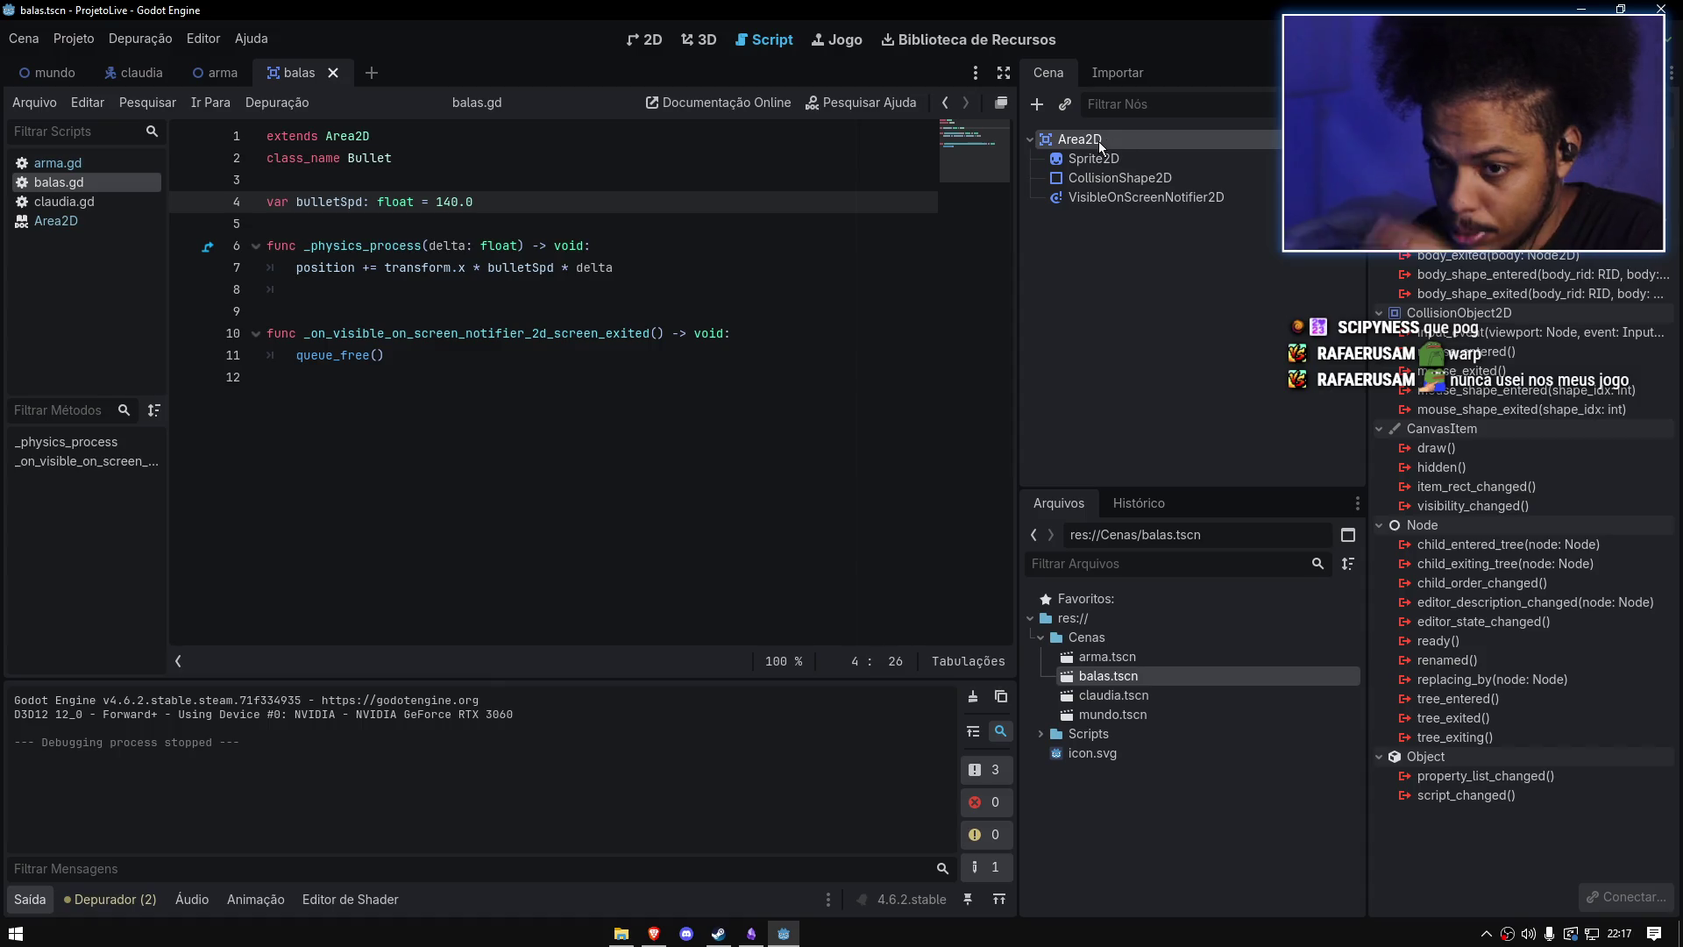
{"action": "key", "text": "ctrl+a"}
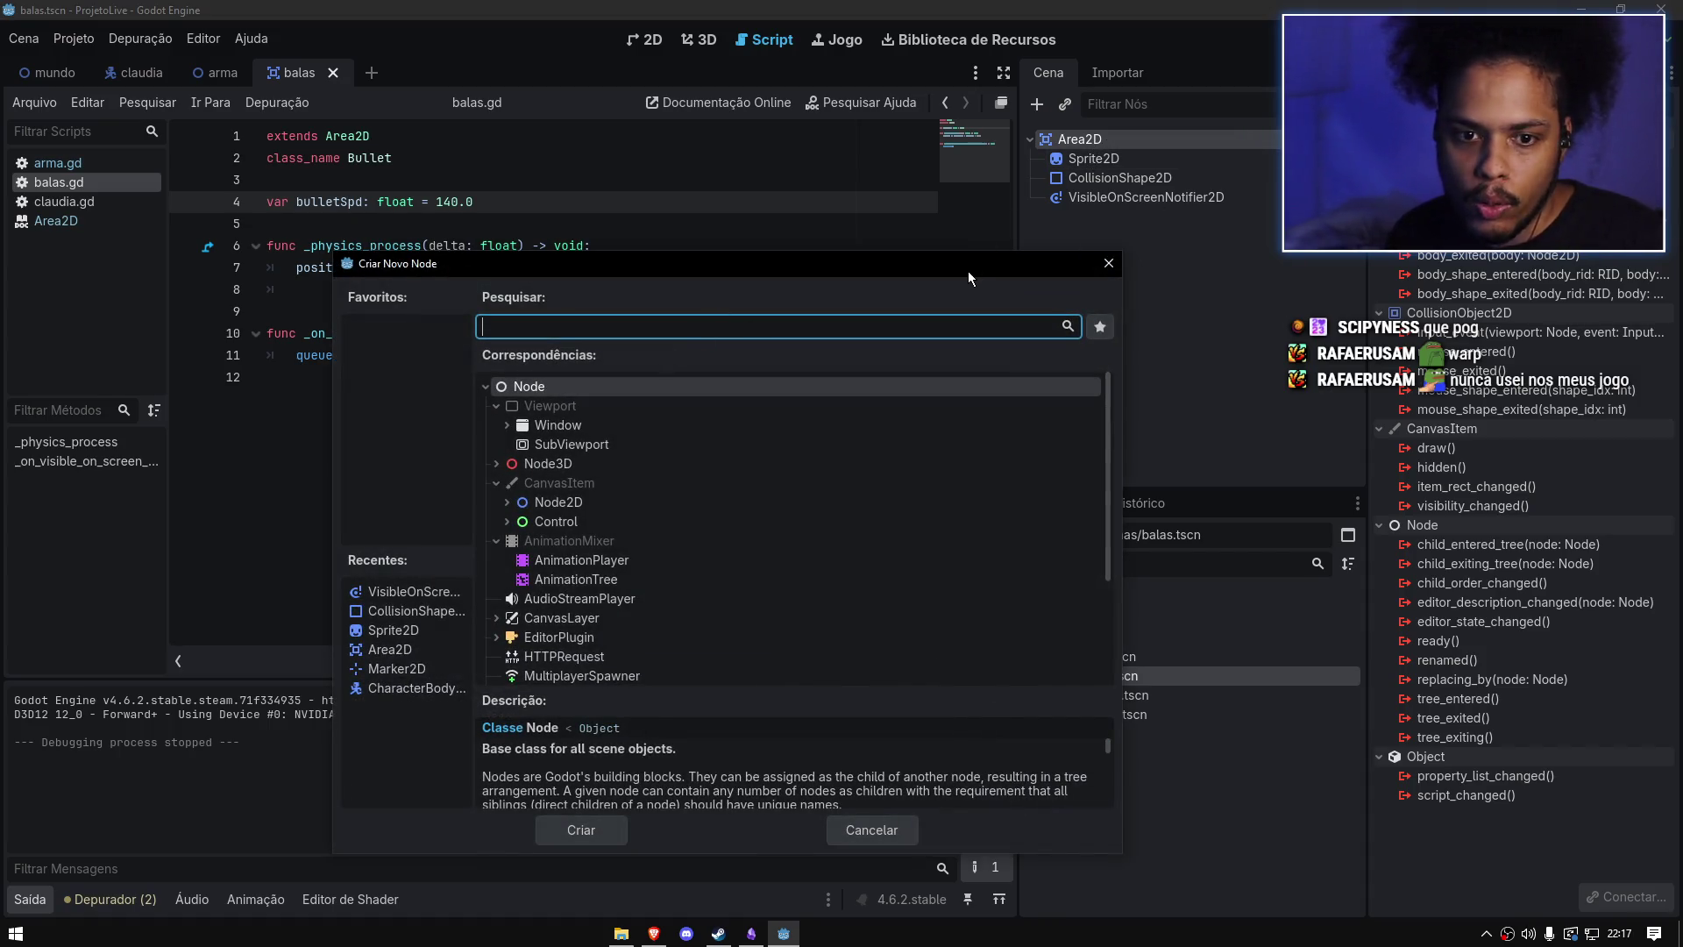
{"action": "type", "text": "v"}
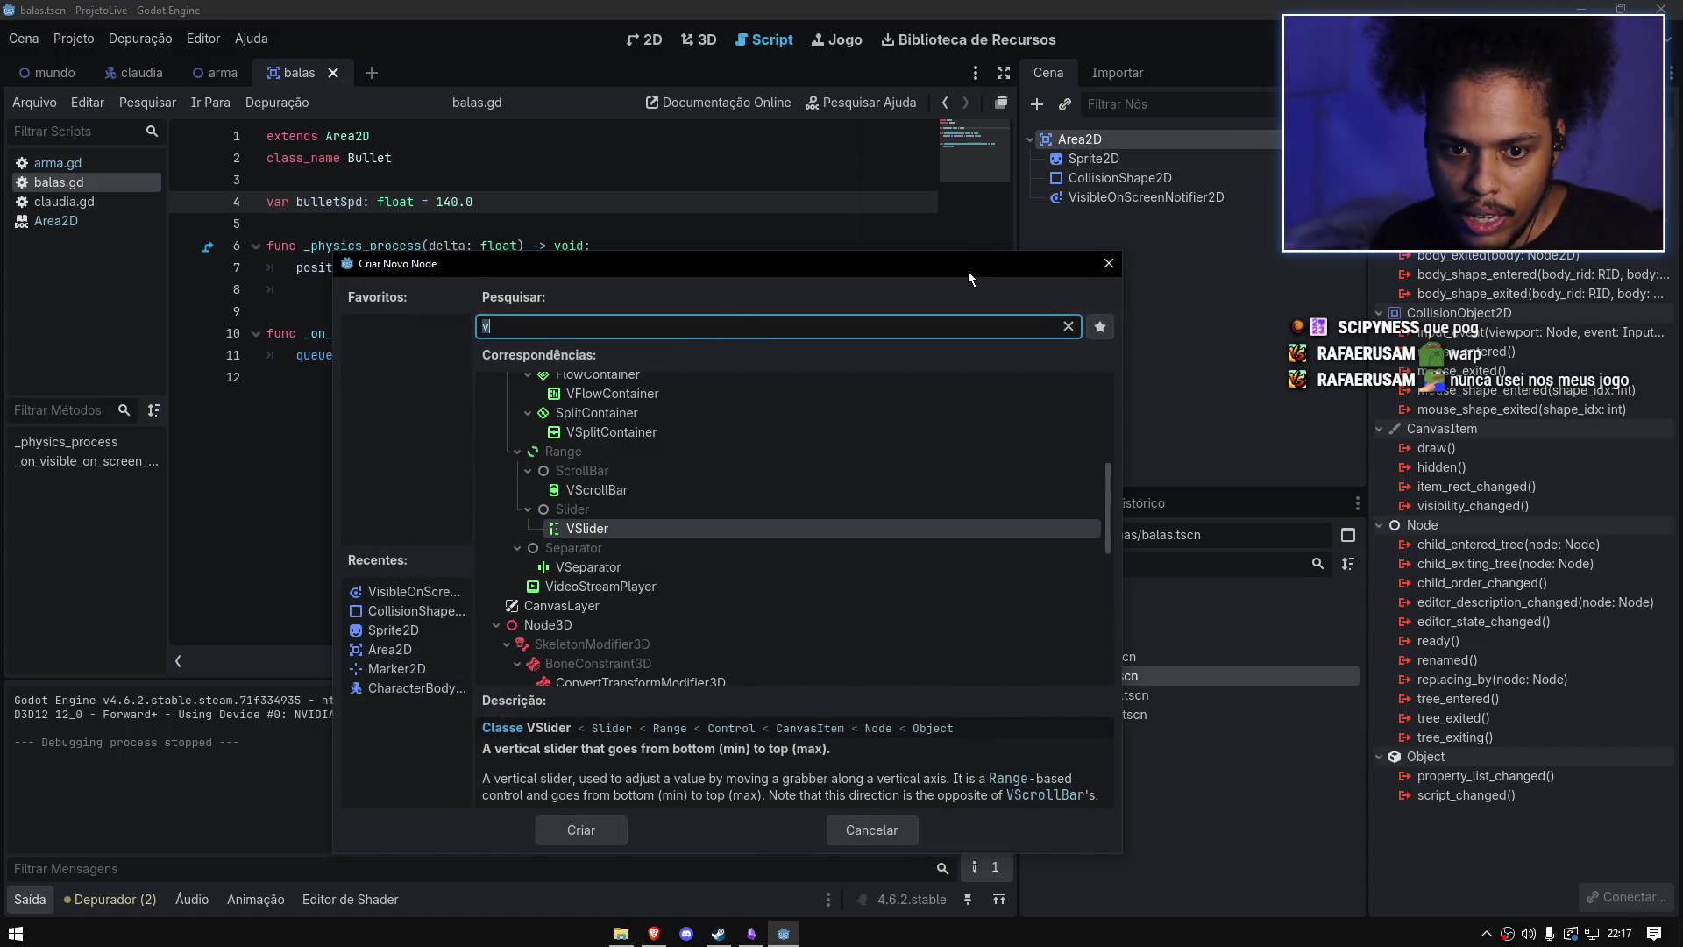
{"action": "type", "text": "is"}
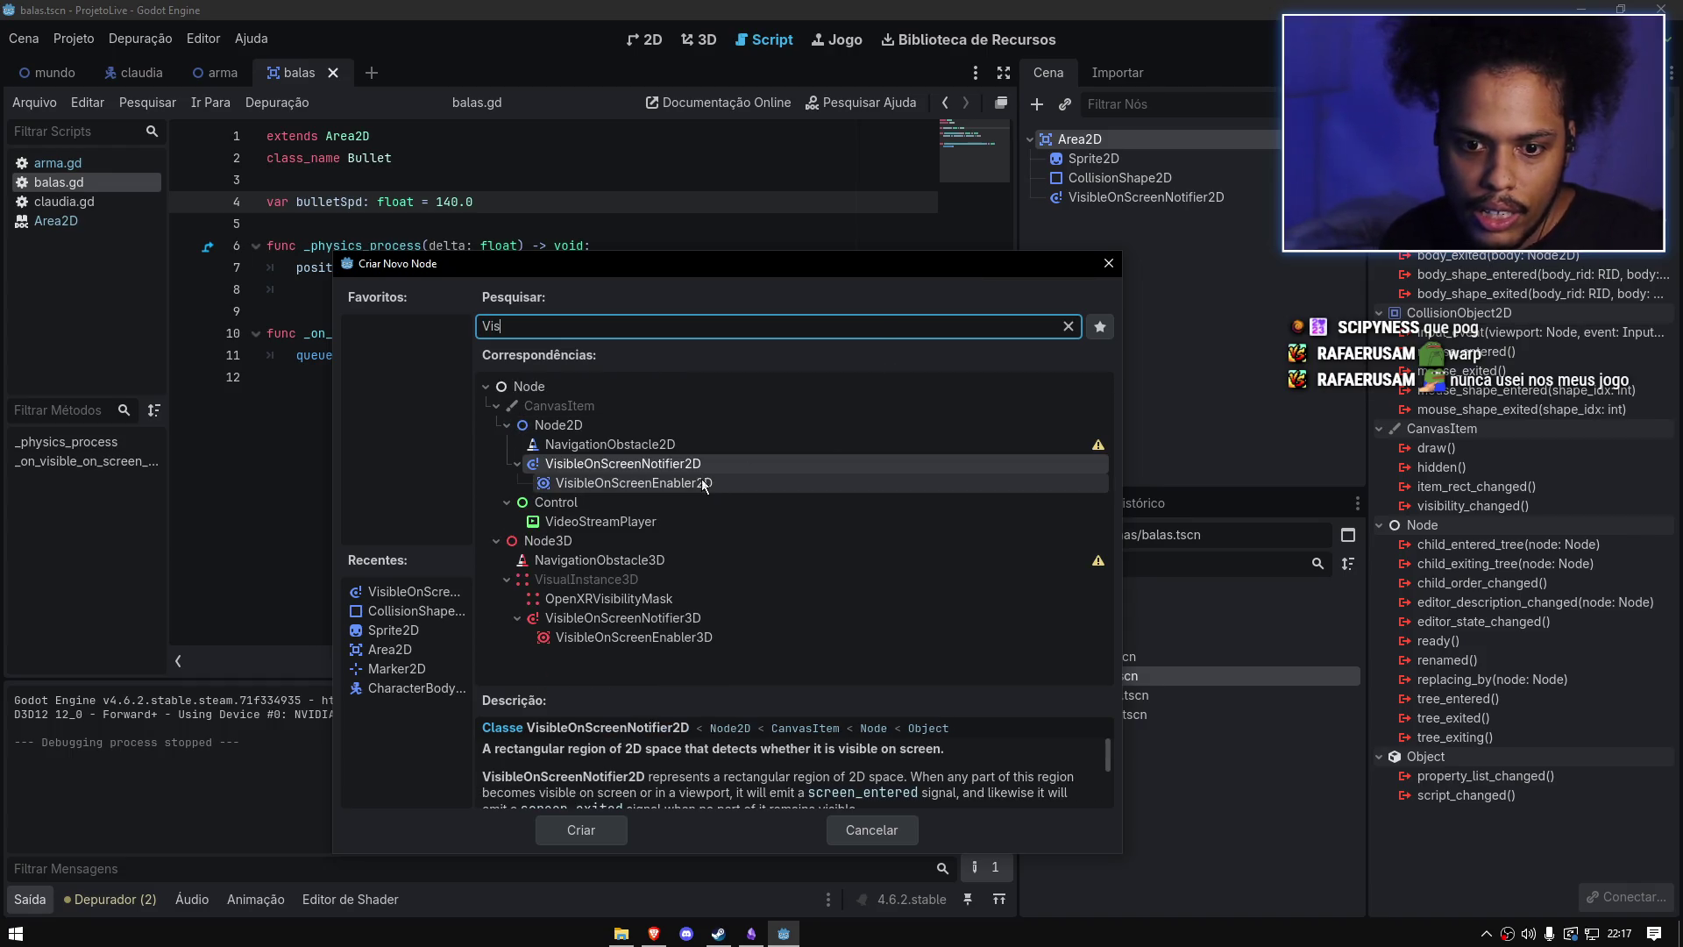
{"action": "left_click", "coordinate": [681, 482]}
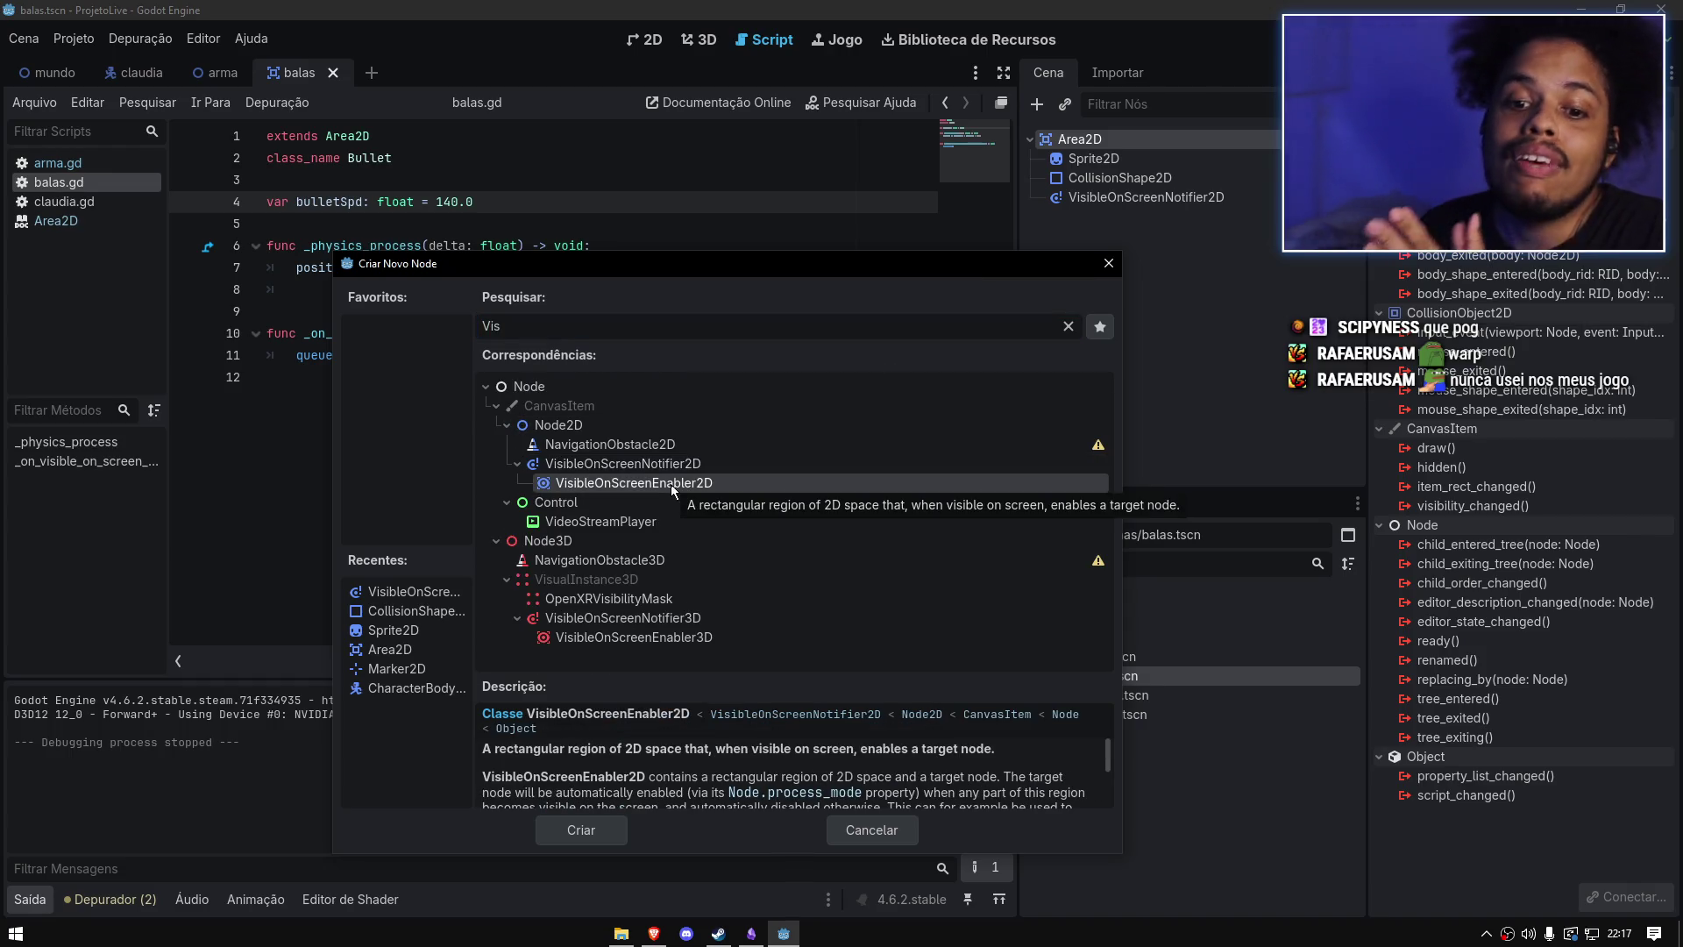
{"action": "left_click", "coordinate": [672, 463]}
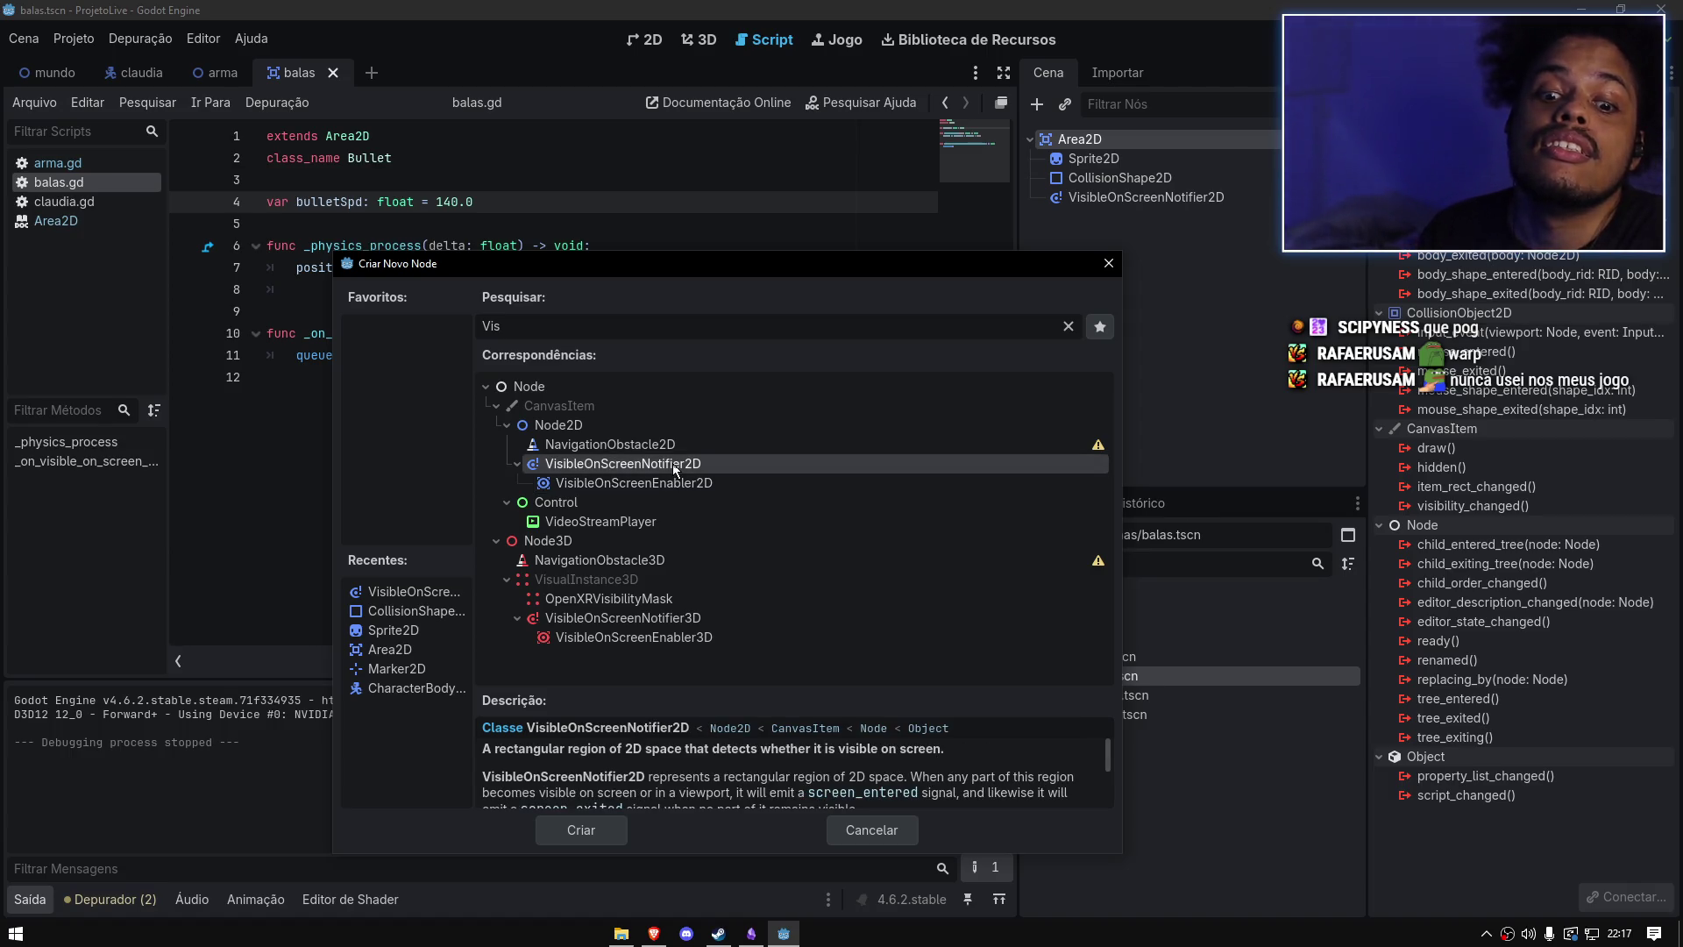
{"action": "left_click_drag", "start_coordinate": [743, 685], "coordinate": [744, 625]}
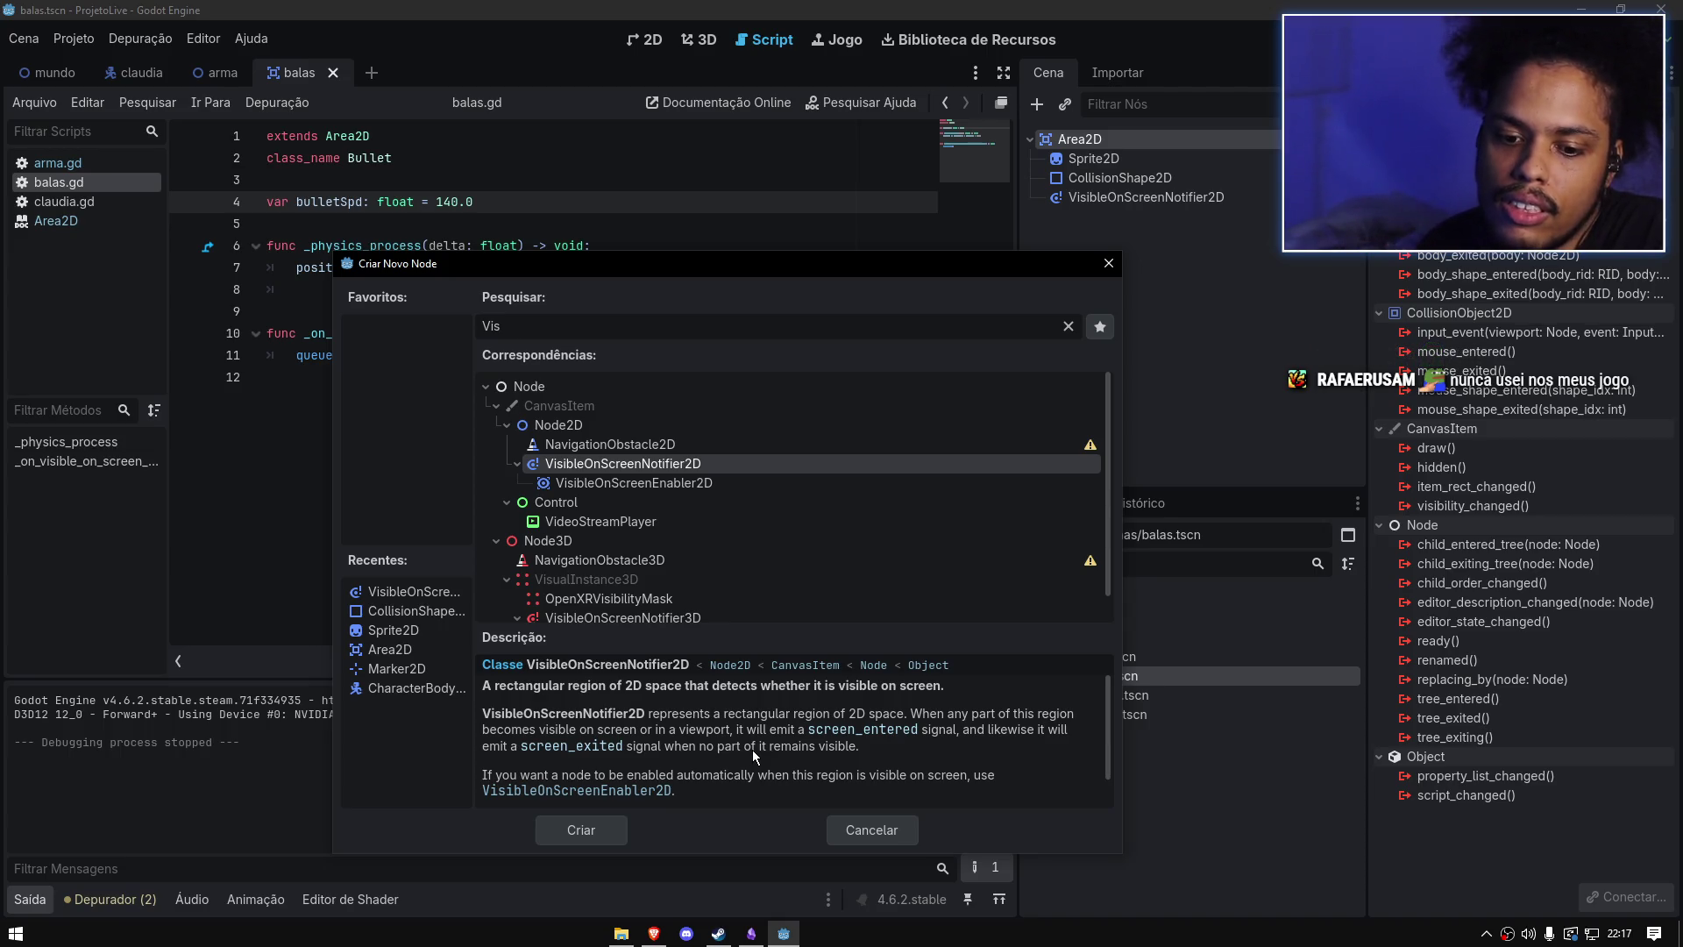
{"action": "left_click", "coordinate": [1109, 263]}
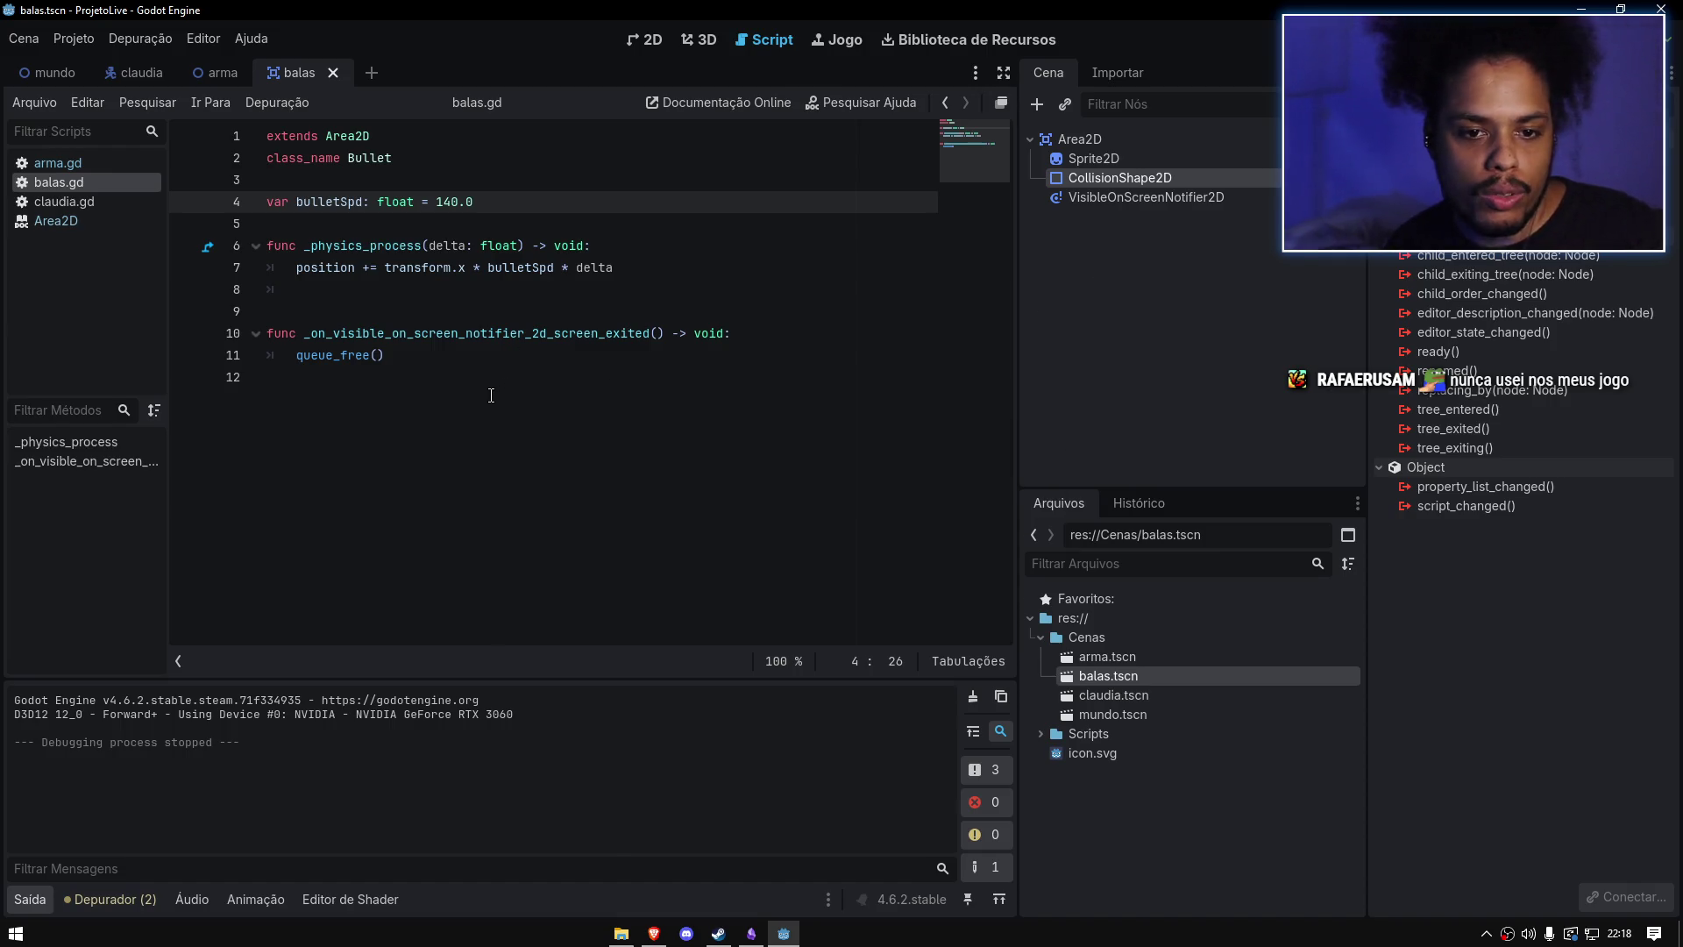
Step: Switch to the mundo scene and test-run the game twice, stopping it each time
{"action": "left_click", "coordinate": [68, 68]}
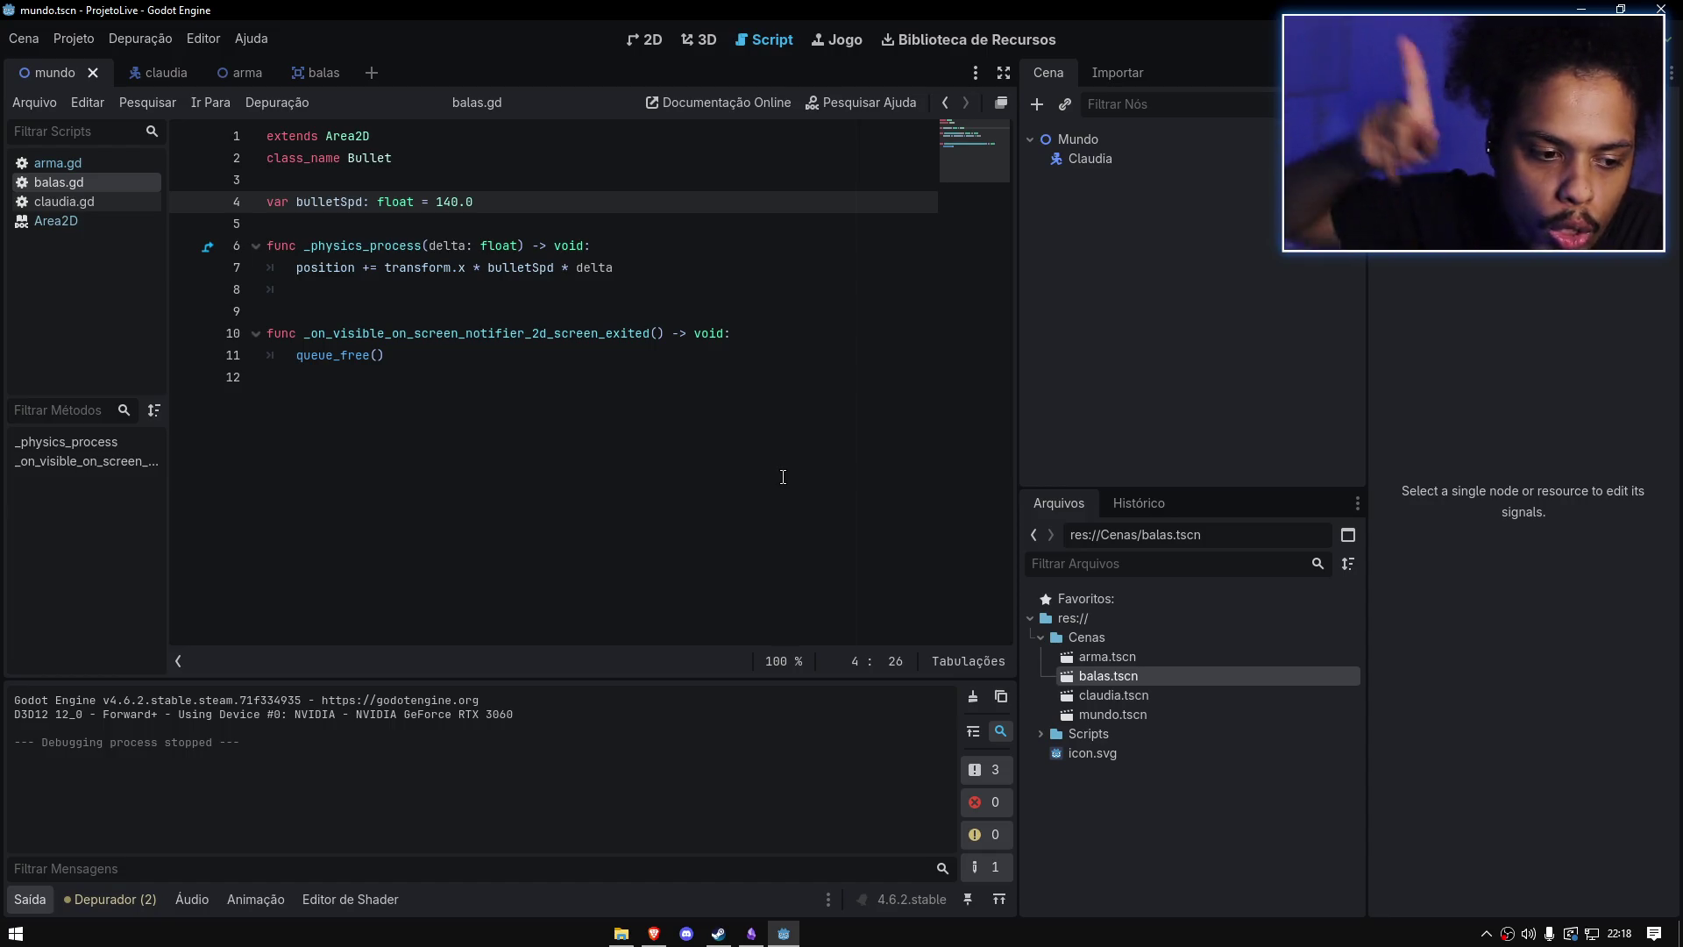
{"action": "left_click", "coordinate": [688, 421]}
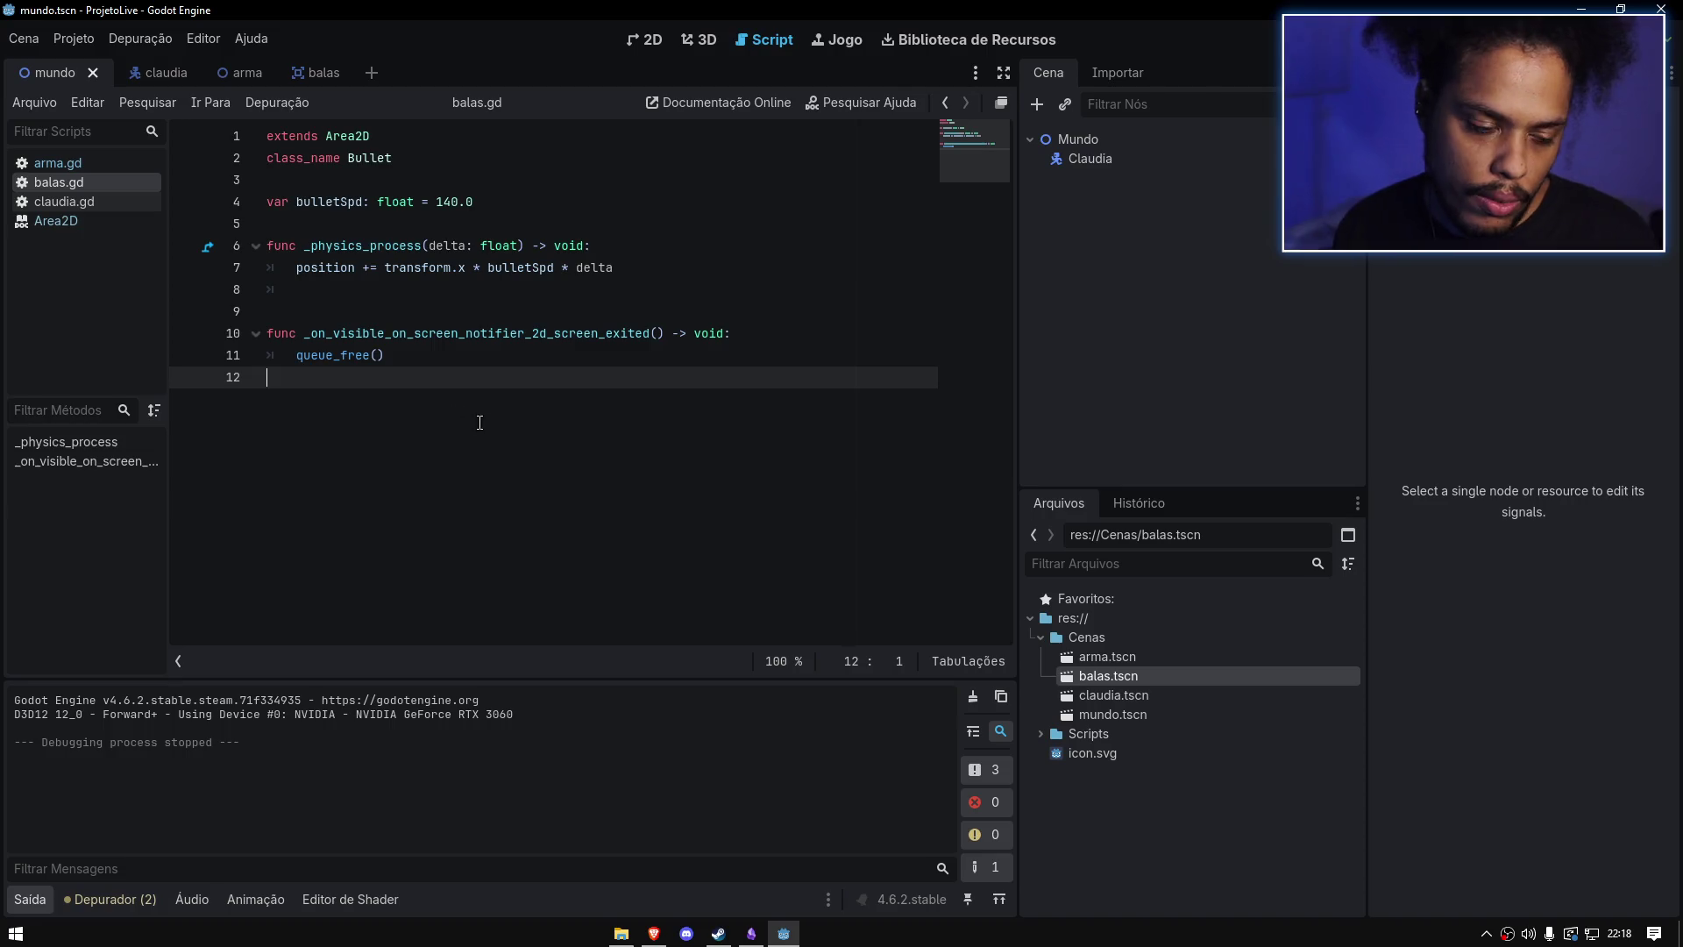
{"action": "key", "text": "F5"}
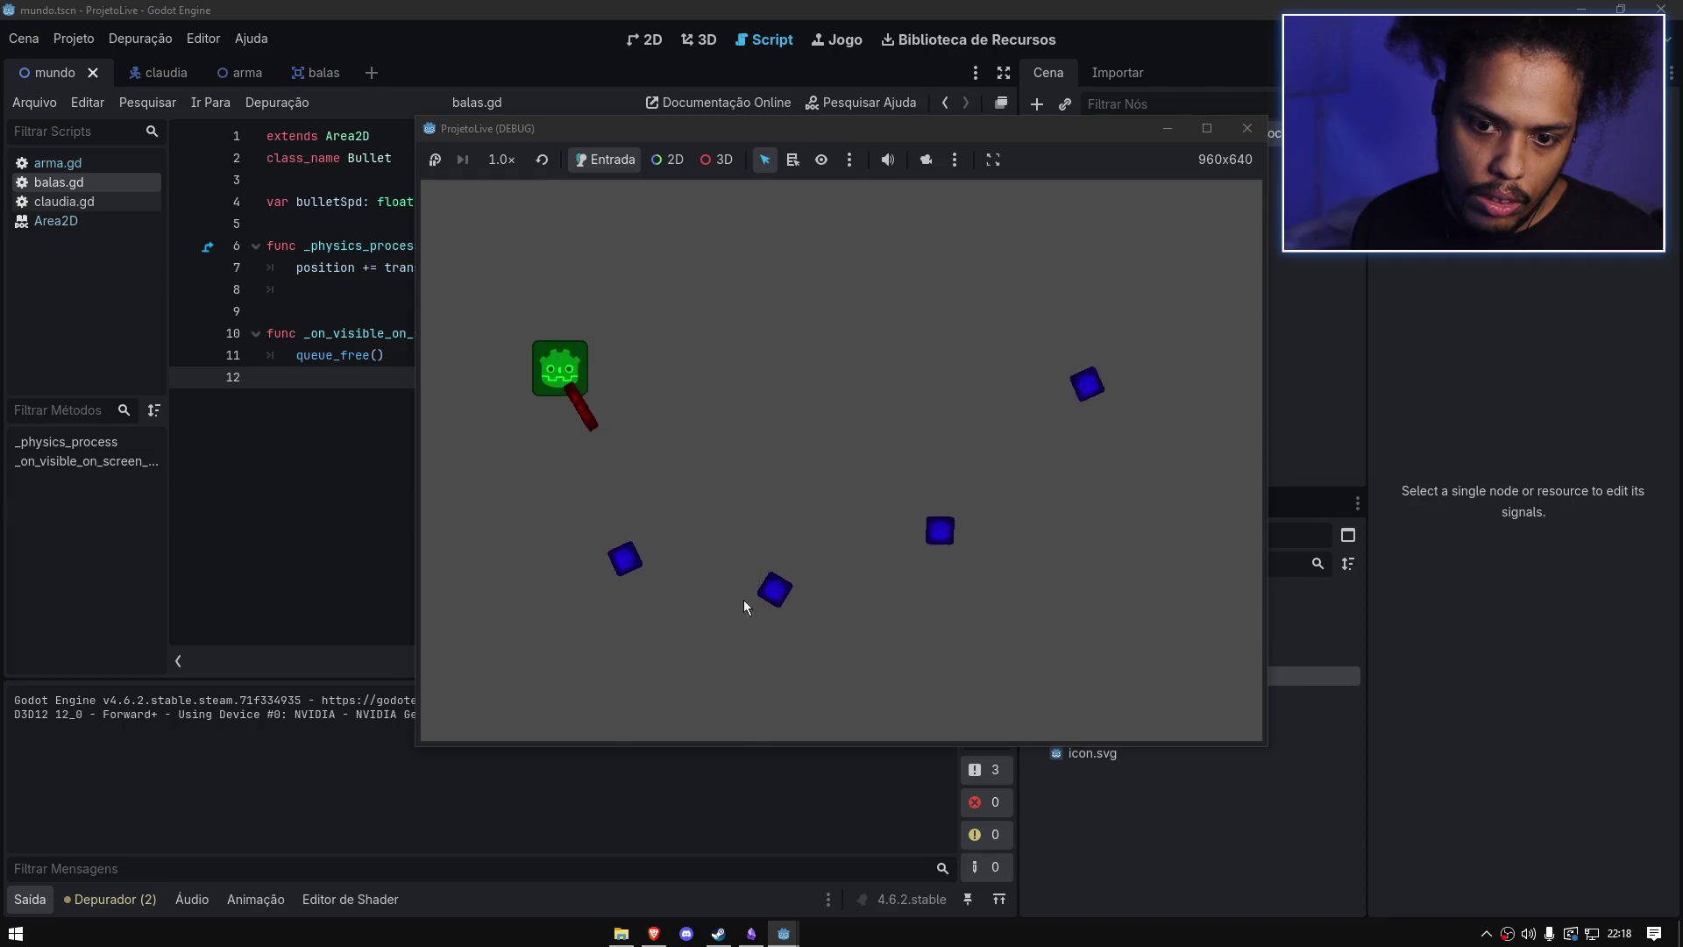
{"action": "left_click", "coordinate": [1247, 128]}
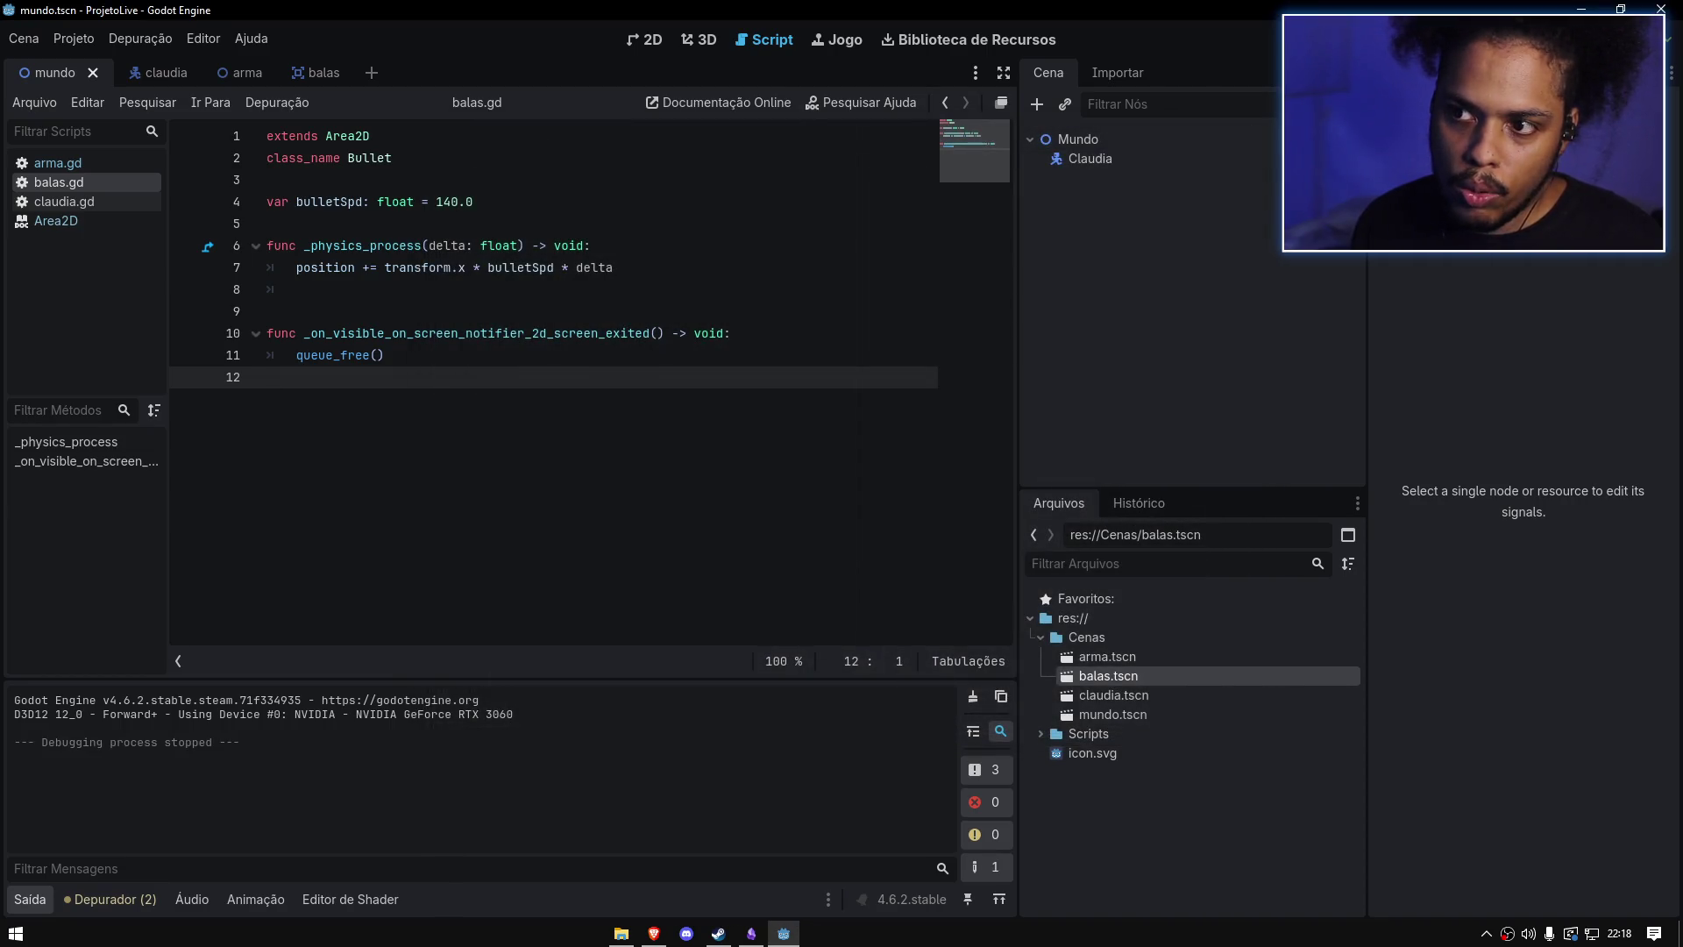
{"action": "key", "text": "F5"}
{"action": "type", "text": "sa"}
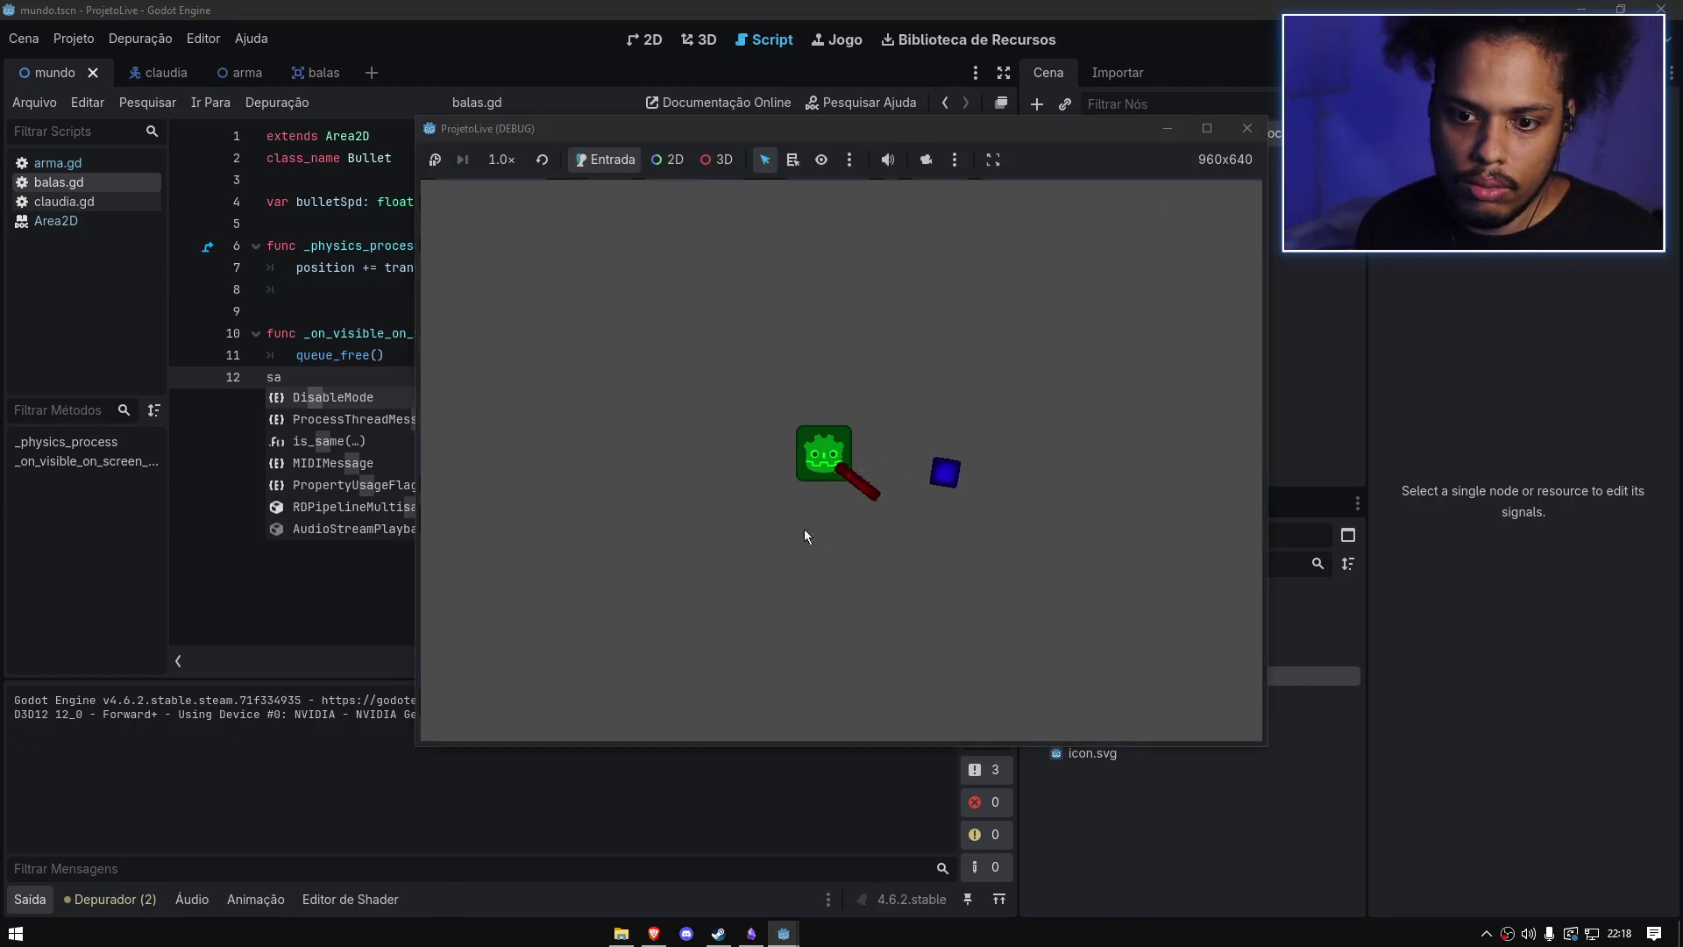
{"action": "left_click", "coordinate": [1247, 128]}
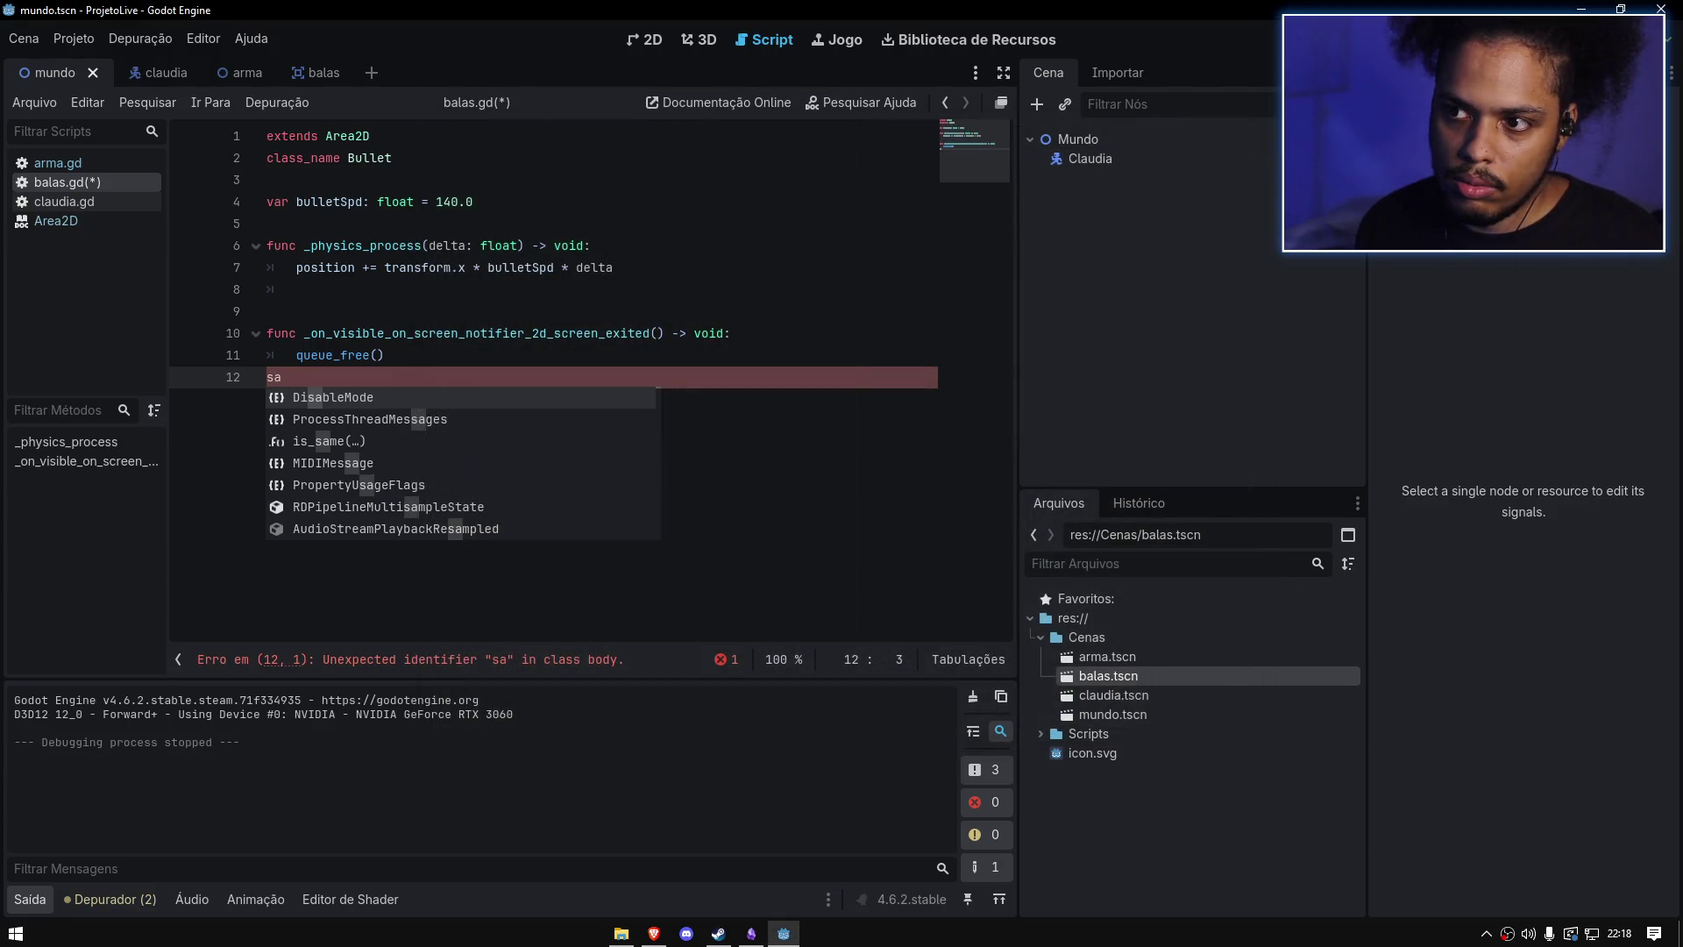
Step: Remove the stray text on lines 12–13 of balas.gd, re-run, stop, and return to 2D view
{"action": "key", "text": "F5"}
{"action": "key", "text": "Return"}
{"action": "type", "text": "aaaaa"}
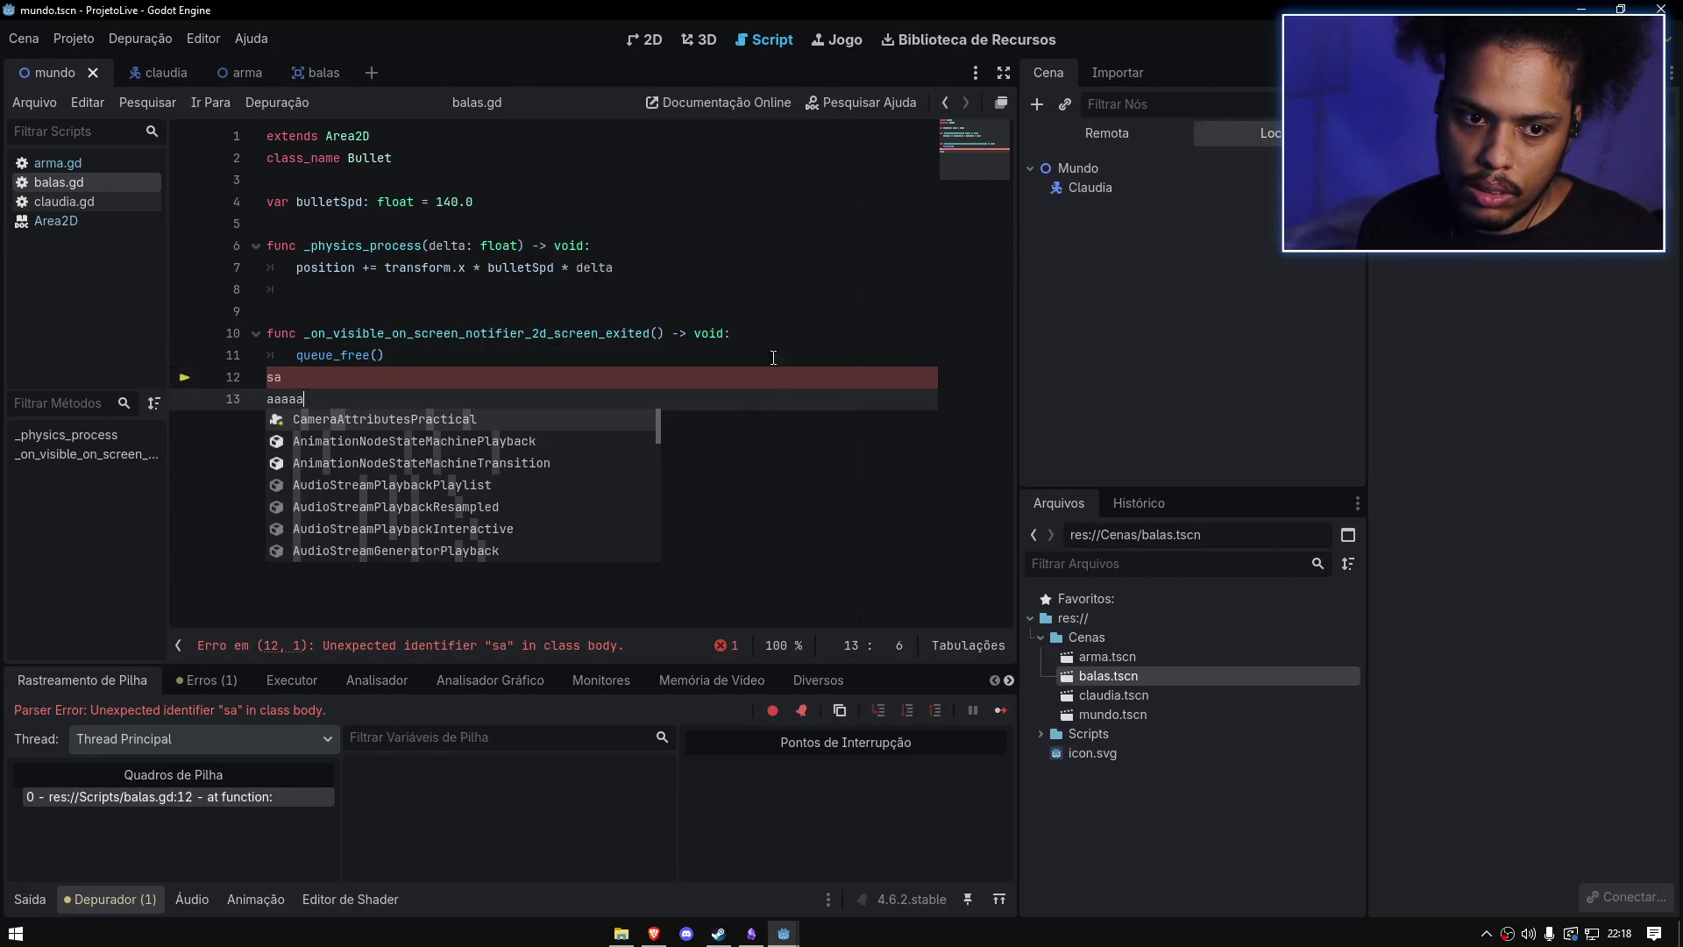
{"action": "key", "text": "BackSpace"}
{"action": "key", "text": "BackSpace"}
{"action": "key", "text": "BackSpace"}
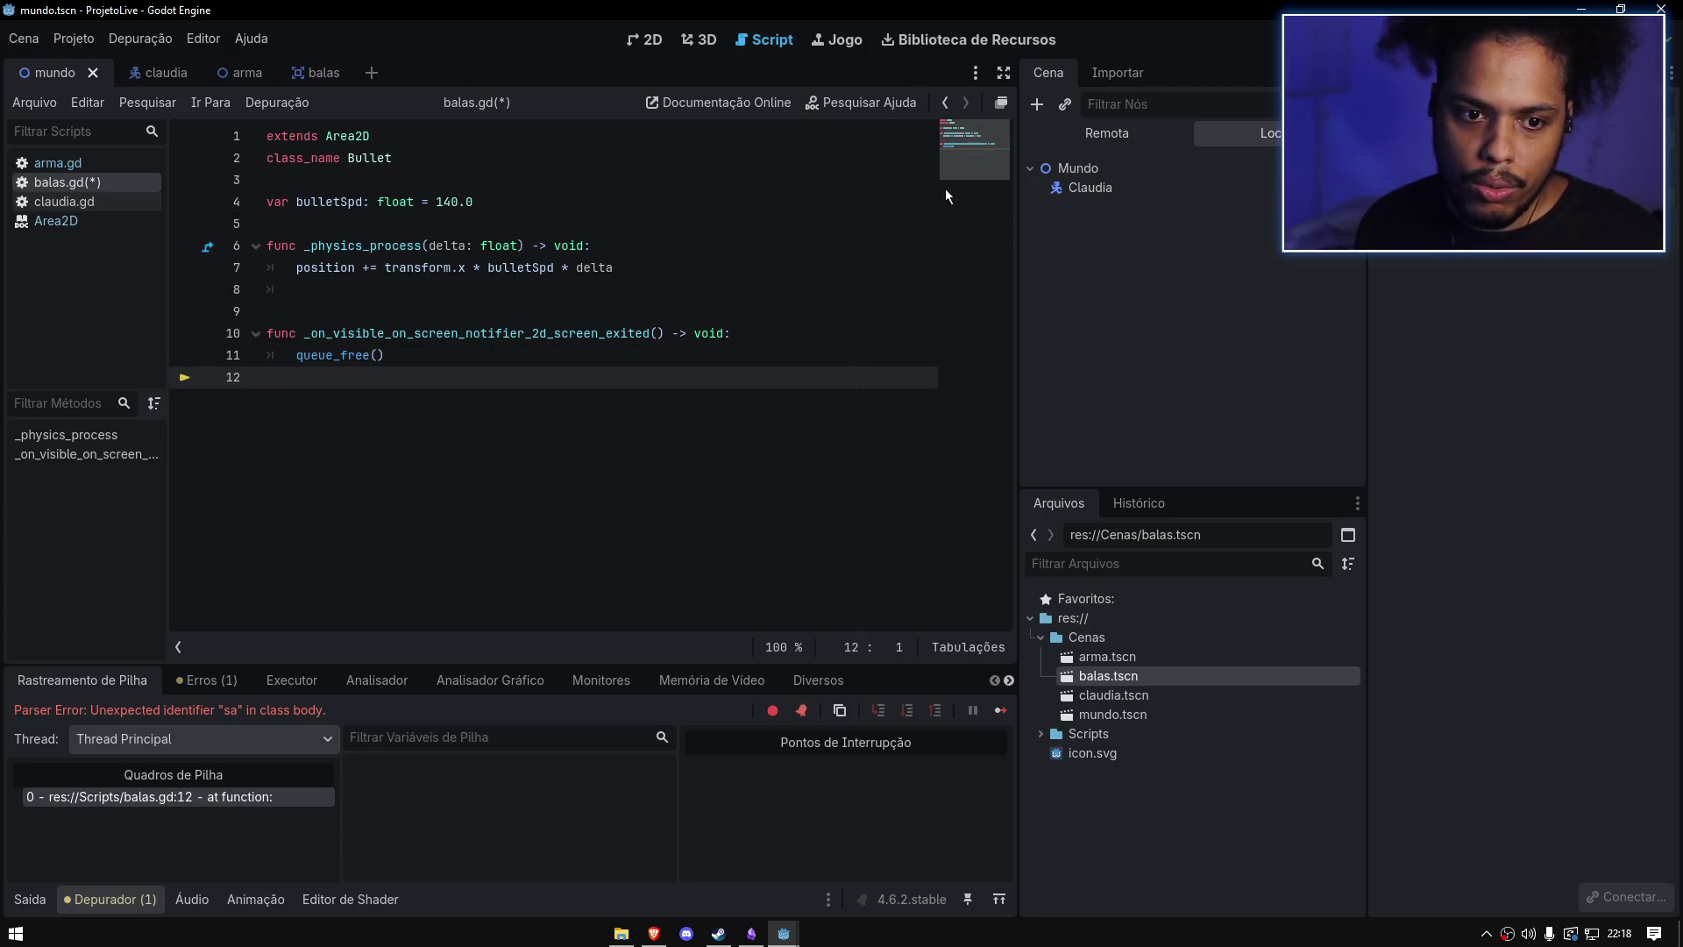
{"action": "key", "text": "F5"}
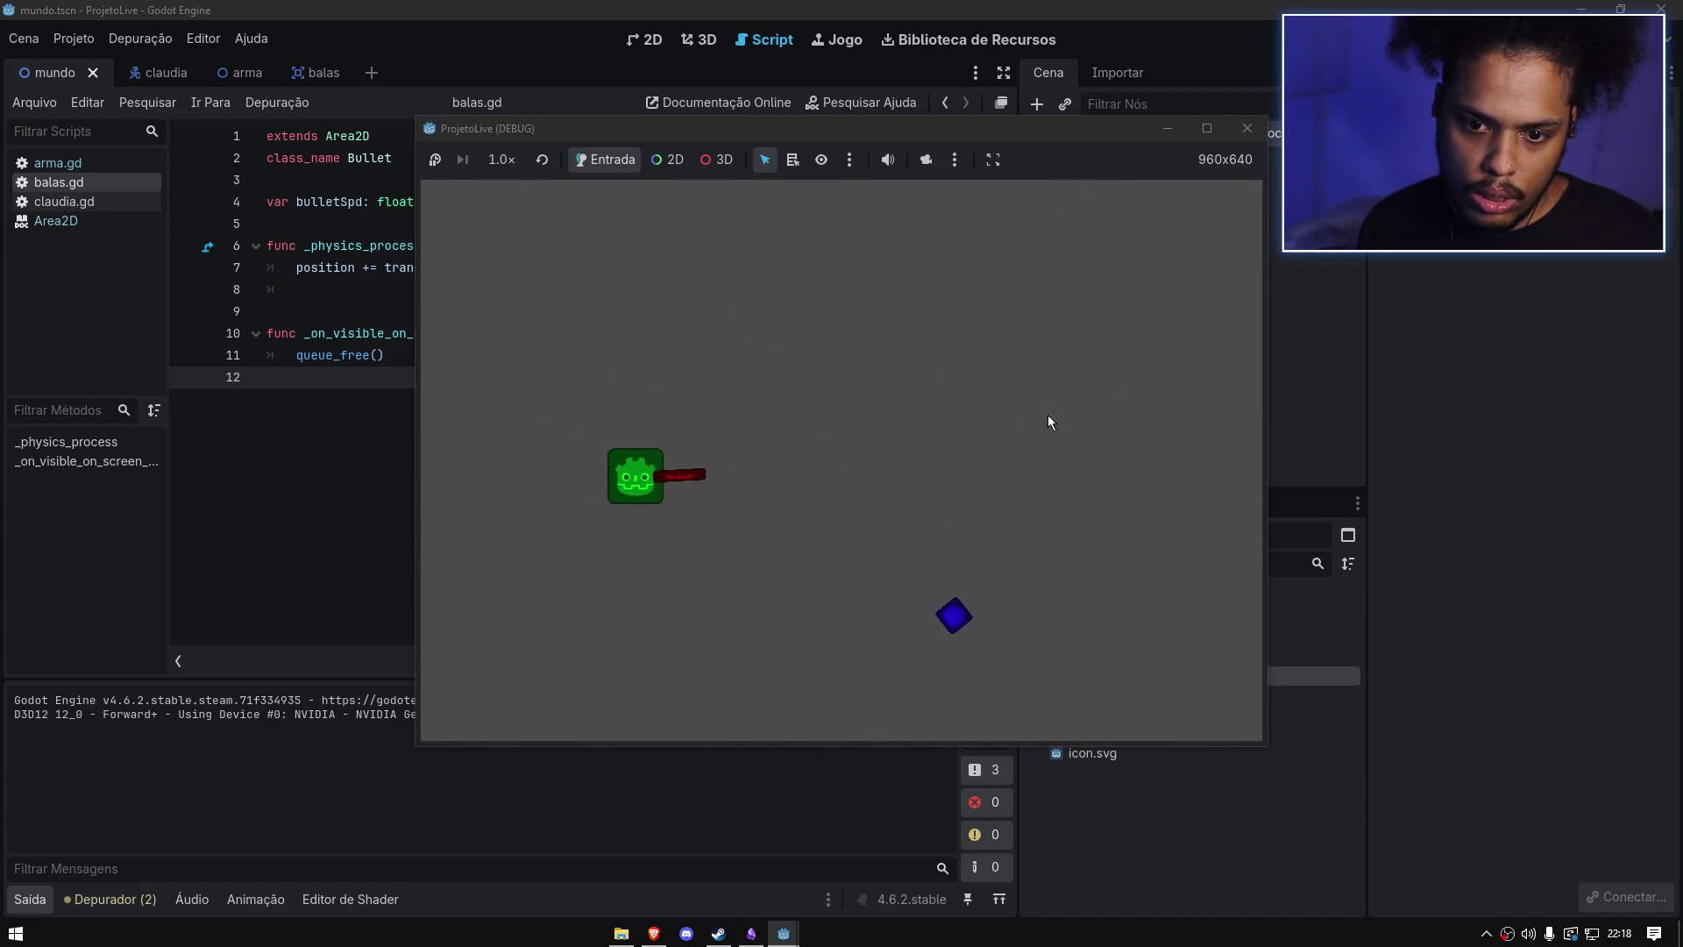
{"action": "left_click", "coordinate": [1246, 129]}
{"action": "left_click", "coordinate": [595, 344]}
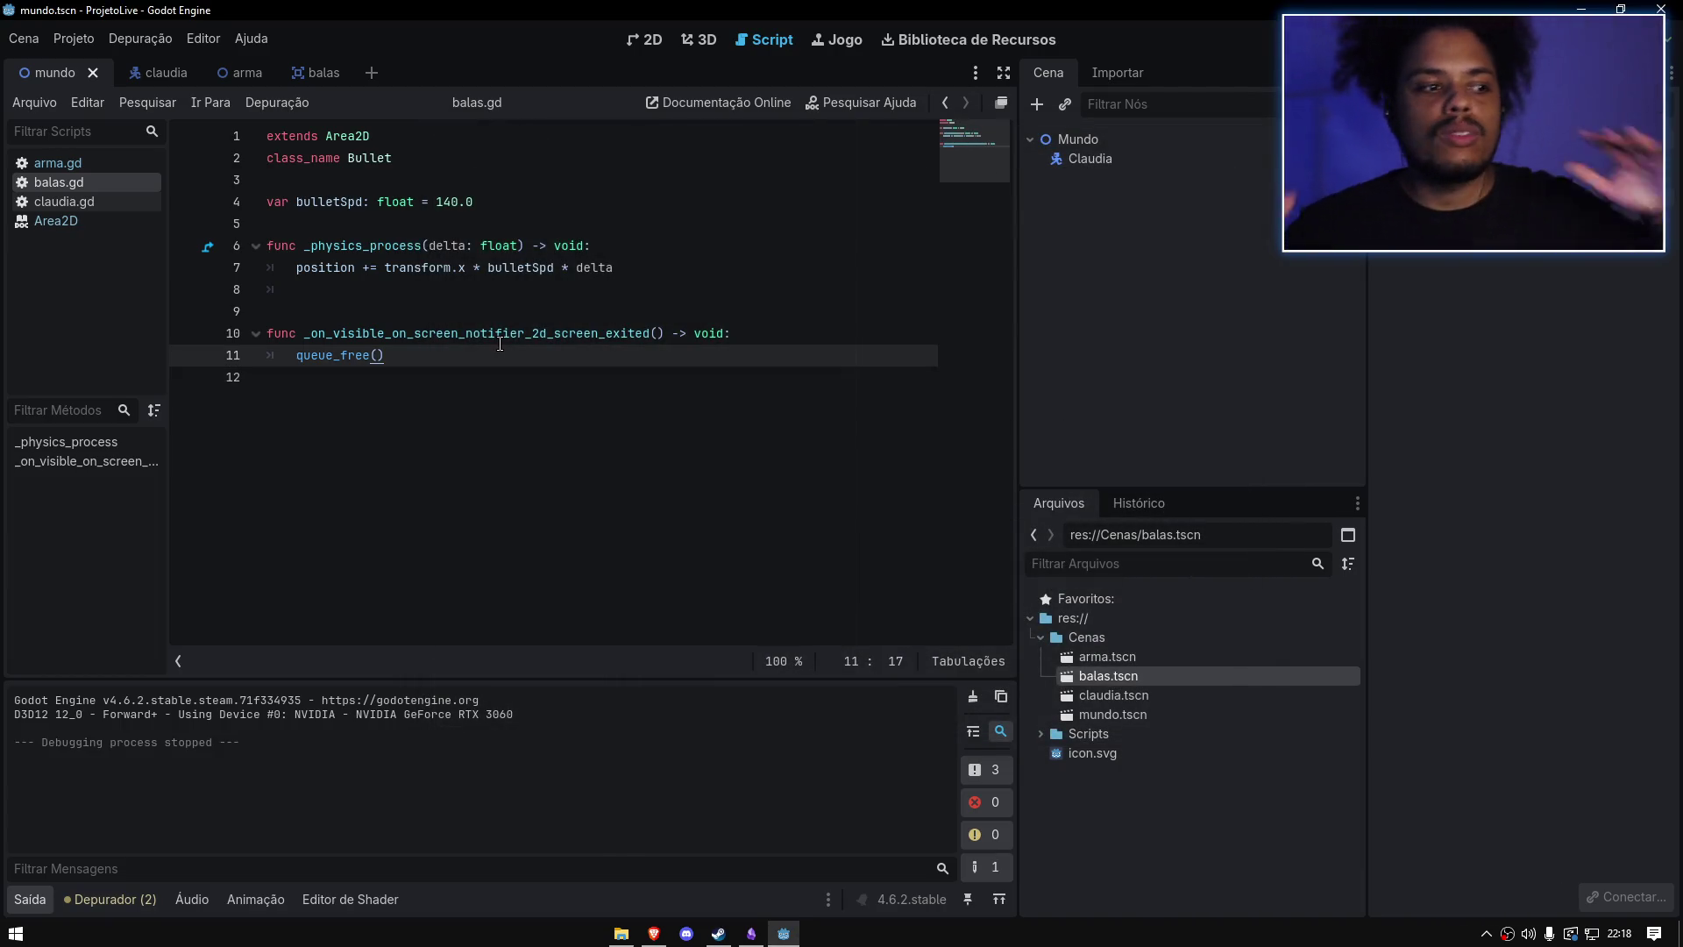
{"action": "key", "text": "ctrl+F1"}
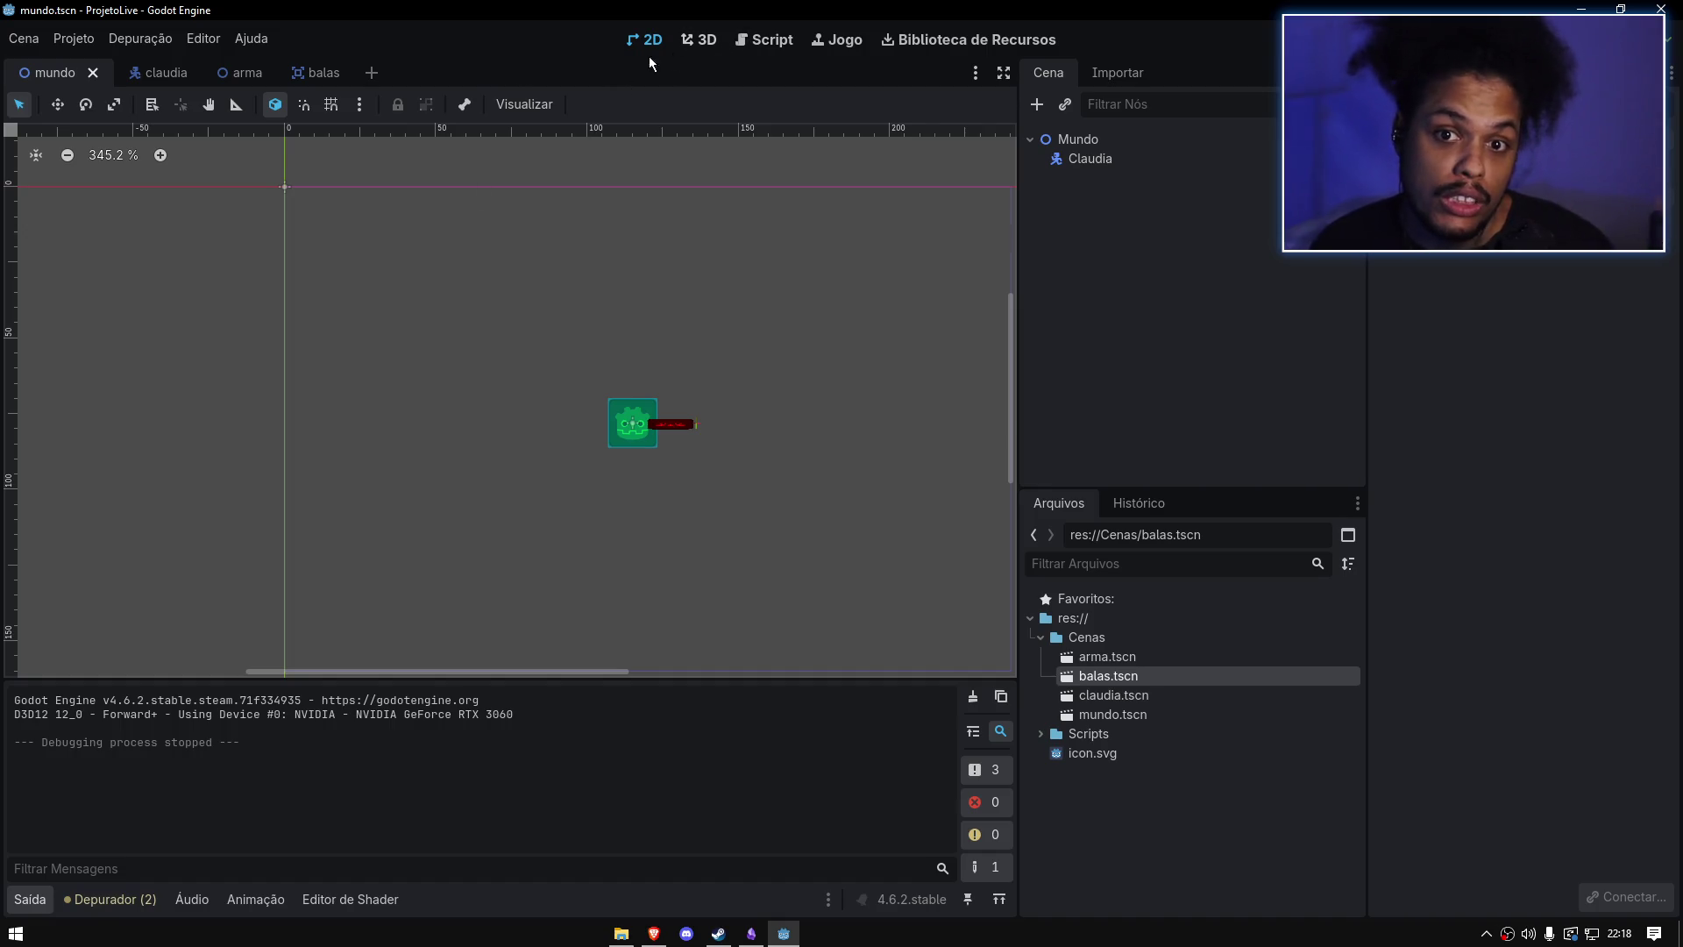
Step: Open the arma scene and add a Timer child node under Arma
{"action": "left_click", "coordinate": [320, 73]}
{"action": "left_click", "coordinate": [219, 74]}
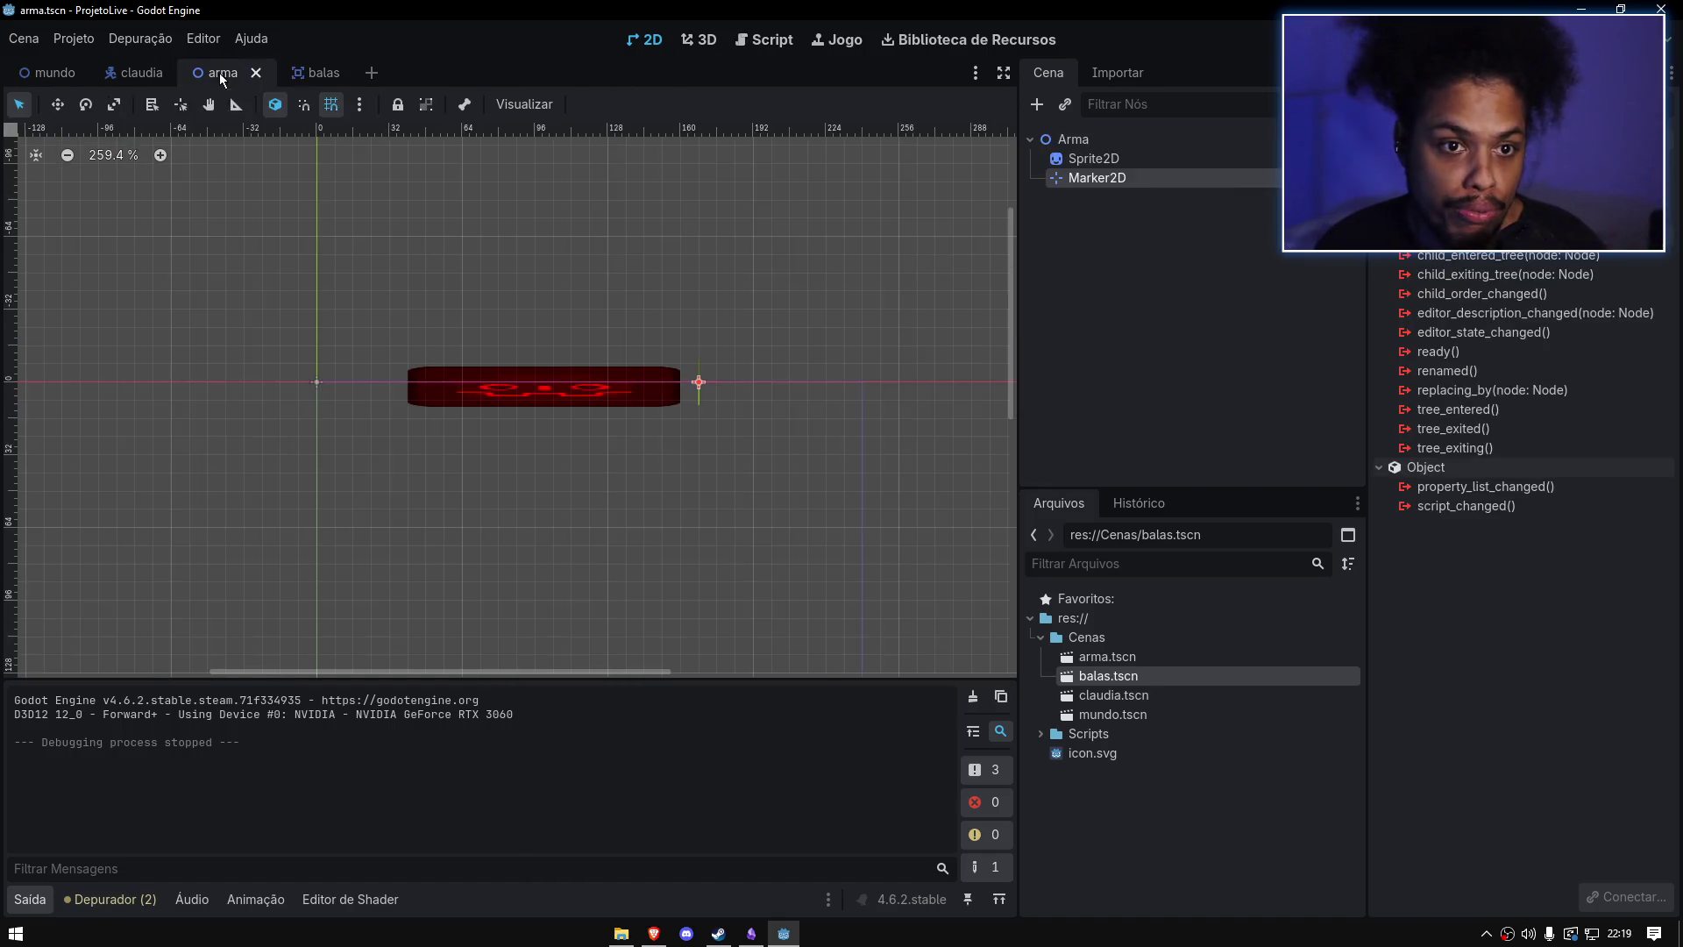
{"action": "left_click", "coordinate": [1090, 142]}
{"action": "key", "text": "ctrl+a"}
{"action": "type", "text": "Timer"}
{"action": "key", "text": "Return"}
{"action": "left_click", "coordinate": [1129, 200]}
{"action": "key", "text": "Delete"}
{"action": "left_click", "coordinate": [883, 489]}
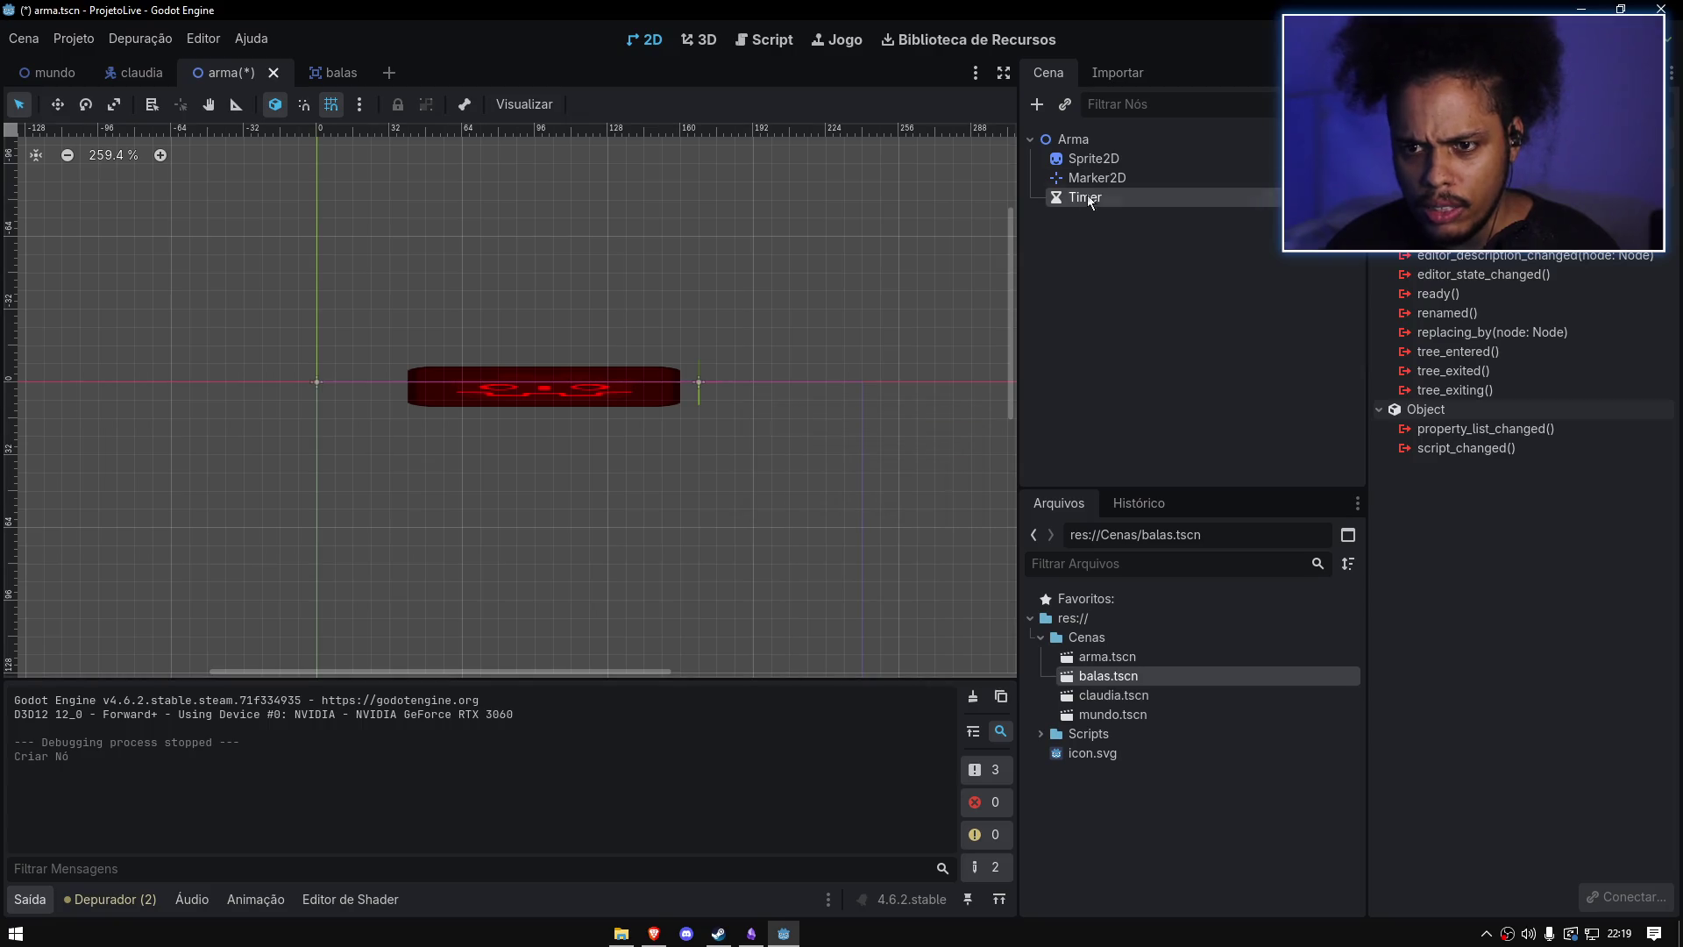
Step: Set the Timer's Wait Time to 0.5 in the Inspector and save the arma scene
{"action": "left_click", "coordinate": [1086, 140]}
{"action": "key", "text": "ctrl+a"}
{"action": "type", "text": "timer"}
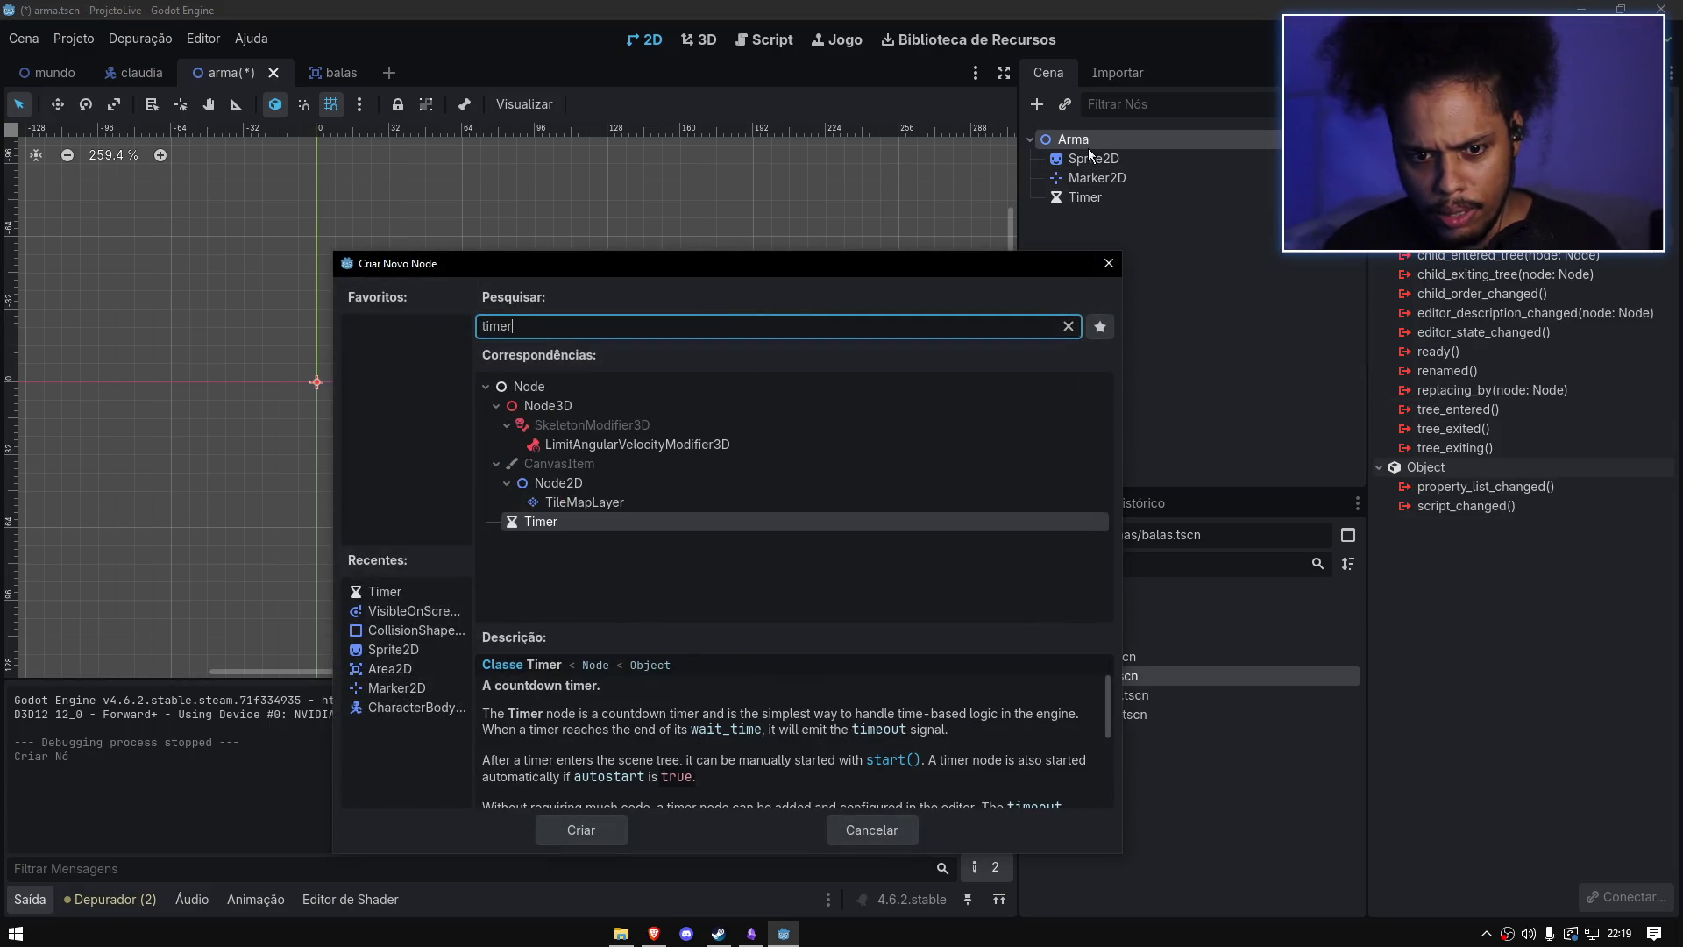
{"action": "left_click", "coordinate": [1101, 267]}
{"action": "left_click", "coordinate": [1117, 196]}
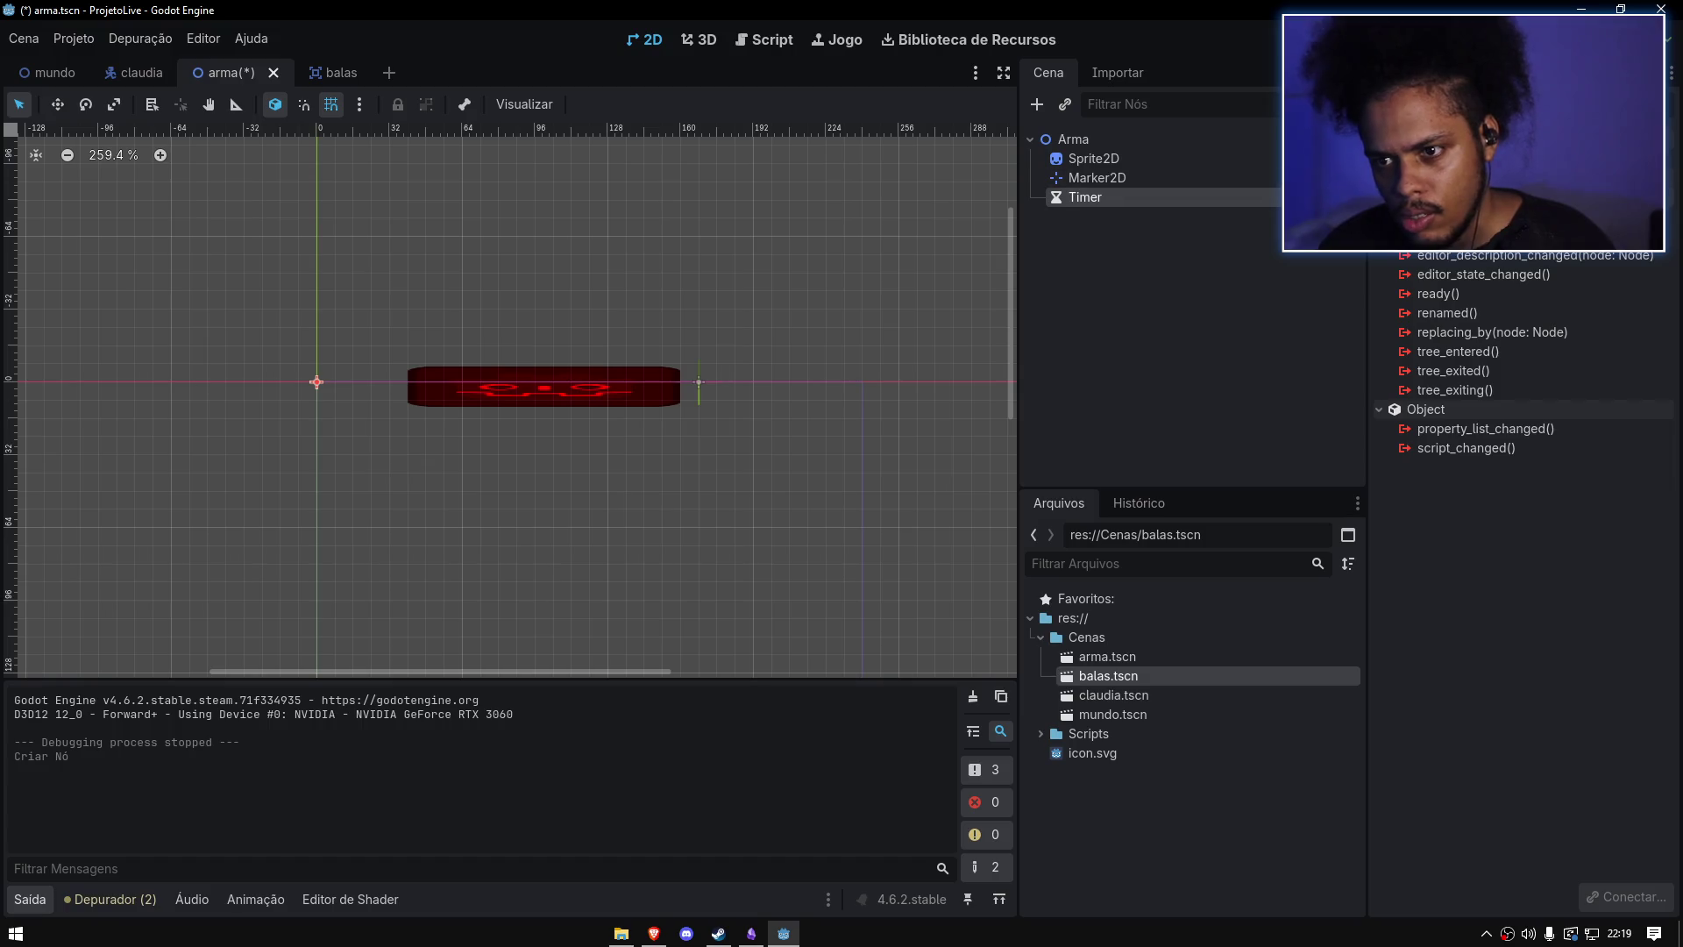
{"action": "left_click", "coordinate": [1411, 71]}
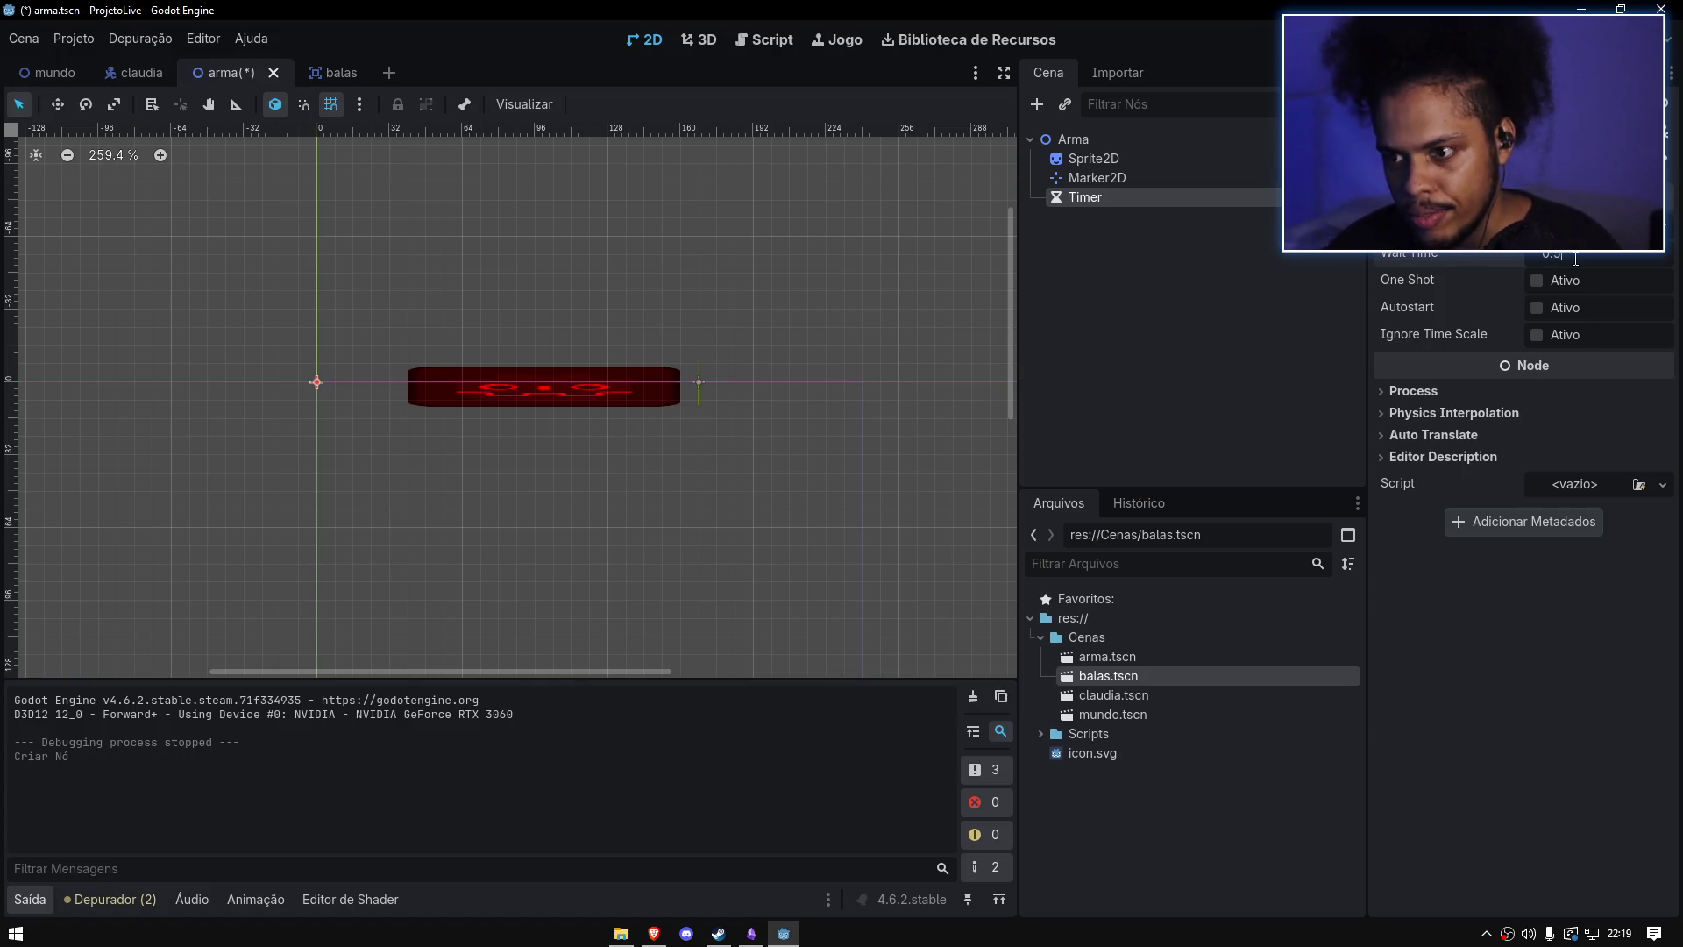
{"action": "left_click", "coordinate": [1222, 312]}
{"action": "key", "text": "ctrl+s"}
Step: Change line 14 of arma.gd to is_action("Tiro"), correct IputEvent to InputEvent, and save
{"action": "key", "text": "ctrl+F3"}
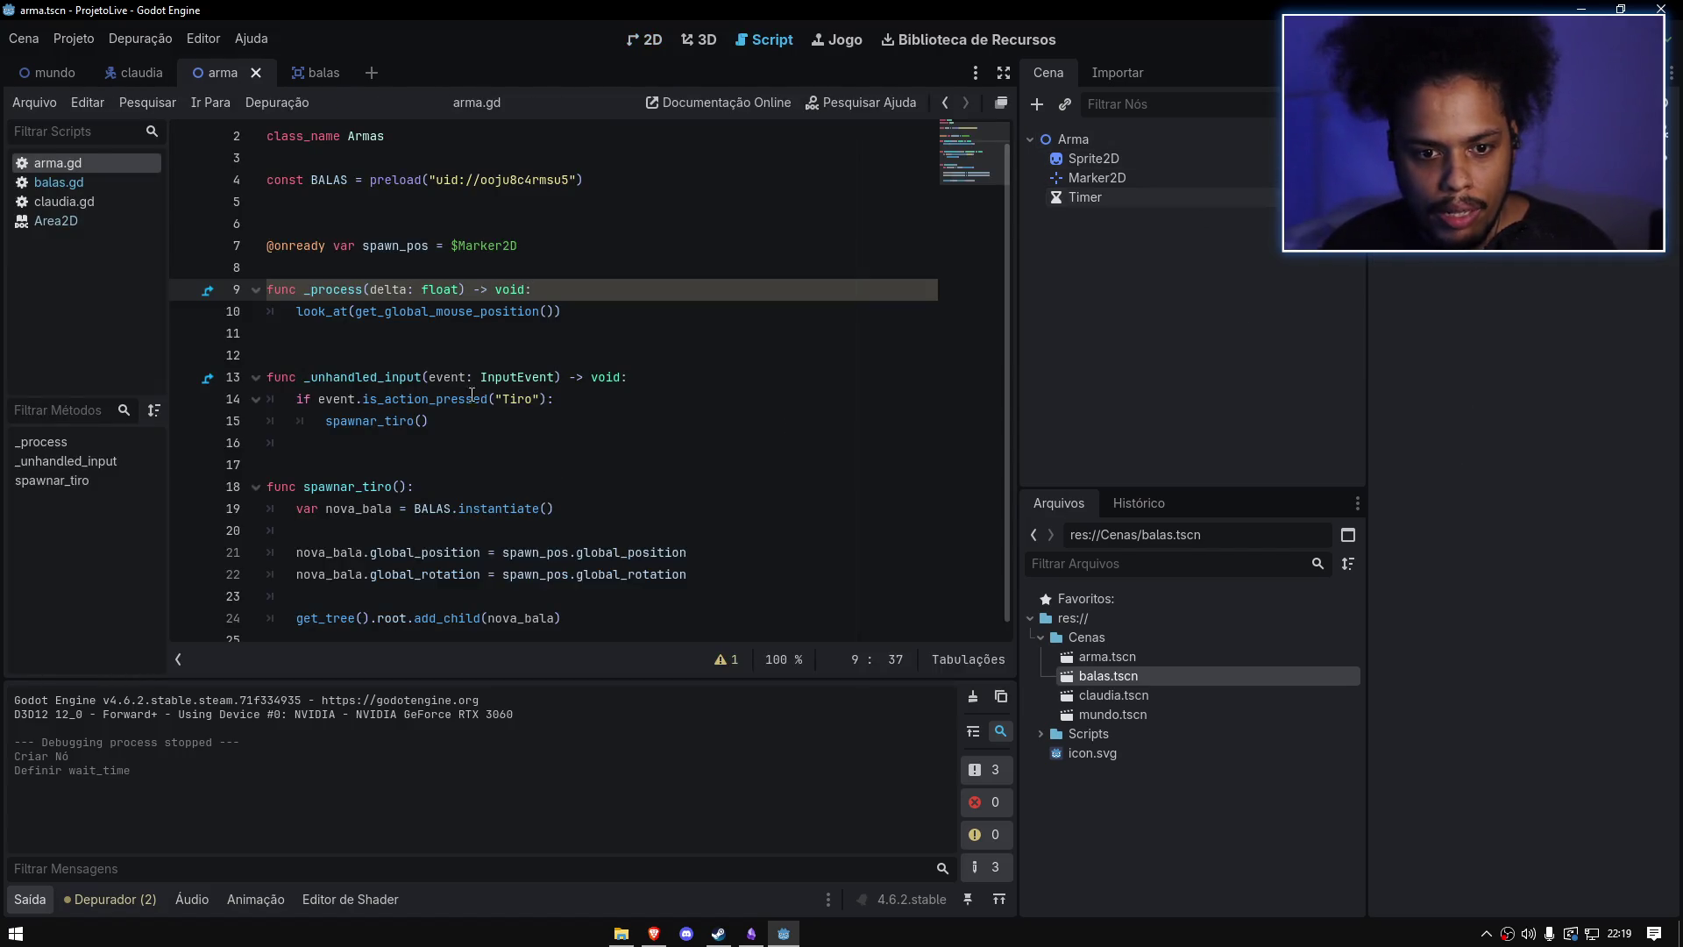
{"action": "left_click", "coordinate": [473, 397]}
{"action": "key", "text": "BackSpace"}
{"action": "key", "text": "Delete"}
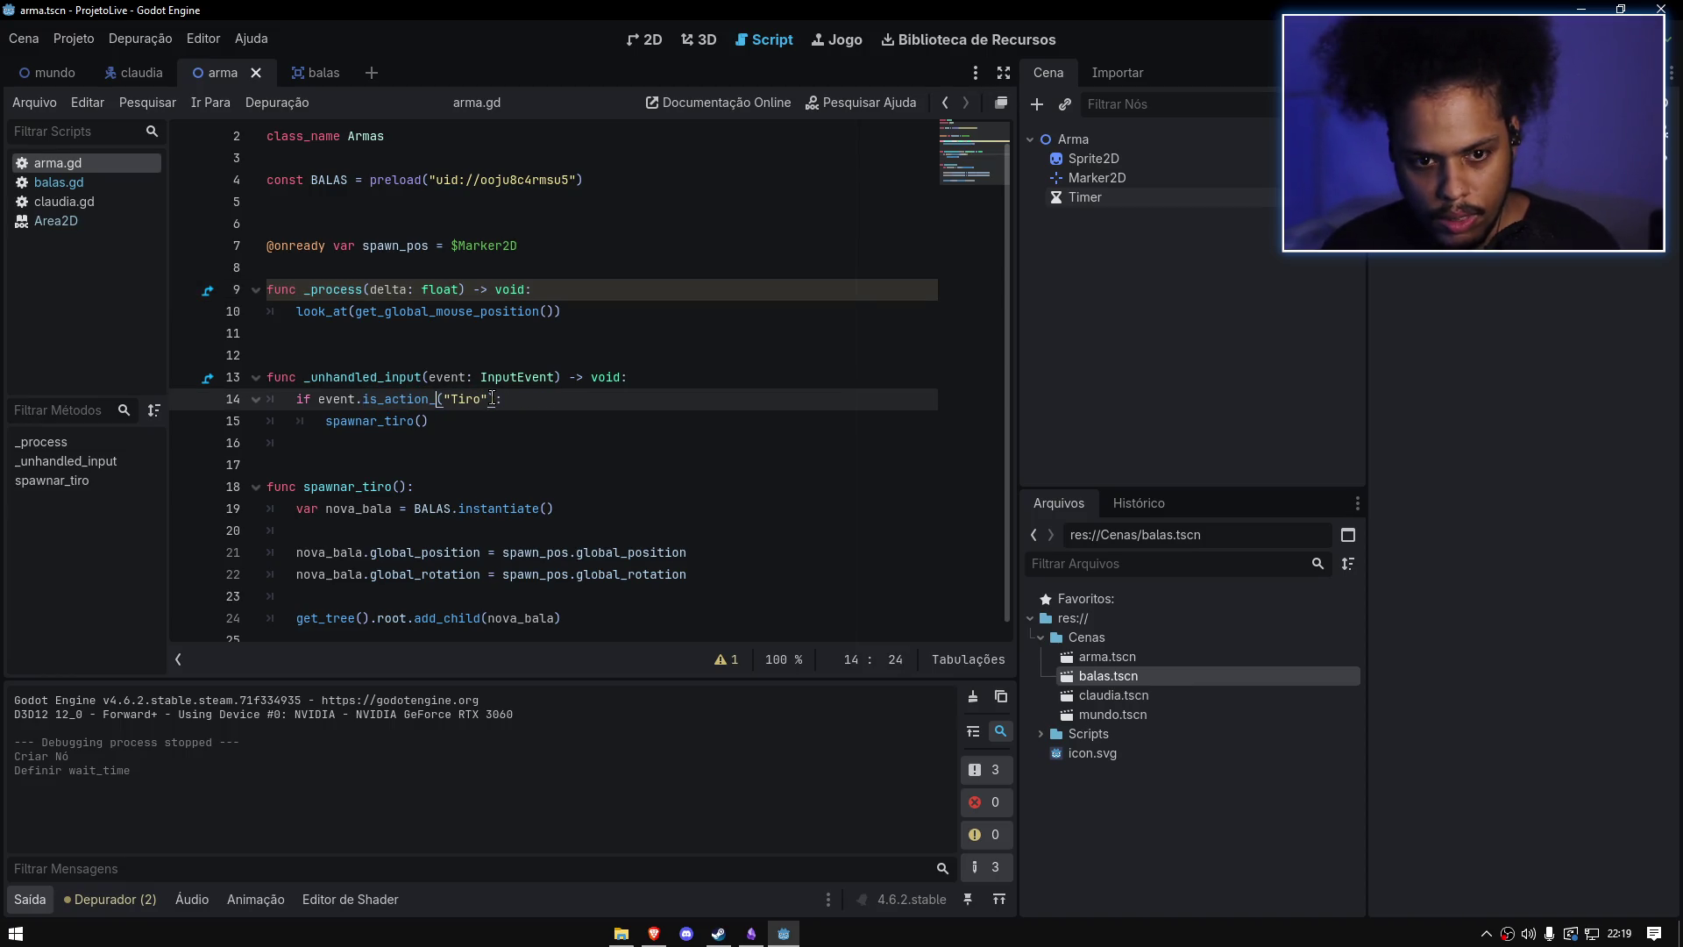
{"action": "key", "text": "ctrl+space"}
{"action": "left_click", "coordinate": [482, 377]}
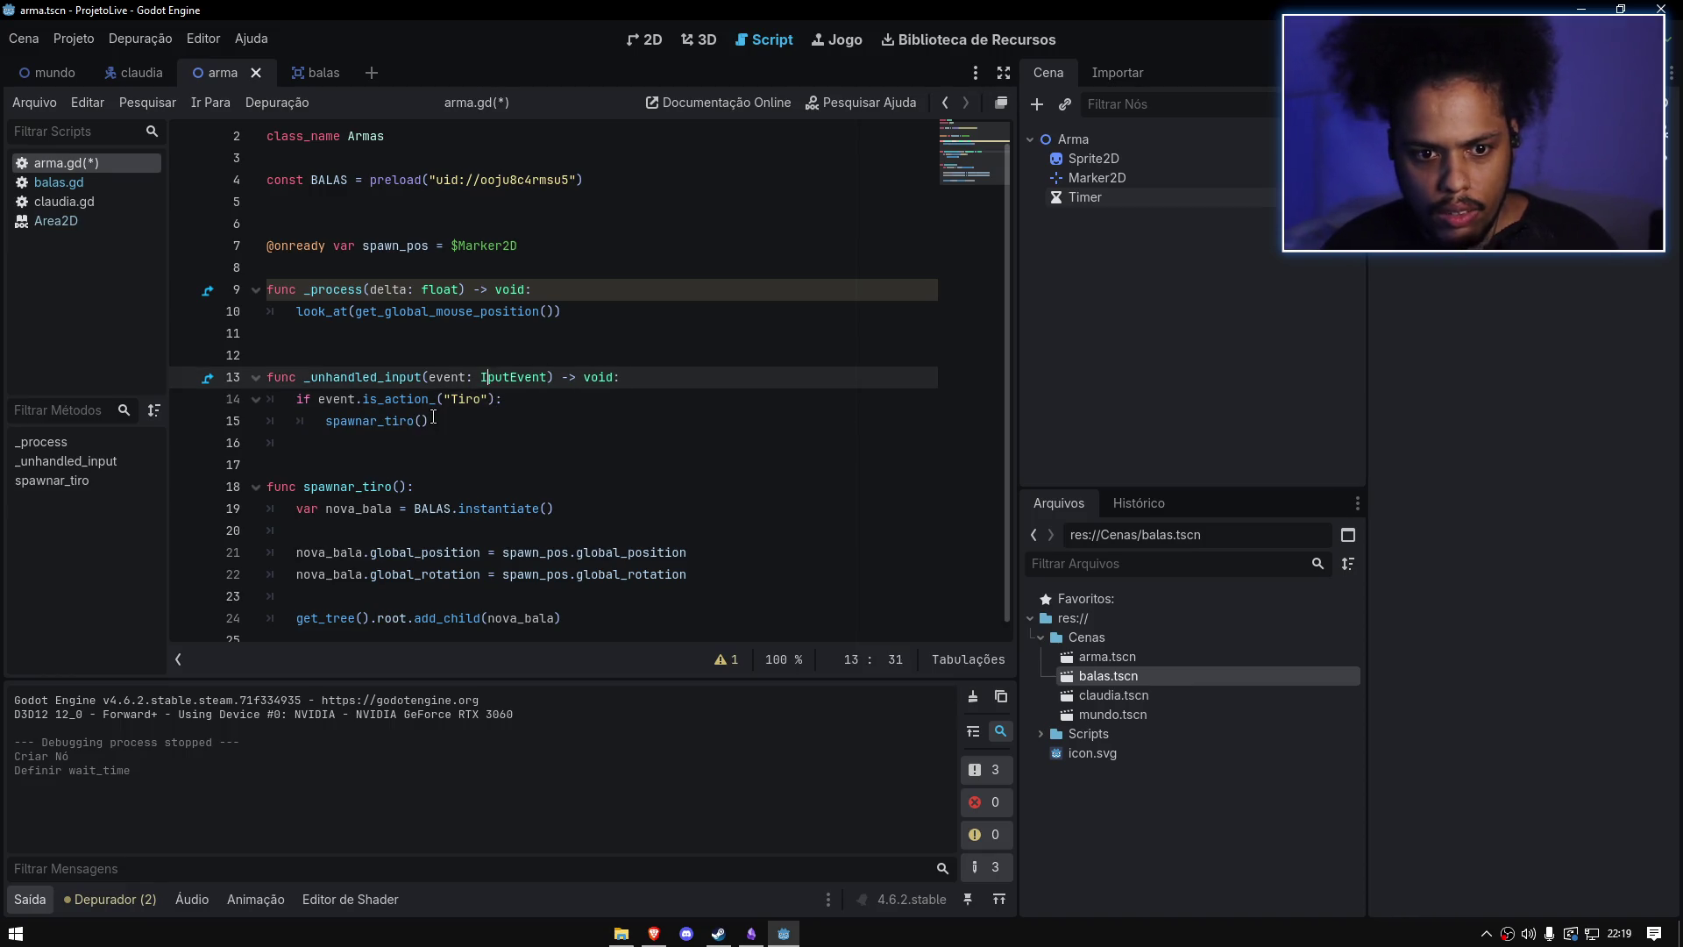
{"action": "type", "text": "n"}
{"action": "left_click", "coordinate": [386, 355]}
{"action": "left_click", "coordinate": [51, 77]}
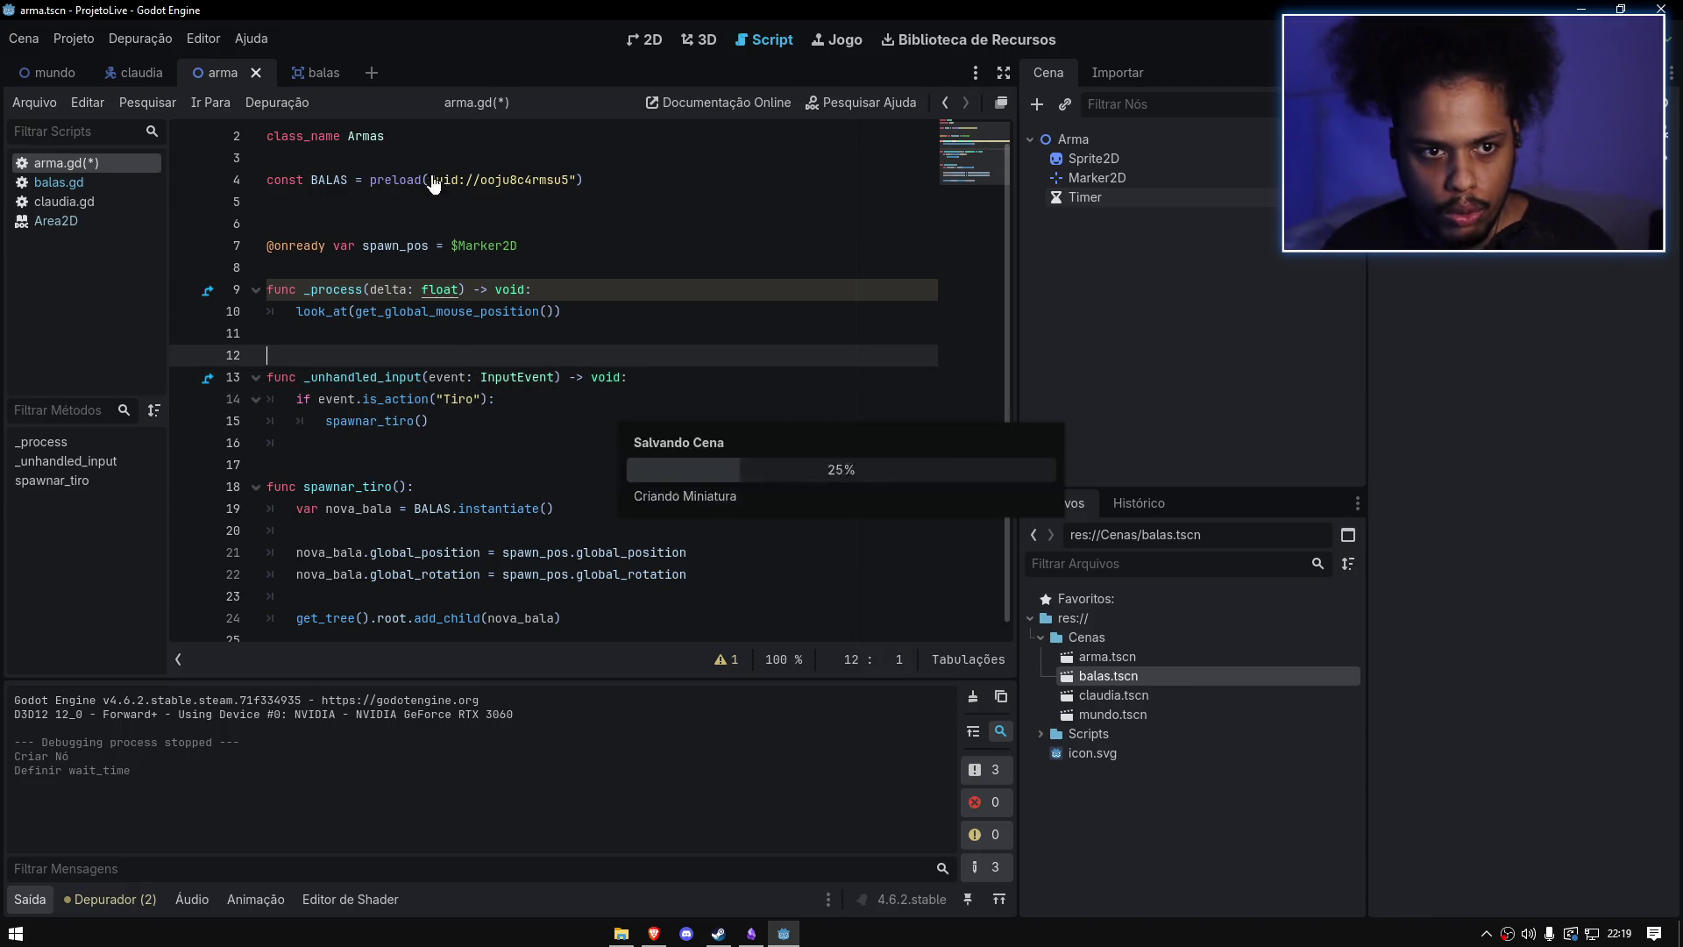
Step: Run the game, fire four bullets in different directions, then close the game
{"action": "key", "text": "F5"}
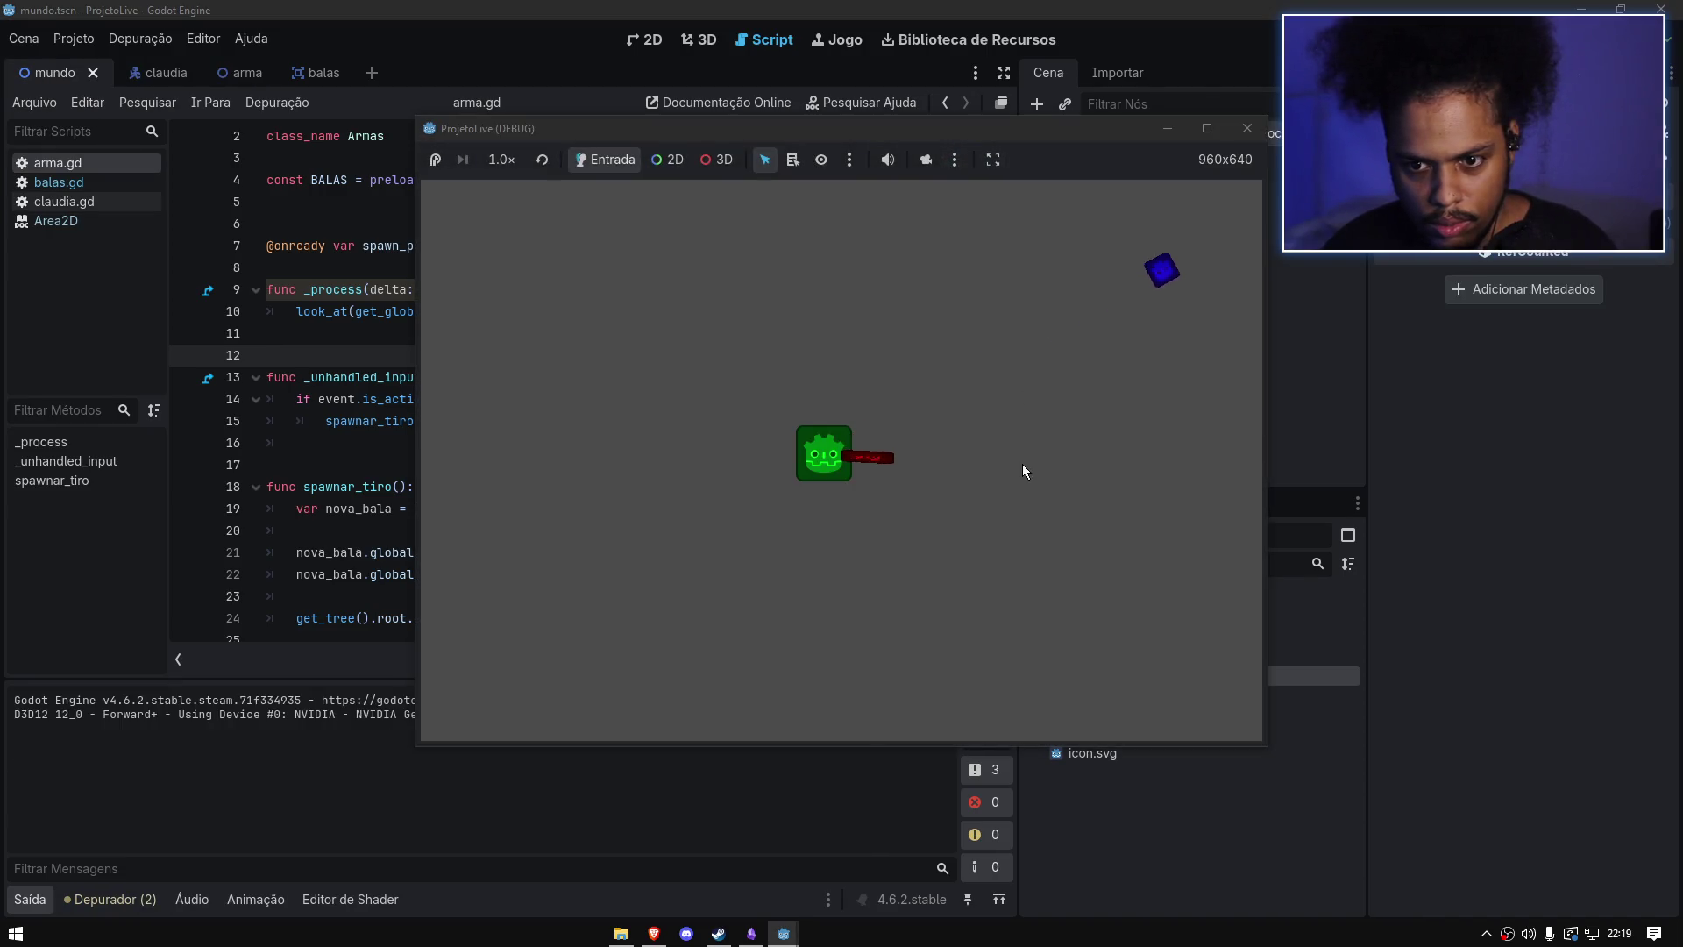
{"action": "left_click", "coordinate": [1022, 464]}
{"action": "left_click", "coordinate": [1102, 319]}
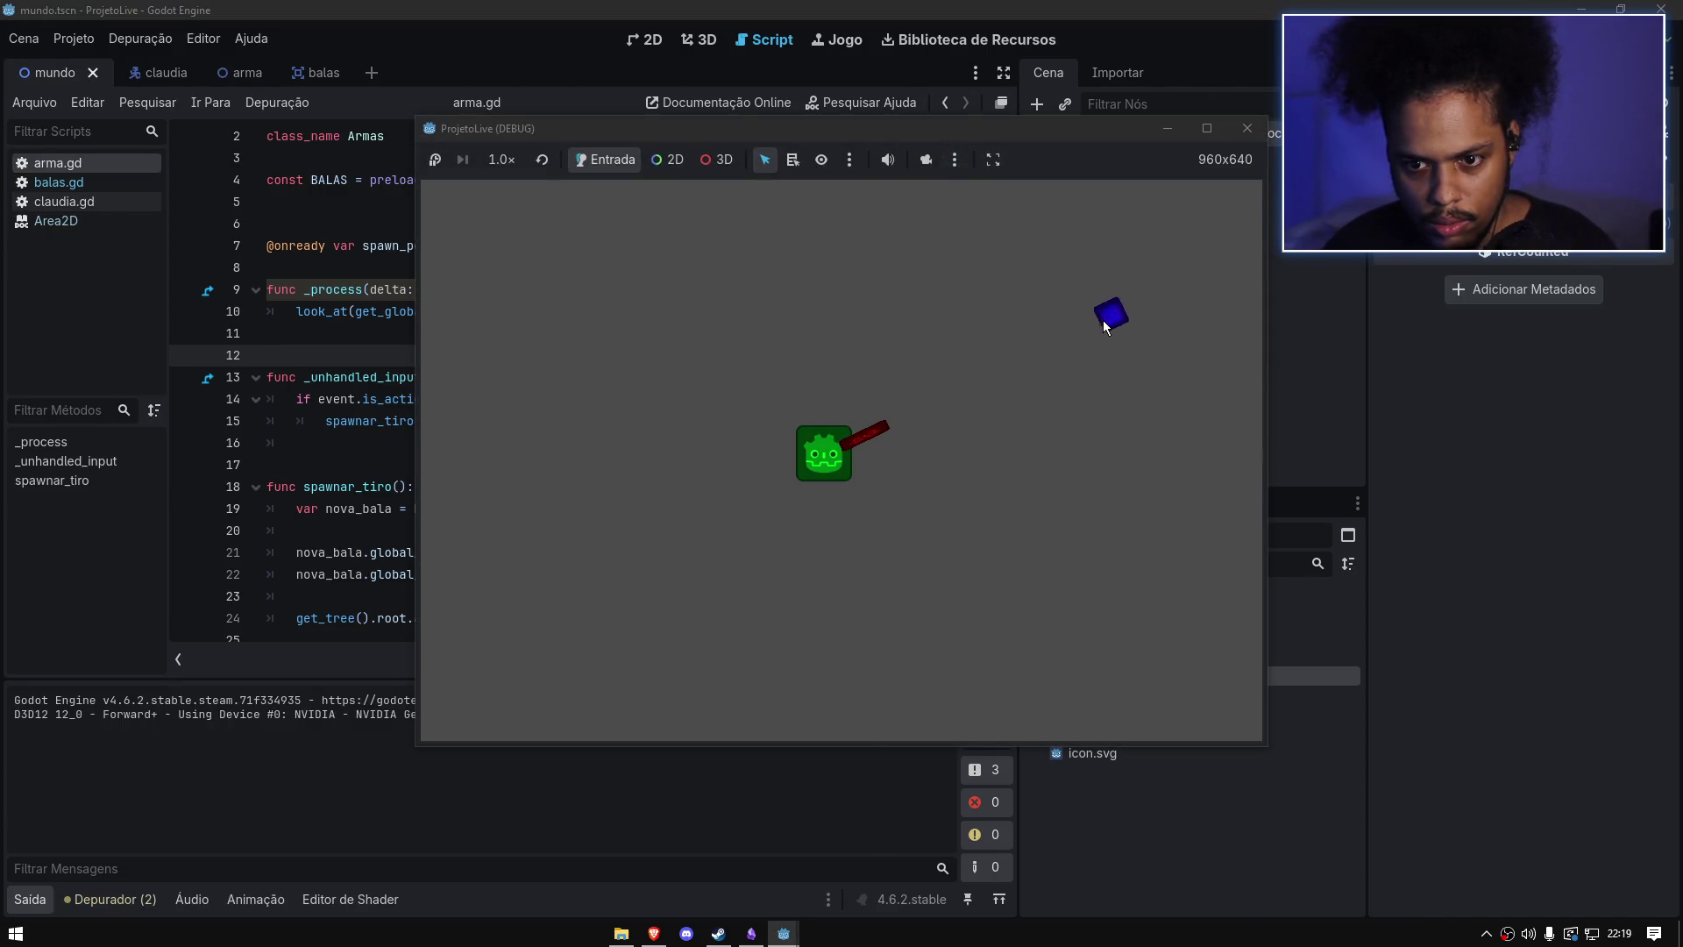
{"action": "left_click", "coordinate": [940, 291]}
{"action": "left_click", "coordinate": [994, 317]}
{"action": "left_click", "coordinate": [1246, 127]}
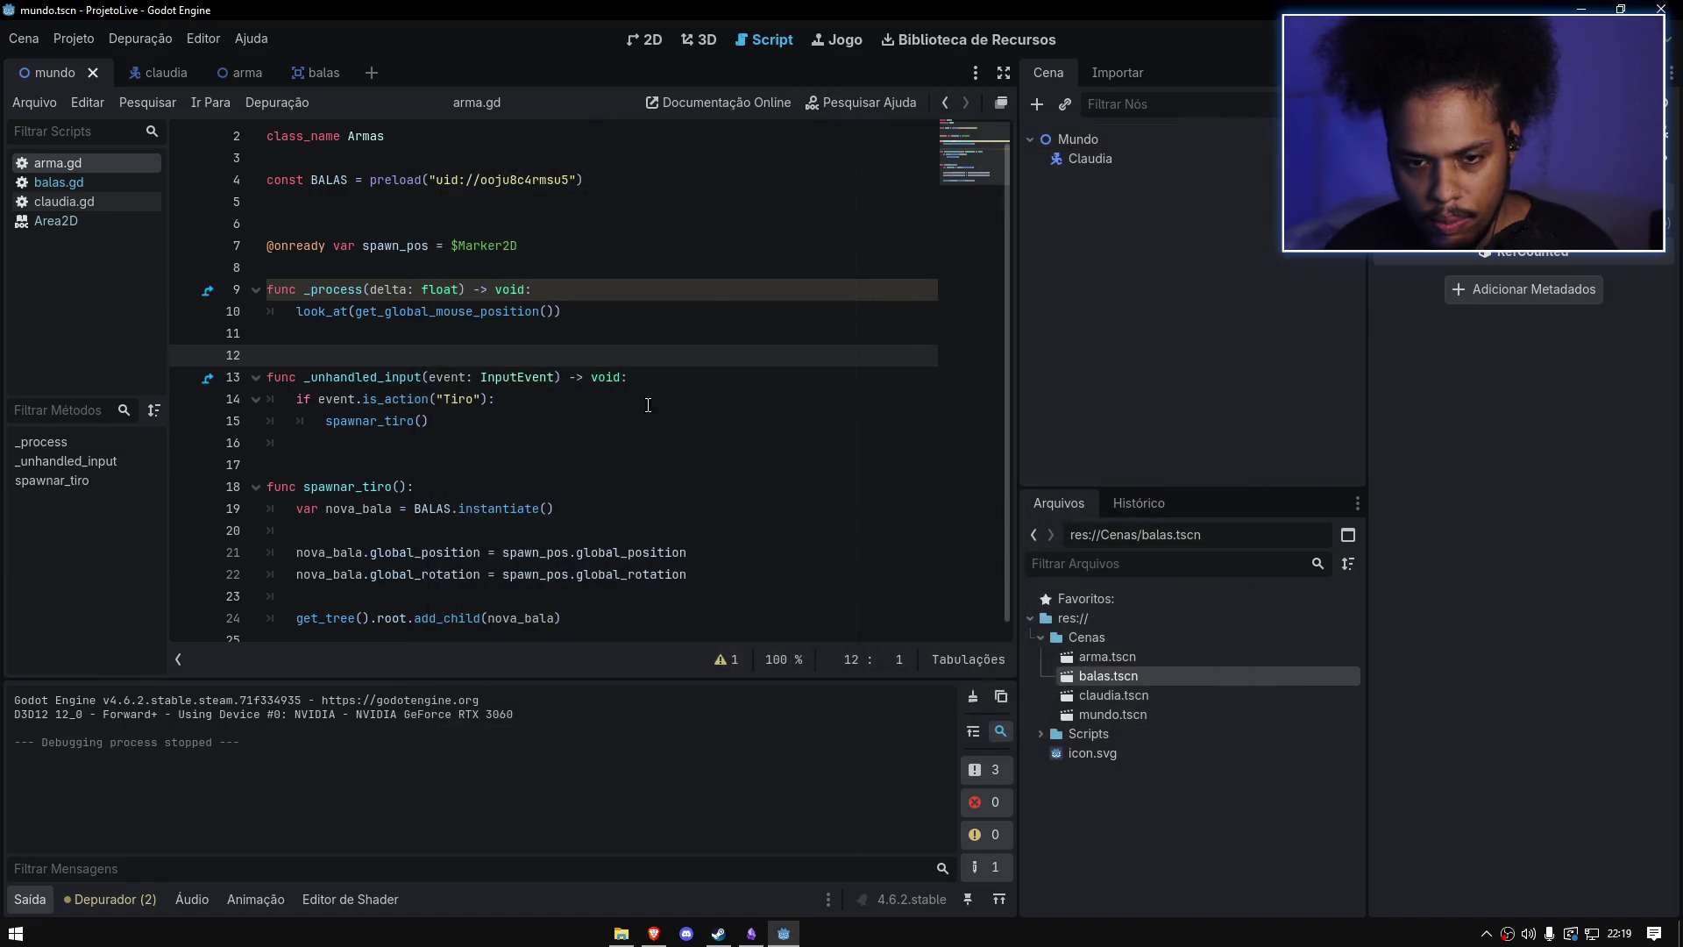
{"action": "left_click", "coordinate": [508, 397]}
{"action": "key", "text": "BackSpace"}
{"action": "key", "text": "BackSpace"}
{"action": "key", "text": "BackSpace"}
{"action": "type", "text": "is_"}
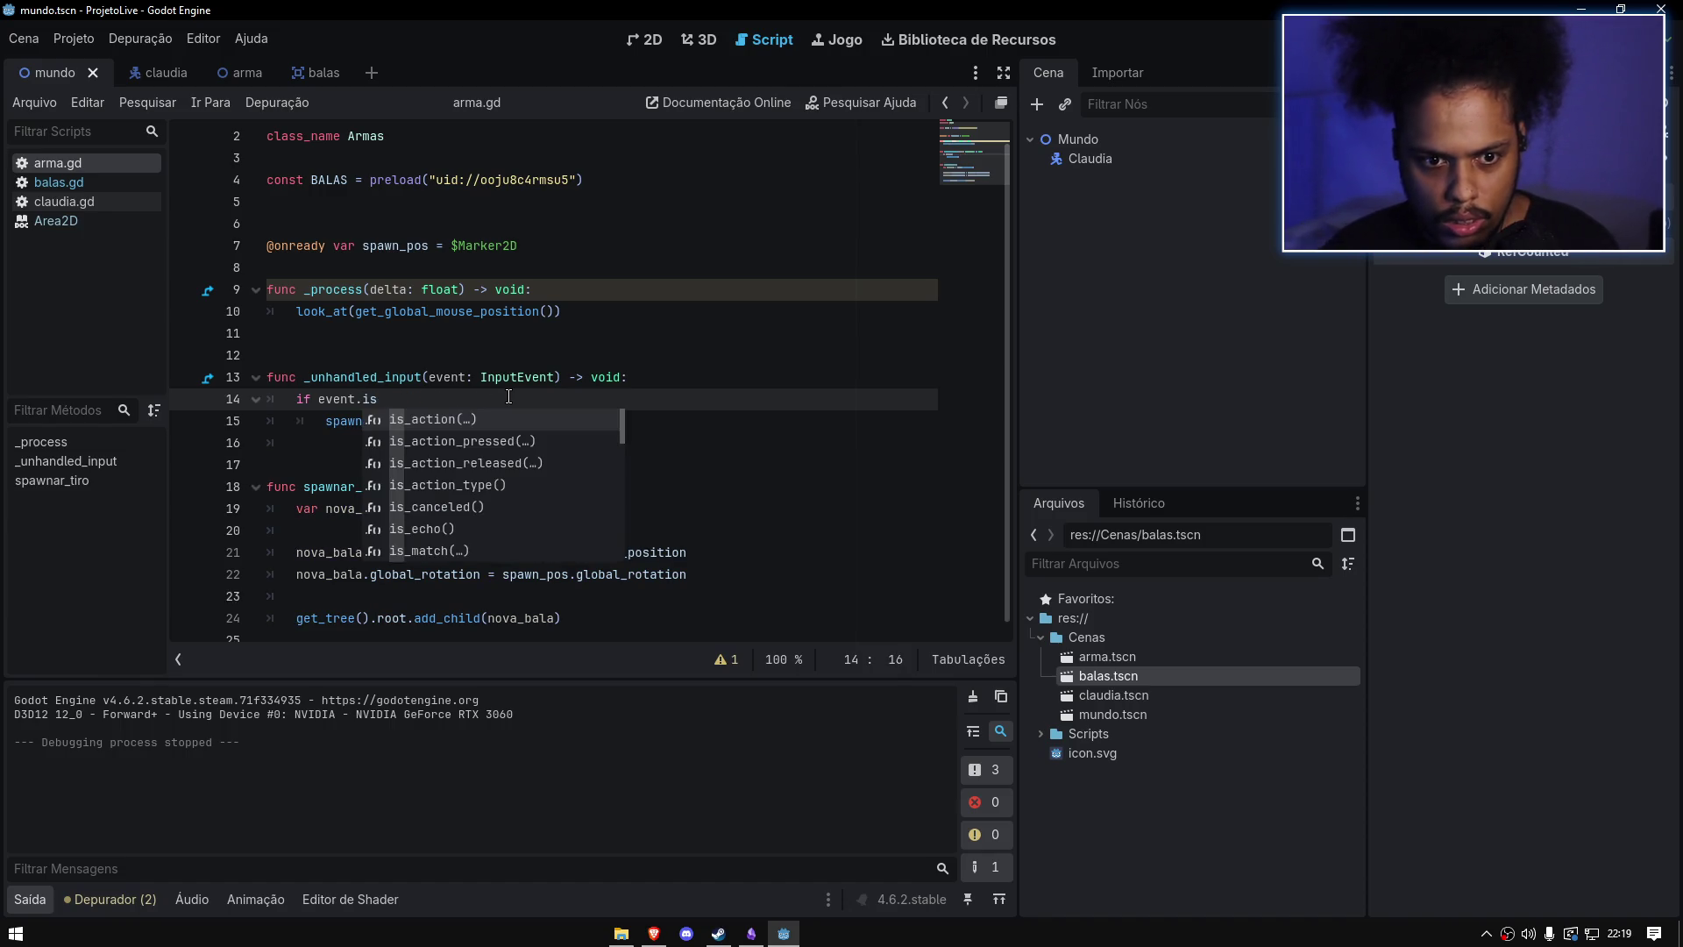
{"action": "key", "text": "Down"}
{"action": "key", "text": "Up"}
{"action": "key", "text": "Return"}
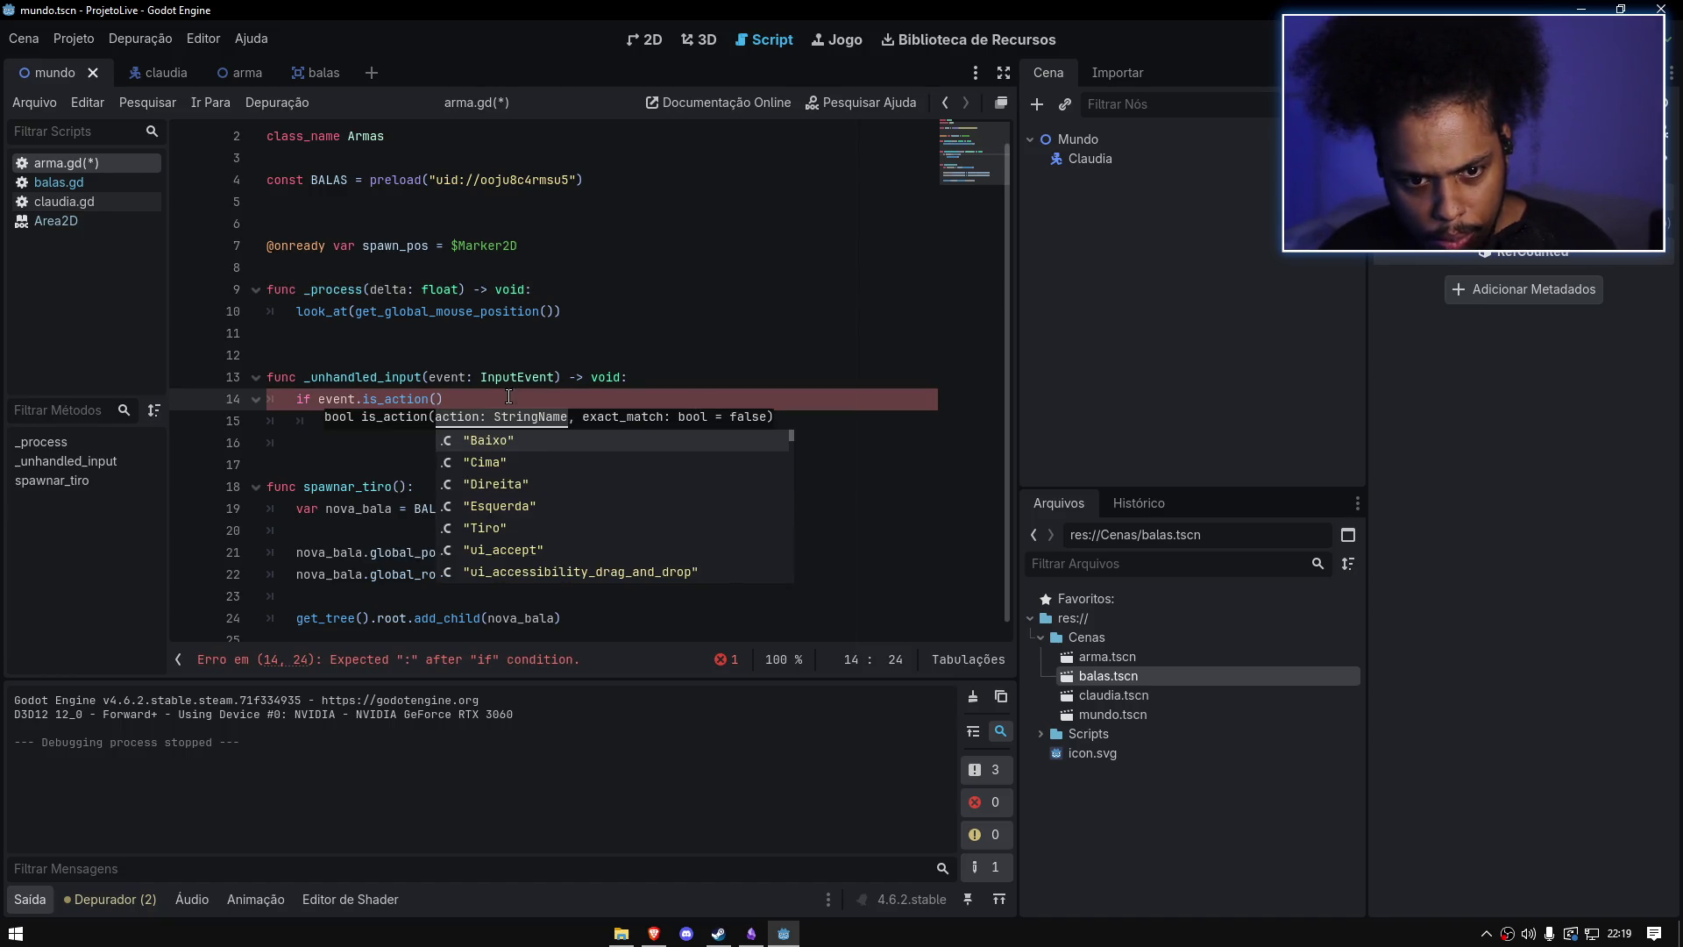
{"action": "key", "text": "Down"}
{"action": "key", "text": "Down"}
{"action": "key", "text": "Down"}
{"action": "key", "text": "Return"}
{"action": "left_click", "coordinate": [534, 408]}
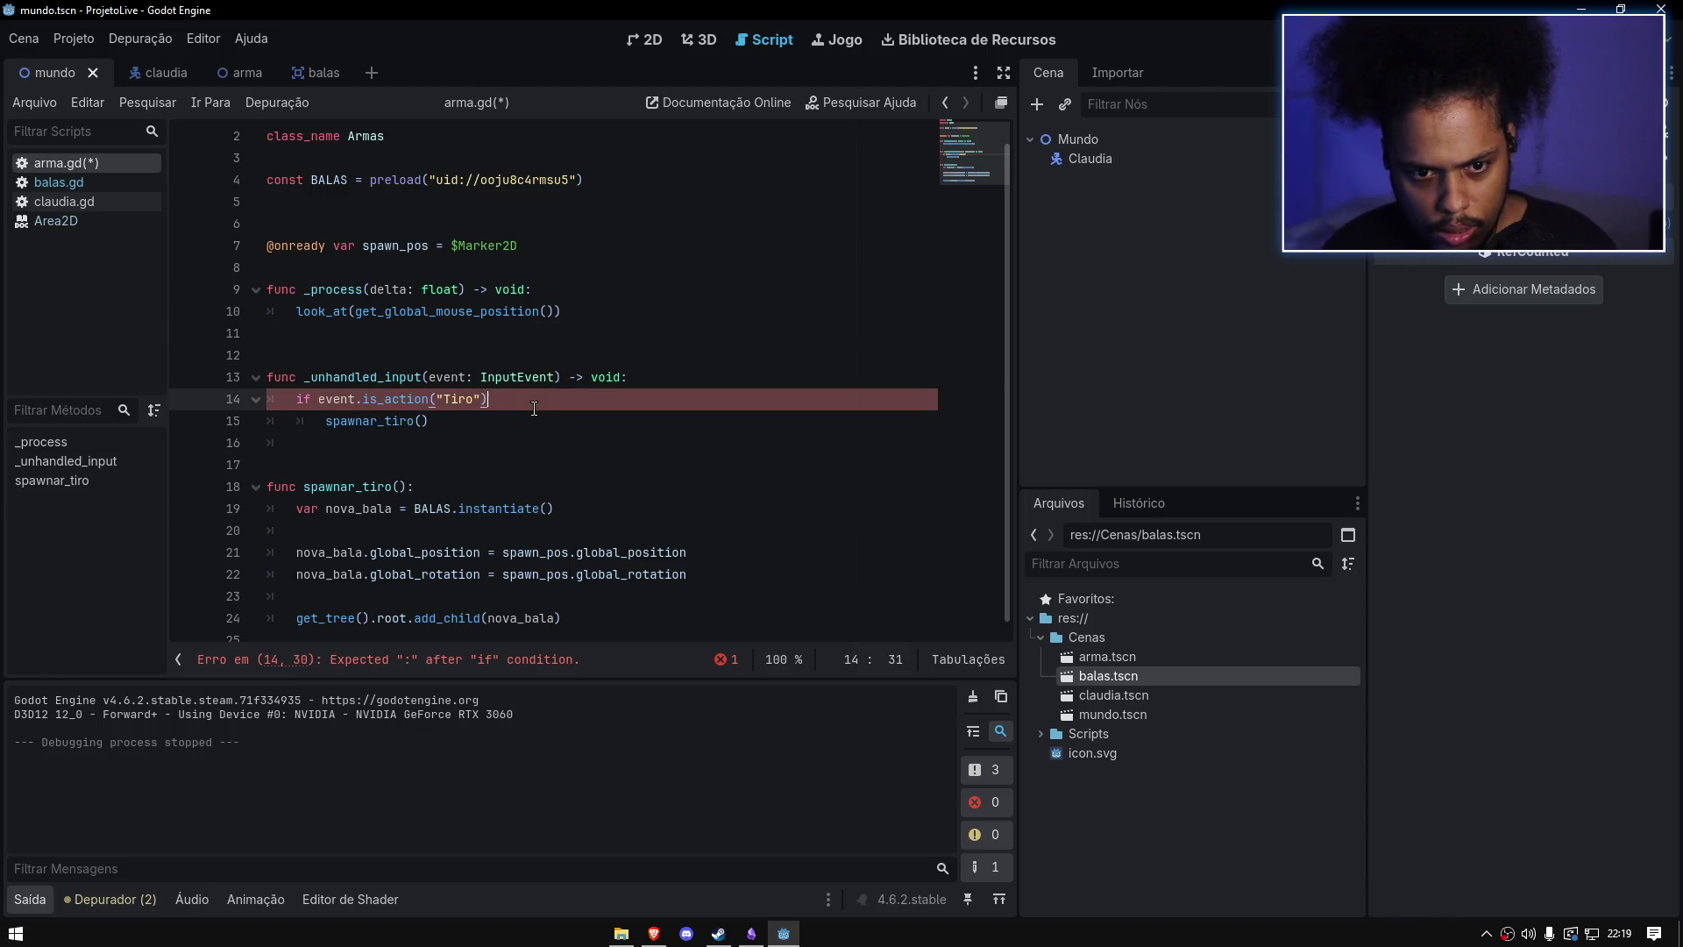
{"action": "type", "text": ":"}
{"action": "left_click", "coordinate": [960, 150]}
{"action": "key", "text": "ctrl+s"}
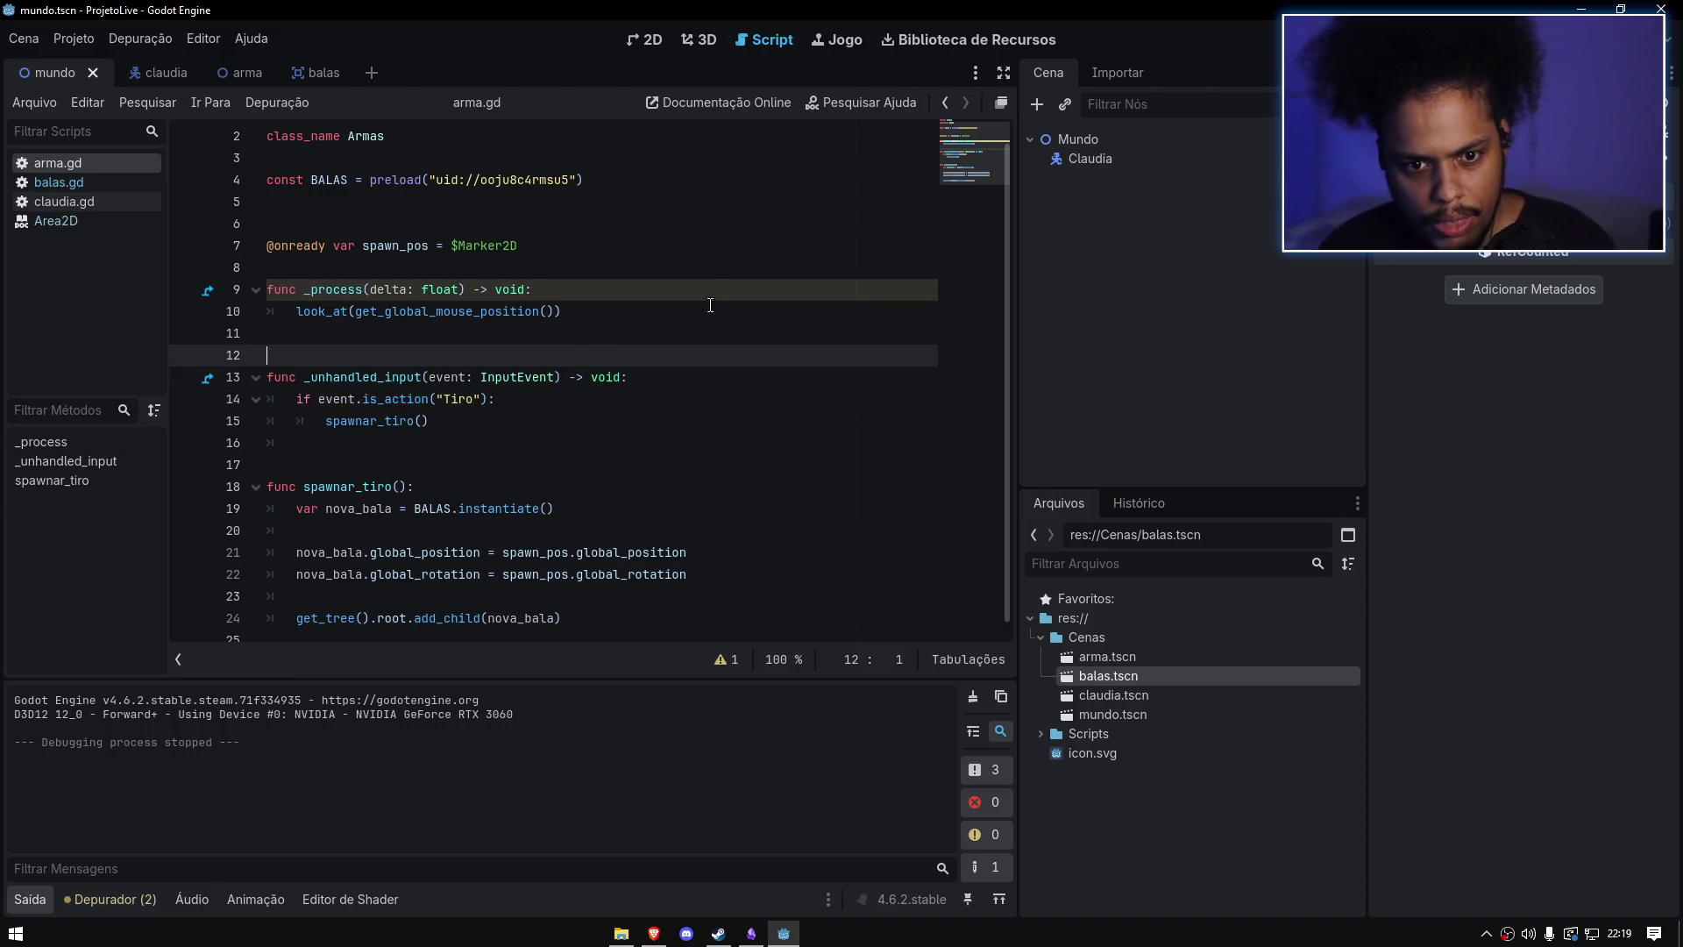
{"action": "key", "text": "F5"}
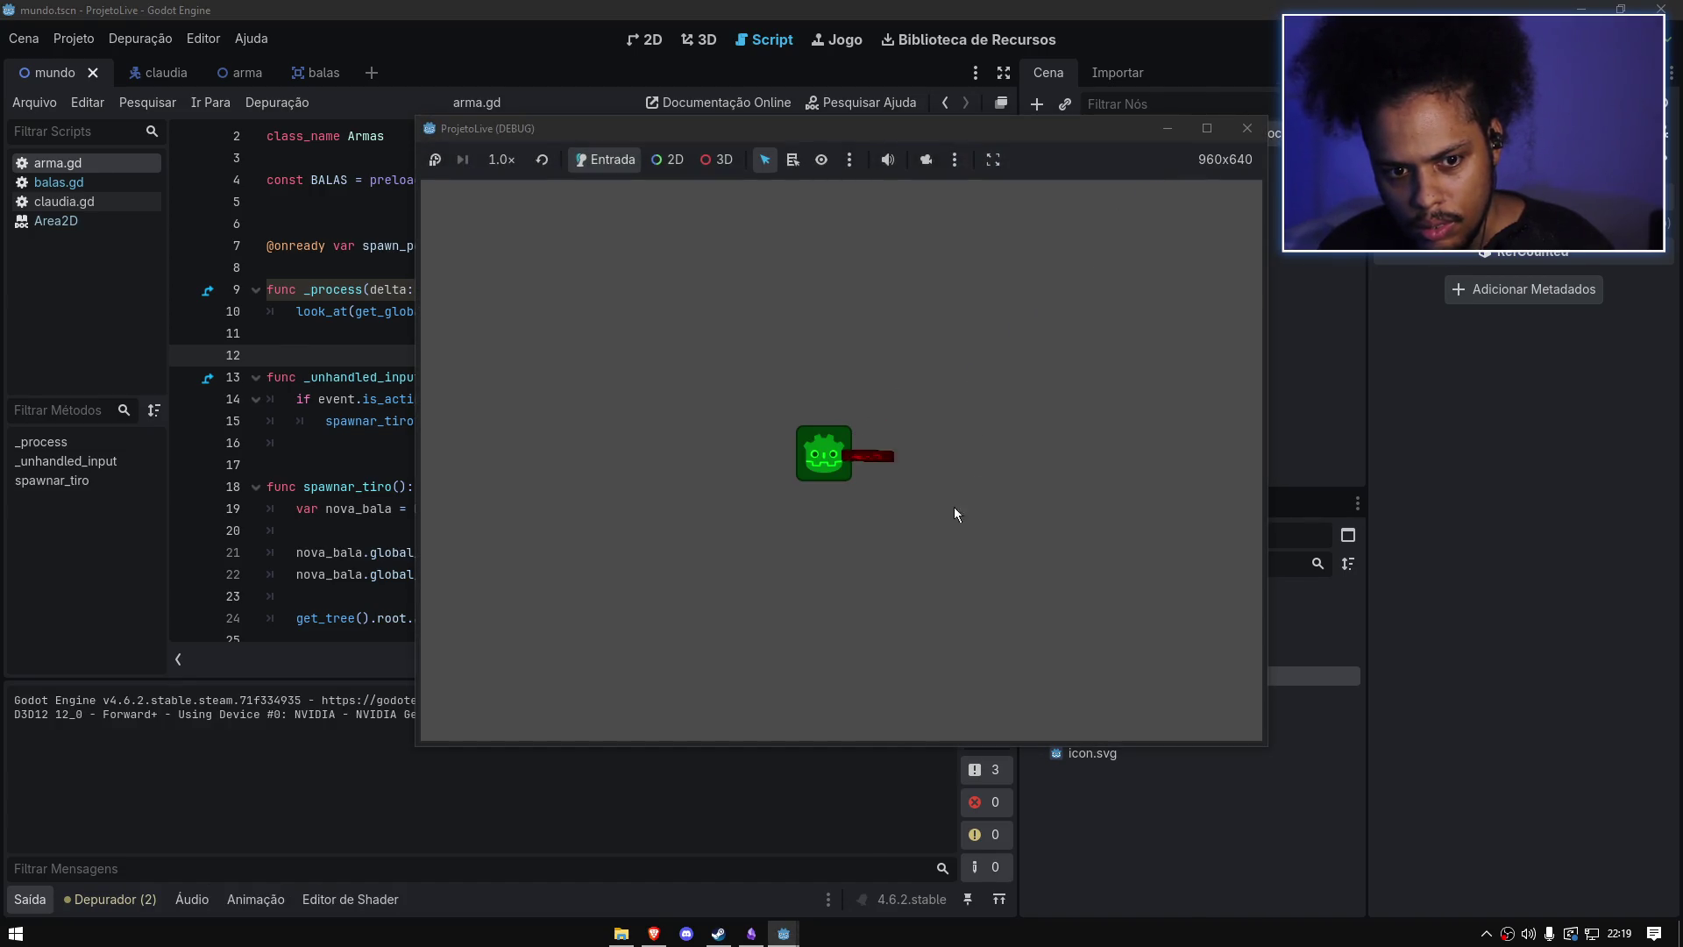
{"action": "key", "text": "s"}
{"action": "left_click", "coordinate": [950, 449]}
{"action": "key", "text": "d"}
{"action": "left_click", "coordinate": [965, 433]}
{"action": "key", "text": "w"}
{"action": "key", "text": "a"}
{"action": "left_click", "coordinate": [1010, 412]}
{"action": "left_click", "coordinate": [1010, 412]}
{"action": "left_click", "coordinate": [1010, 412]}
{"action": "left_click", "coordinate": [1010, 412]}
{"action": "left_click", "coordinate": [1010, 412]}
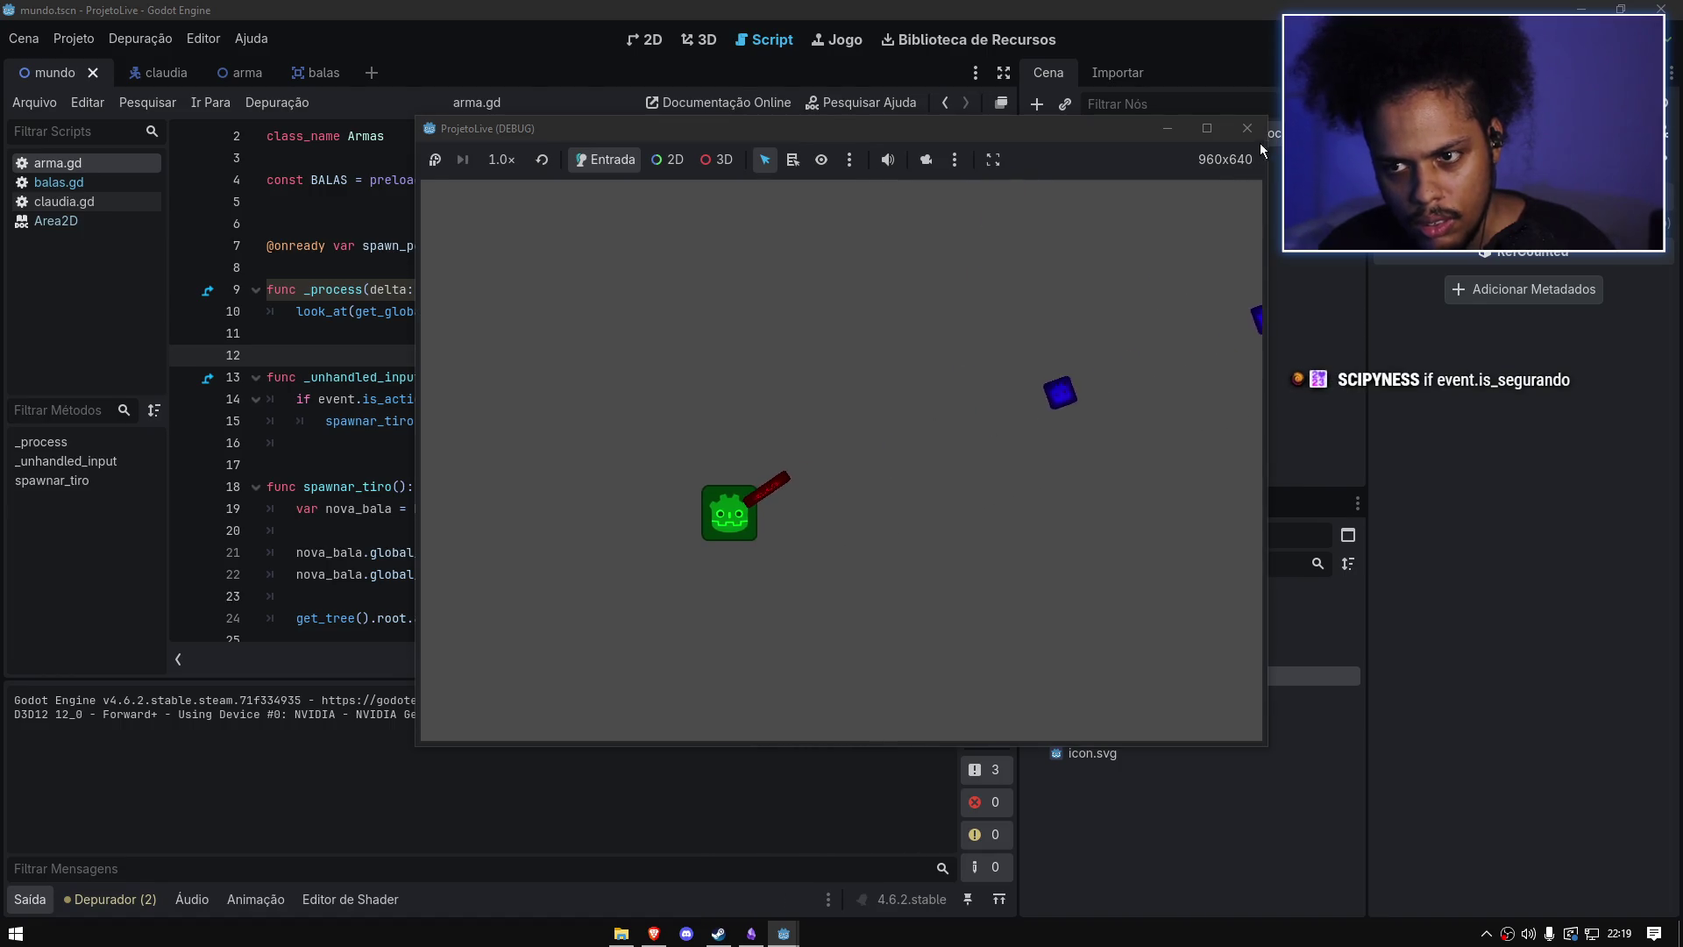
{"action": "left_click", "coordinate": [1247, 128]}
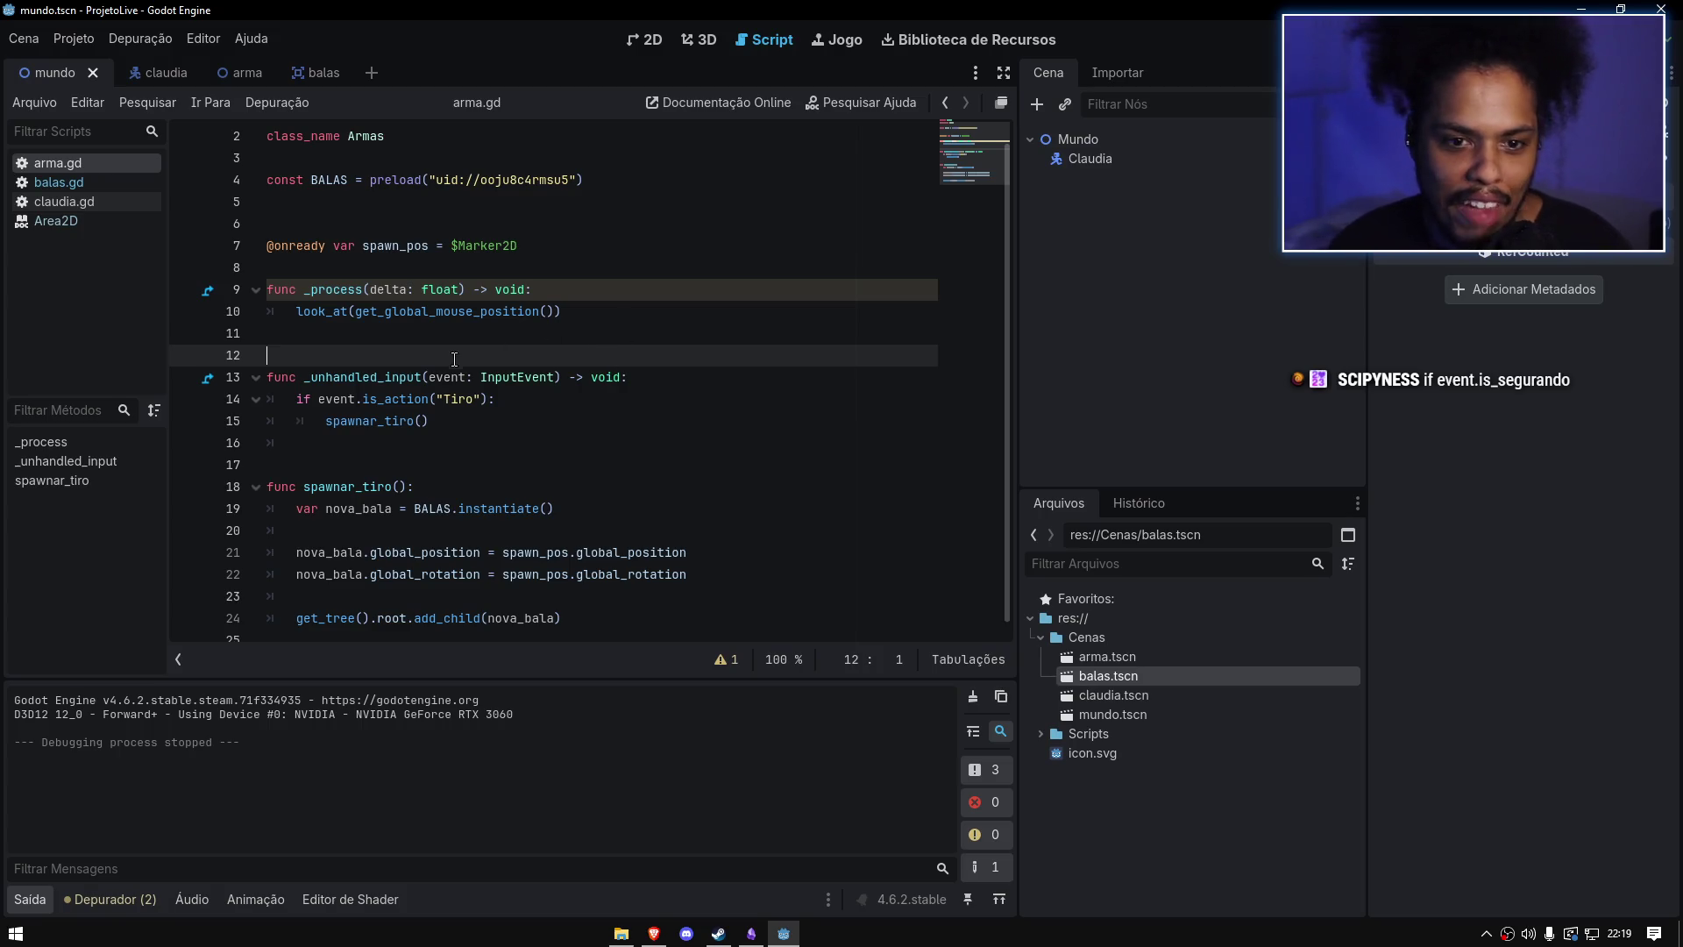
Step: Change is_action on line 14 to is_action_type using autocomplete
{"action": "left_click", "coordinate": [433, 399]}
{"action": "type", "text": ")"}
{"action": "key", "text": "BackSpace"}
{"action": "type", "text": "_"}
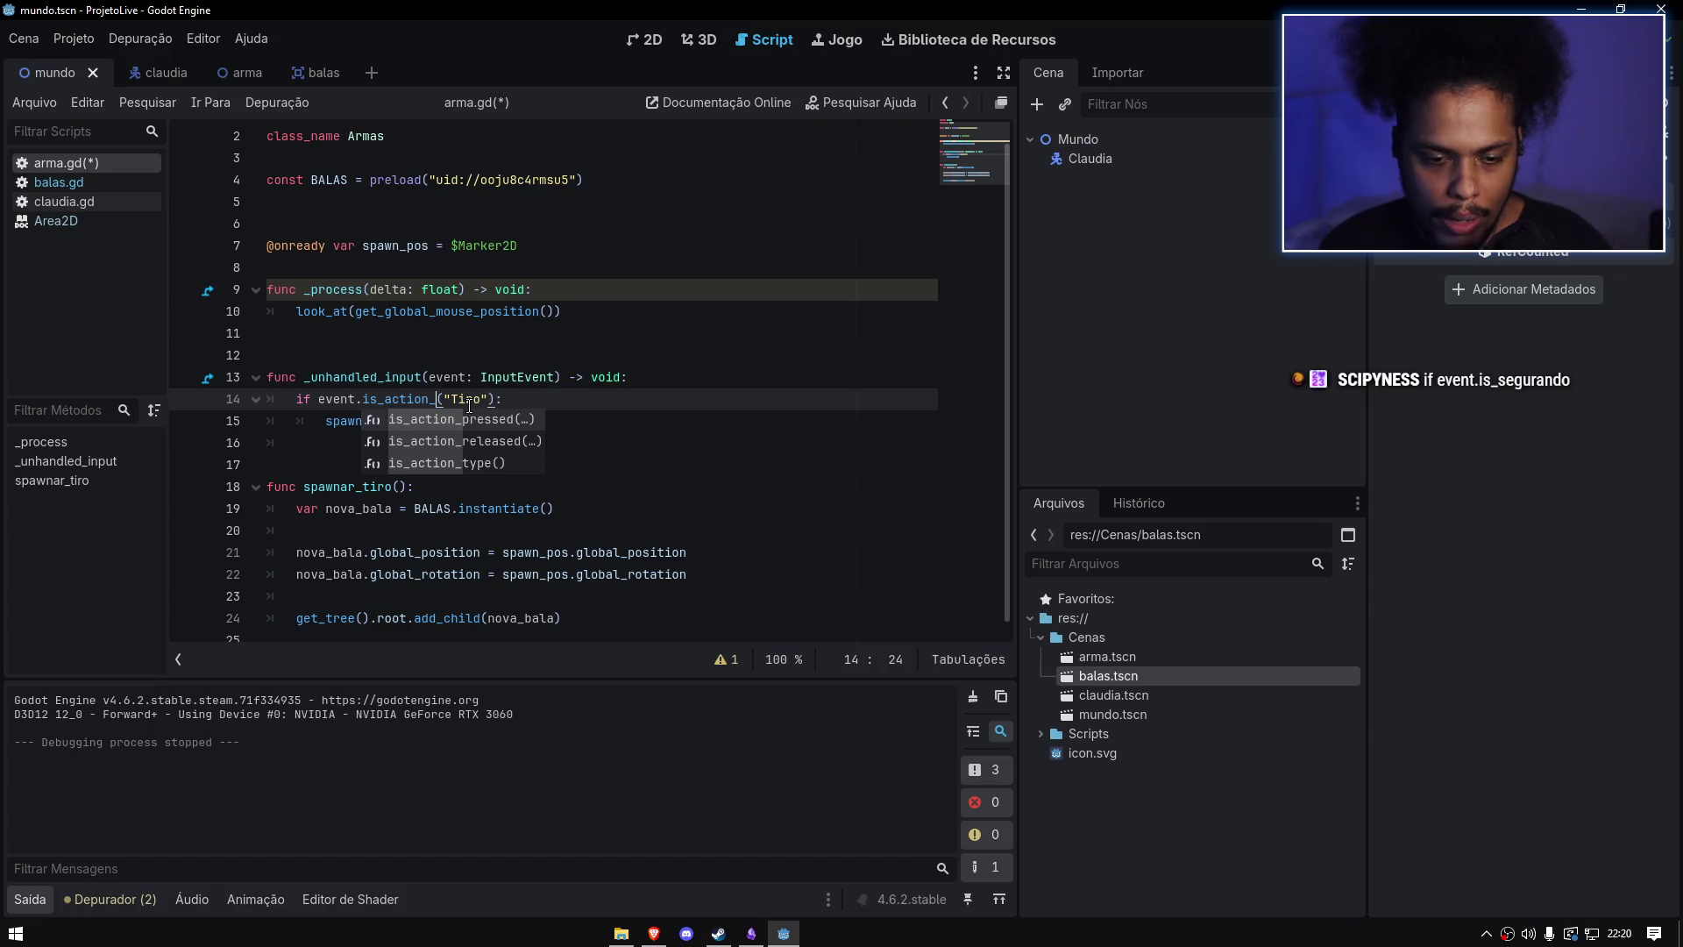
{"action": "left_click", "coordinate": [489, 464]}
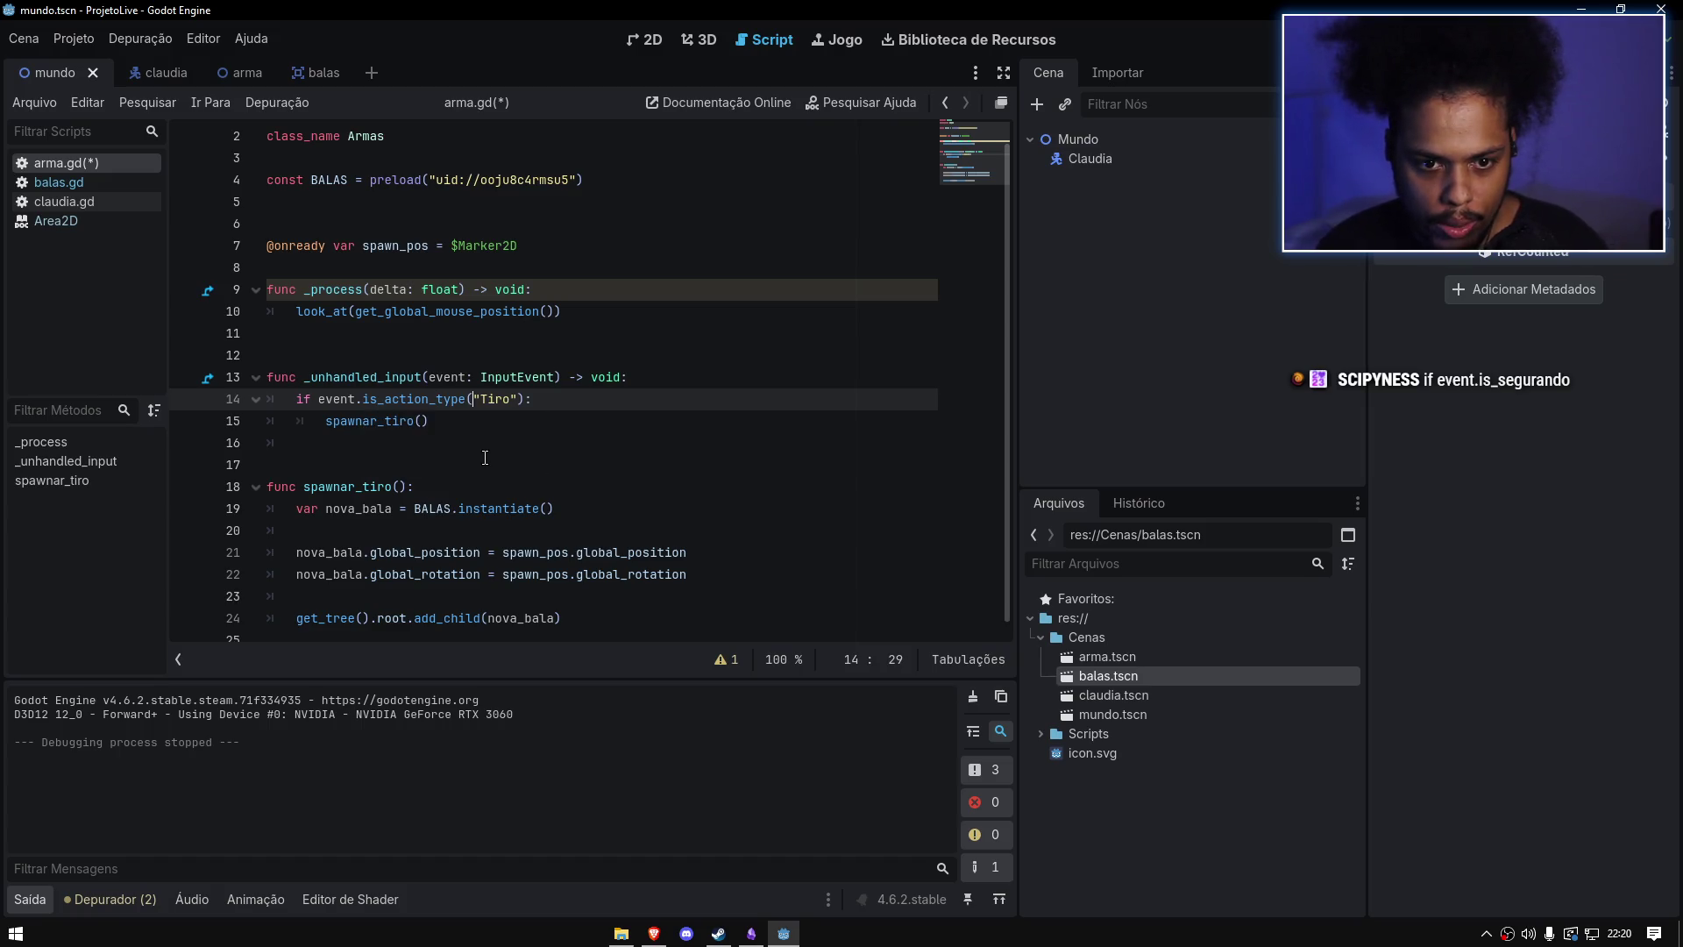
Step: Retype the "Tiro" argument and revert the method name to is_action("Tiro")
{"action": "double_click", "coordinate": [506, 398]}
{"action": "key", "text": "BackSpace"}
{"action": "key", "text": "BackSpace"}
{"action": "key", "text": "BackSpace"}
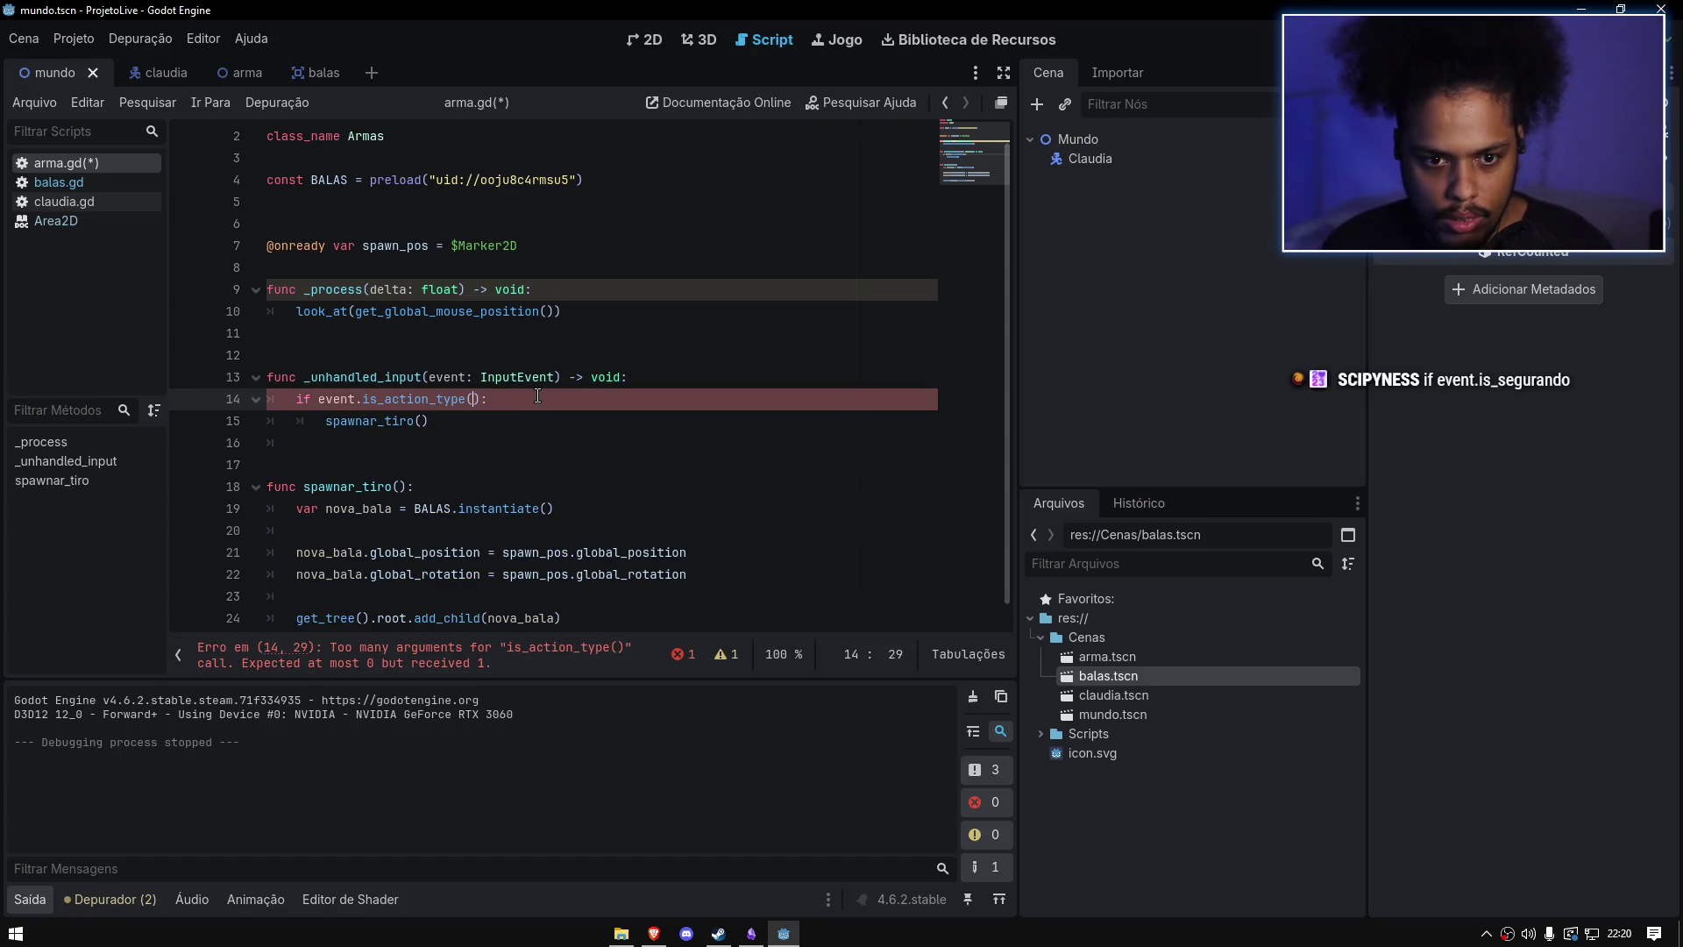
{"action": "type", "text": "("}
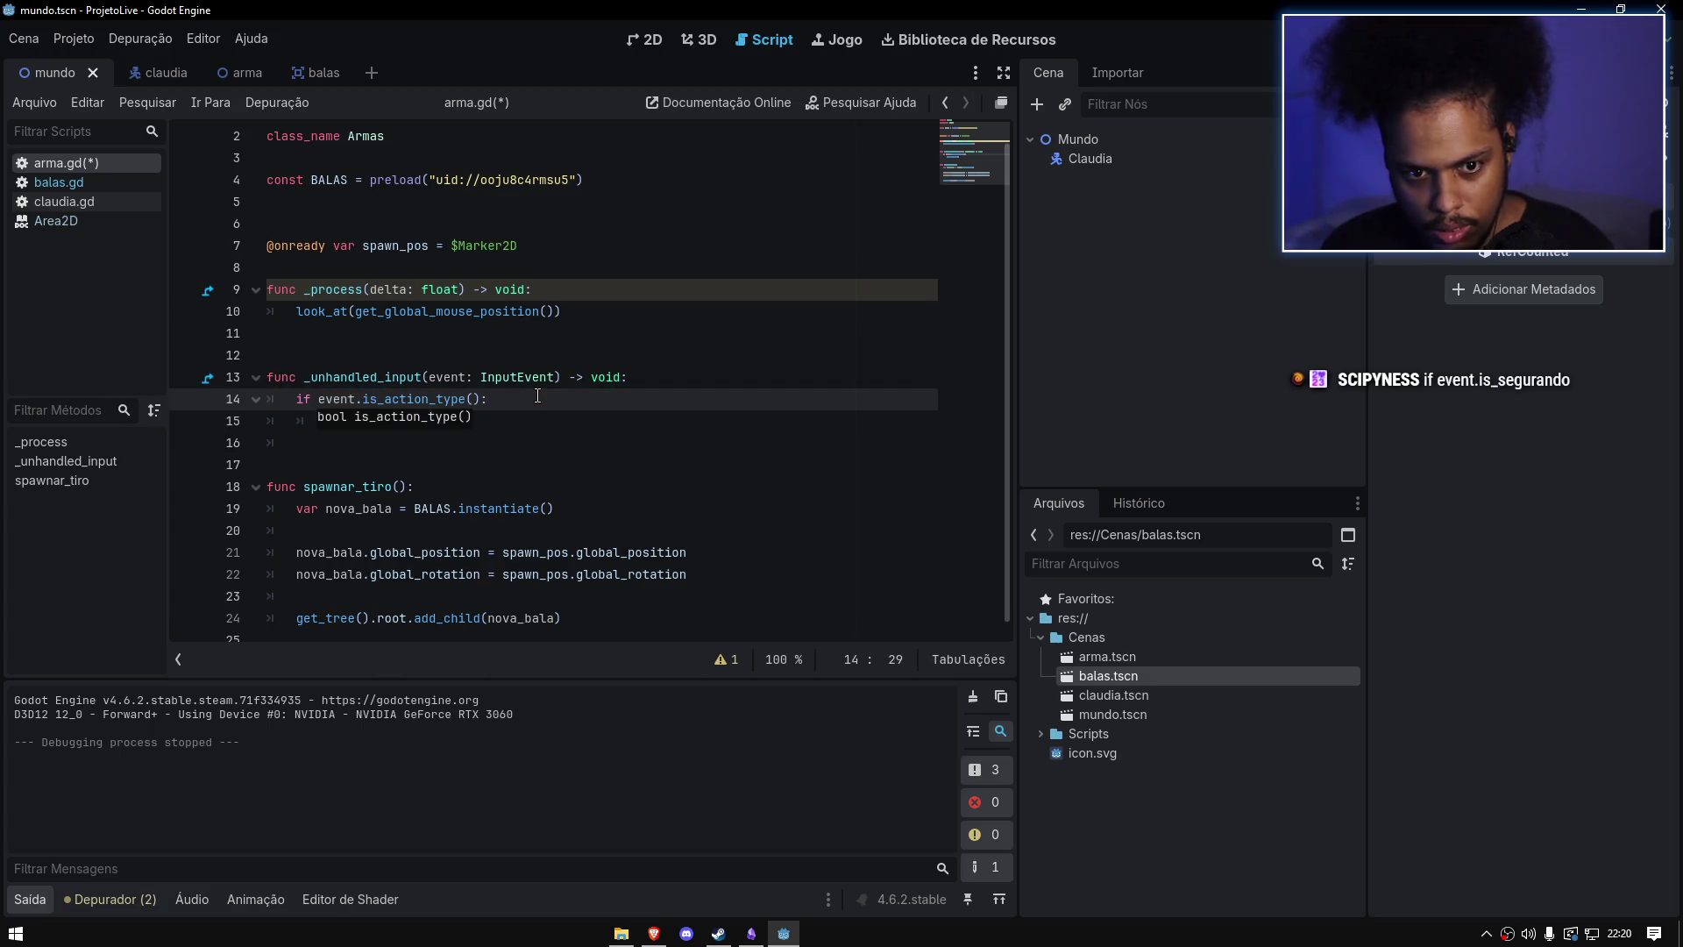
{"action": "key", "text": "BackSpace"}
{"action": "type", "text": "press"}
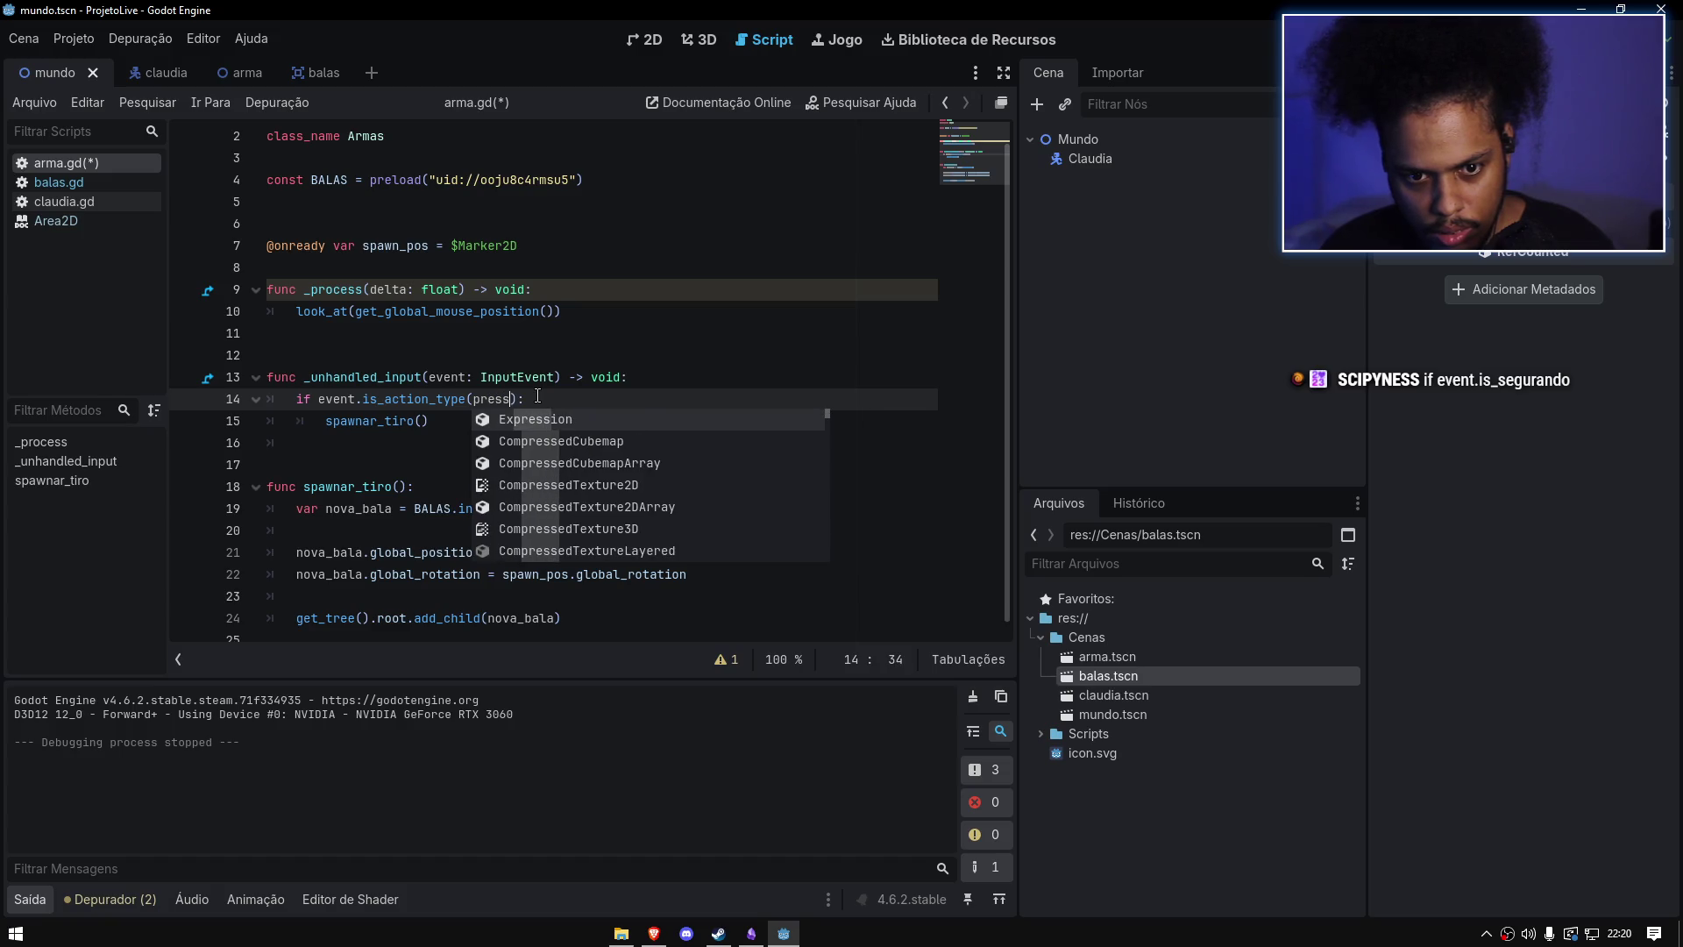
{"action": "key", "text": "Escape"}
{"action": "key", "text": "BackSpace"}
{"action": "key", "text": "BackSpace"}
{"action": "type", "text": "\"Tiro"}
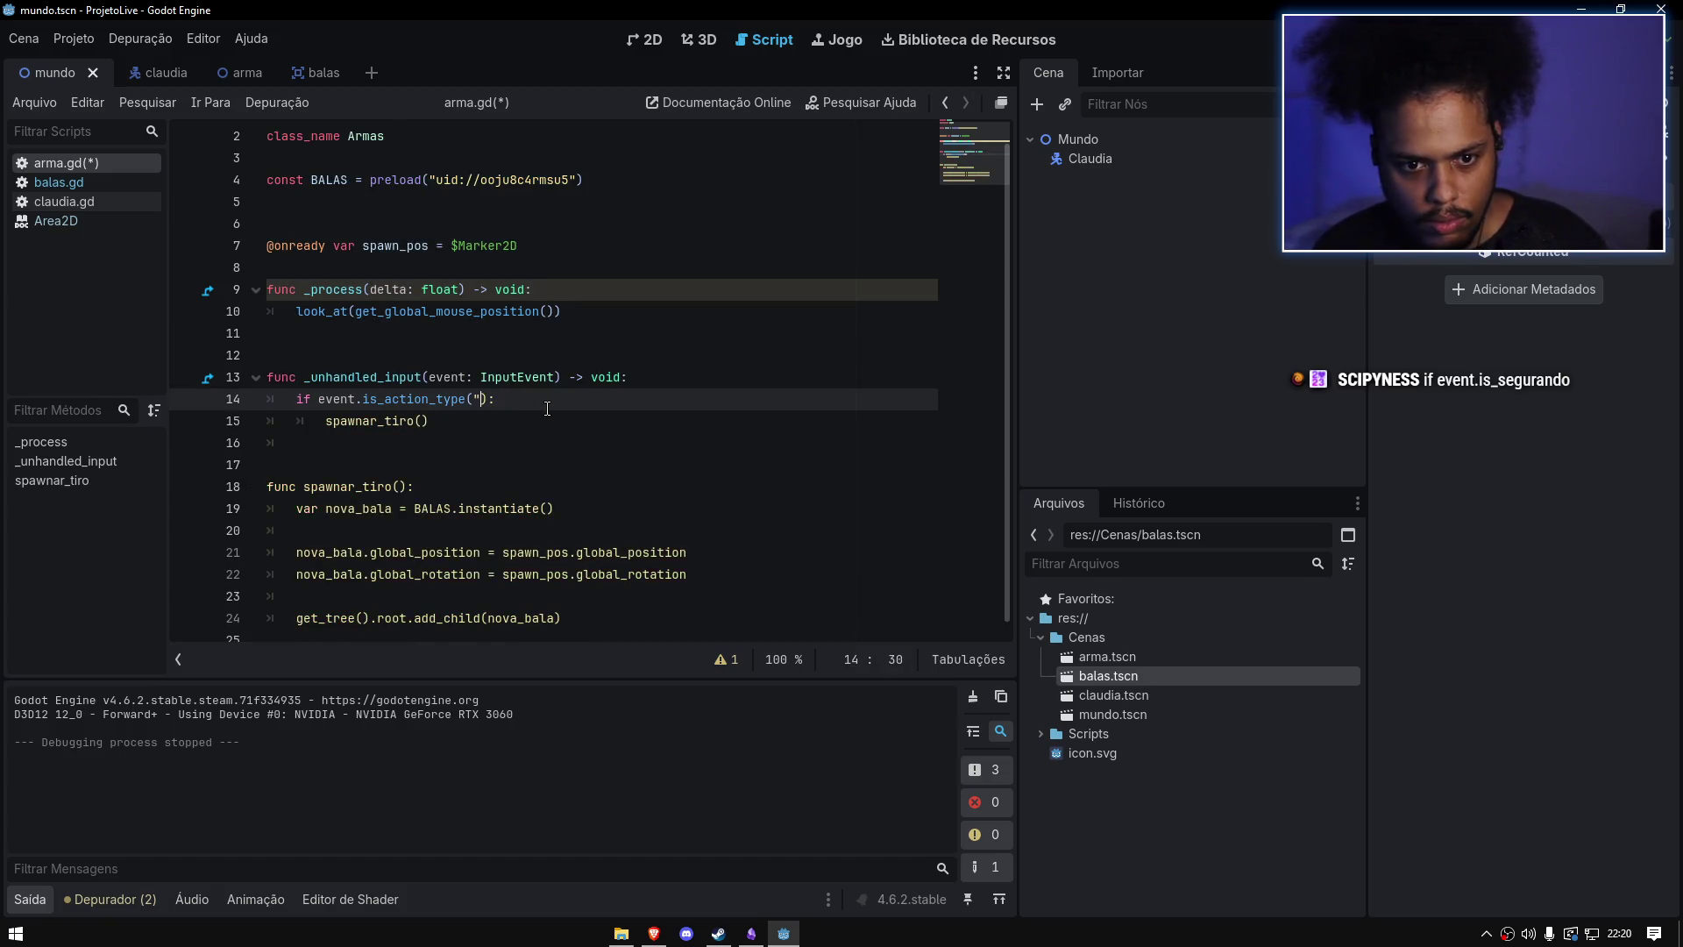
{"action": "left_click", "coordinate": [465, 403]}
{"action": "key", "text": "BackSpace"}
{"action": "key", "text": "BackSpace"}
{"action": "key", "text": "BackSpace"}
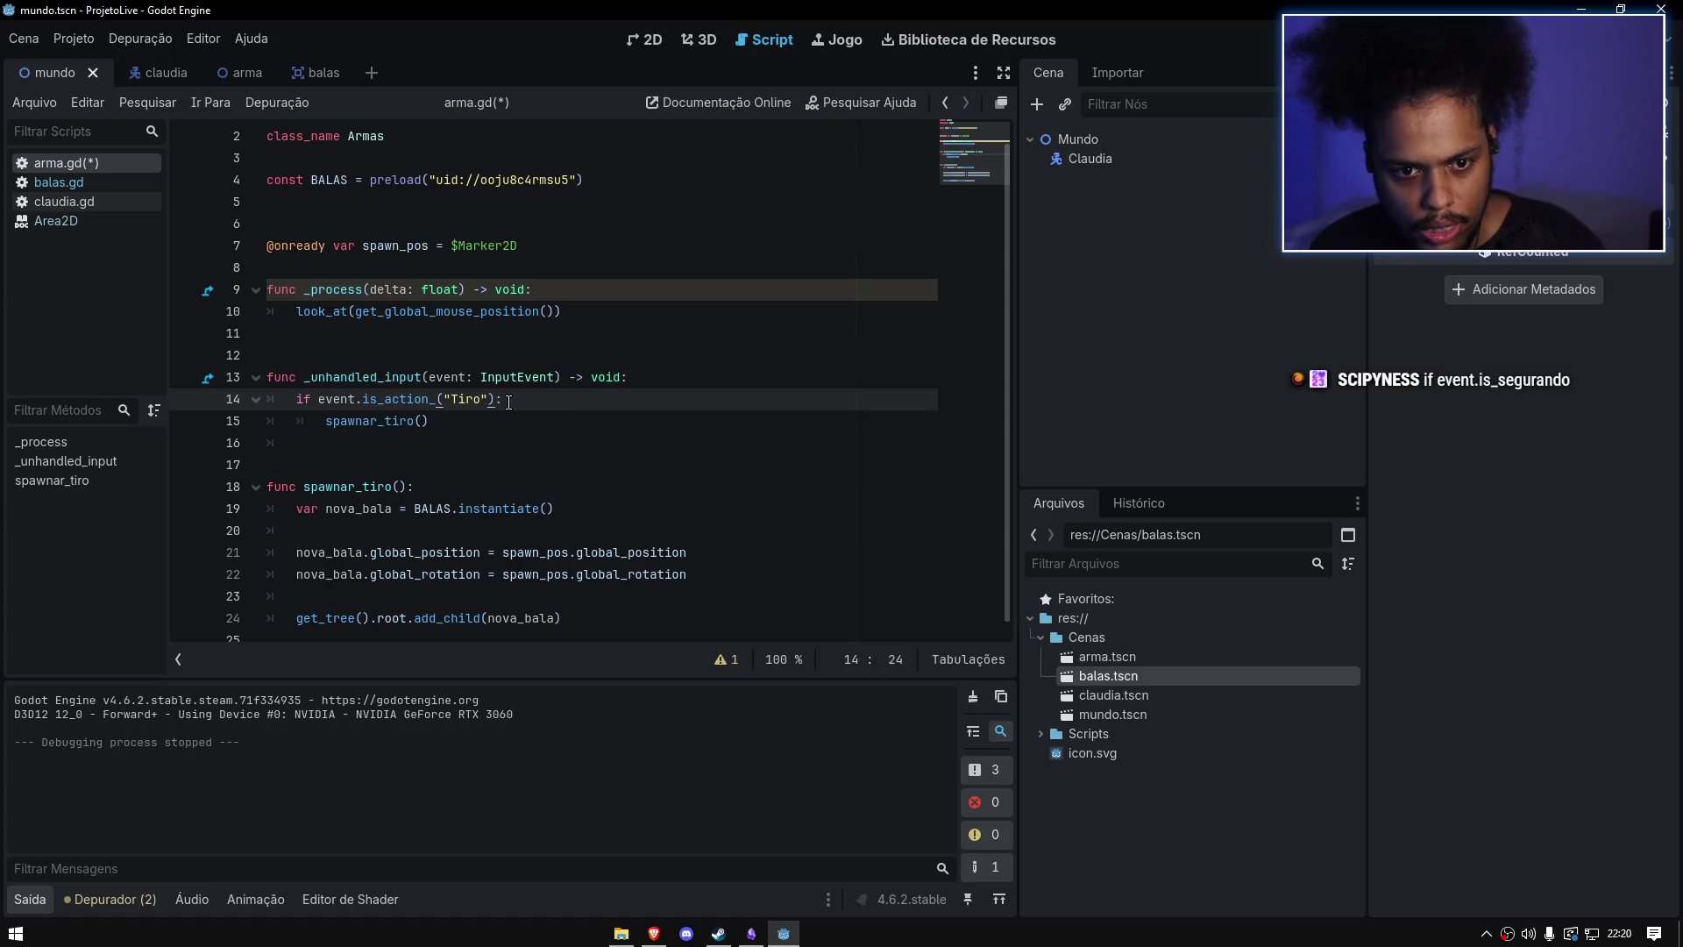
{"action": "key", "text": "BackSpace"}
{"action": "left_click", "coordinate": [515, 378]}
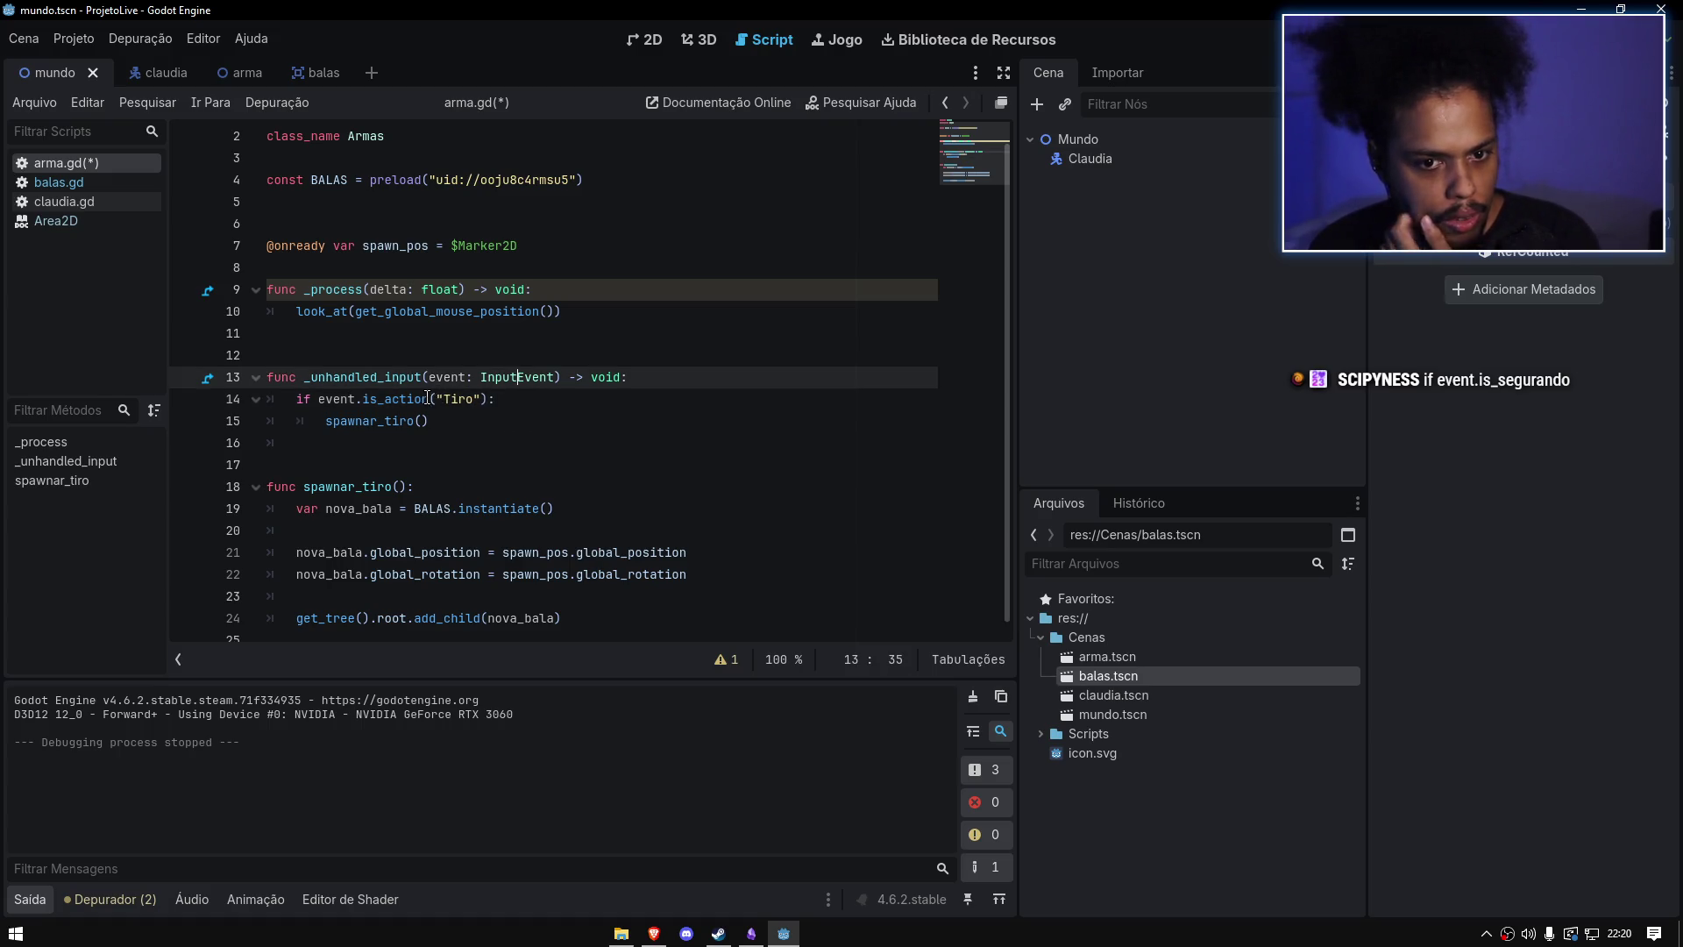
Step: Replace line 14's is_action("Tiro") with is_pressed("Tiro") from autocomplete and save arma.gd
{"action": "left_click_drag", "start_coordinate": [493, 398], "coordinate": [365, 398]}
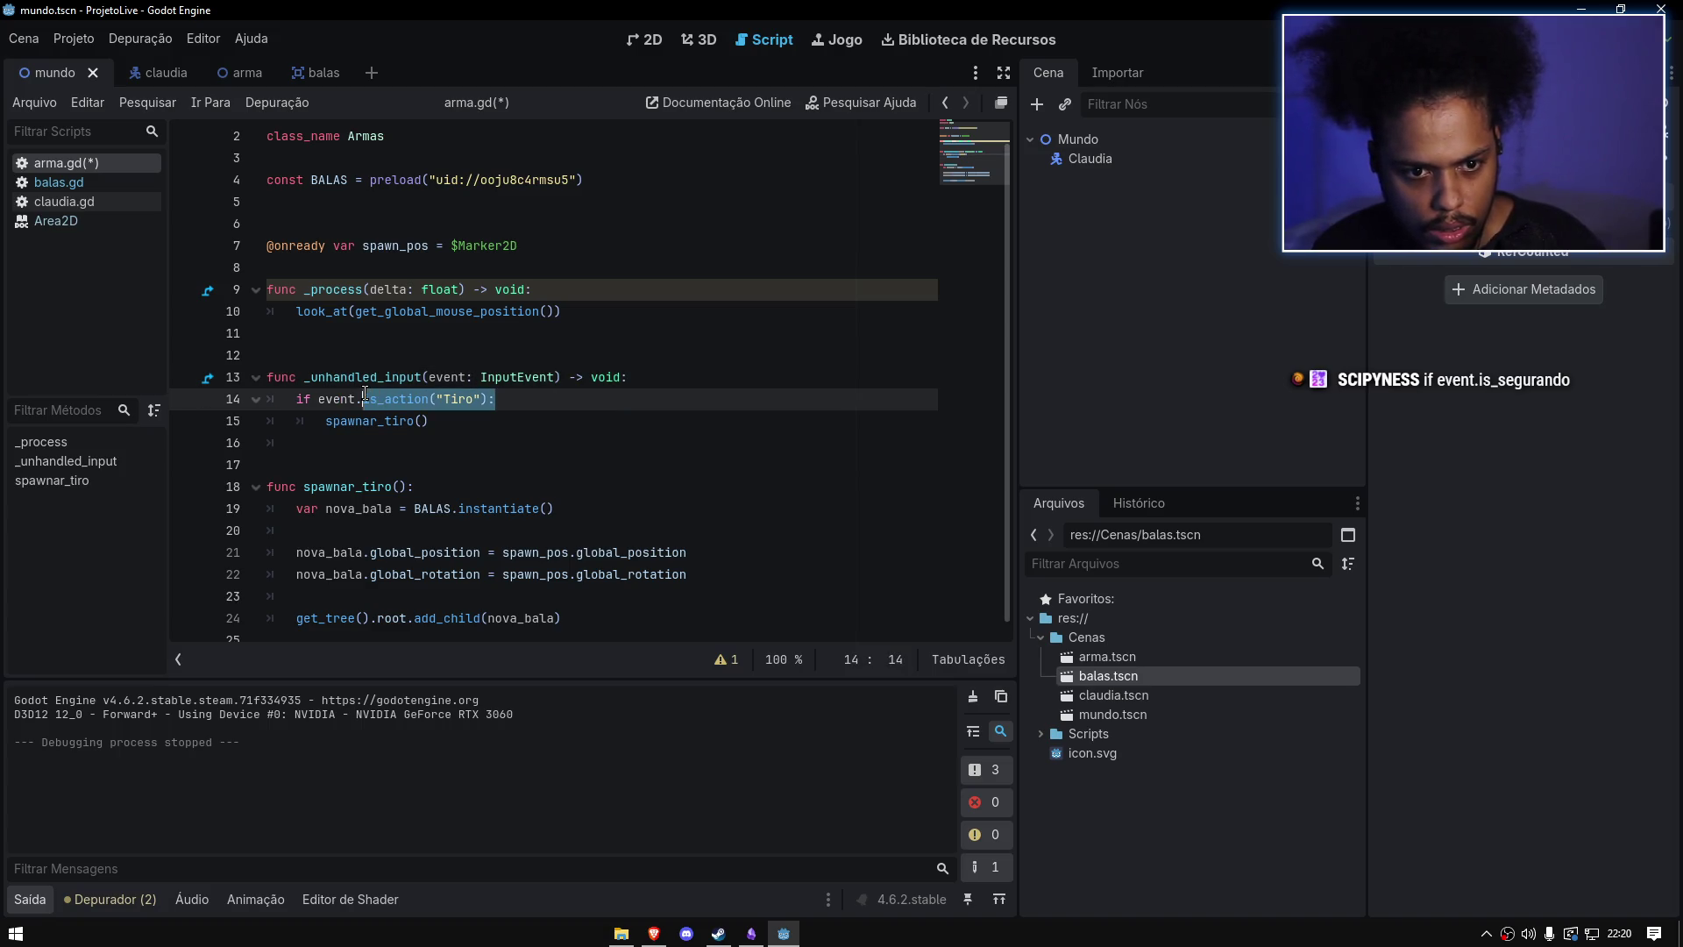
{"action": "key", "text": "BackSpace"}
{"action": "key", "text": "BackSpace"}
{"action": "key", "text": "BackSpace"}
{"action": "key", "text": "BackSpace"}
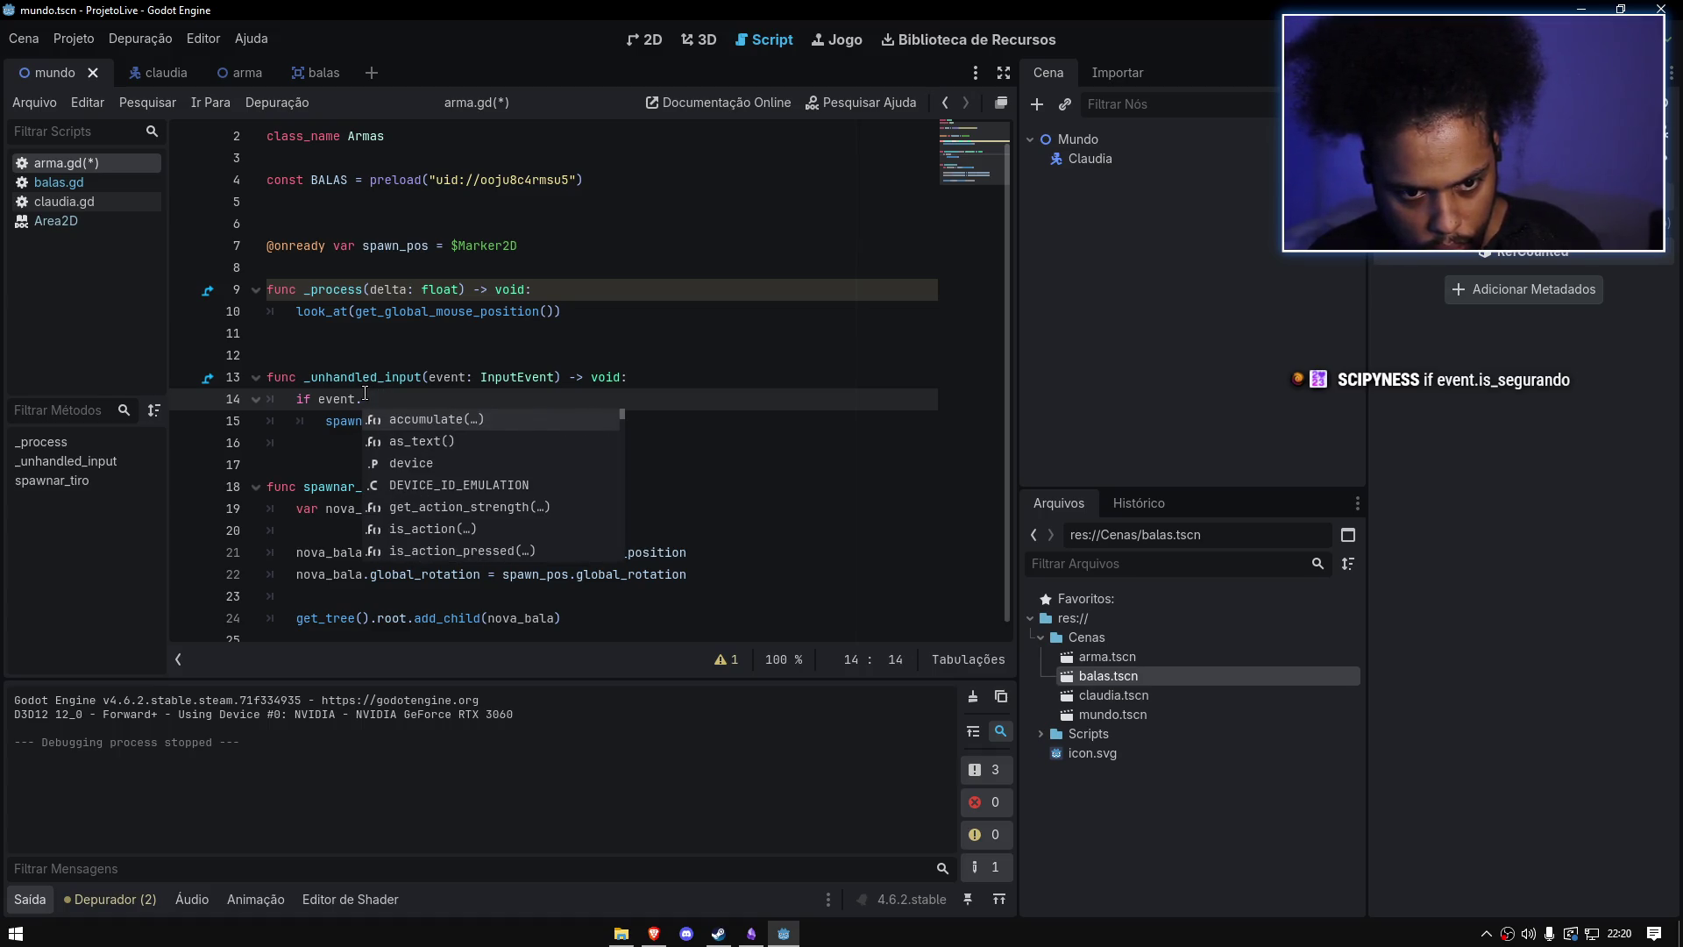
{"action": "type", "text": "is"}
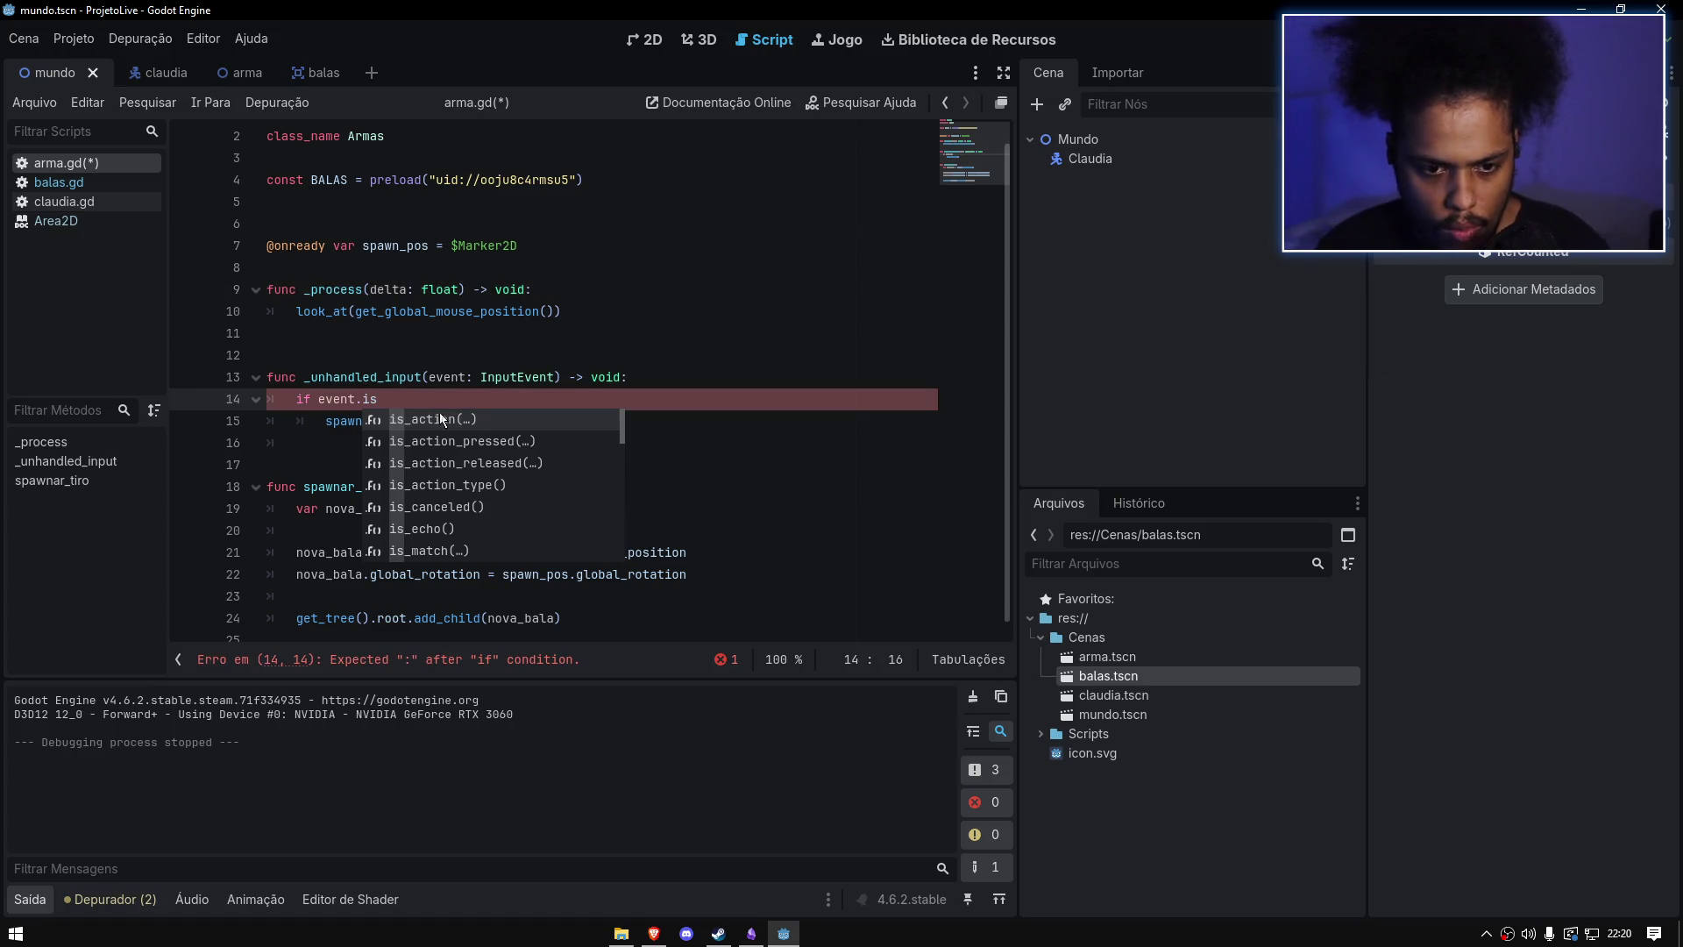
{"action": "scroll", "coordinate": [484, 428], "scroll_direction": "down", "scroll_amount": 6}
{"action": "scroll", "coordinate": [484, 428], "scroll_direction": "down", "scroll_amount": 2}
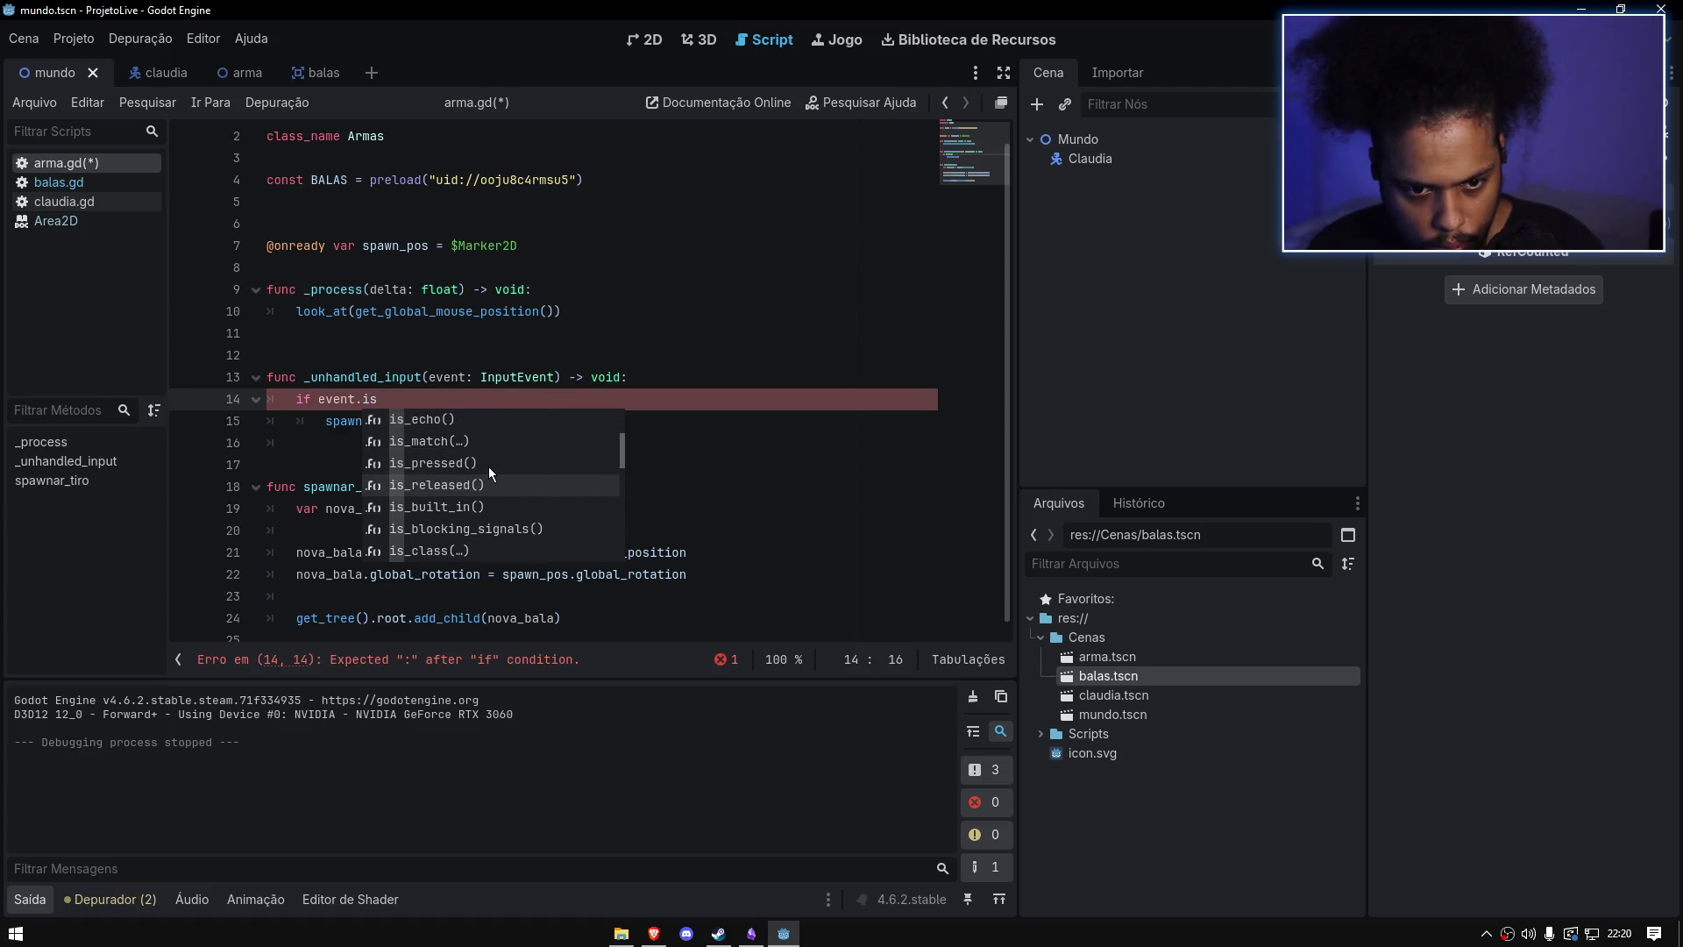
{"action": "left_click", "coordinate": [477, 462]}
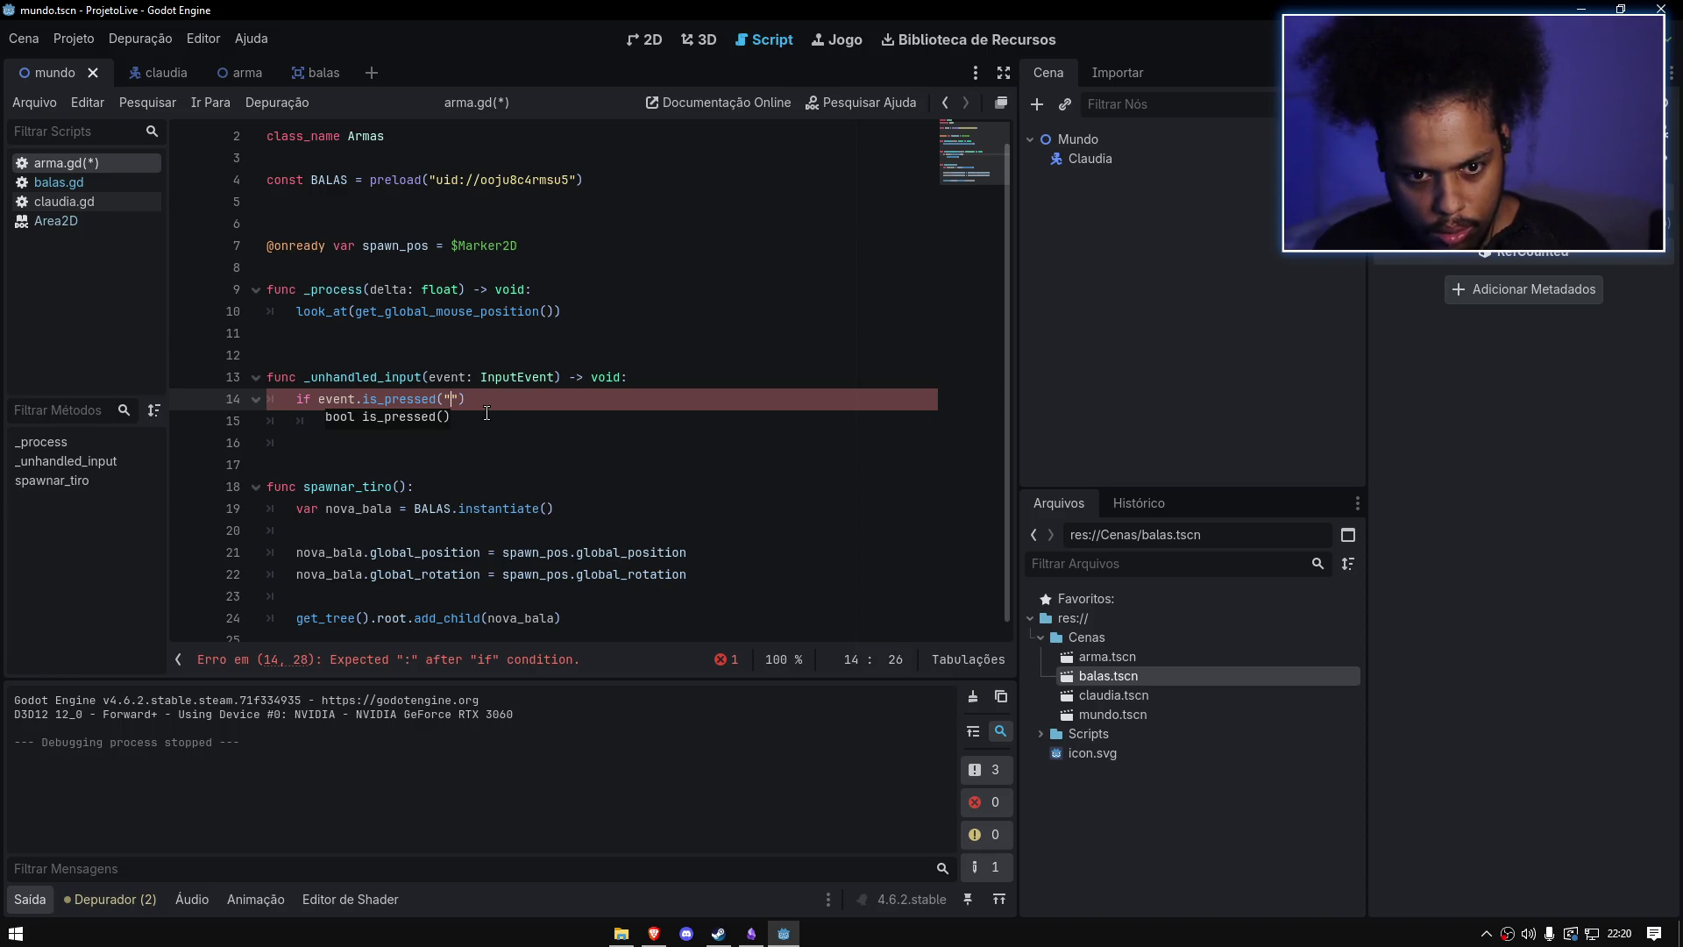
{"action": "type", "text": "\"):>"}
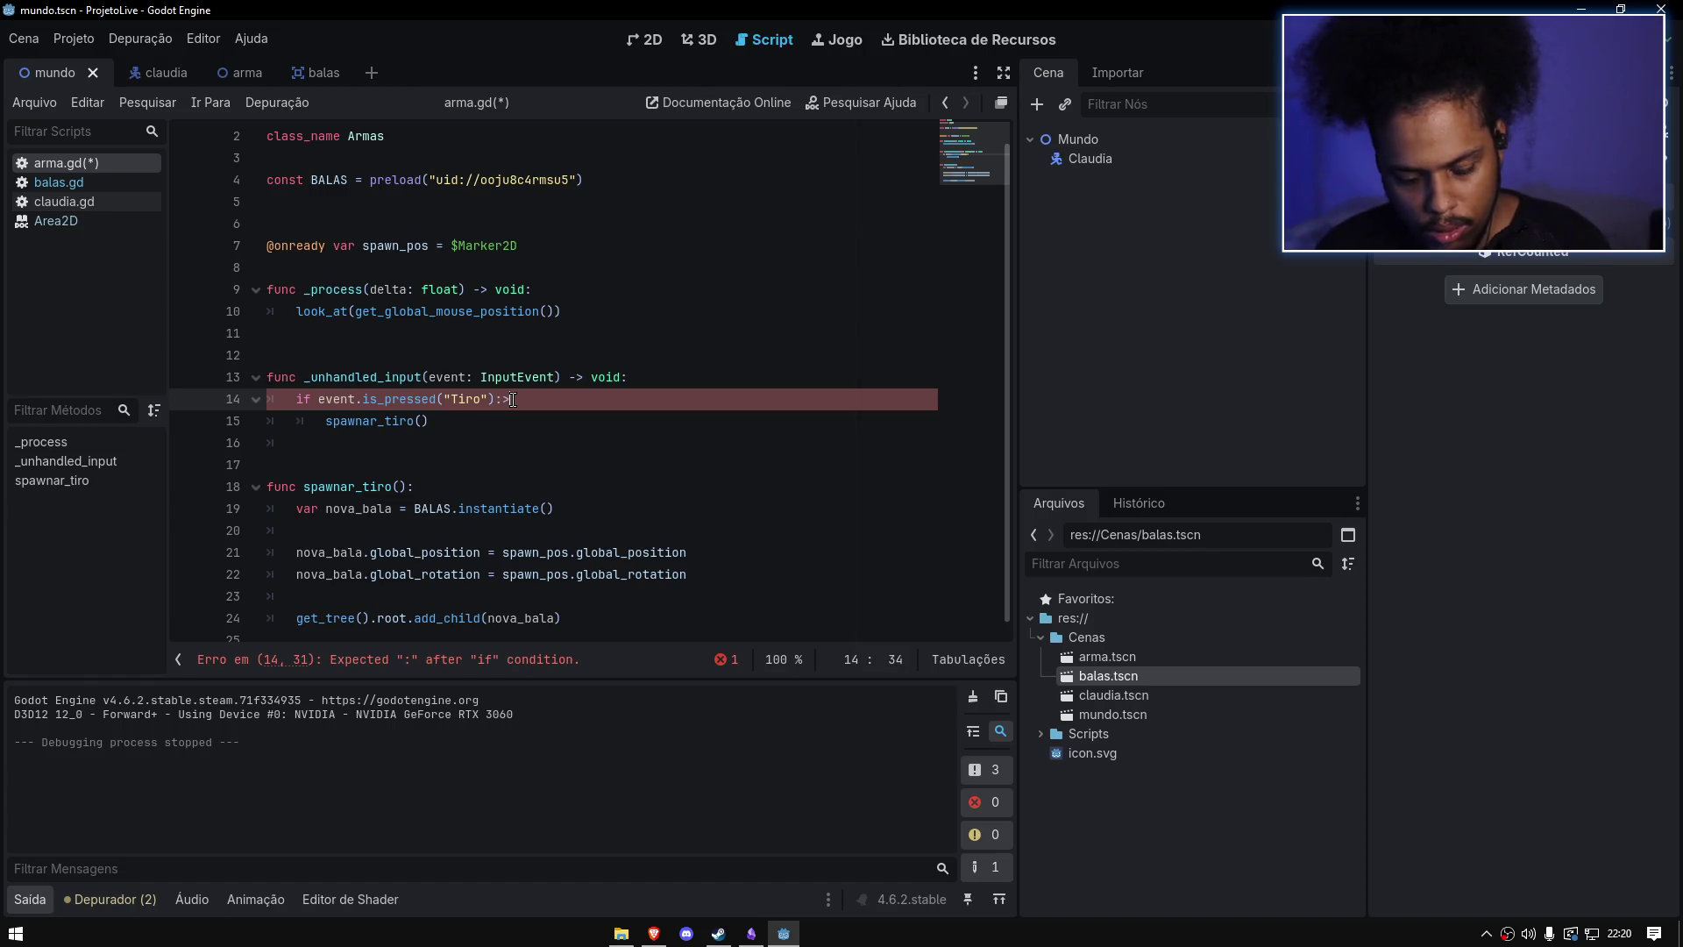
{"action": "key", "text": "BackSpace"}
{"action": "left_click", "coordinate": [575, 377]}
{"action": "key", "text": "ctrl+s"}
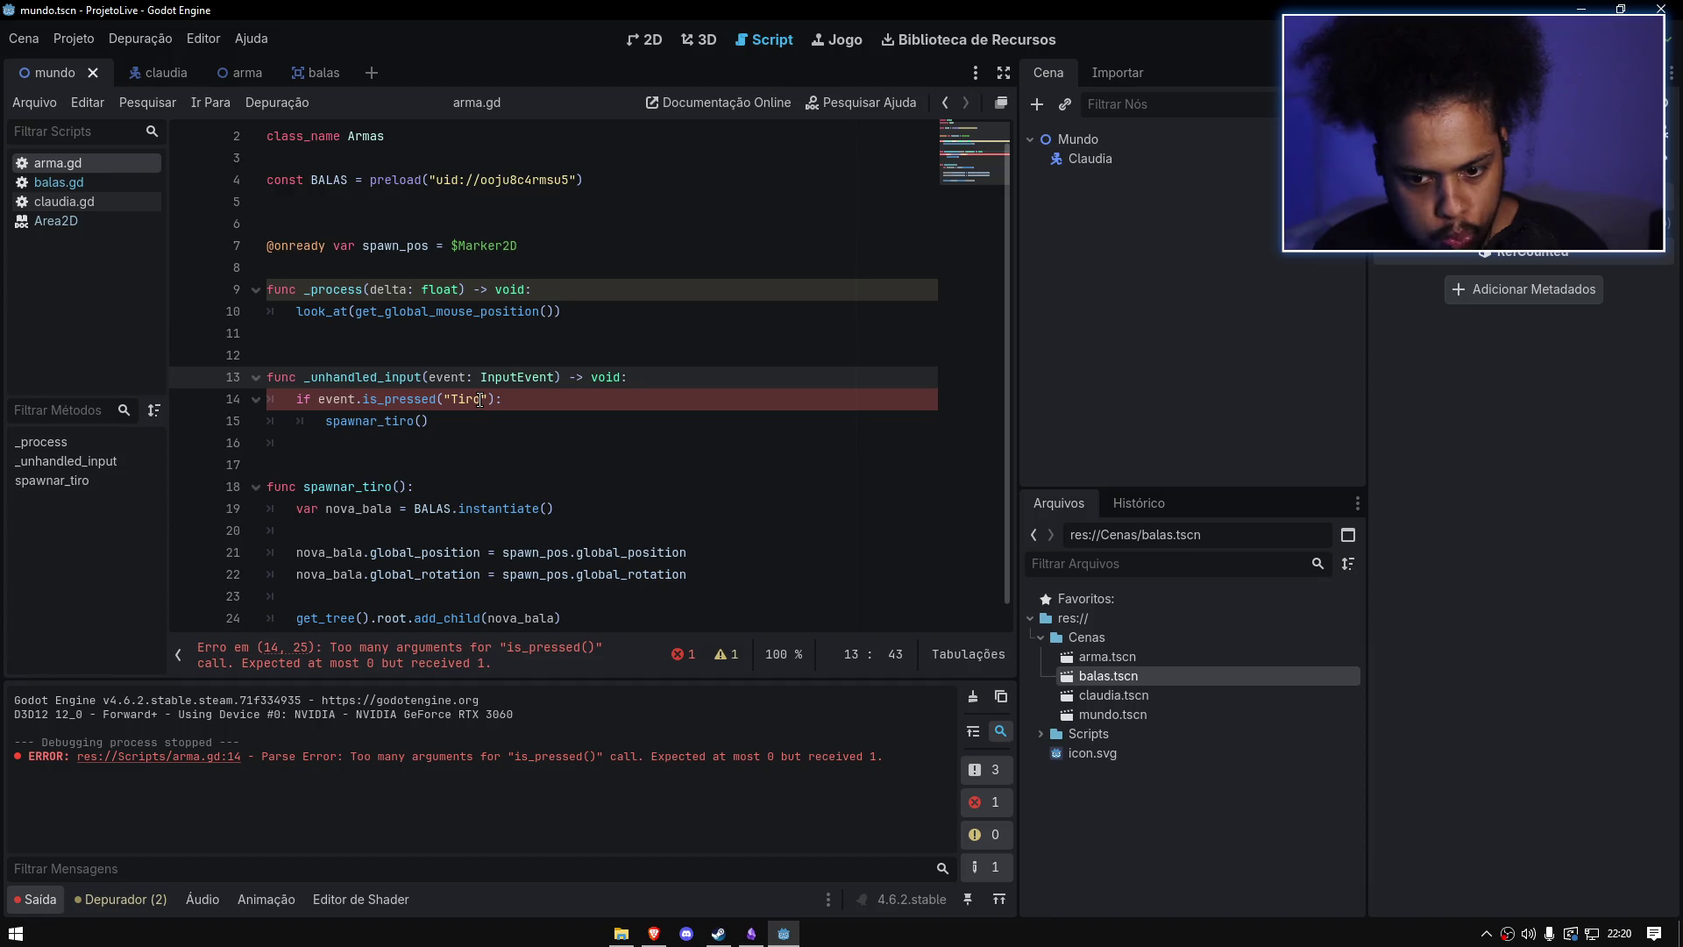
Step: Insert MOUSE. after event. on line 14, save, and run the game
{"action": "left_click", "coordinate": [362, 399]}
{"action": "type", "text": "MOUSE"}
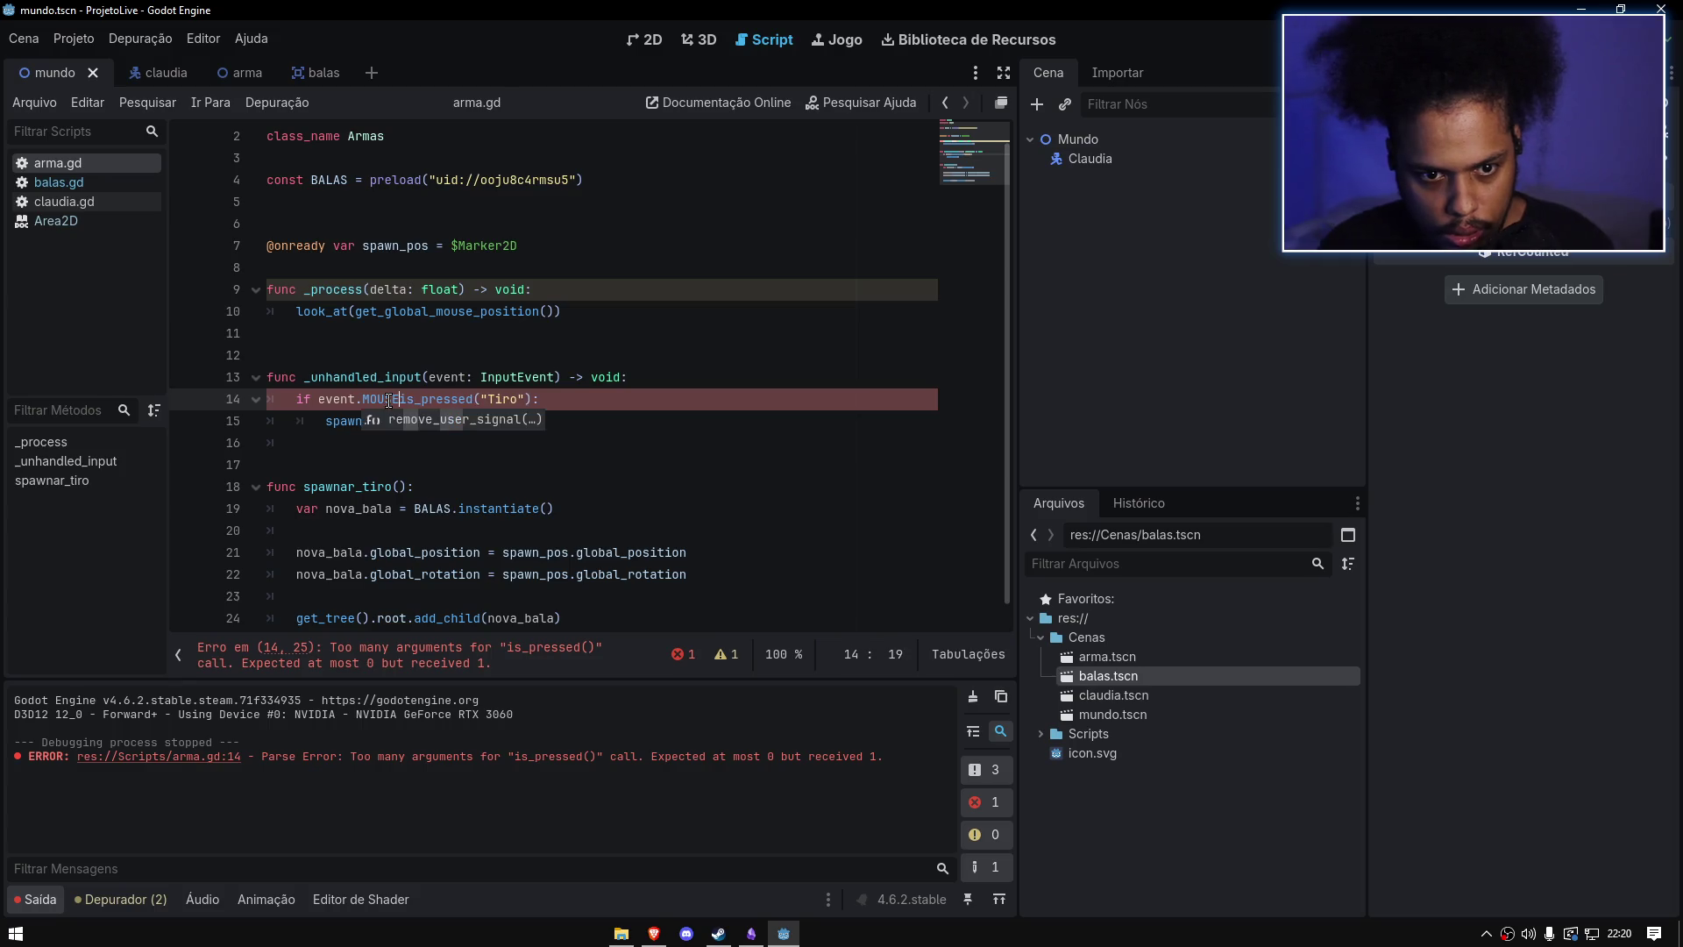
{"action": "type", "text": "."}
{"action": "left_click", "coordinate": [653, 289]}
{"action": "left_click", "coordinate": [570, 316]}
{"action": "key", "text": "ctrl+s"}
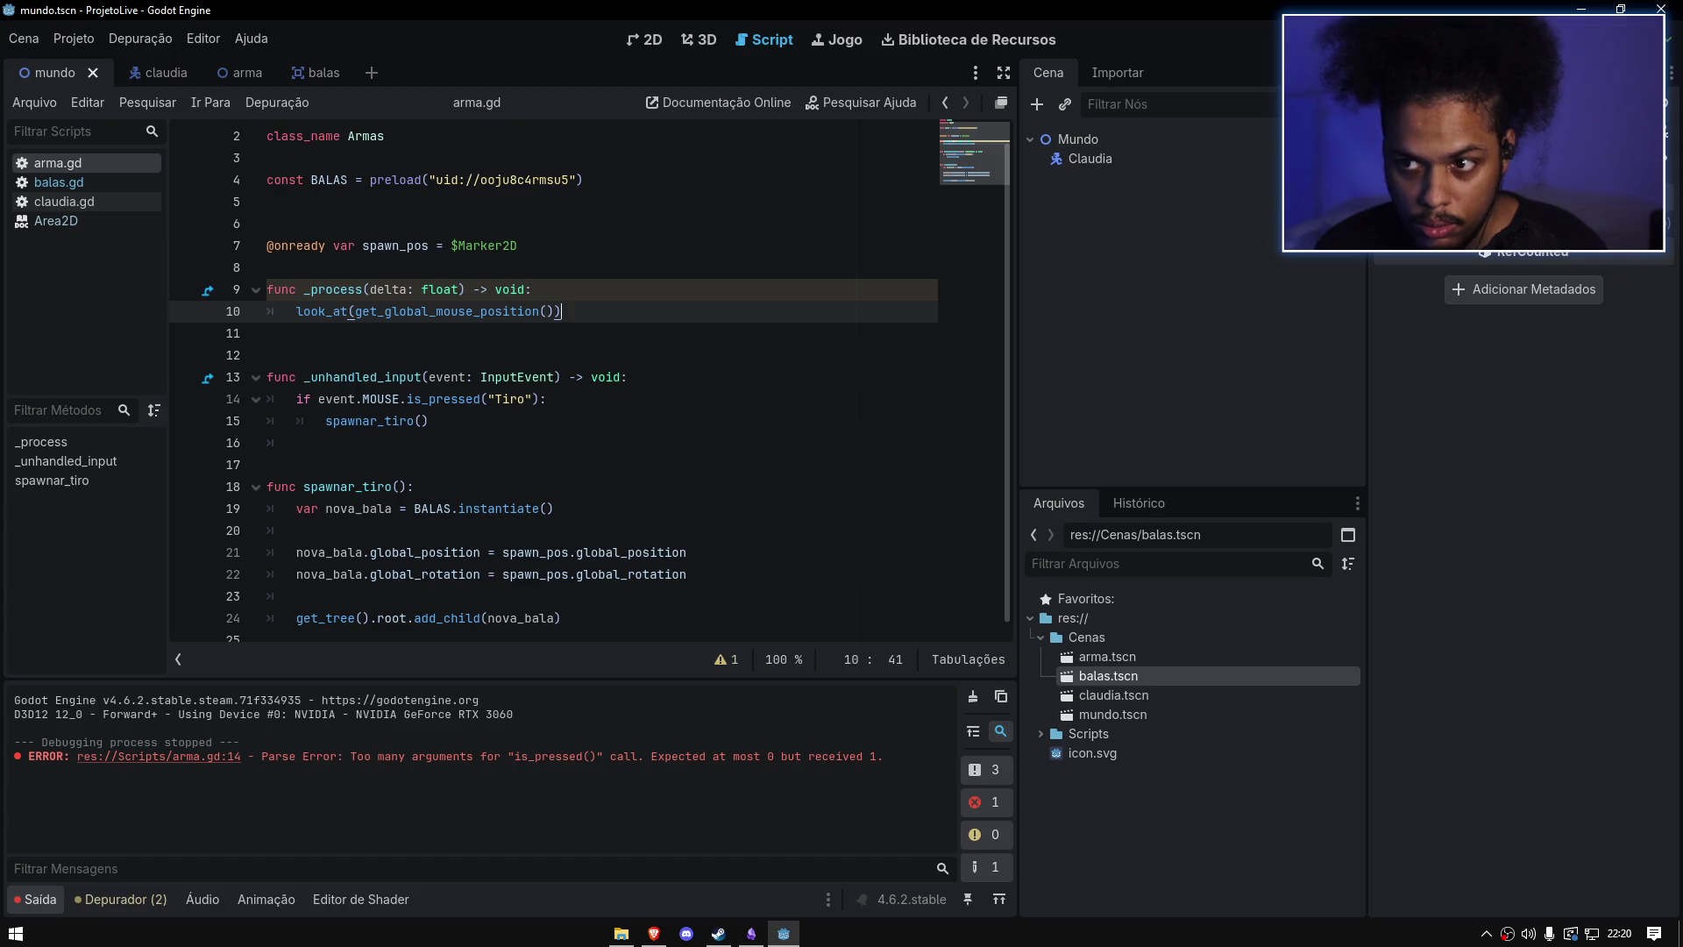
{"action": "key", "text": "F5"}
{"action": "left_click", "coordinate": [852, 325]}
{"action": "left_click", "coordinate": [589, 275]}
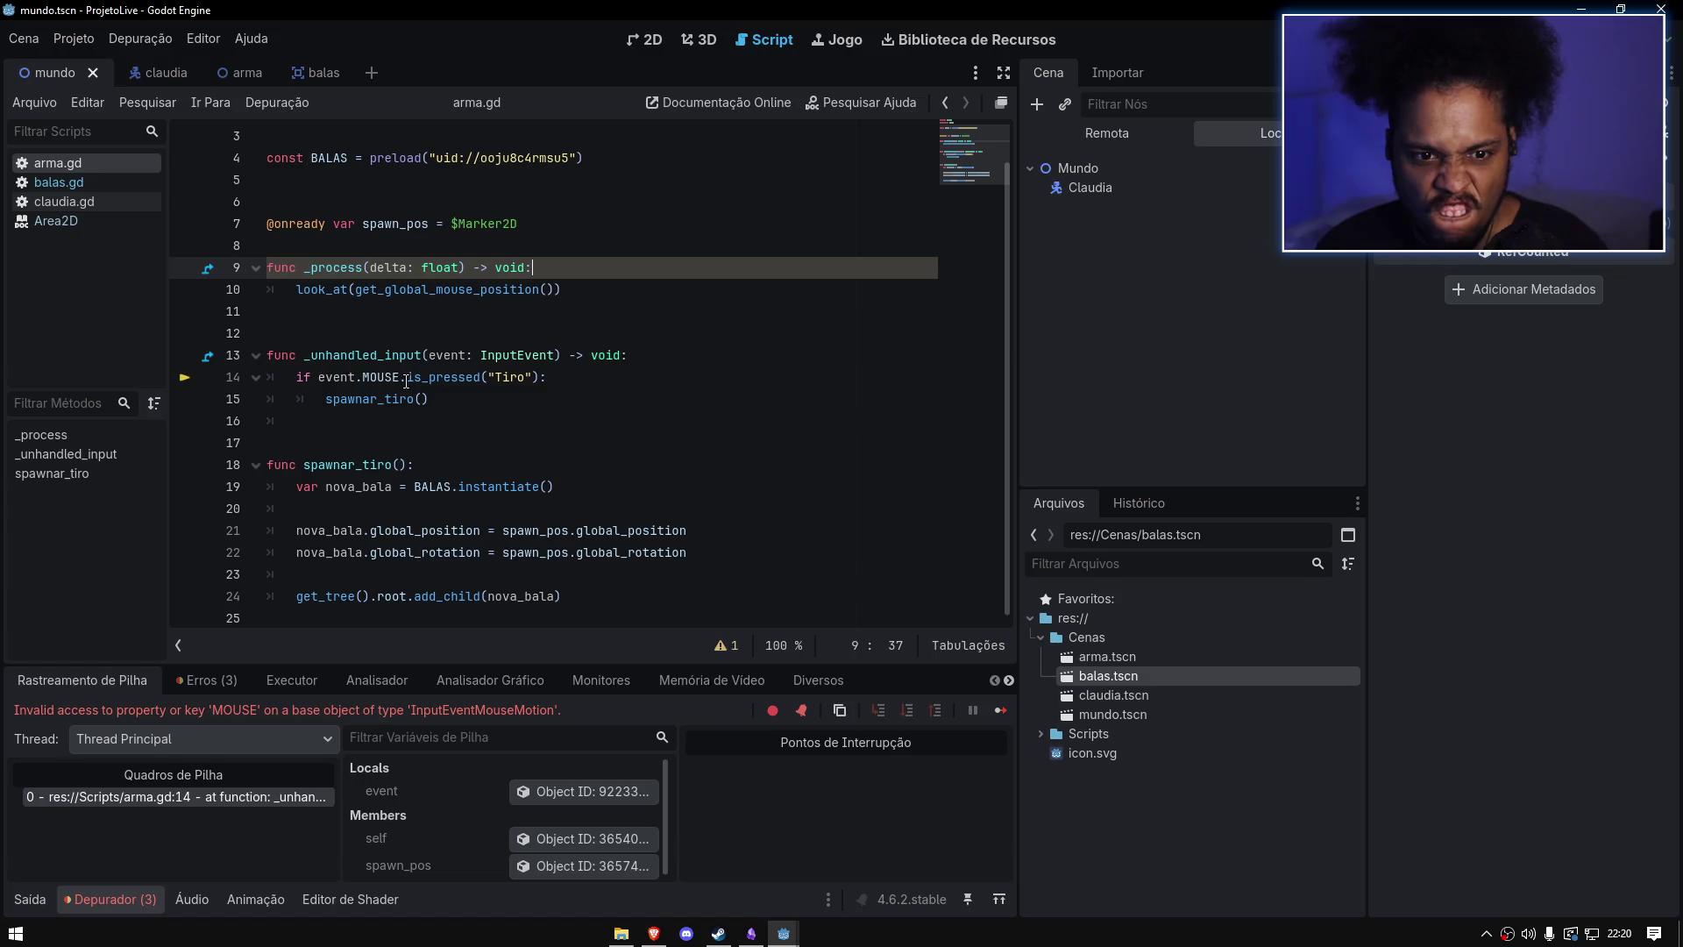
Step: Delete the event. prefix before MOUSE on line 14, then run and stop the game
{"action": "left_click_drag", "start_coordinate": [364, 379], "coordinate": [304, 378]}
{"action": "key", "text": "BackSpace"}
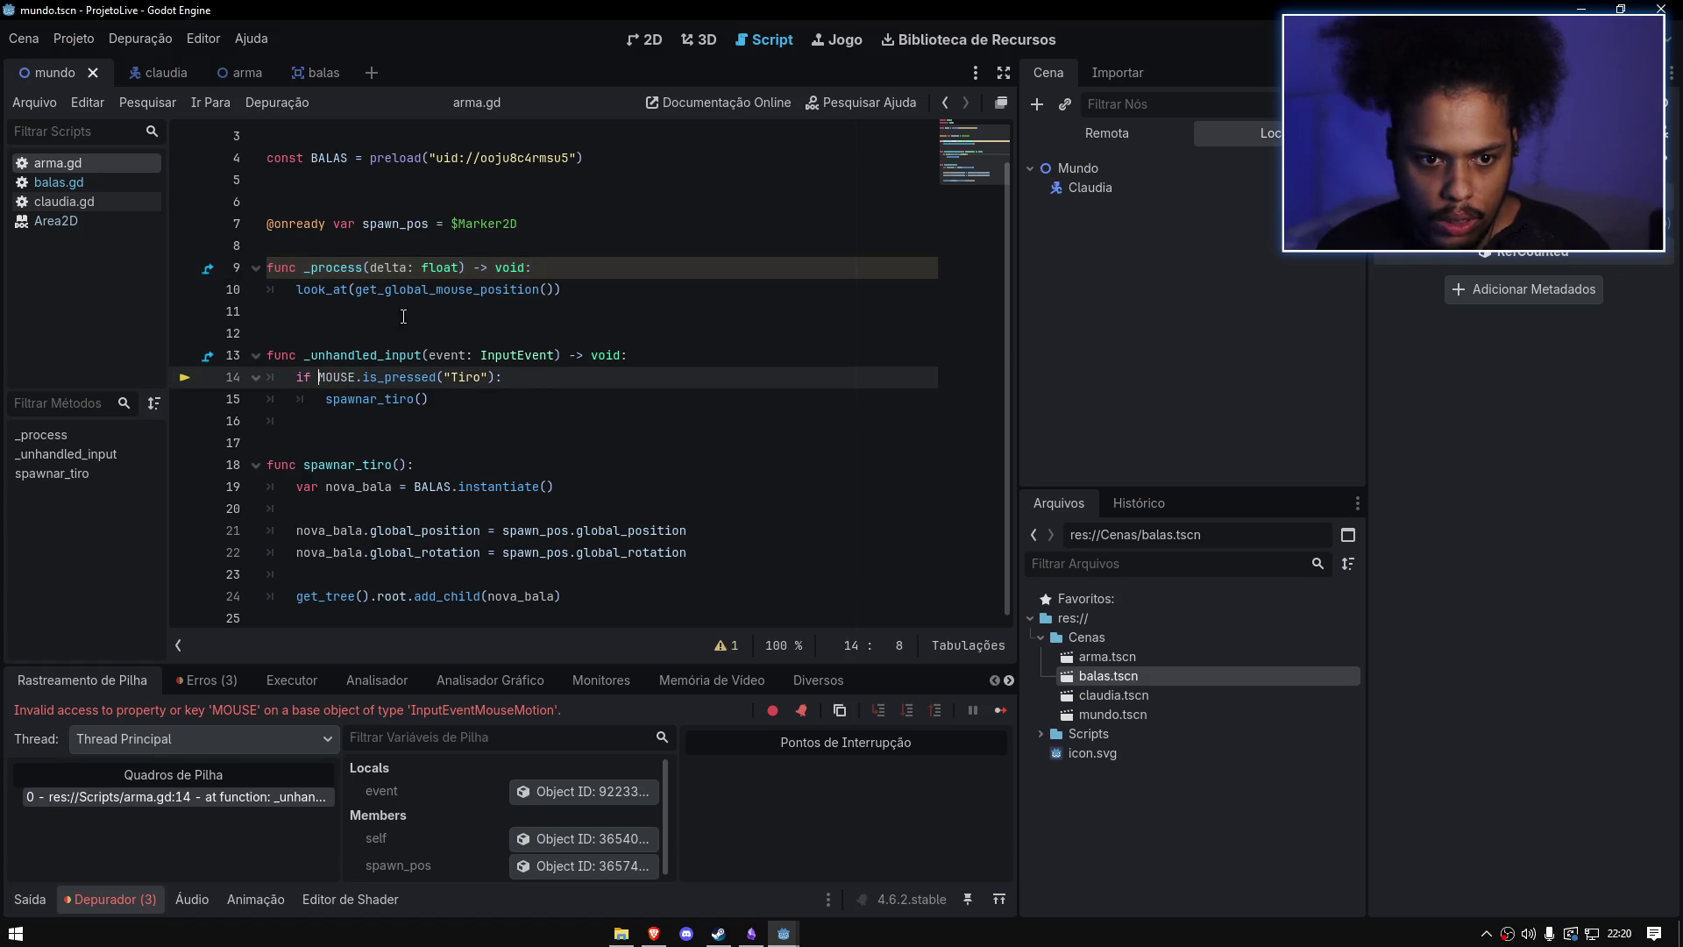
{"action": "key", "text": "Up"}
{"action": "key", "text": "Up"}
{"action": "key", "text": "Up"}
{"action": "key", "text": "F5"}
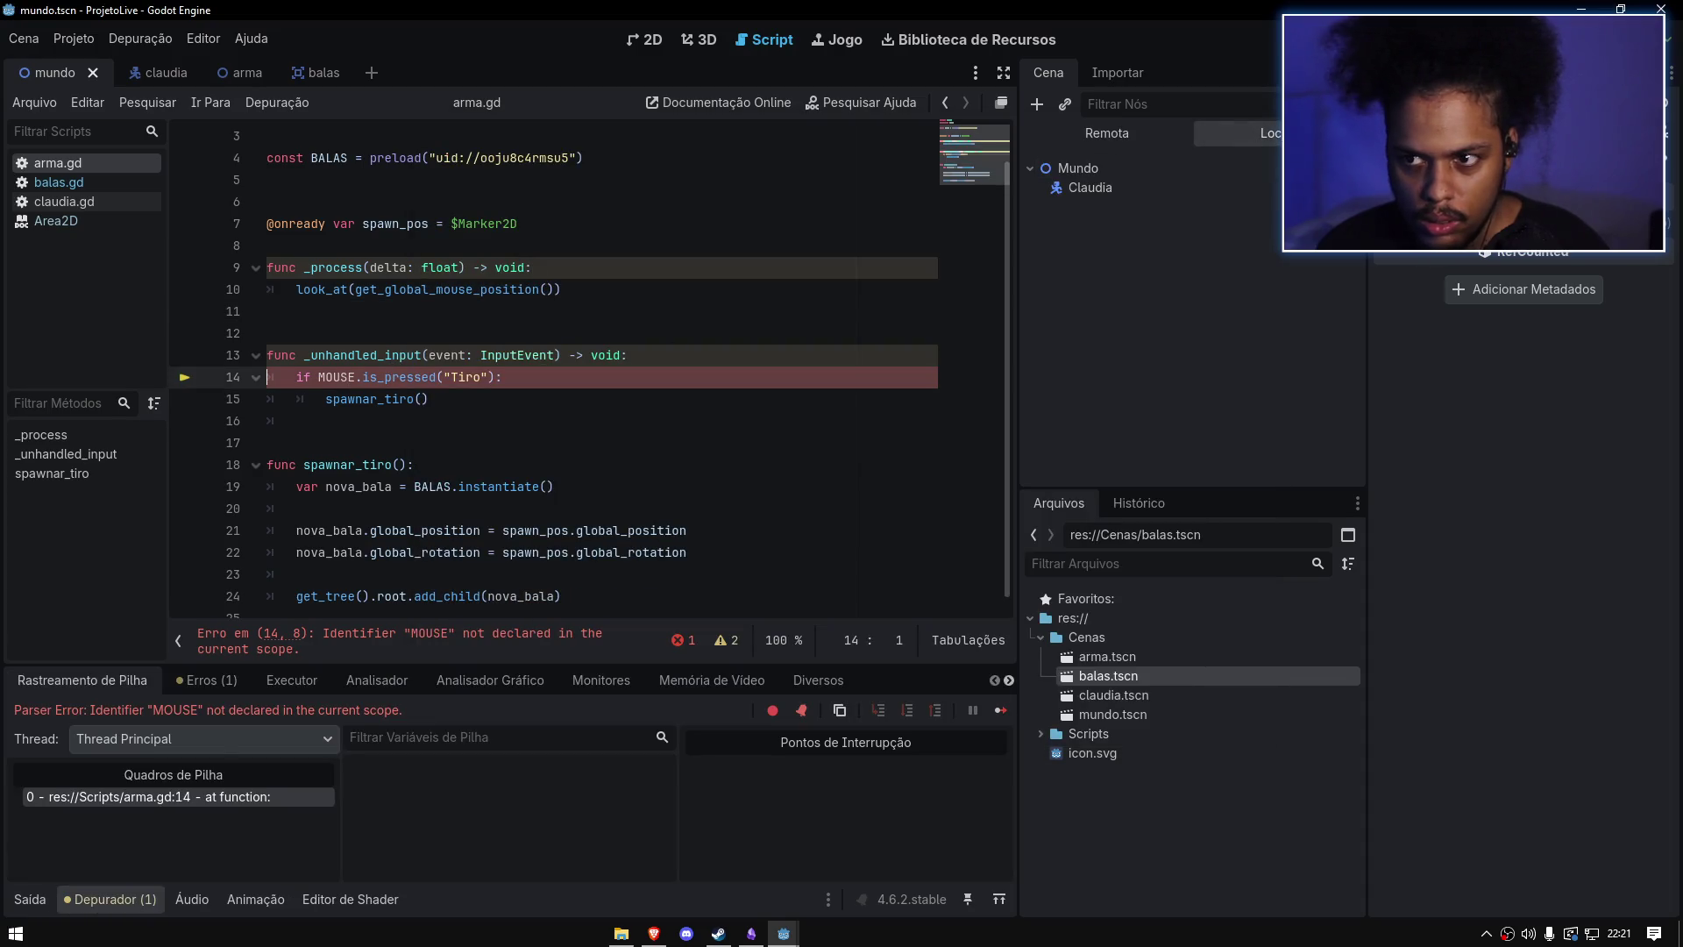
{"action": "key", "text": "F5"}
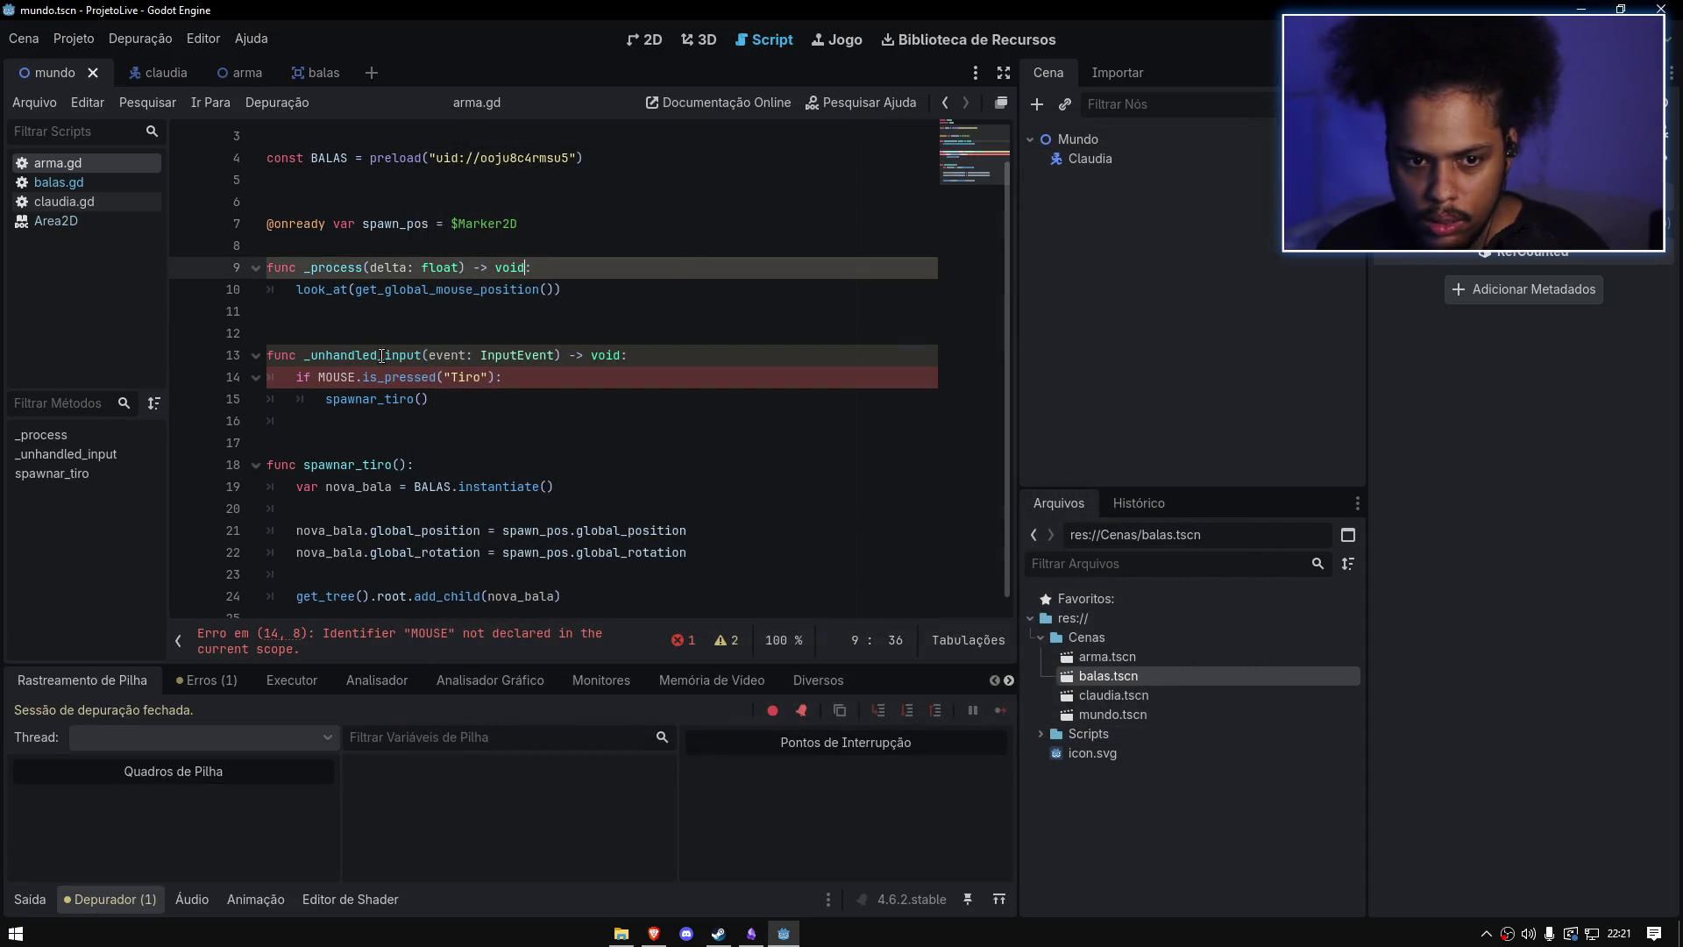
Step: Replace MOUSE with event so line 14 reads event.is_pressed("Tiro"), removing the stray character
{"action": "left_click", "coordinate": [648, 377]}
{"action": "double_click", "coordinate": [337, 377]}
{"action": "type", "text": "event"}
{"action": "key", "text": "BackSpace"}
{"action": "left_click", "coordinate": [440, 319]}
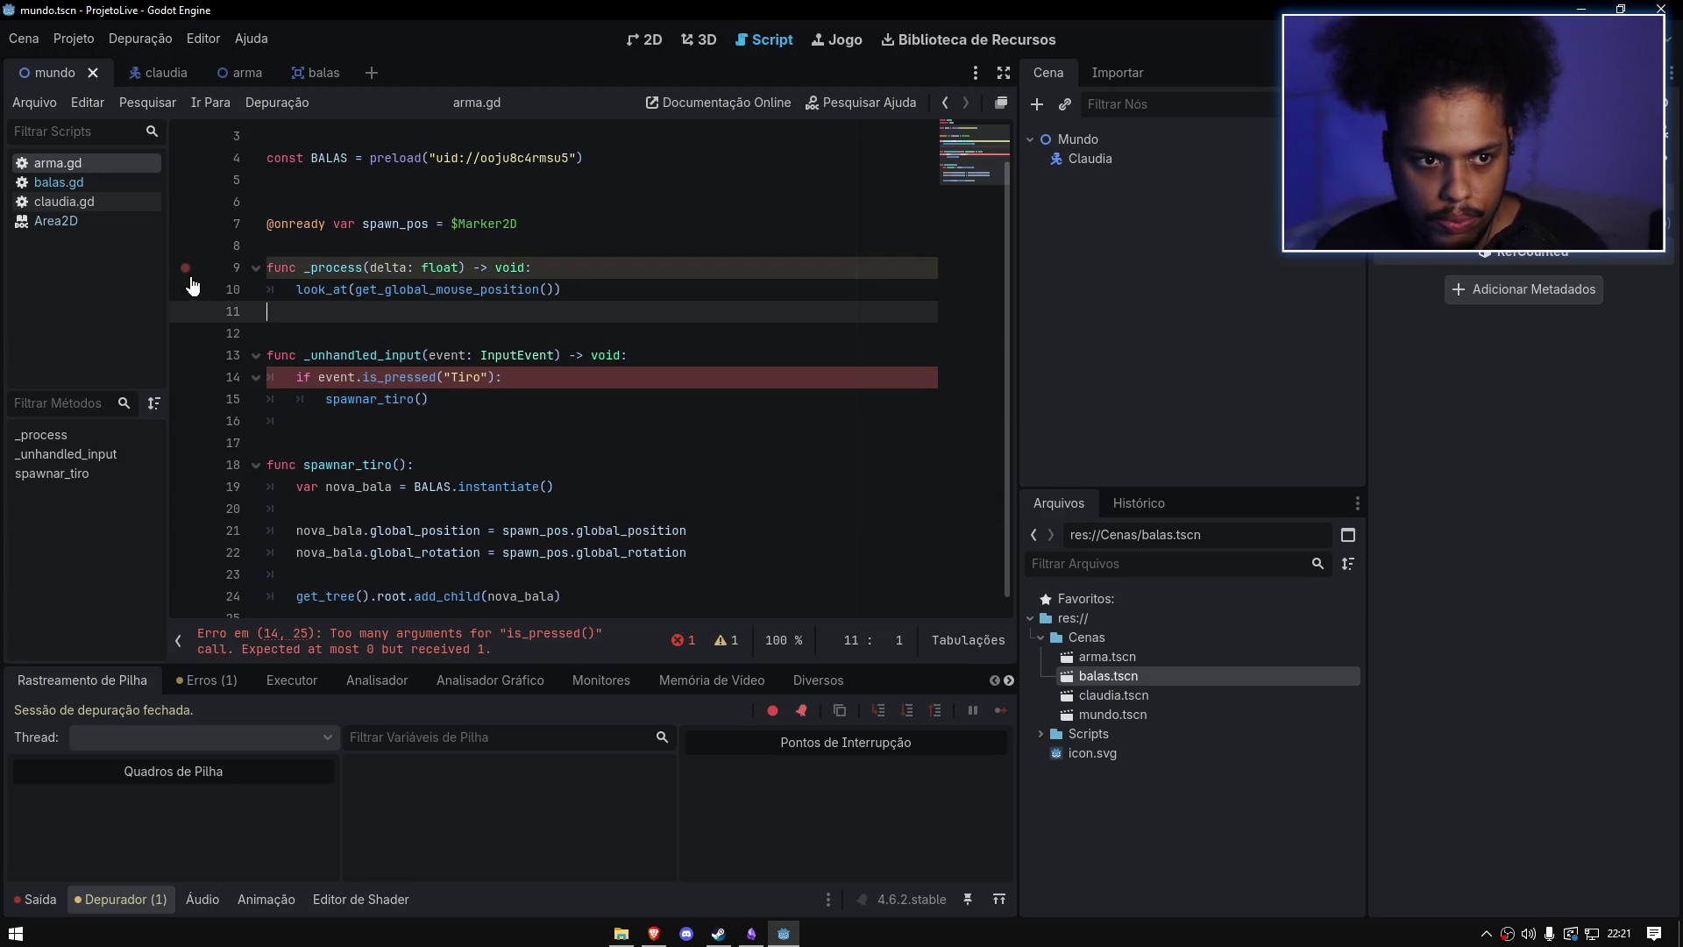
{"action": "left_click", "coordinate": [72, 222]}
Step: Back in arma.gd, replace is_pressed("Tiro") with is_action("Tiro") on line 14 and save
{"action": "left_click", "coordinate": [64, 202]}
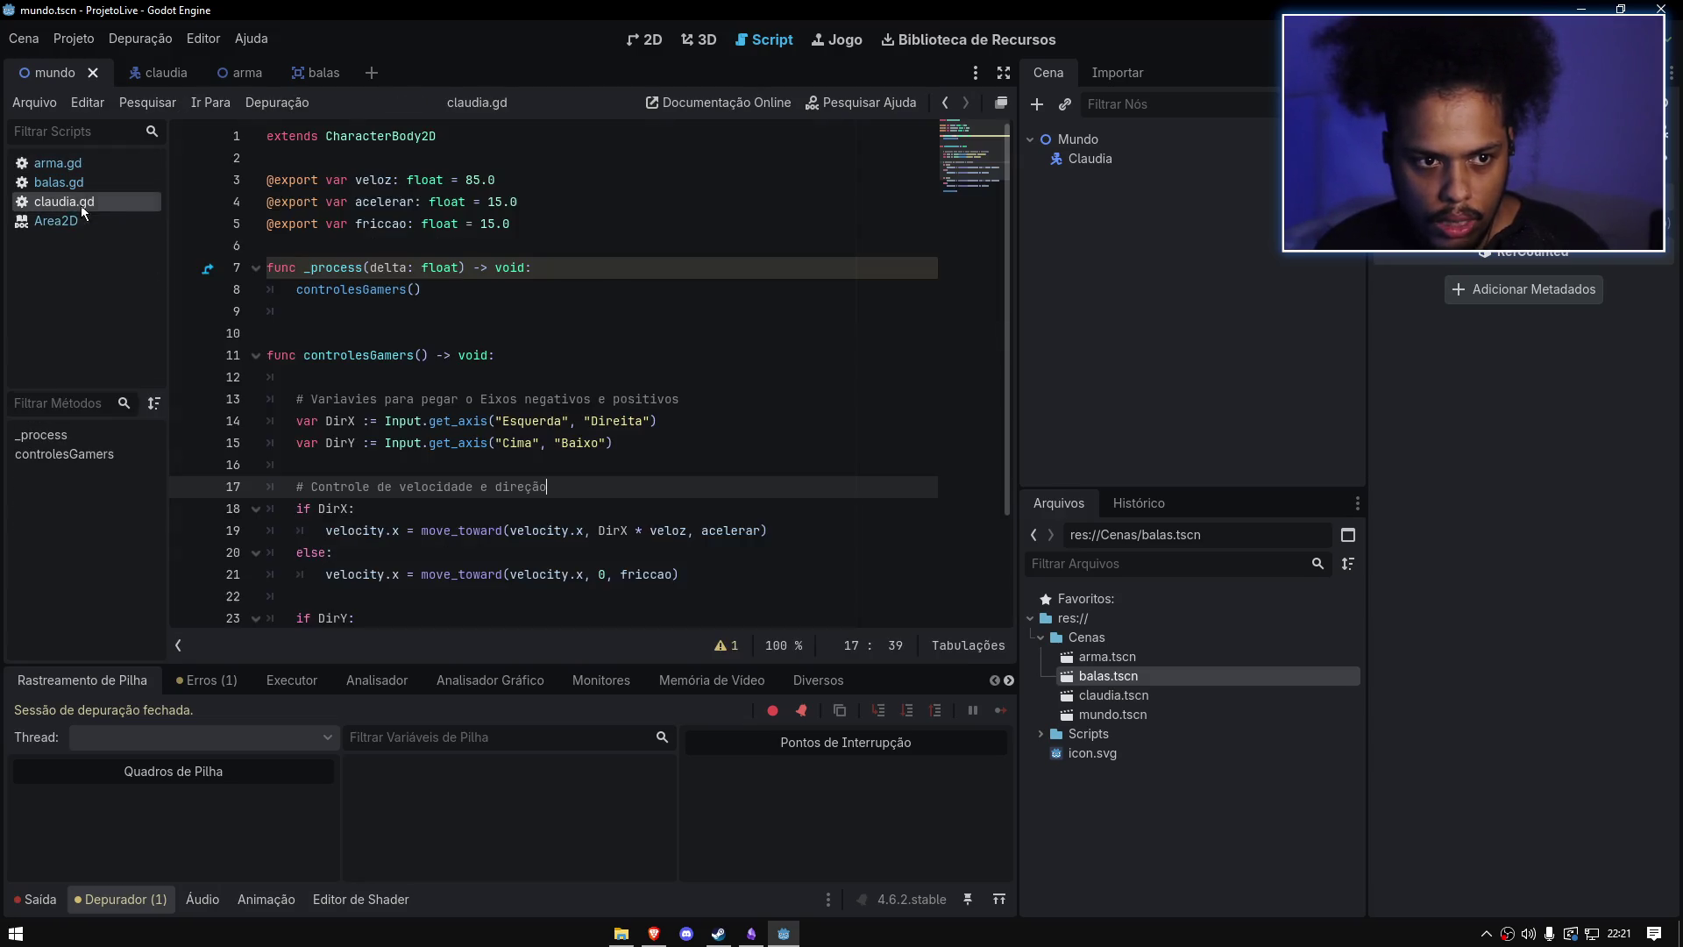
{"action": "left_click", "coordinate": [60, 182]}
{"action": "left_click", "coordinate": [58, 163]}
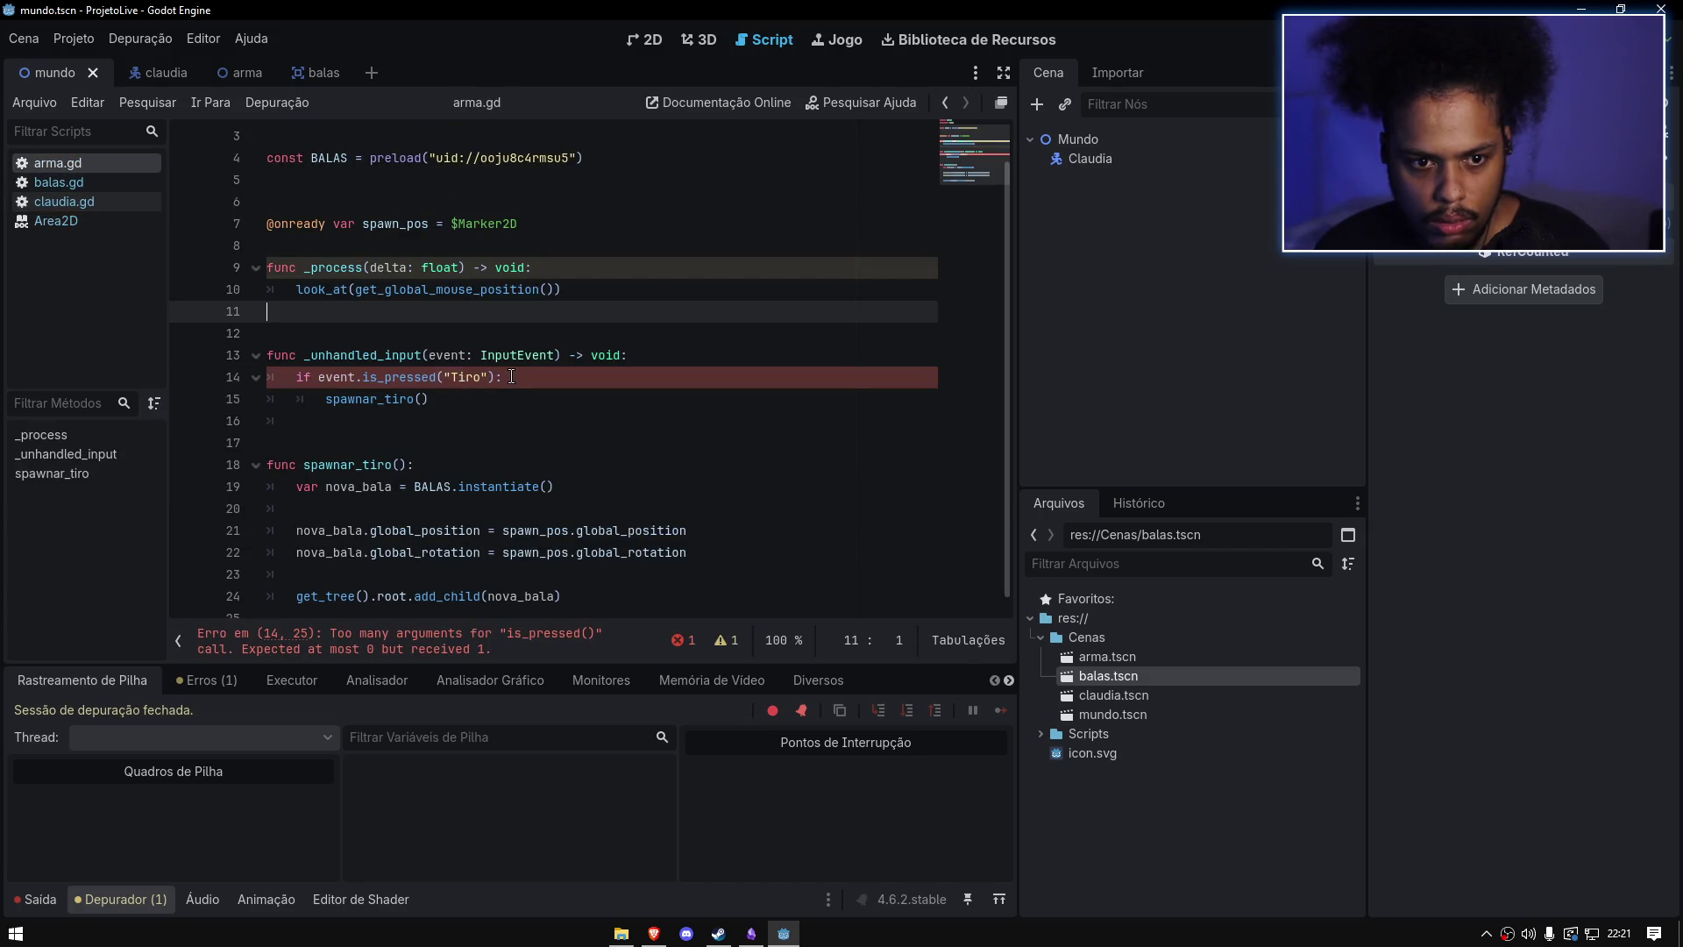
{"action": "left_click_drag", "start_coordinate": [512, 377], "coordinate": [363, 376]}
{"action": "key", "text": "BackSpace"}
{"action": "type", "text": "is_"}
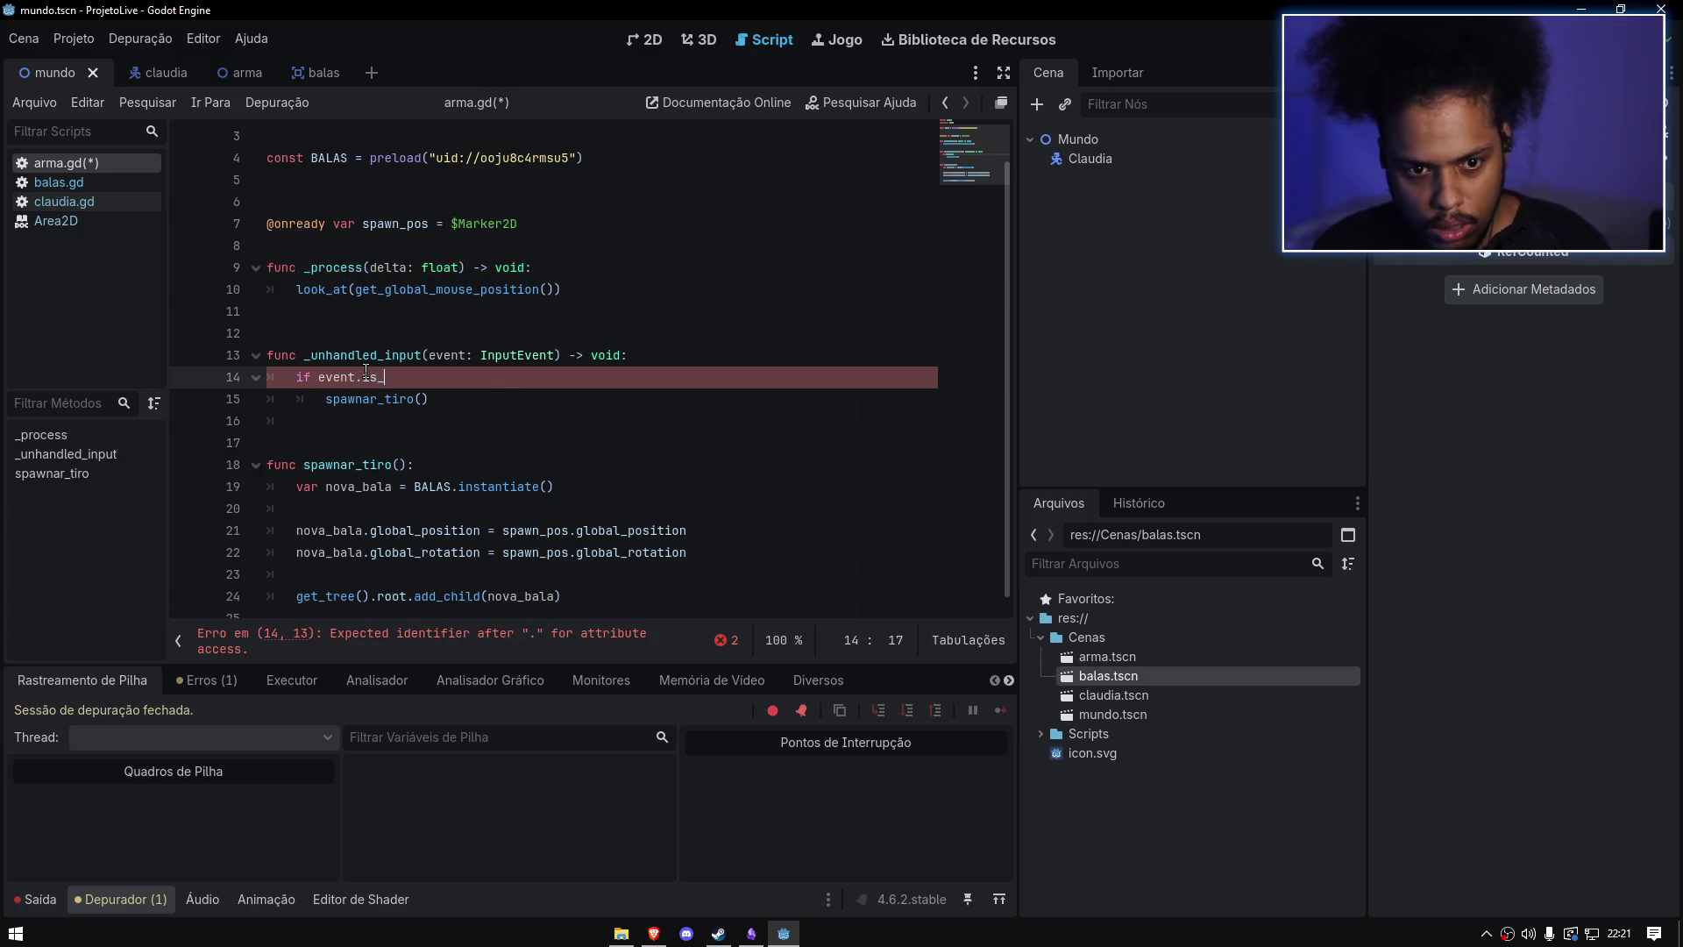
{"action": "type", "text": "ac"}
{"action": "key", "text": "Return"}
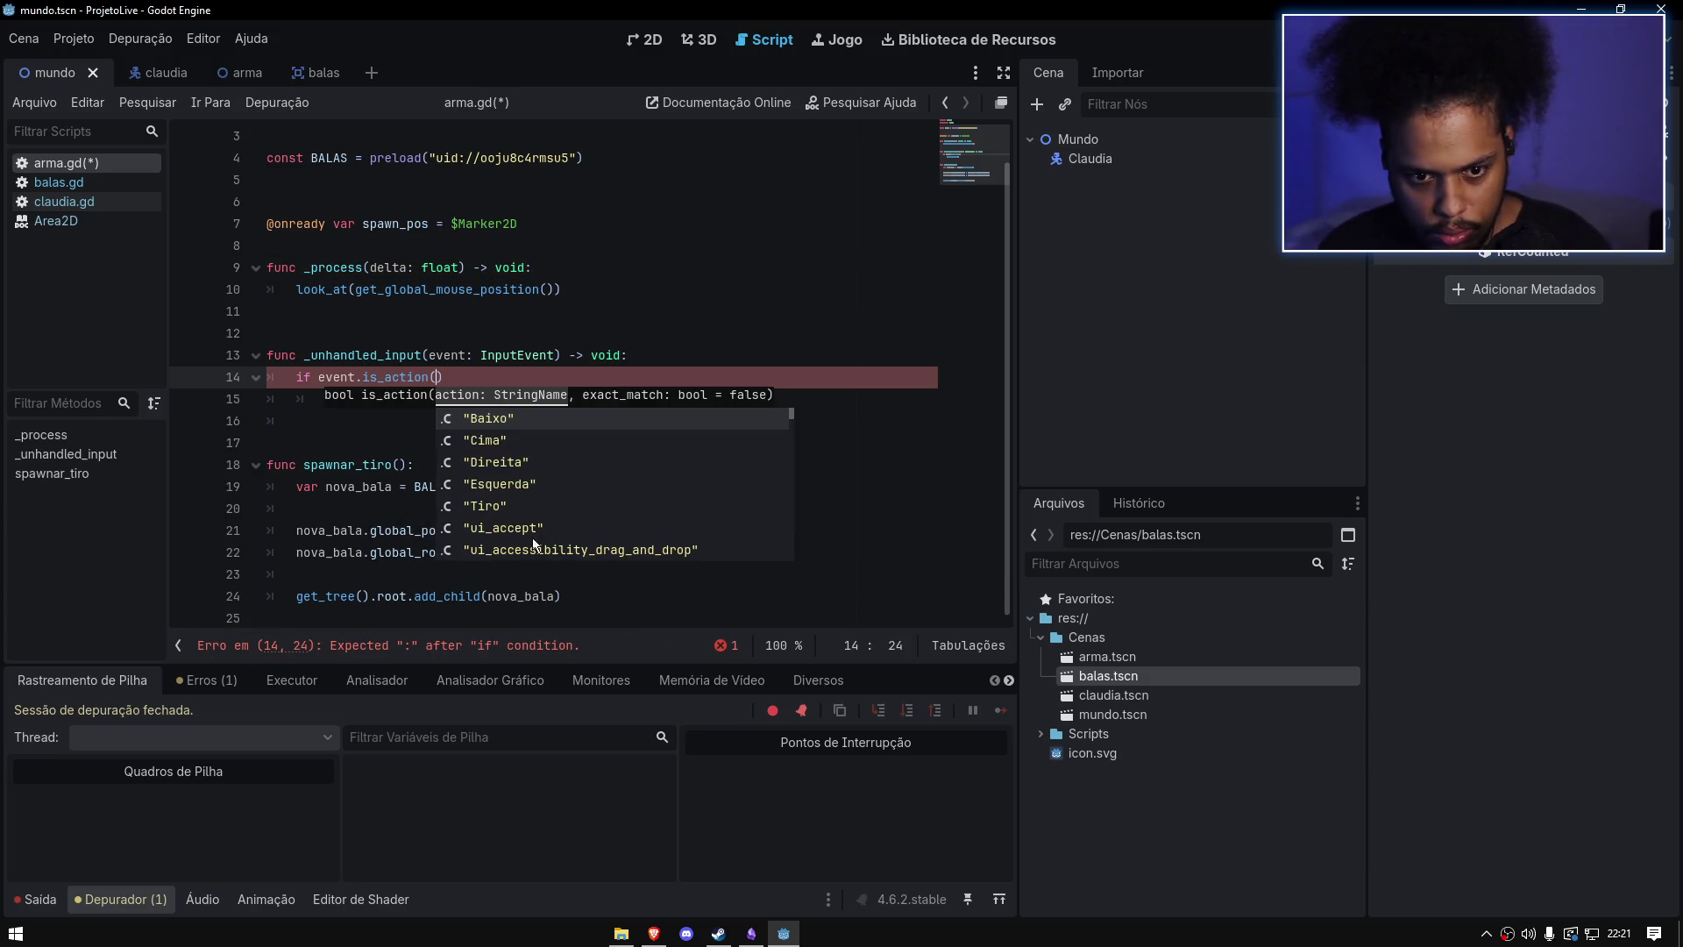
{"action": "left_click", "coordinate": [516, 508]}
{"action": "left_click", "coordinate": [515, 377]}
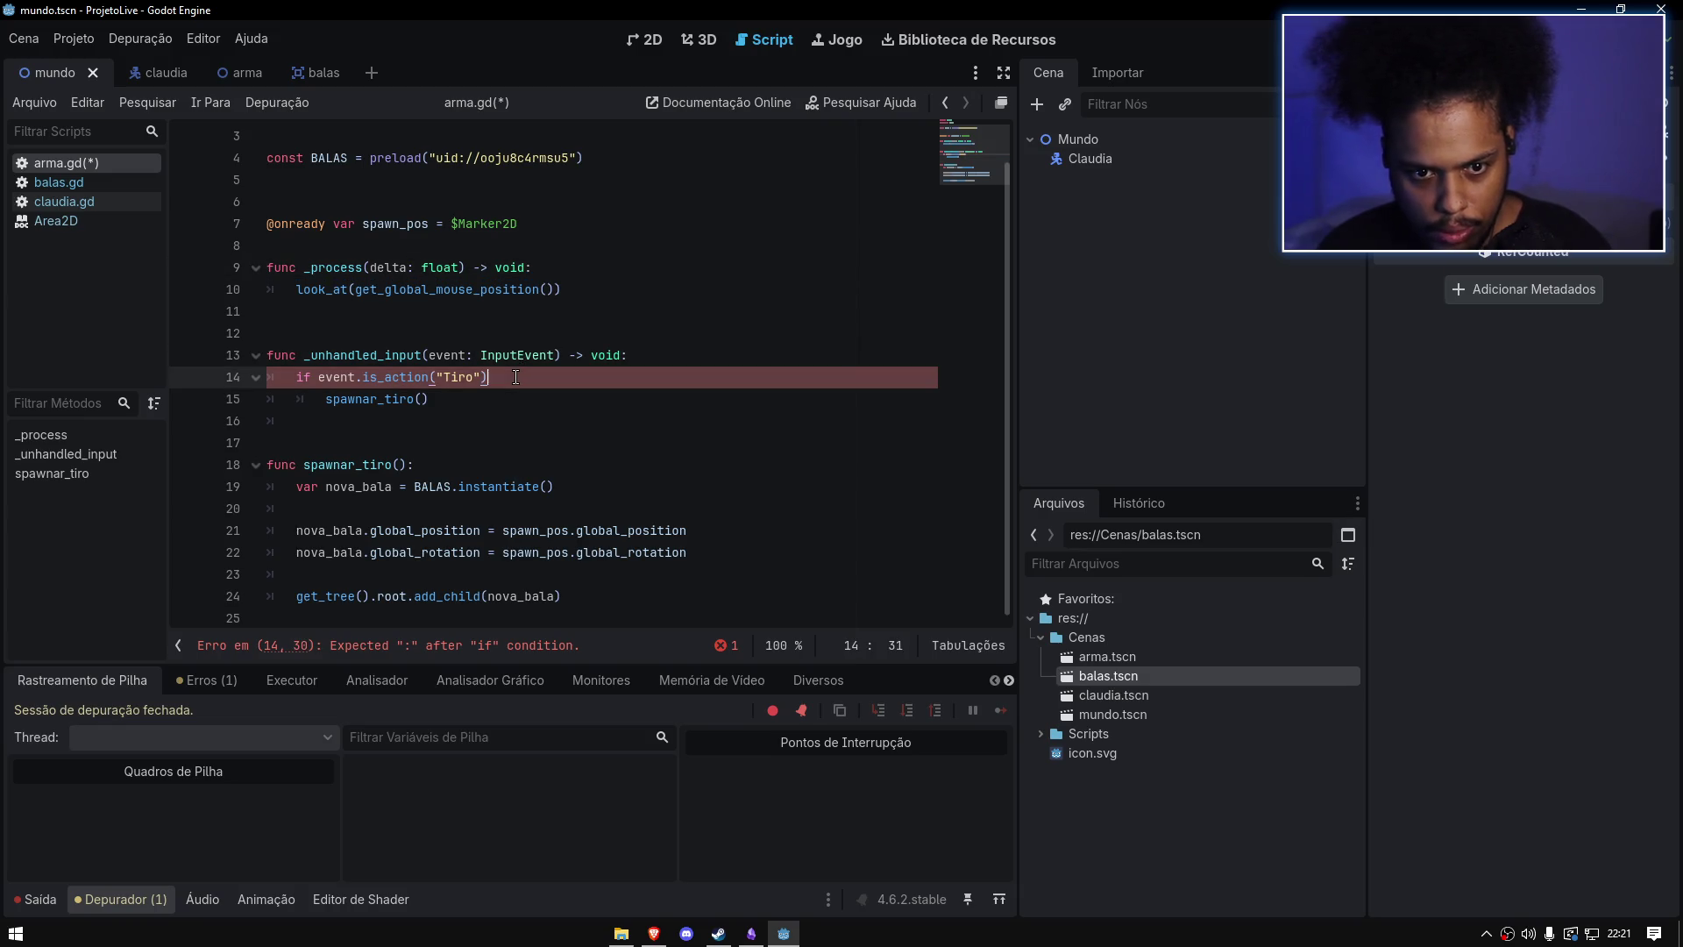
{"action": "key", "text": "ctrl+s"}
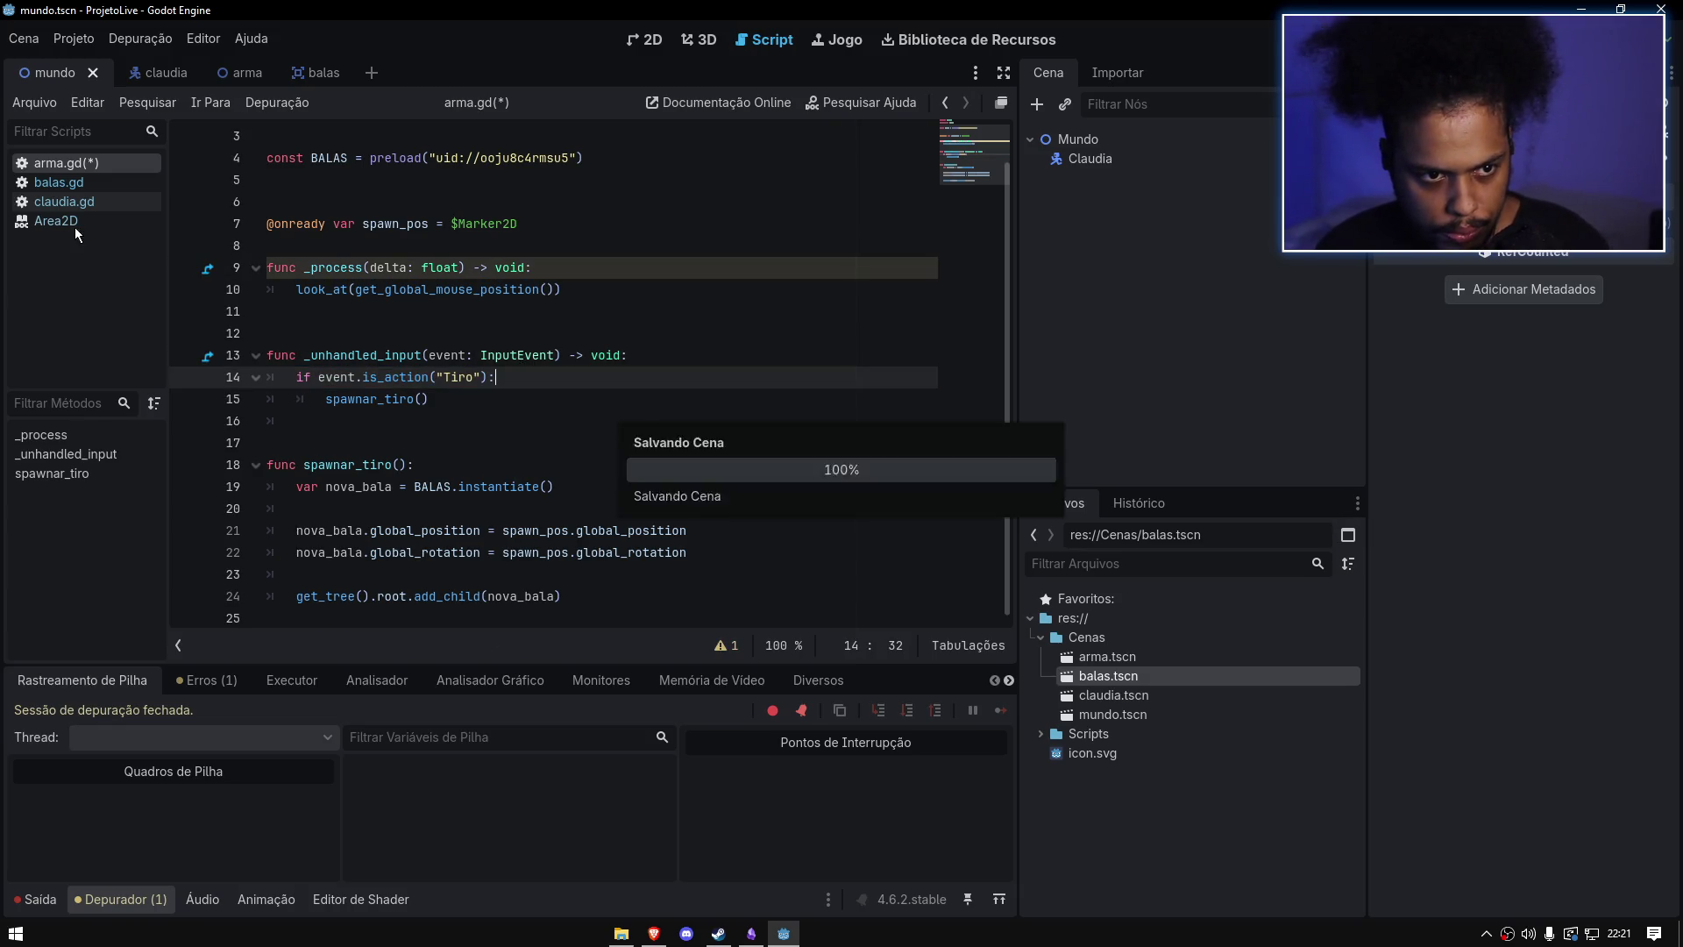
Step: Open the Area2D documentation and search its page for 'Mouse'
{"action": "left_click", "coordinate": [71, 221]}
{"action": "scroll", "coordinate": [492, 182], "scroll_direction": "up", "scroll_amount": 3}
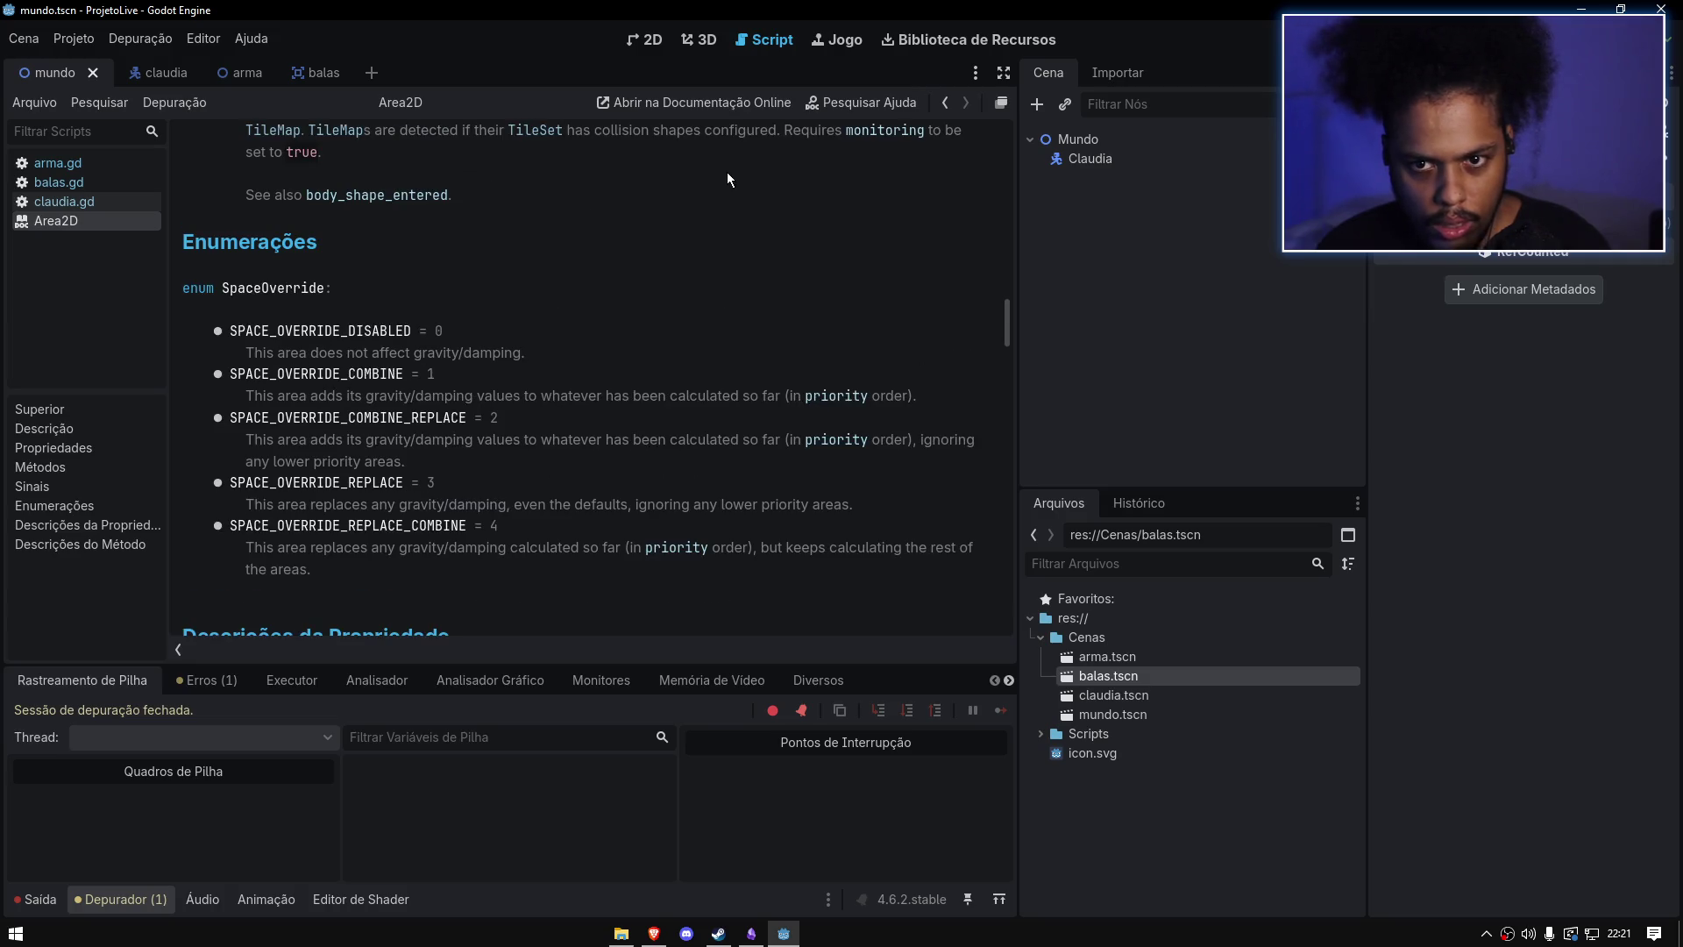
{"action": "key", "text": "ctrl+f"}
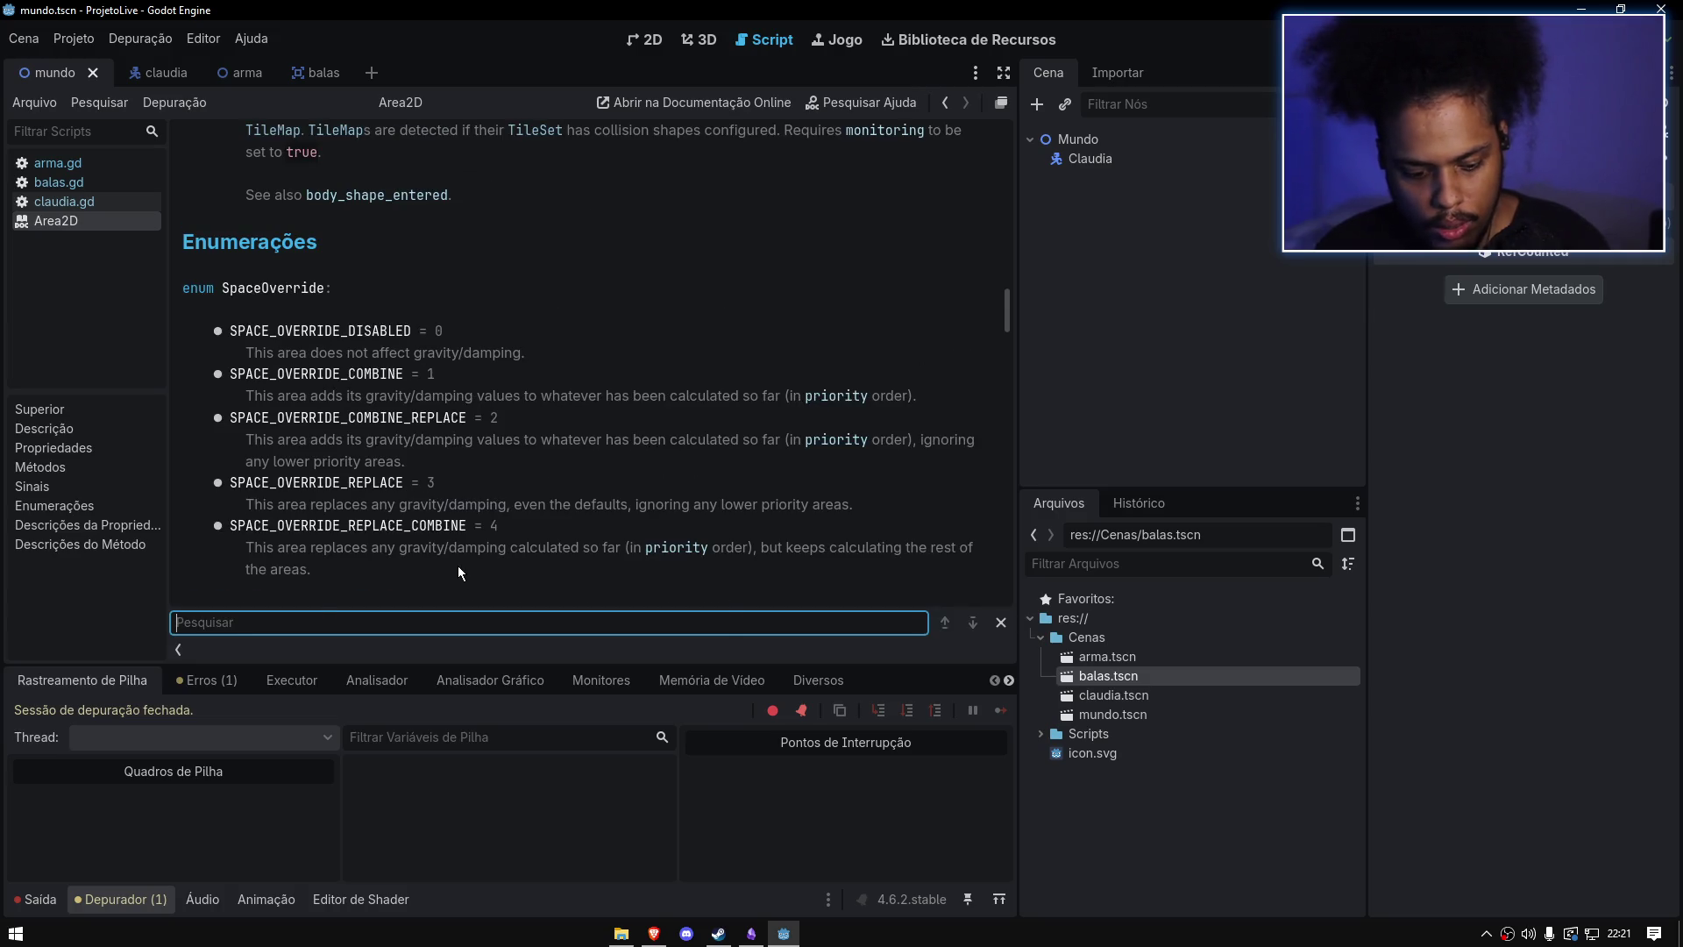
{"action": "type", "text": "Mouse"}
{"action": "key", "text": "BackSpace"}
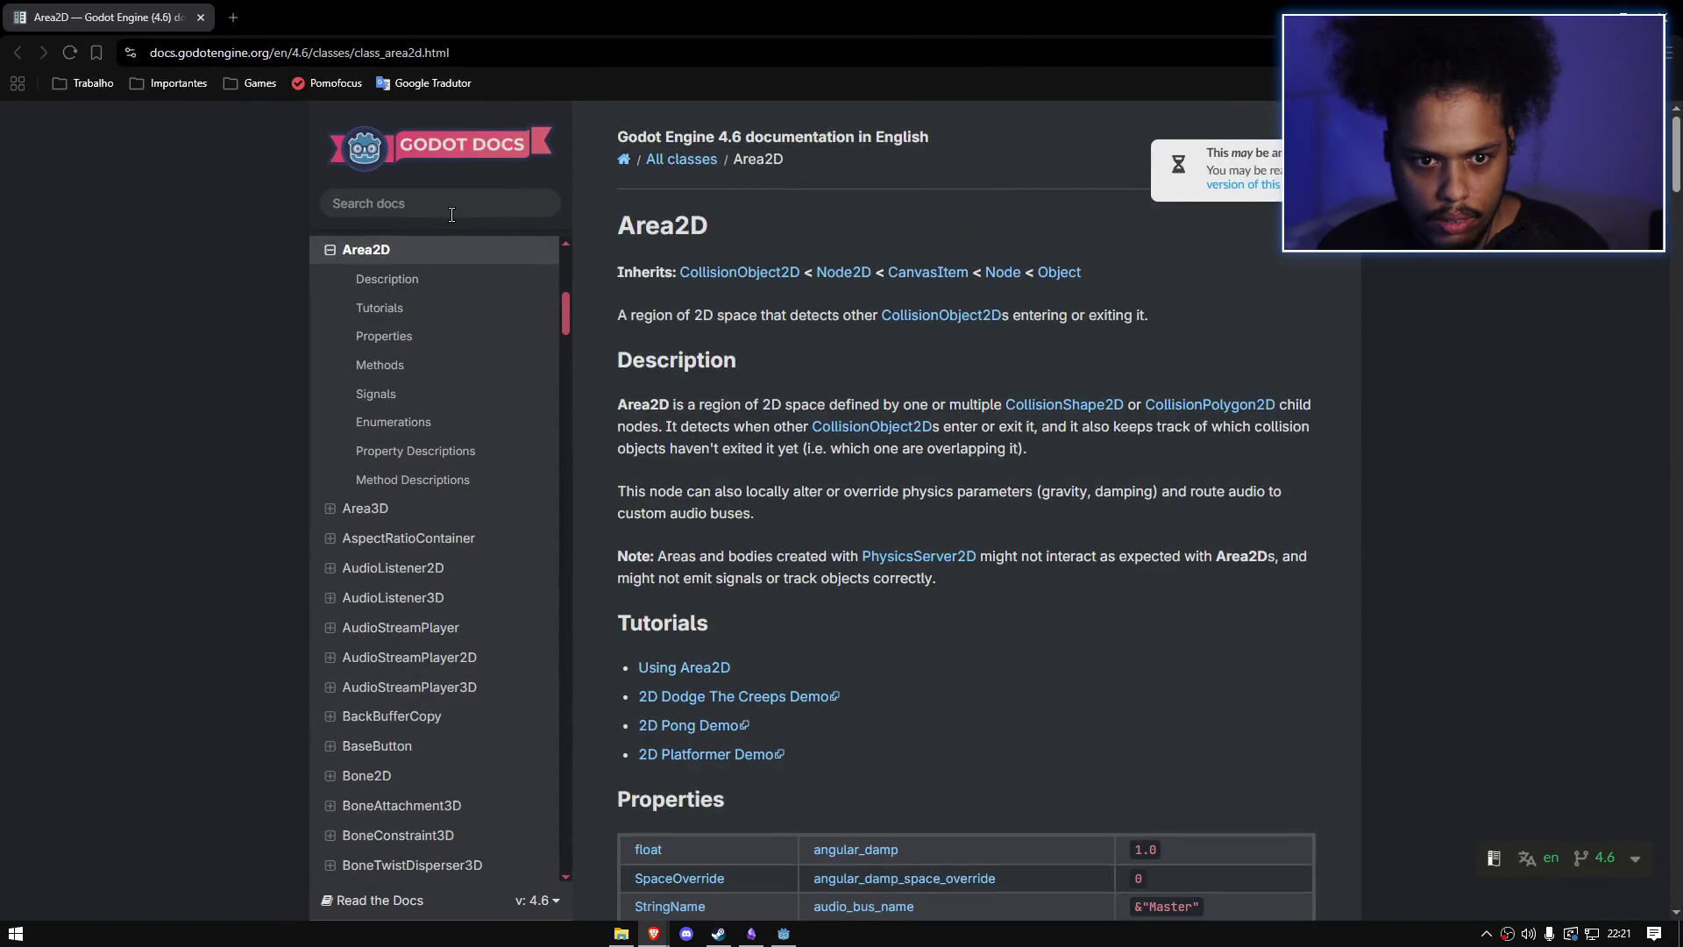
Step: Search the docs for 'Mouse' and open the Mouse and input coordinates tutorial
{"action": "left_click", "coordinate": [471, 208]}
{"action": "type", "text": "Mouse"}
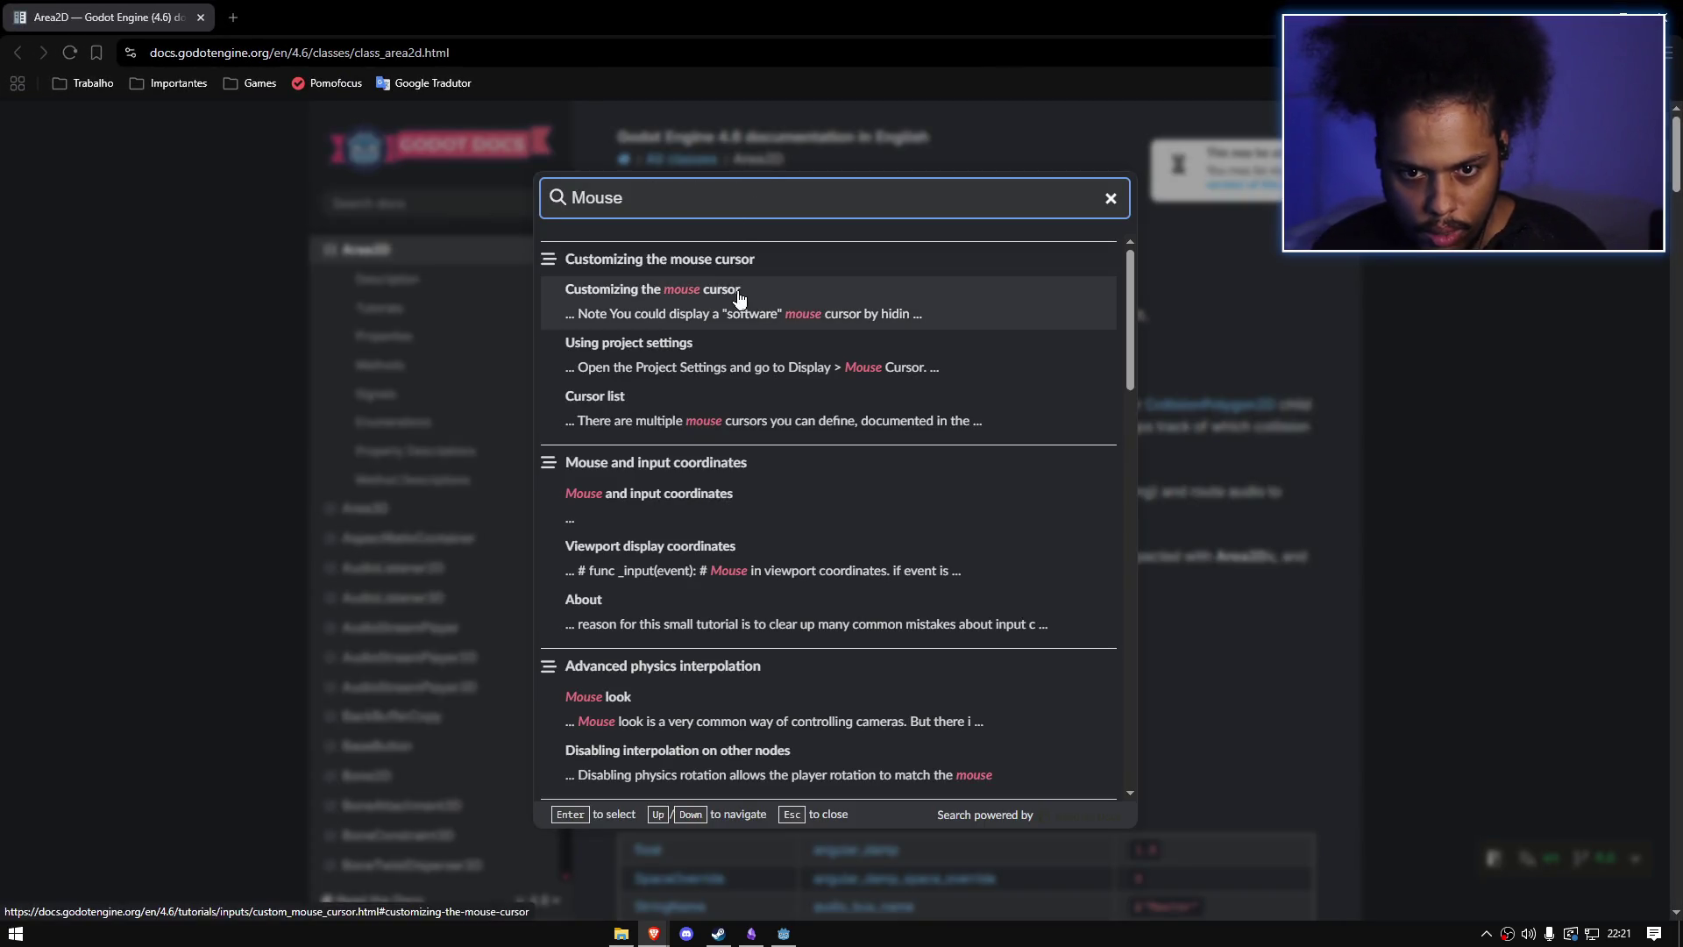
{"action": "left_click", "coordinate": [732, 511]}
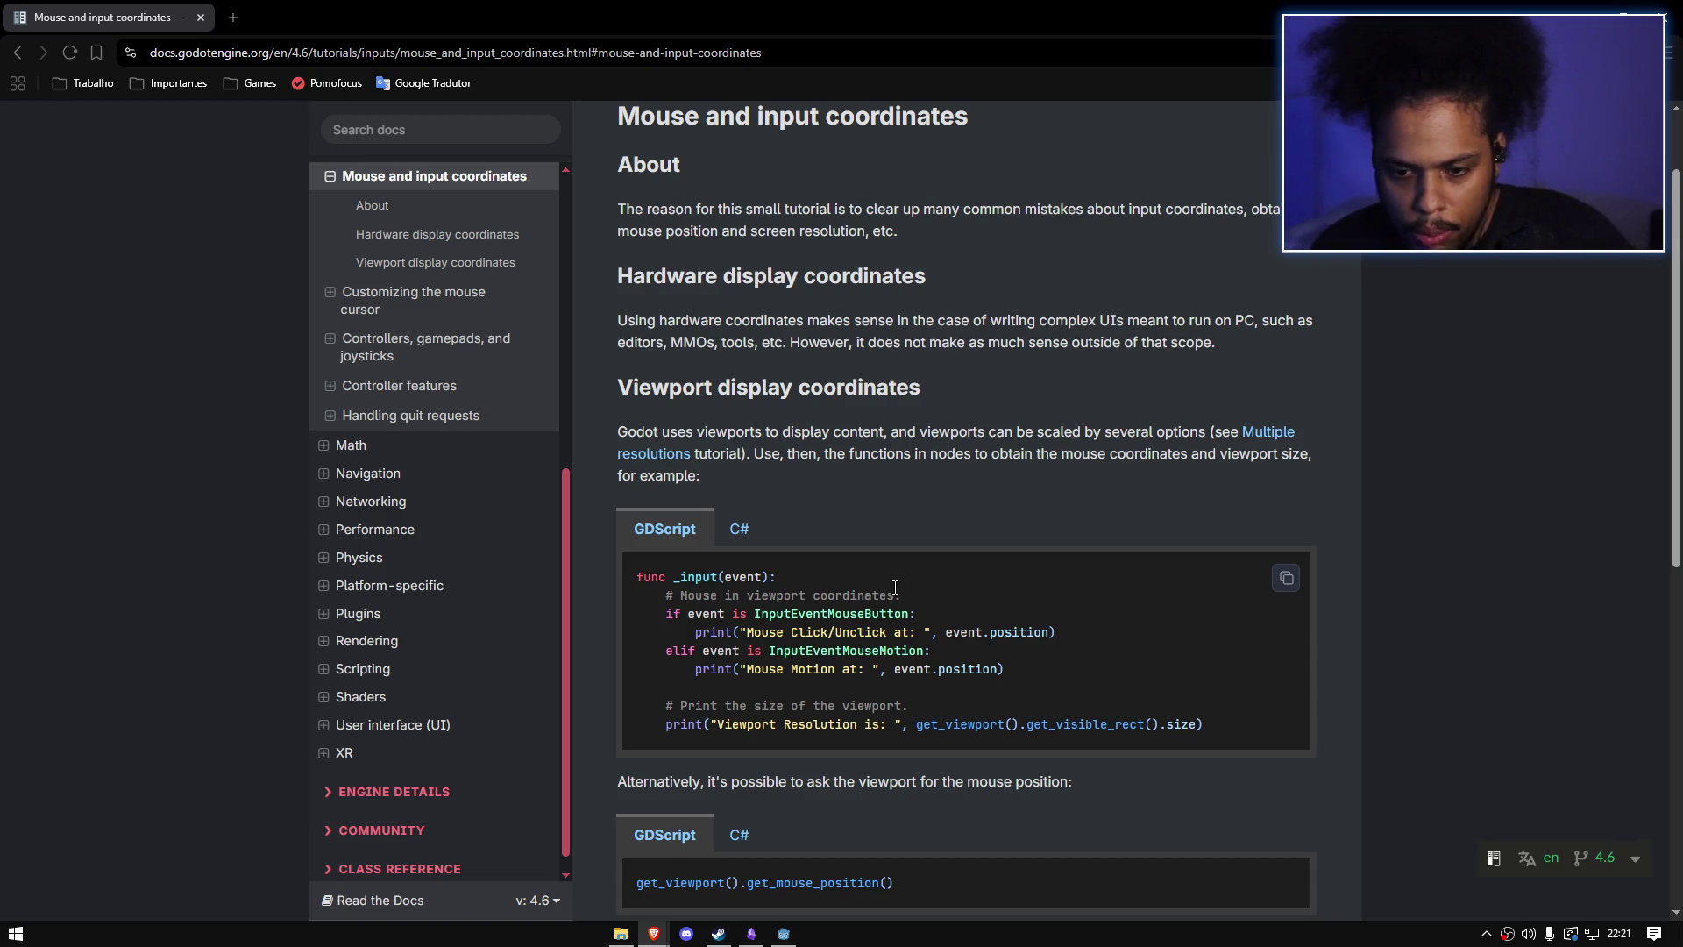
Step: Read through the tutorial's notes, go back to the Area2D page, and reopen the Mouse search results
{"action": "scroll", "coordinate": [896, 587], "scroll_direction": "down", "scroll_amount": 2}
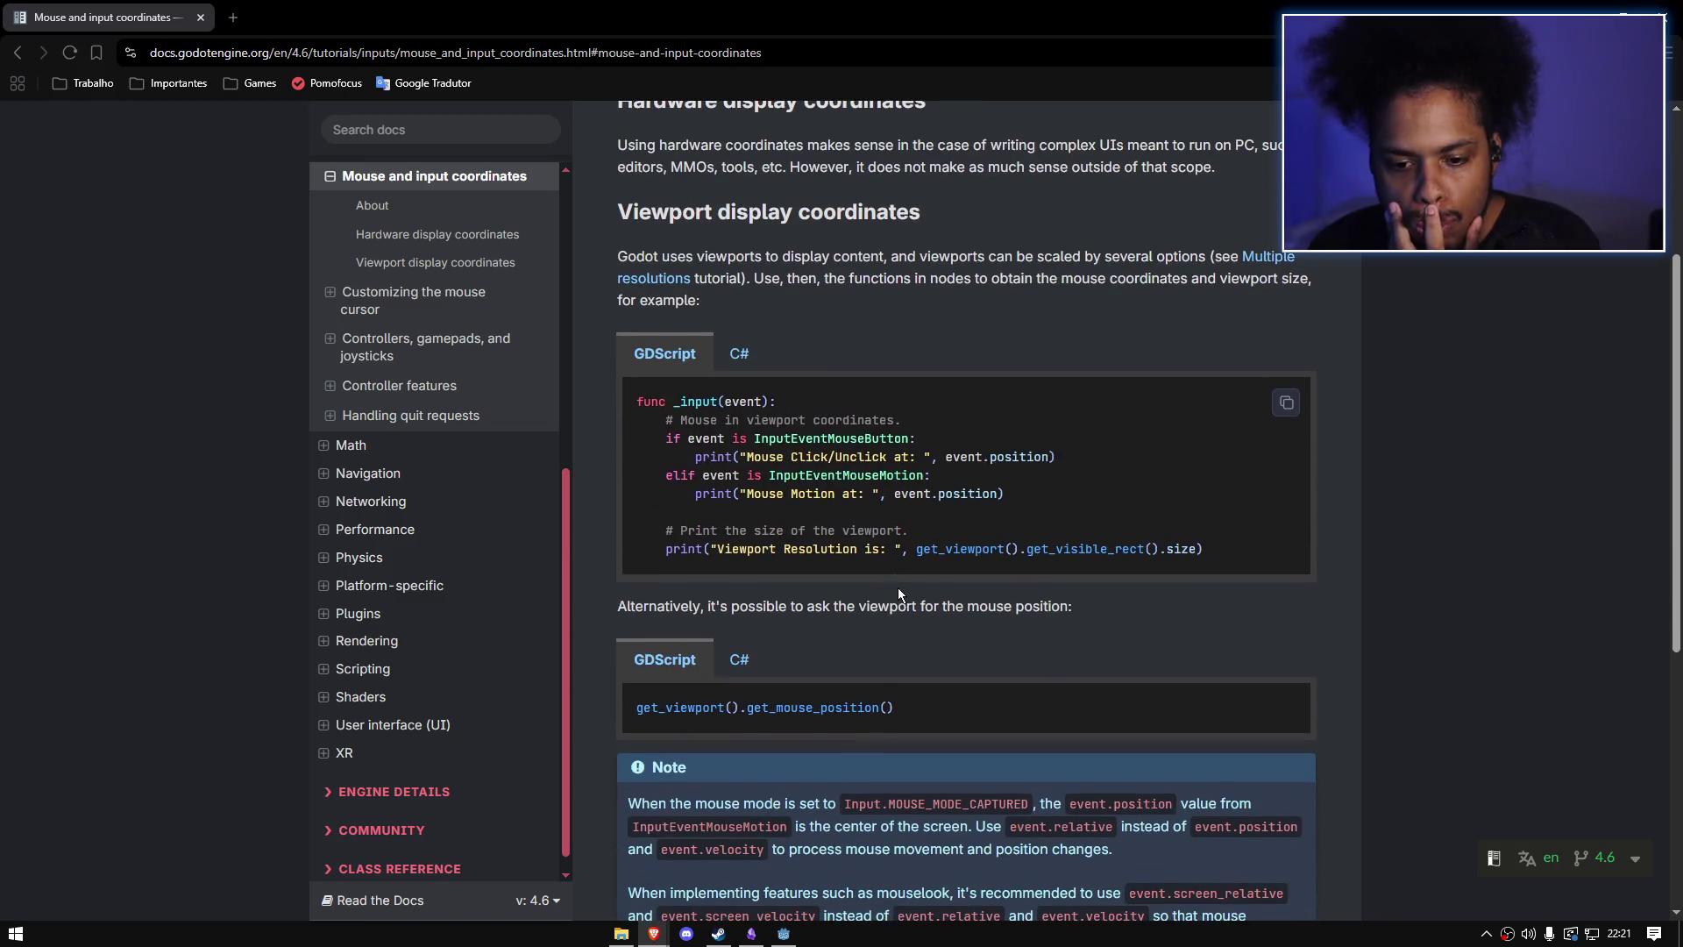
{"action": "scroll", "coordinate": [860, 677], "scroll_direction": "down", "scroll_amount": 3}
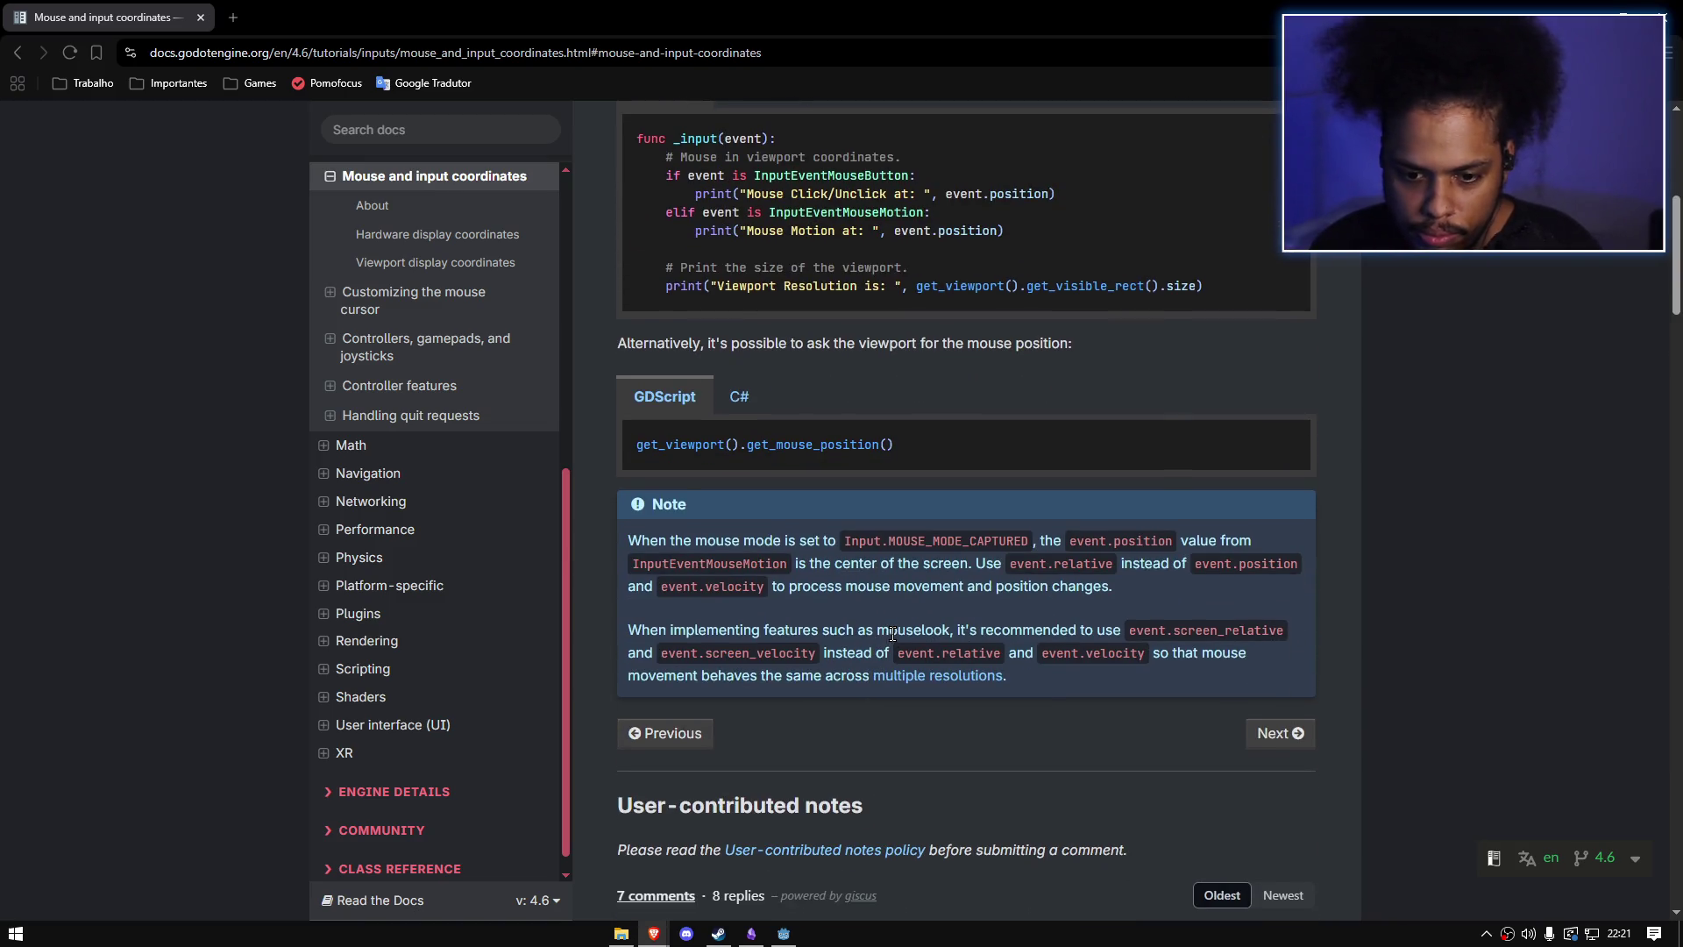
{"action": "scroll", "coordinate": [892, 632], "scroll_direction": "down", "scroll_amount": 3}
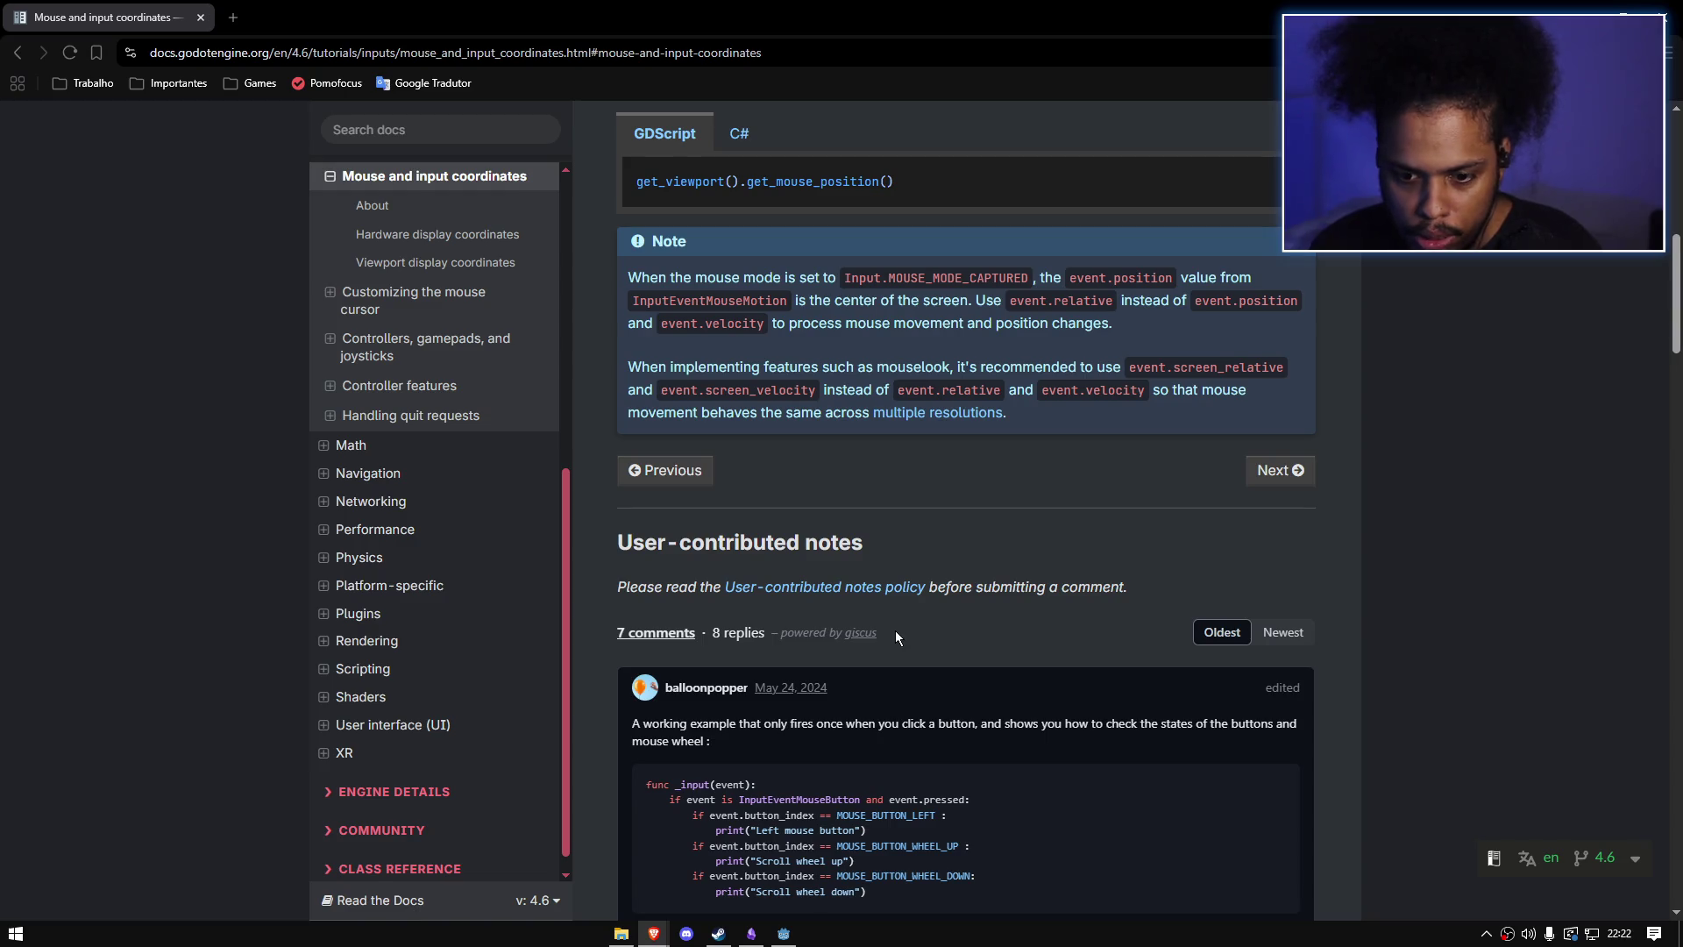
{"action": "scroll", "coordinate": [896, 629], "scroll_direction": "down", "scroll_amount": 1}
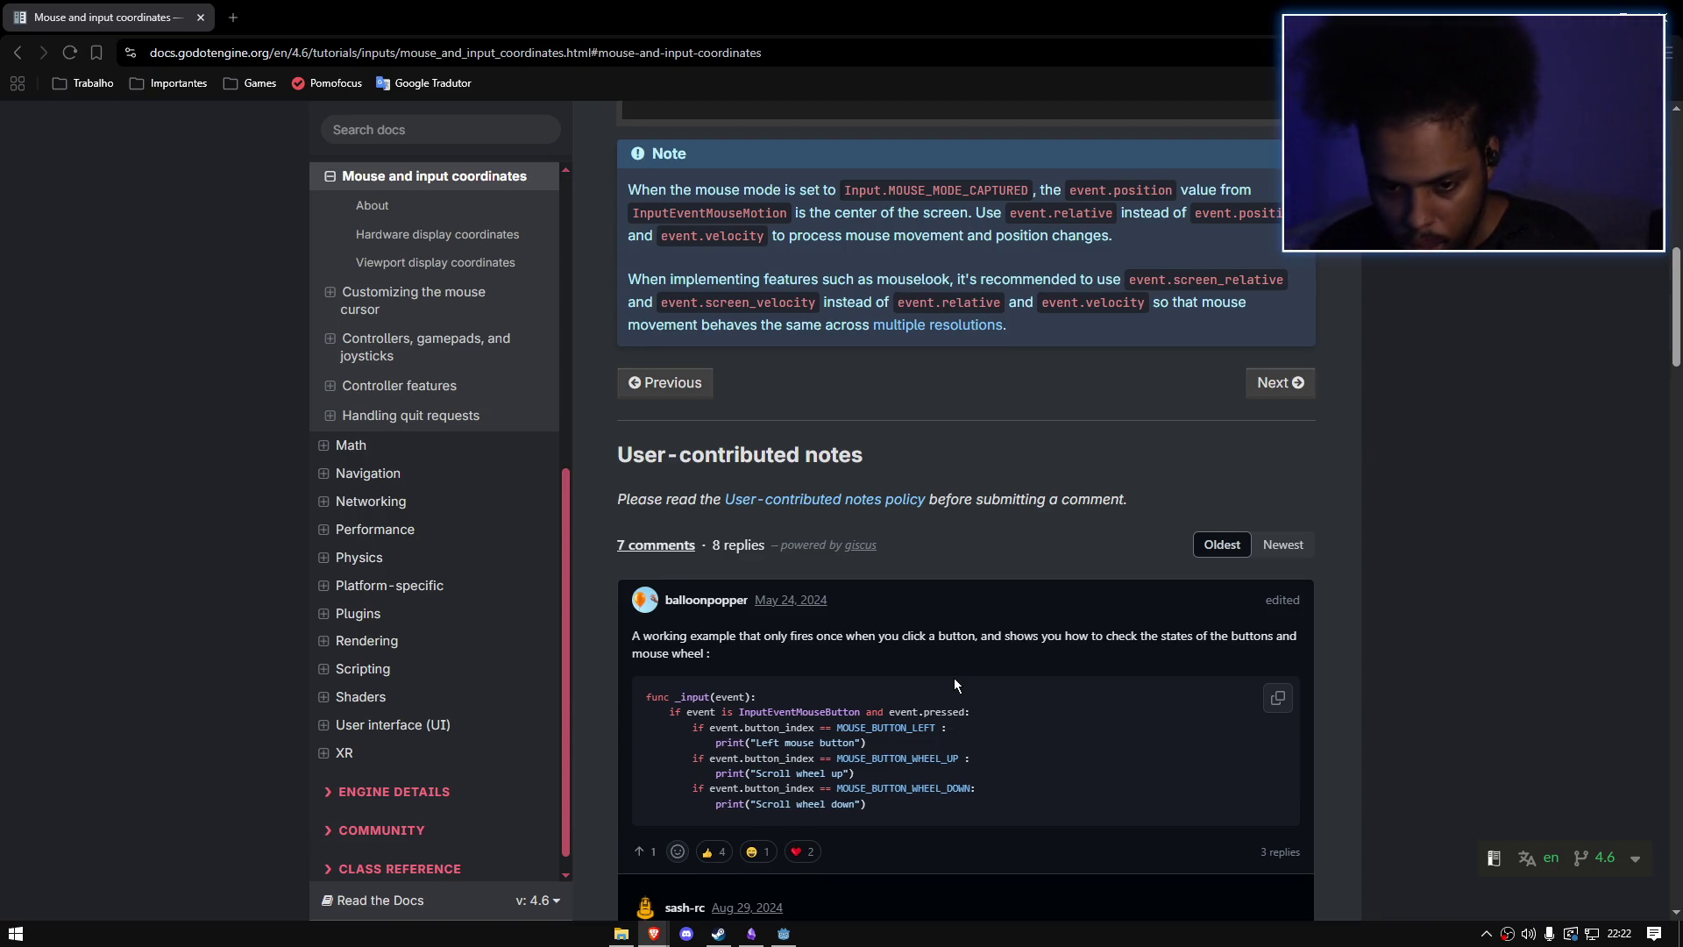
{"action": "scroll", "coordinate": [954, 676], "scroll_direction": "down", "scroll_amount": 1}
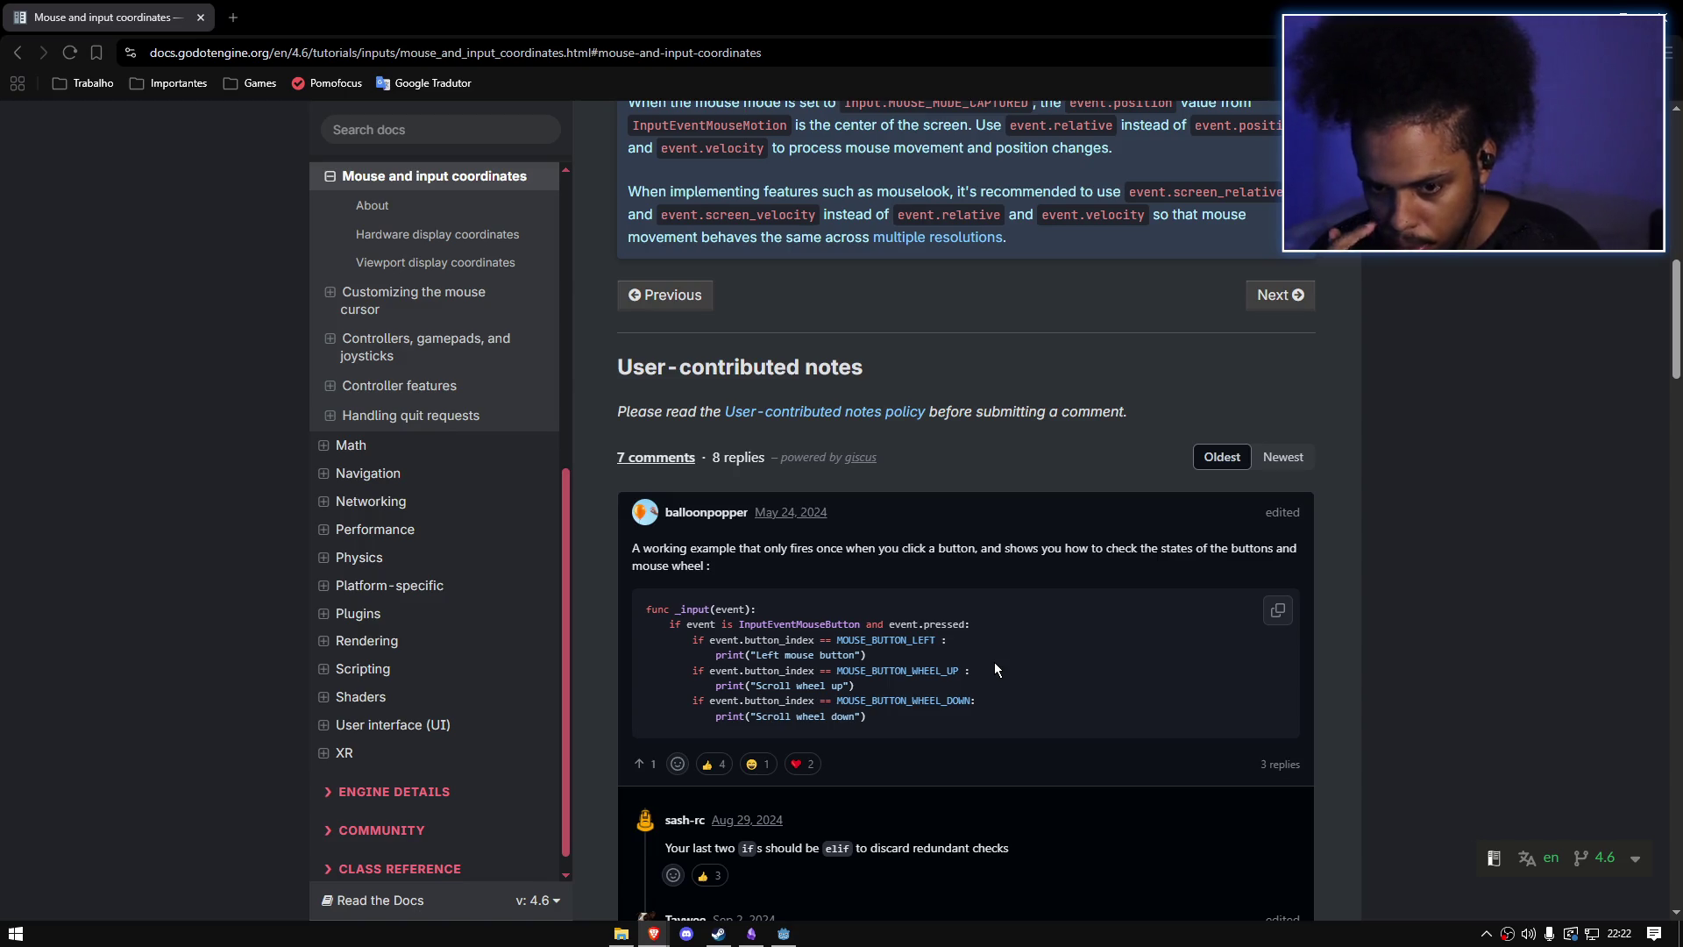
{"action": "scroll", "coordinate": [994, 664], "scroll_direction": "down", "scroll_amount": 5}
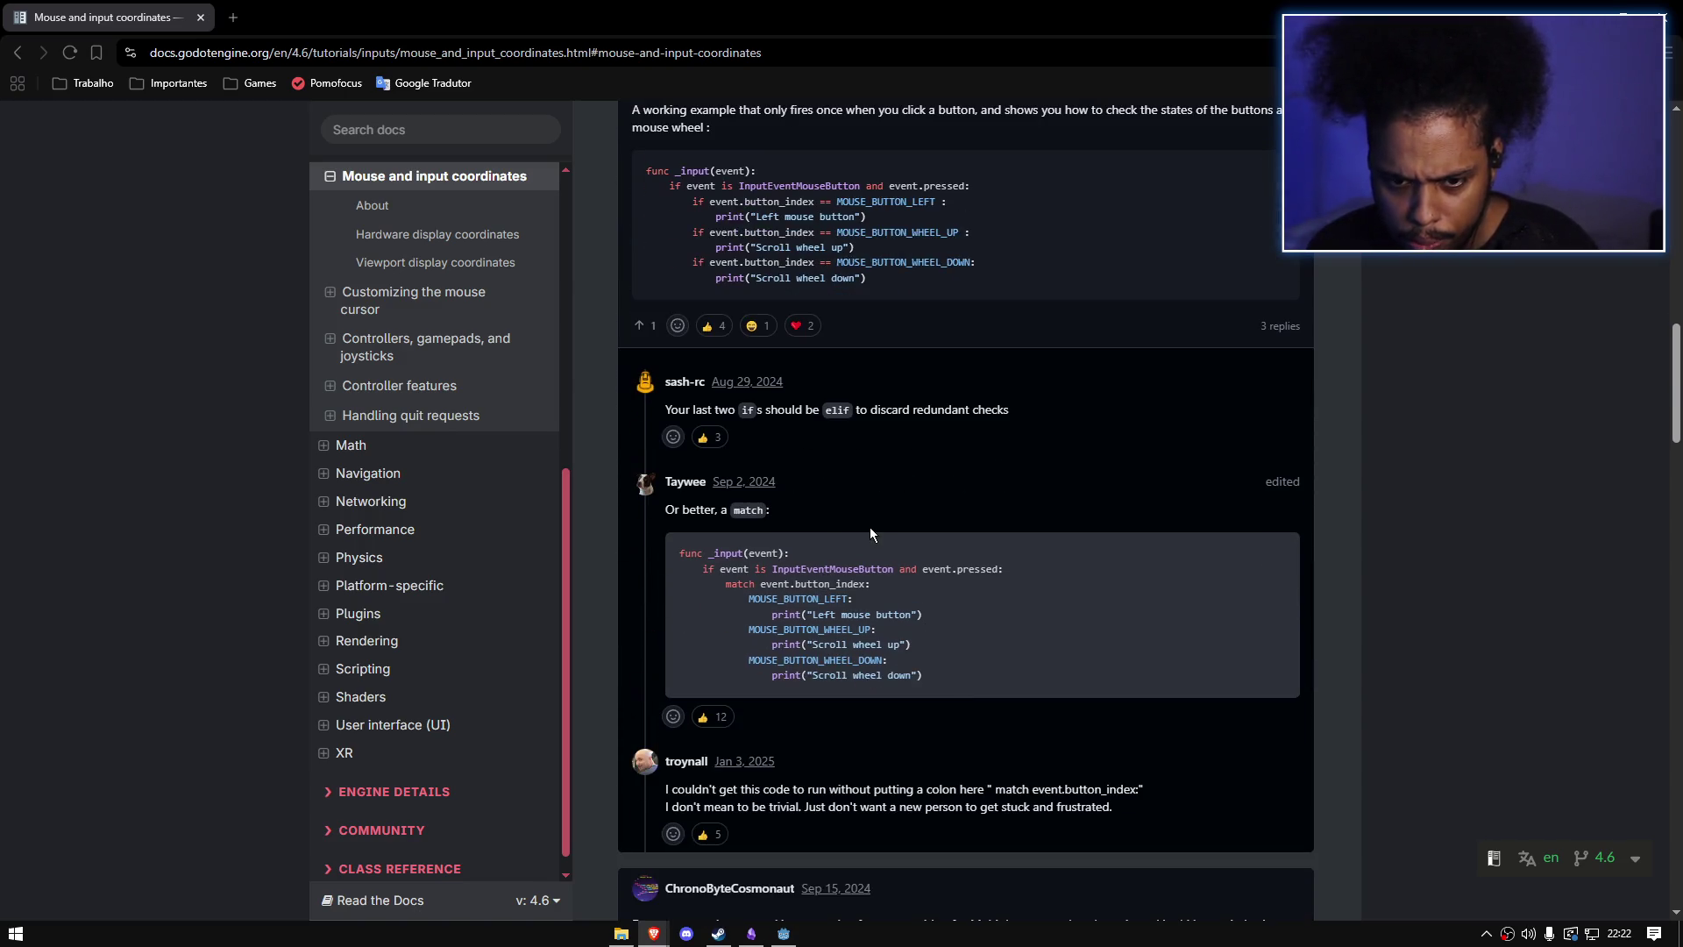
{"action": "scroll", "coordinate": [869, 528], "scroll_direction": "down", "scroll_amount": 3}
{"action": "scroll", "coordinate": [871, 512], "scroll_direction": "up", "scroll_amount": 8}
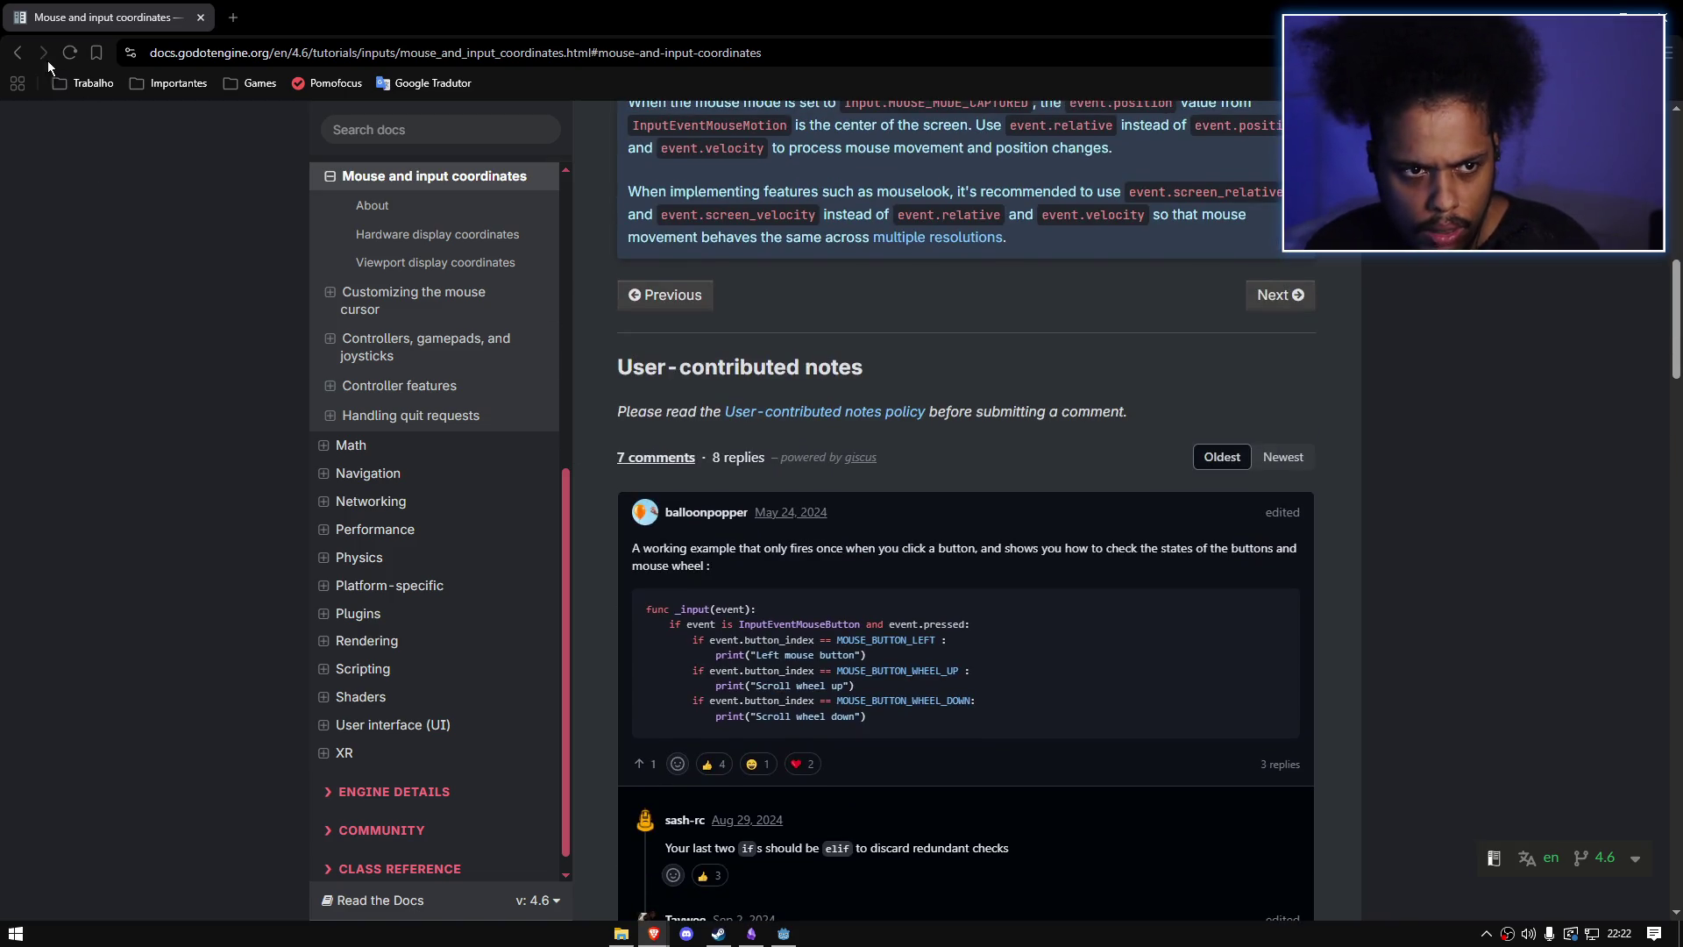
{"action": "left_click", "coordinate": [19, 52]}
{"action": "left_click", "coordinate": [439, 203]}
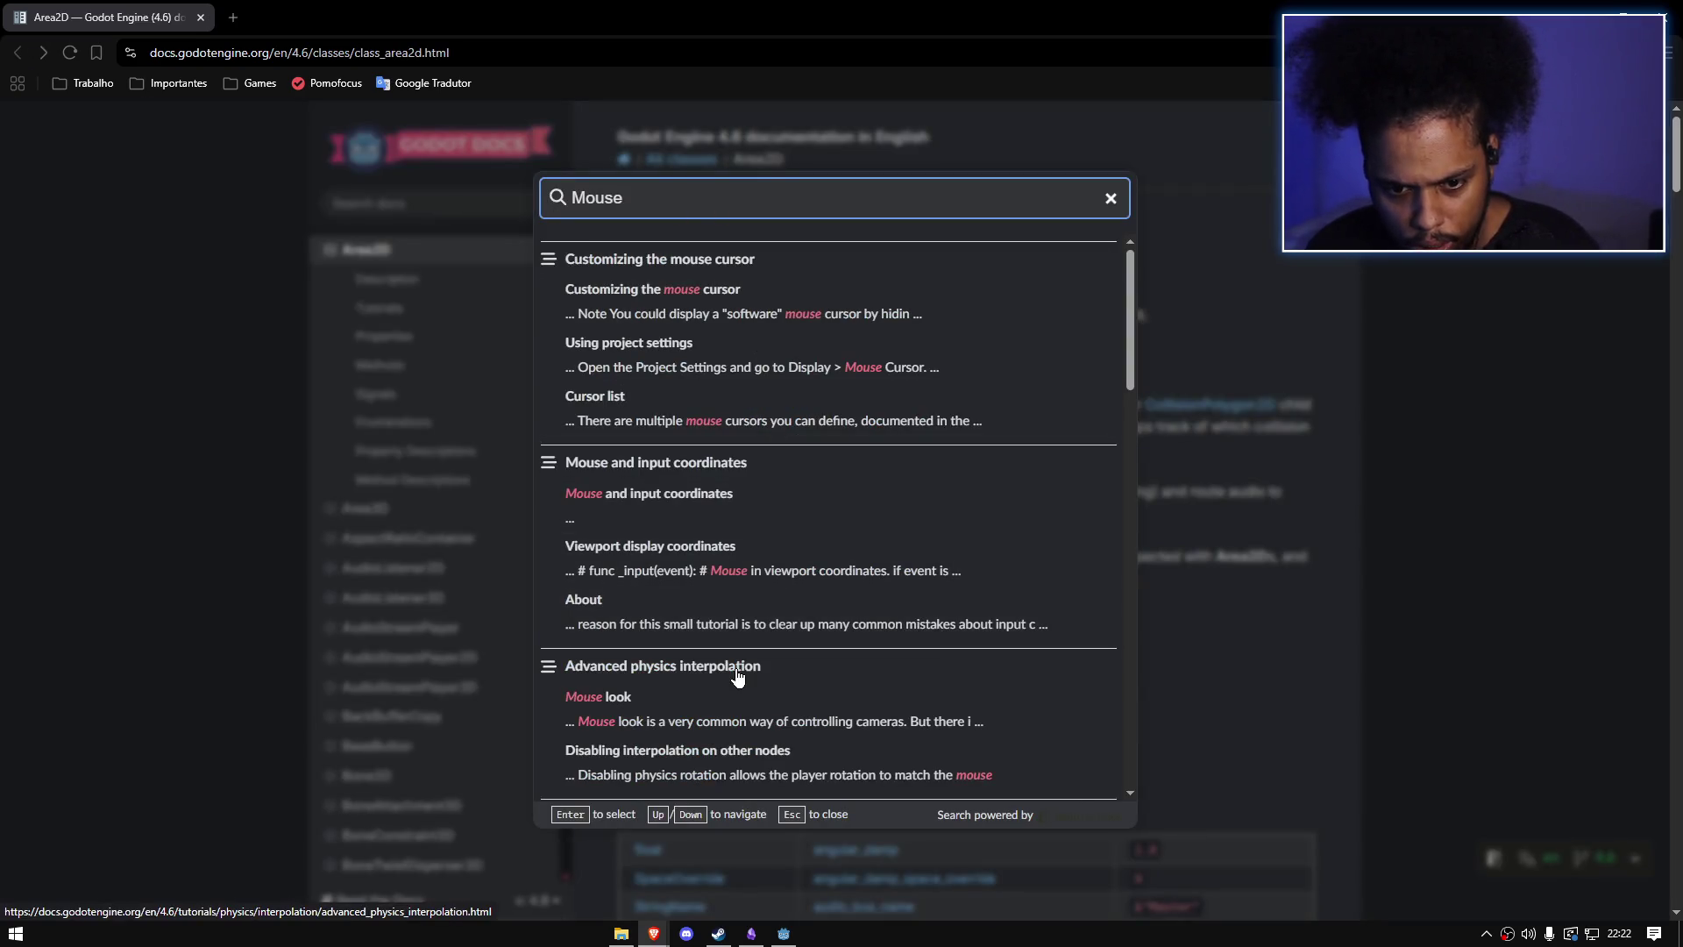
Step: Browse the Mouse search results and open the InputEvent class constants section
{"action": "scroll", "coordinate": [740, 670], "scroll_direction": "down", "scroll_amount": 2}
{"action": "scroll", "coordinate": [838, 669], "scroll_direction": "down", "scroll_amount": 2}
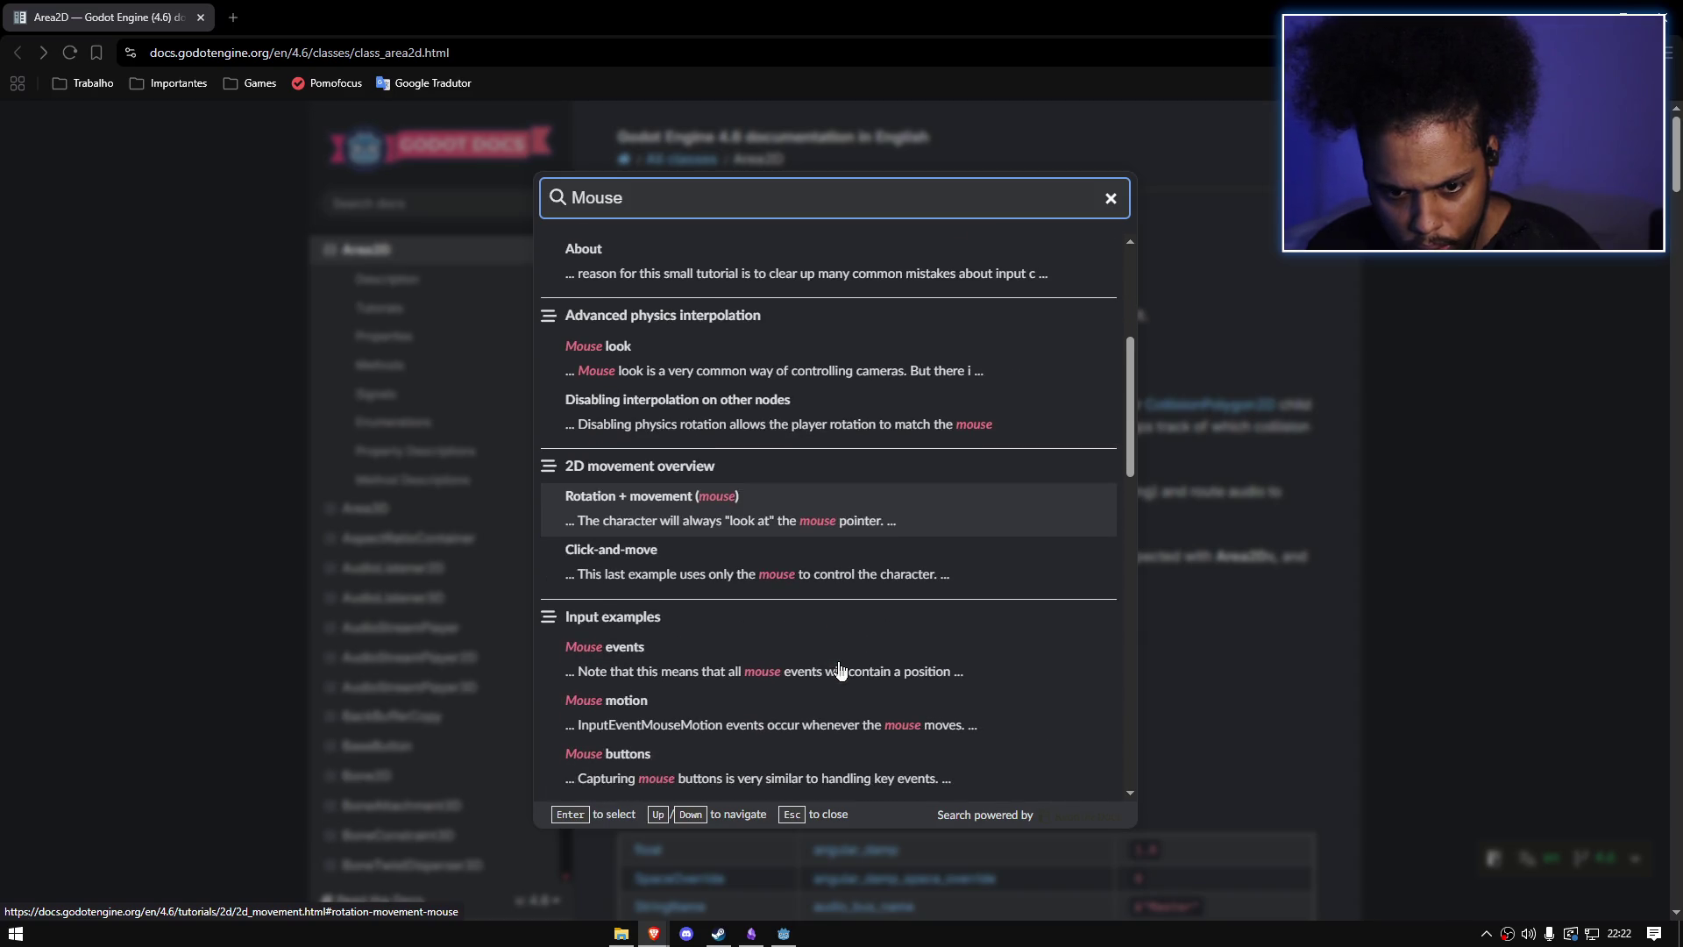
{"action": "scroll", "coordinate": [770, 651], "scroll_direction": "down", "scroll_amount": 2}
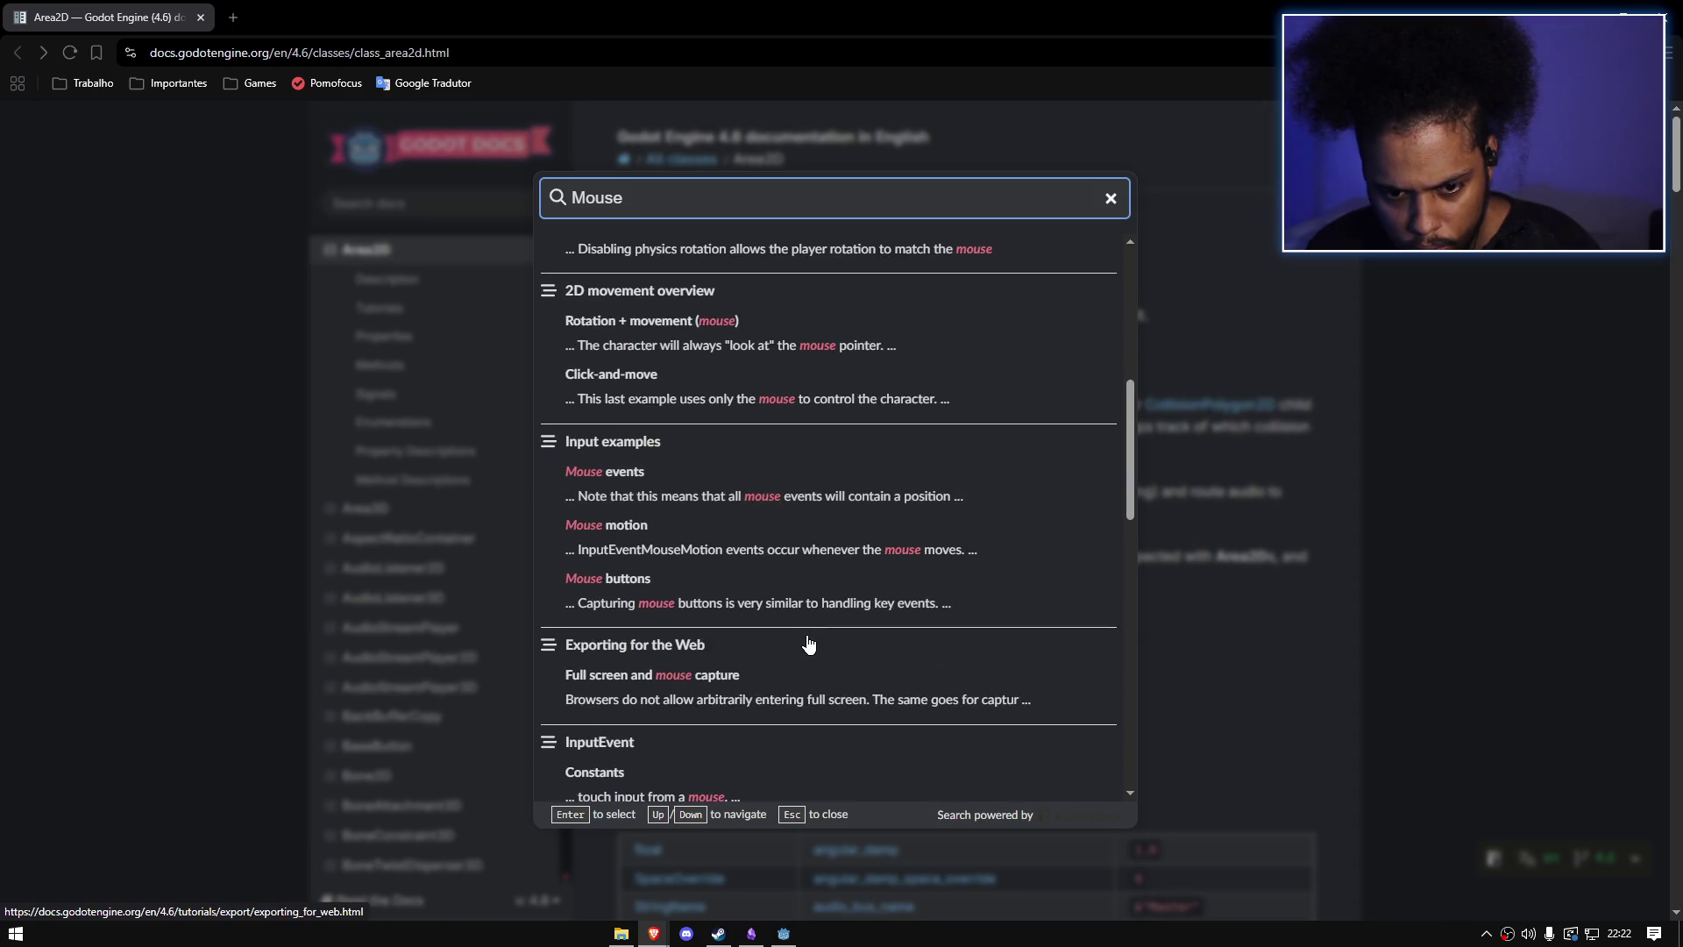
{"action": "scroll", "coordinate": [808, 645], "scroll_direction": "up", "scroll_amount": 6}
{"action": "scroll", "coordinate": [751, 492], "scroll_direction": "down", "scroll_amount": 6}
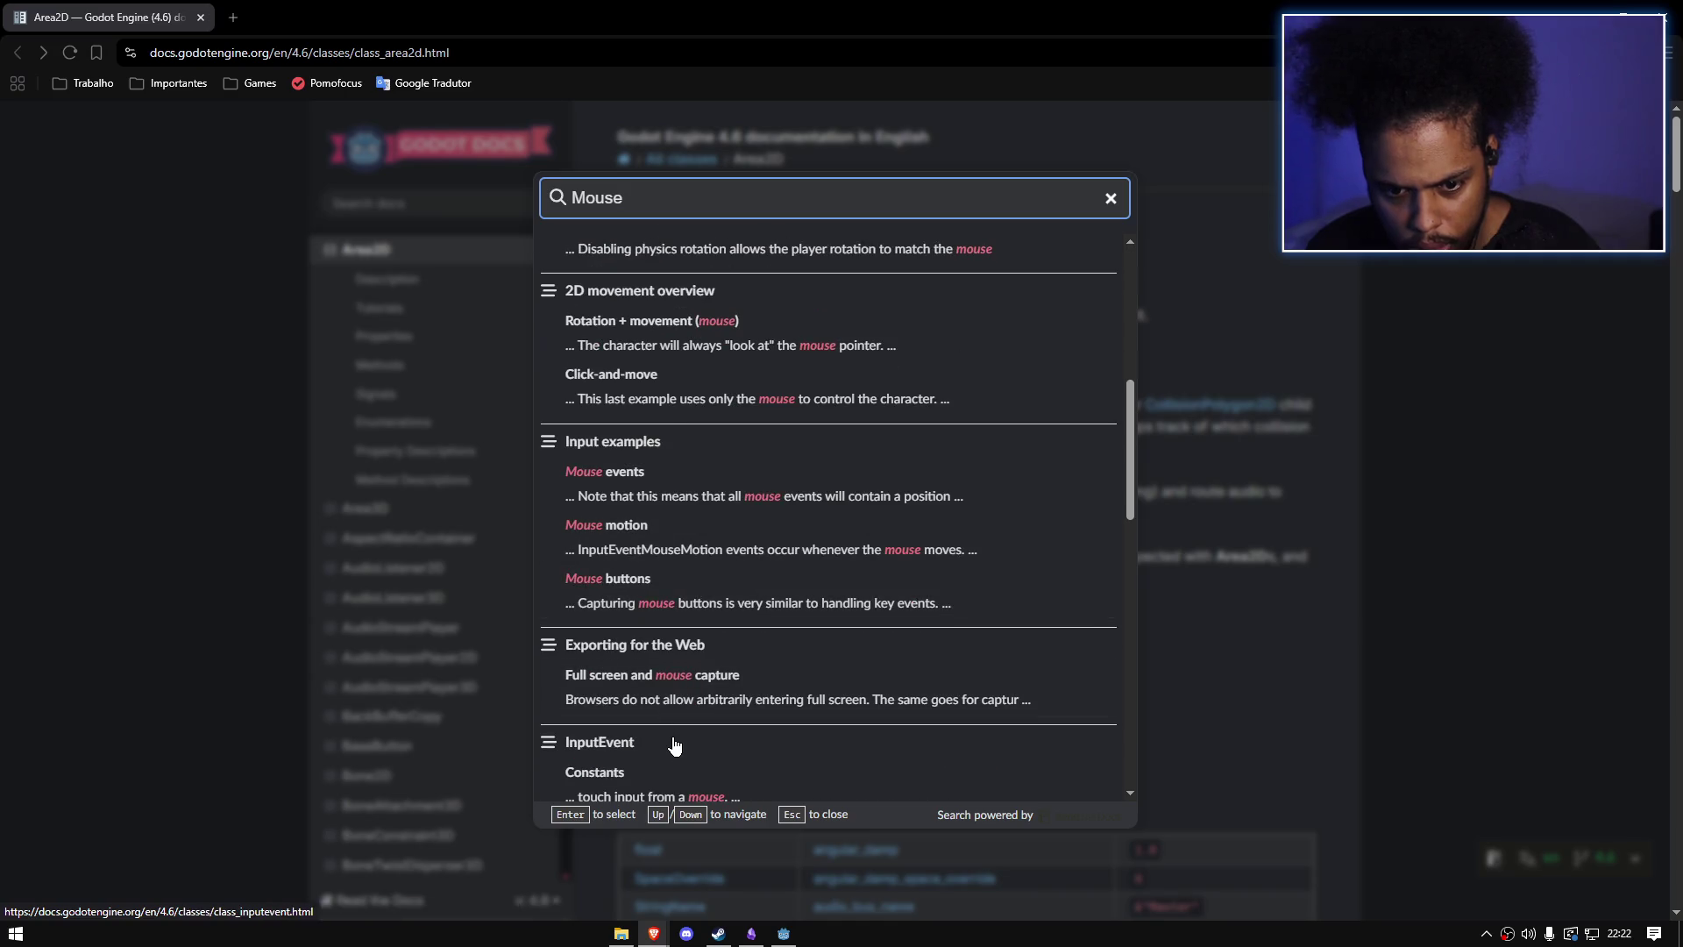
{"action": "left_click", "coordinate": [659, 771]}
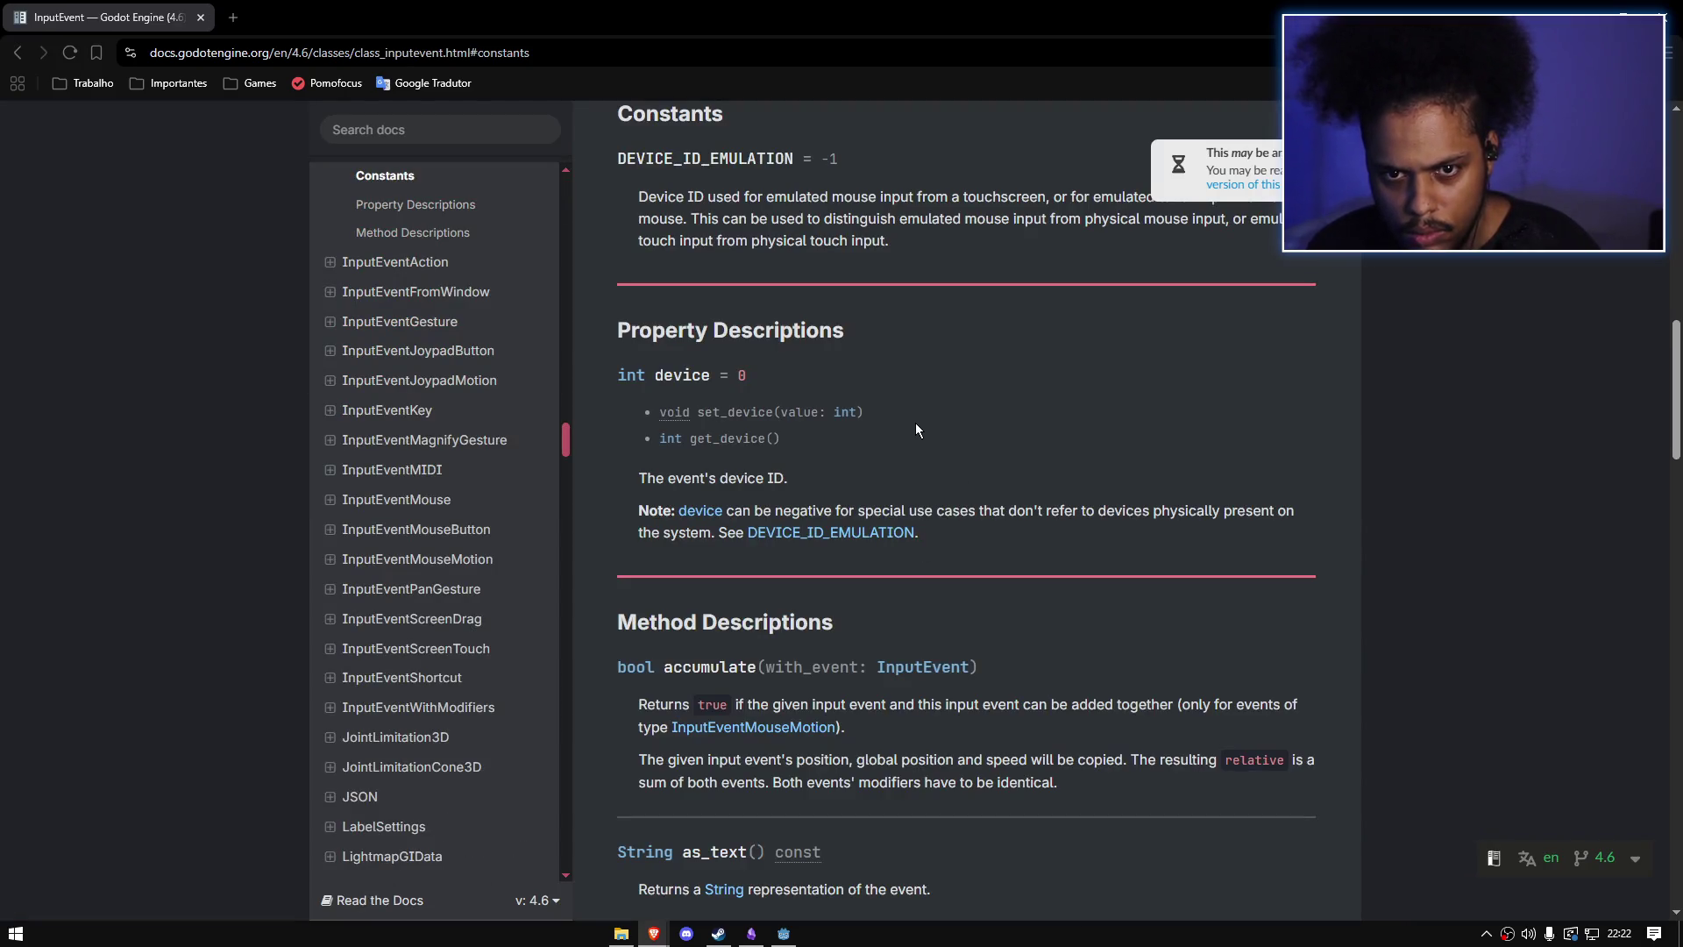
{"action": "scroll", "coordinate": [915, 422], "scroll_direction": "down", "scroll_amount": 4}
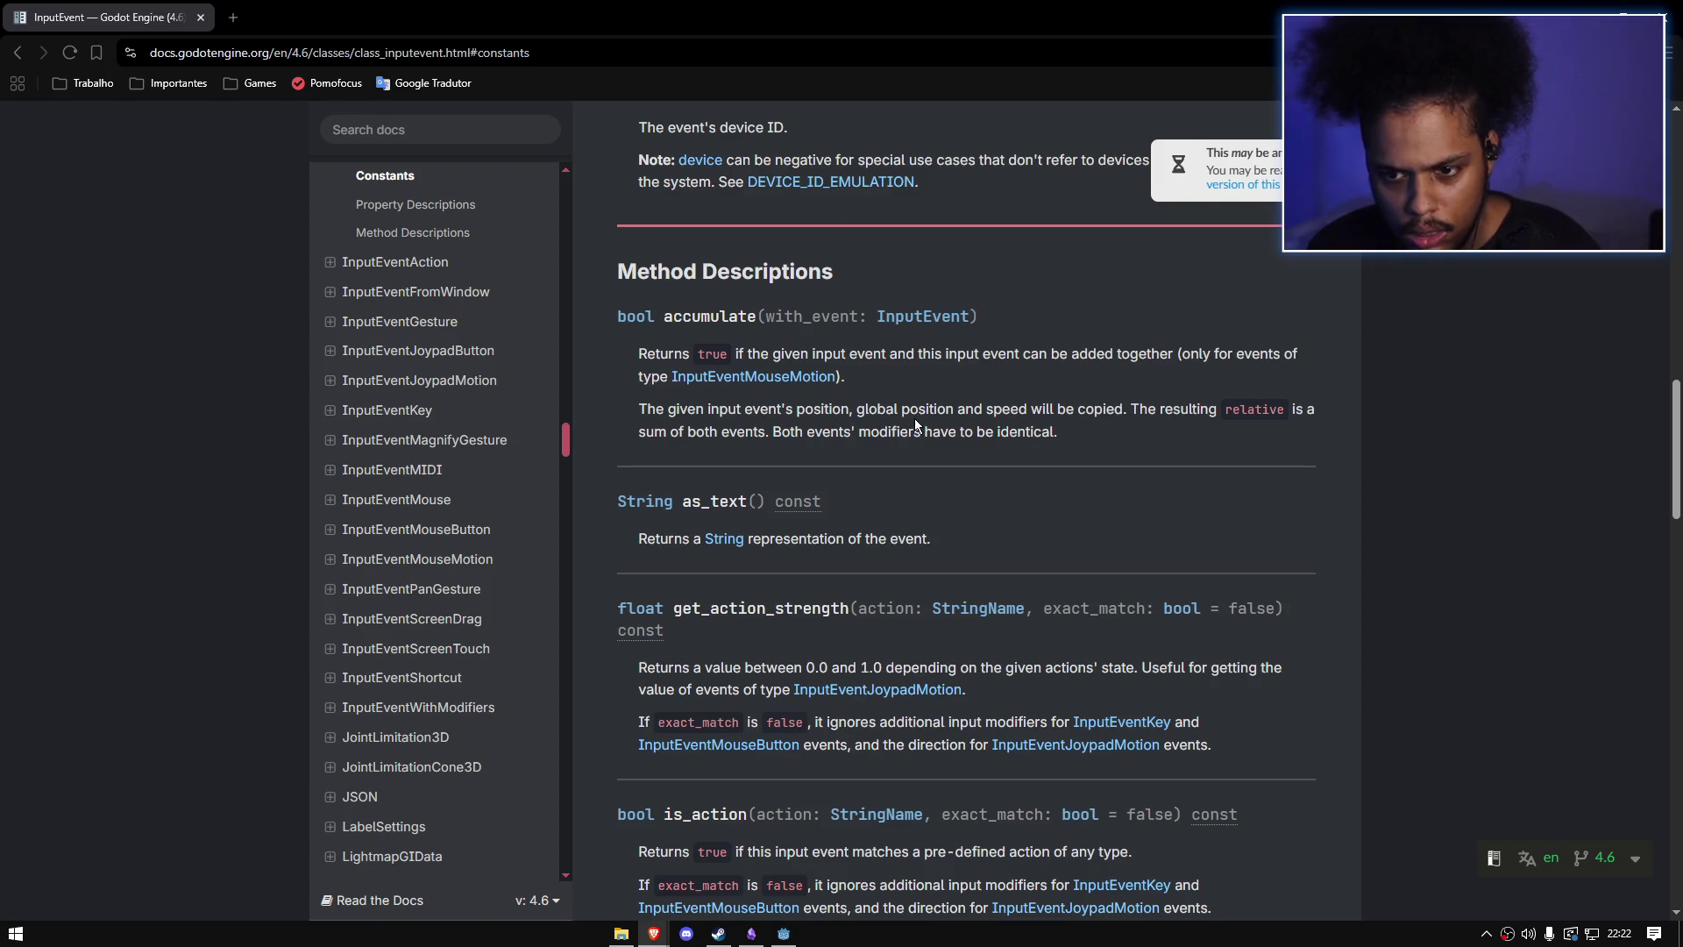
Step: Search 'Mouse' again, read the Customizing the mouse cursor page, and open a new empty tab
{"action": "left_click", "coordinate": [440, 128]}
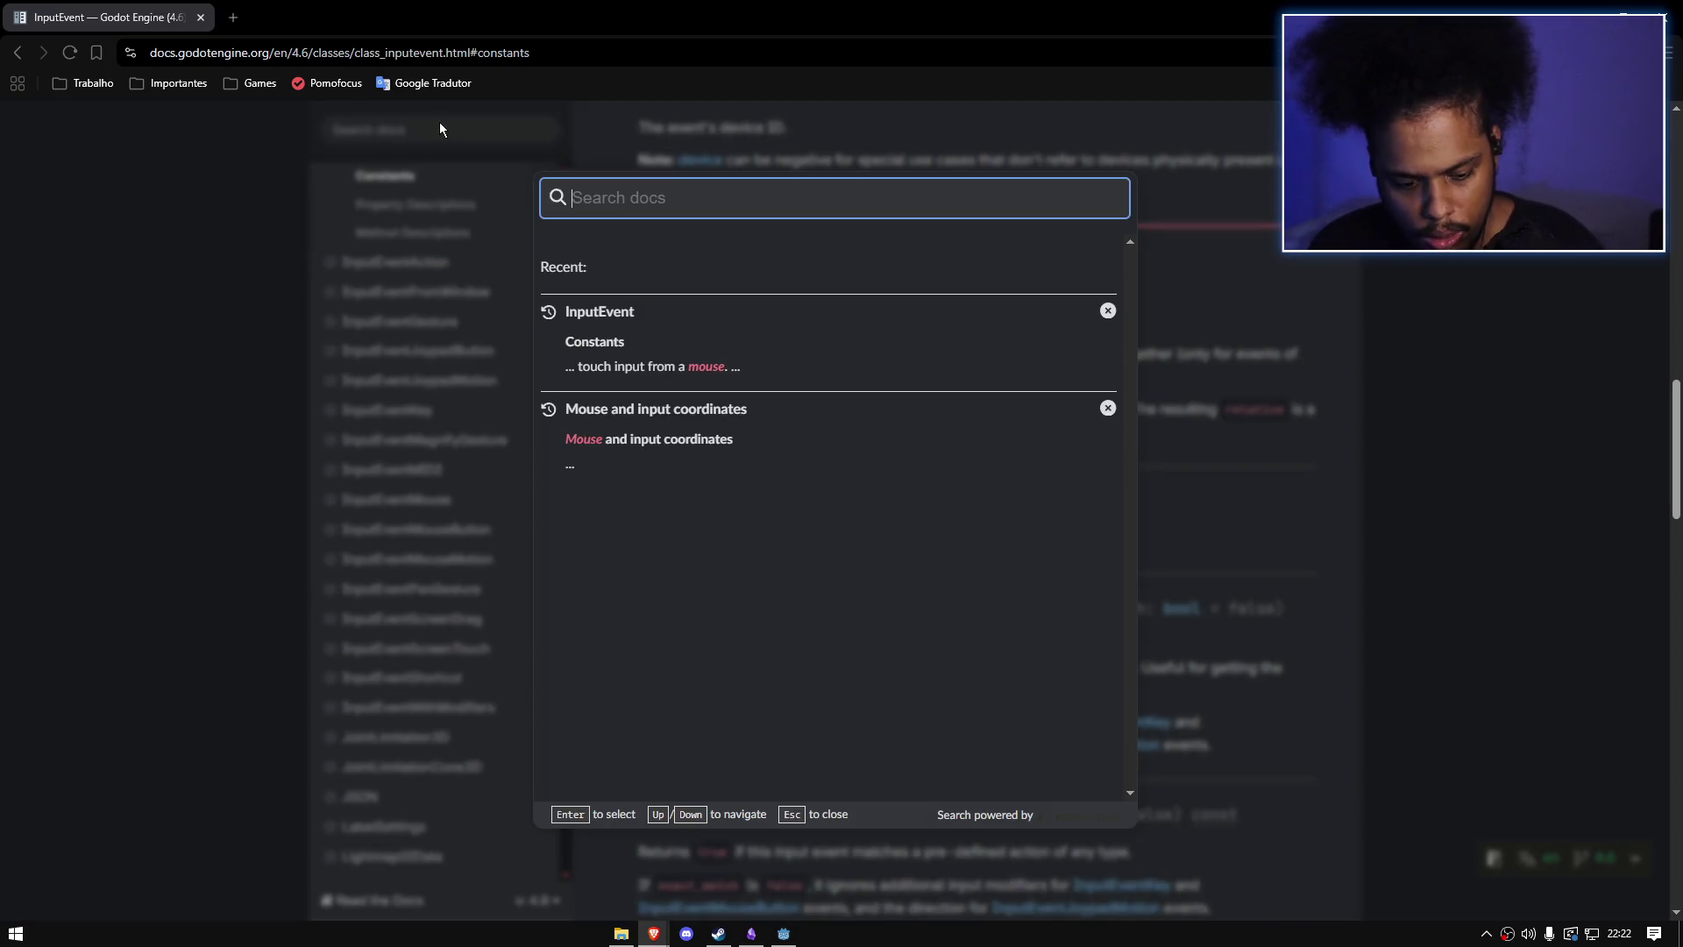
{"action": "type", "text": "Mouse"}
{"action": "left_click", "coordinate": [807, 285]}
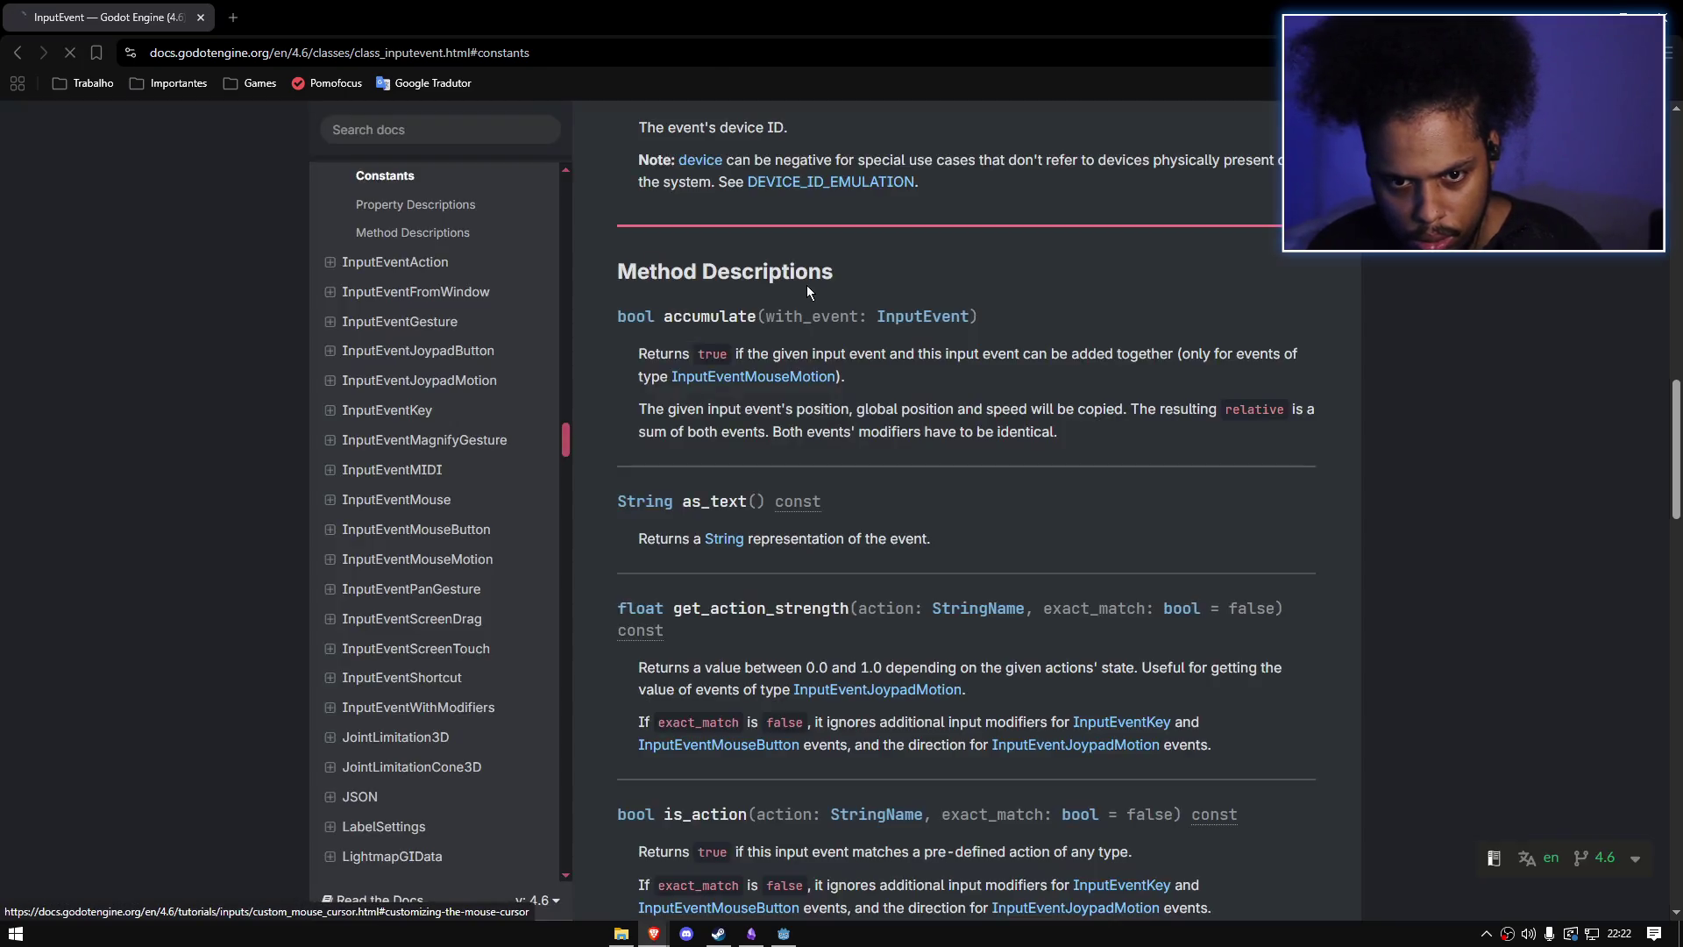
{"action": "scroll", "coordinate": [952, 293], "scroll_direction": "down", "scroll_amount": 10}
{"action": "scroll", "coordinate": [952, 293], "scroll_direction": "down", "scroll_amount": 6}
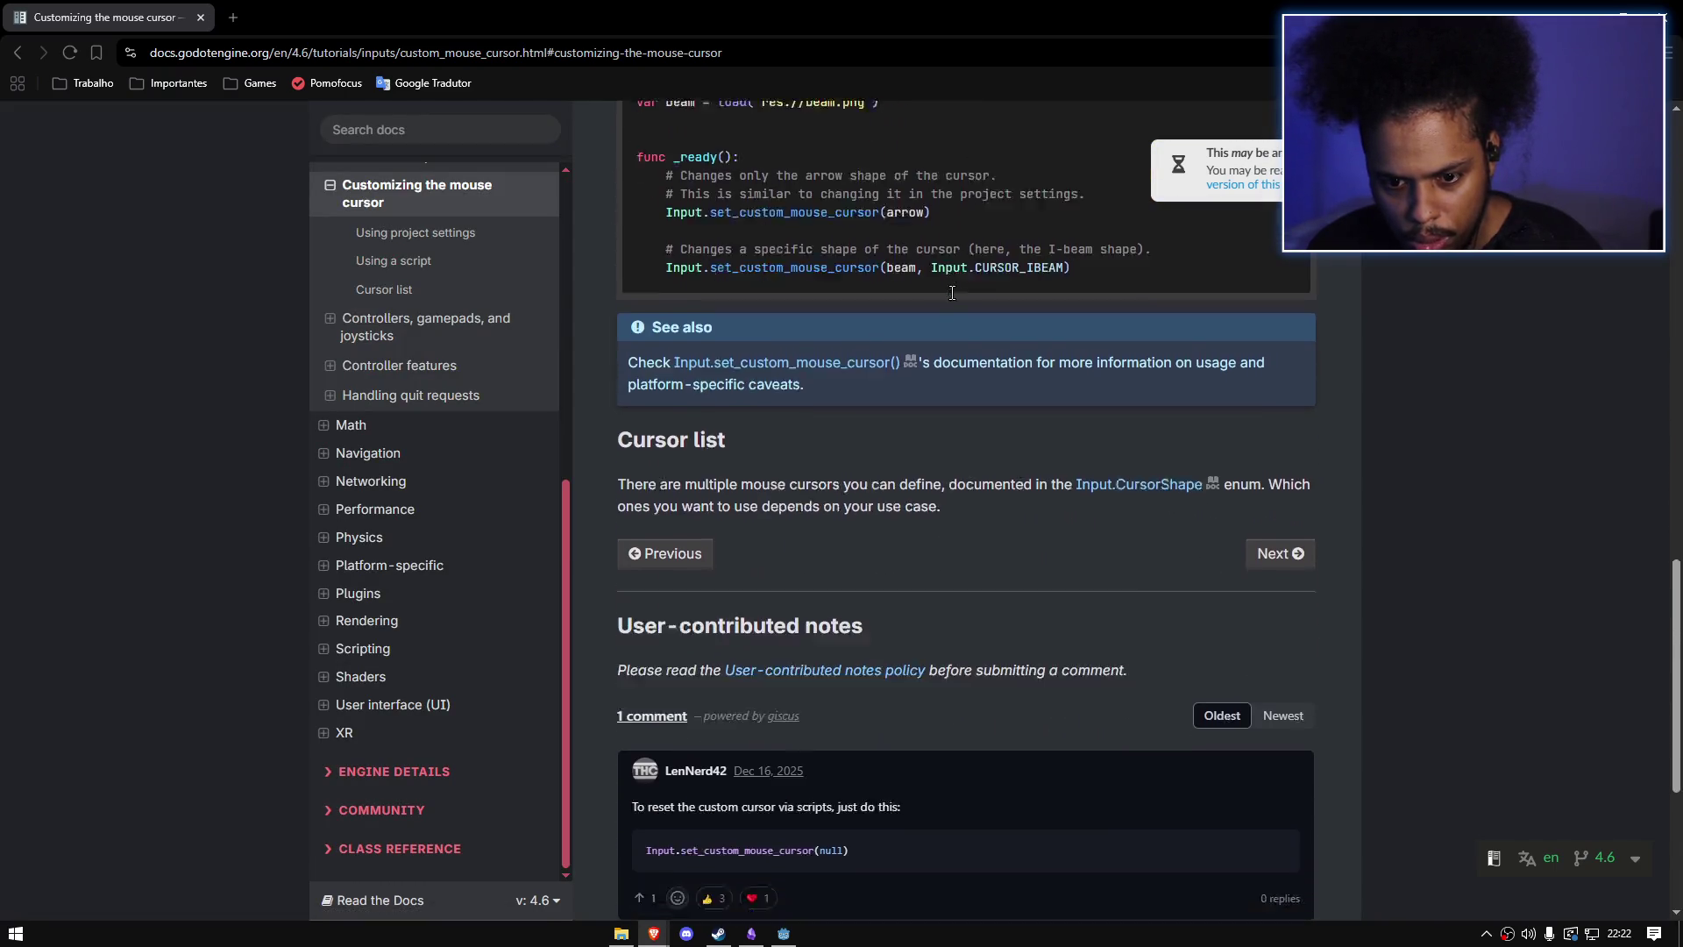
{"action": "scroll", "coordinate": [952, 293], "scroll_direction": "down", "scroll_amount": 3}
{"action": "left_click", "coordinate": [236, 18]}
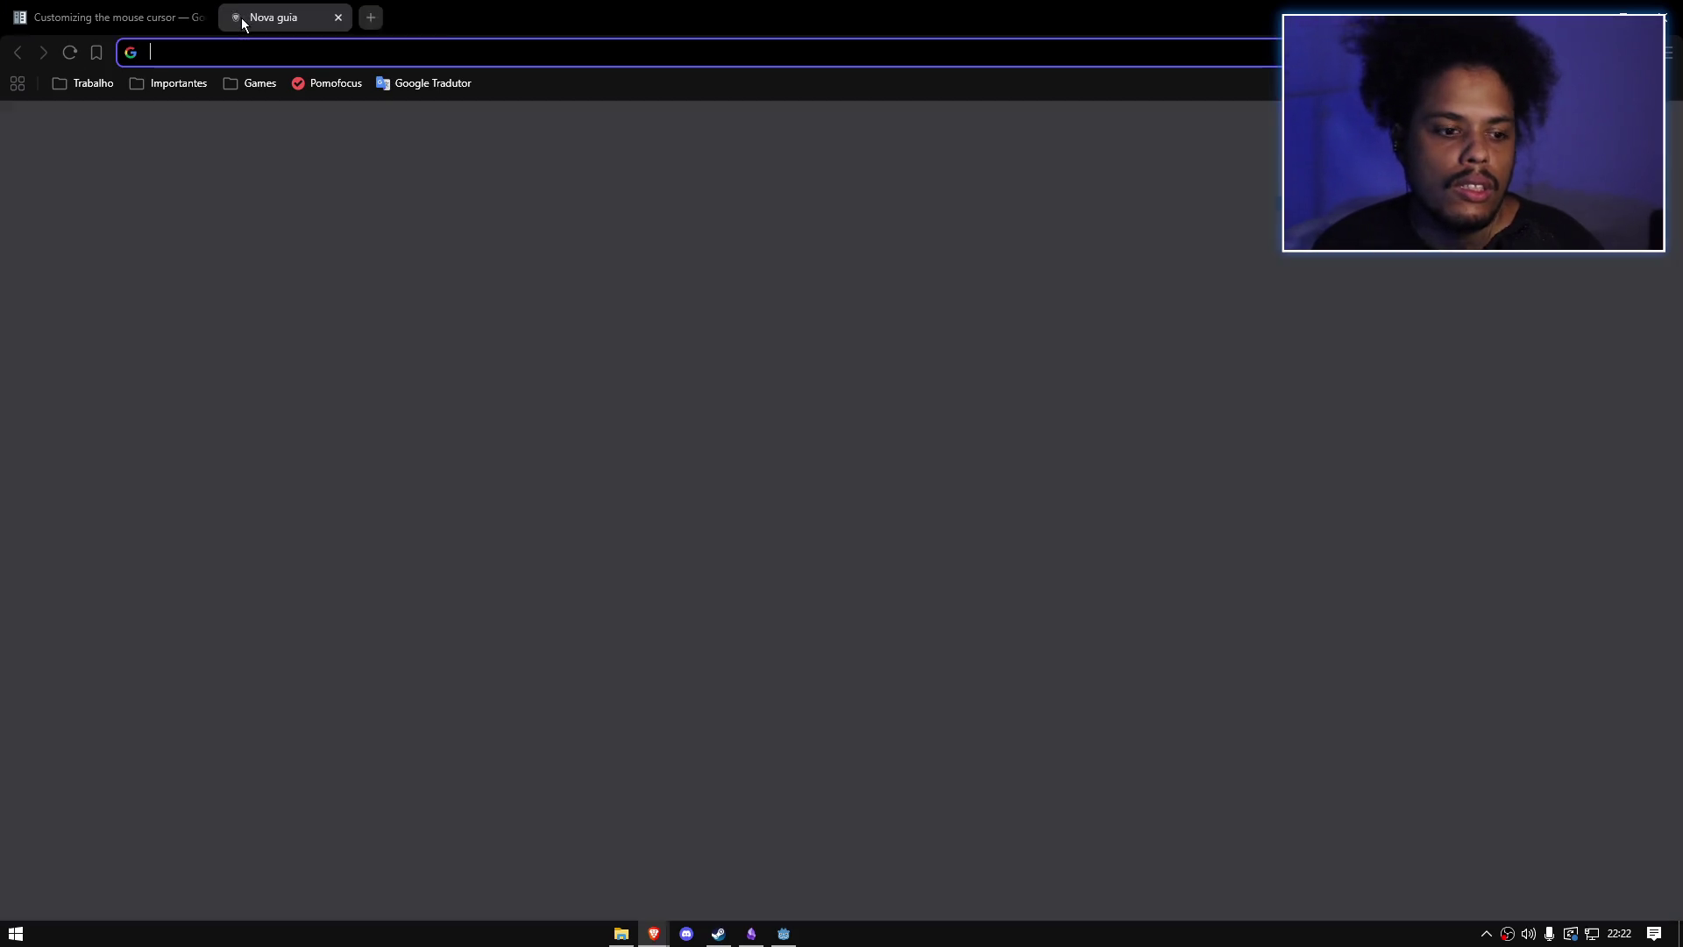
Step: Google the Portuguese query about spawning objects while the mouse button is held, adding GODOT
{"action": "type", "text": "como"}
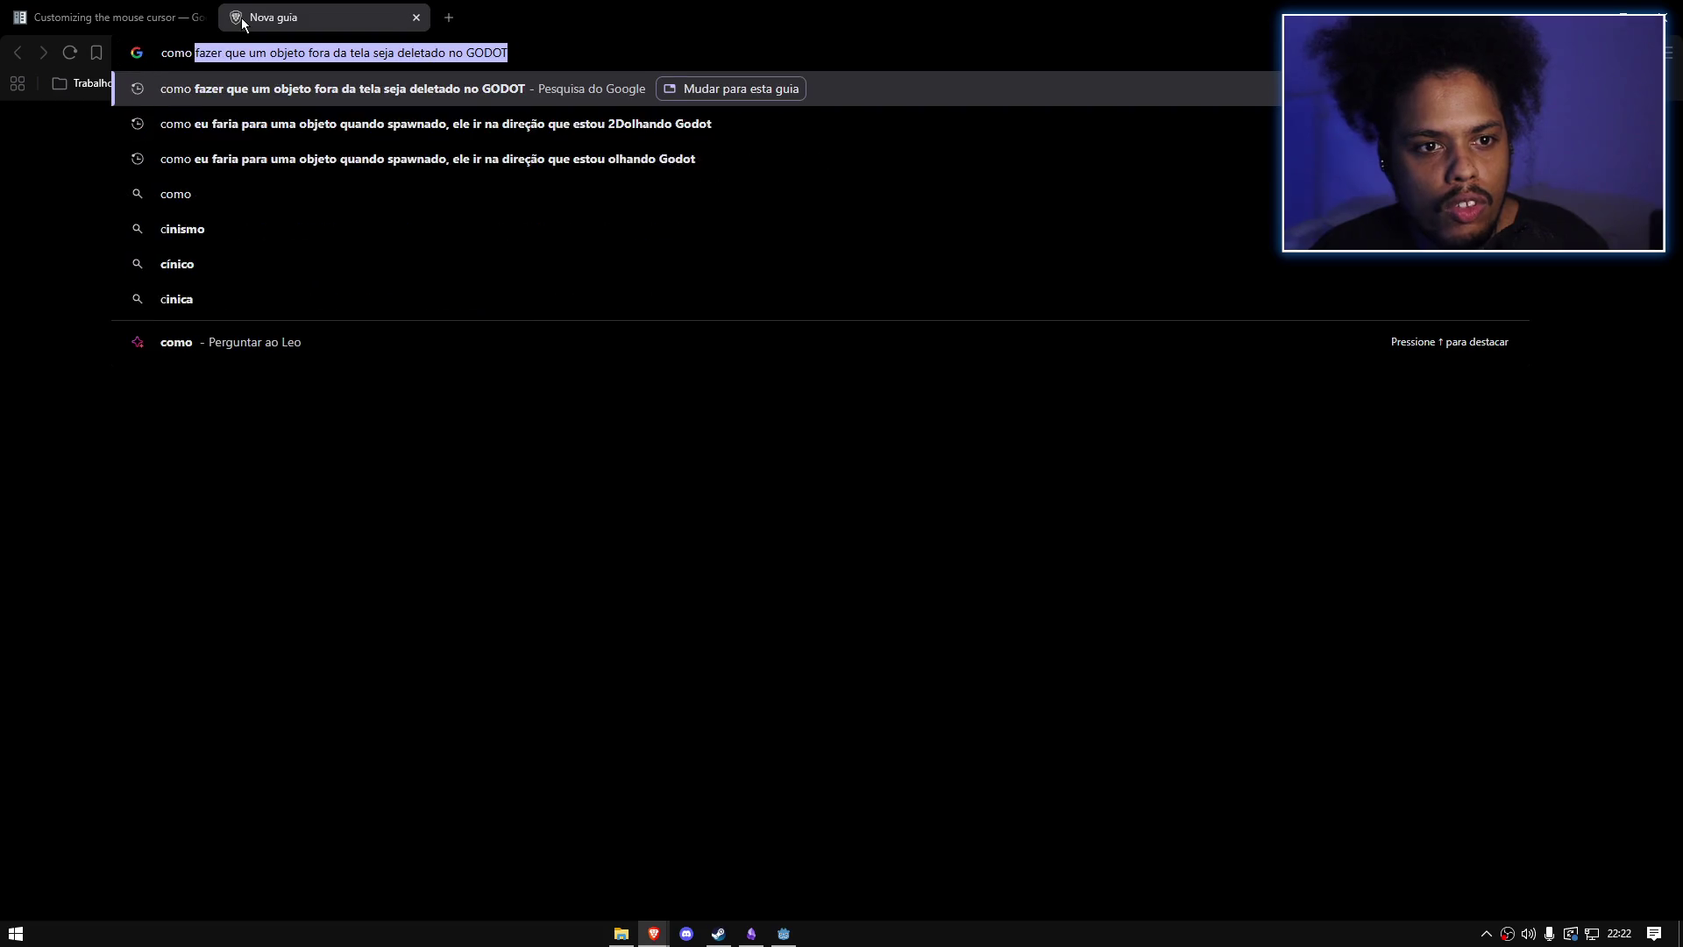
{"action": "type", "text": " fazer  quando "}
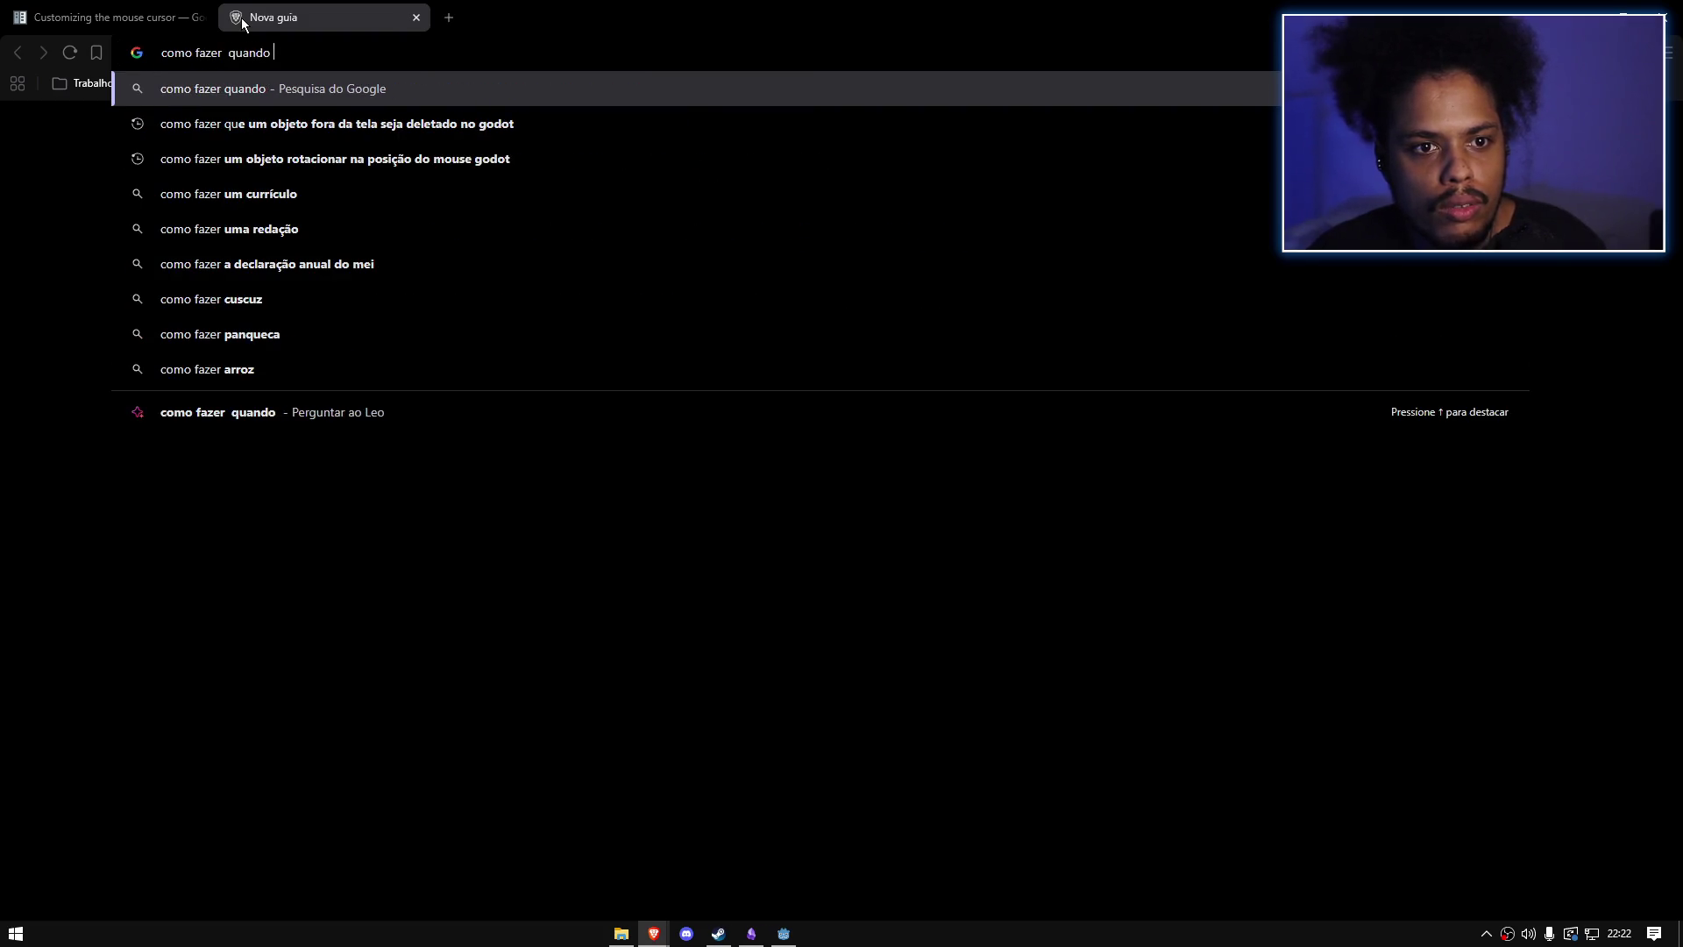
{"action": "type", "text": "estiver com o botão do mouse apertado"}
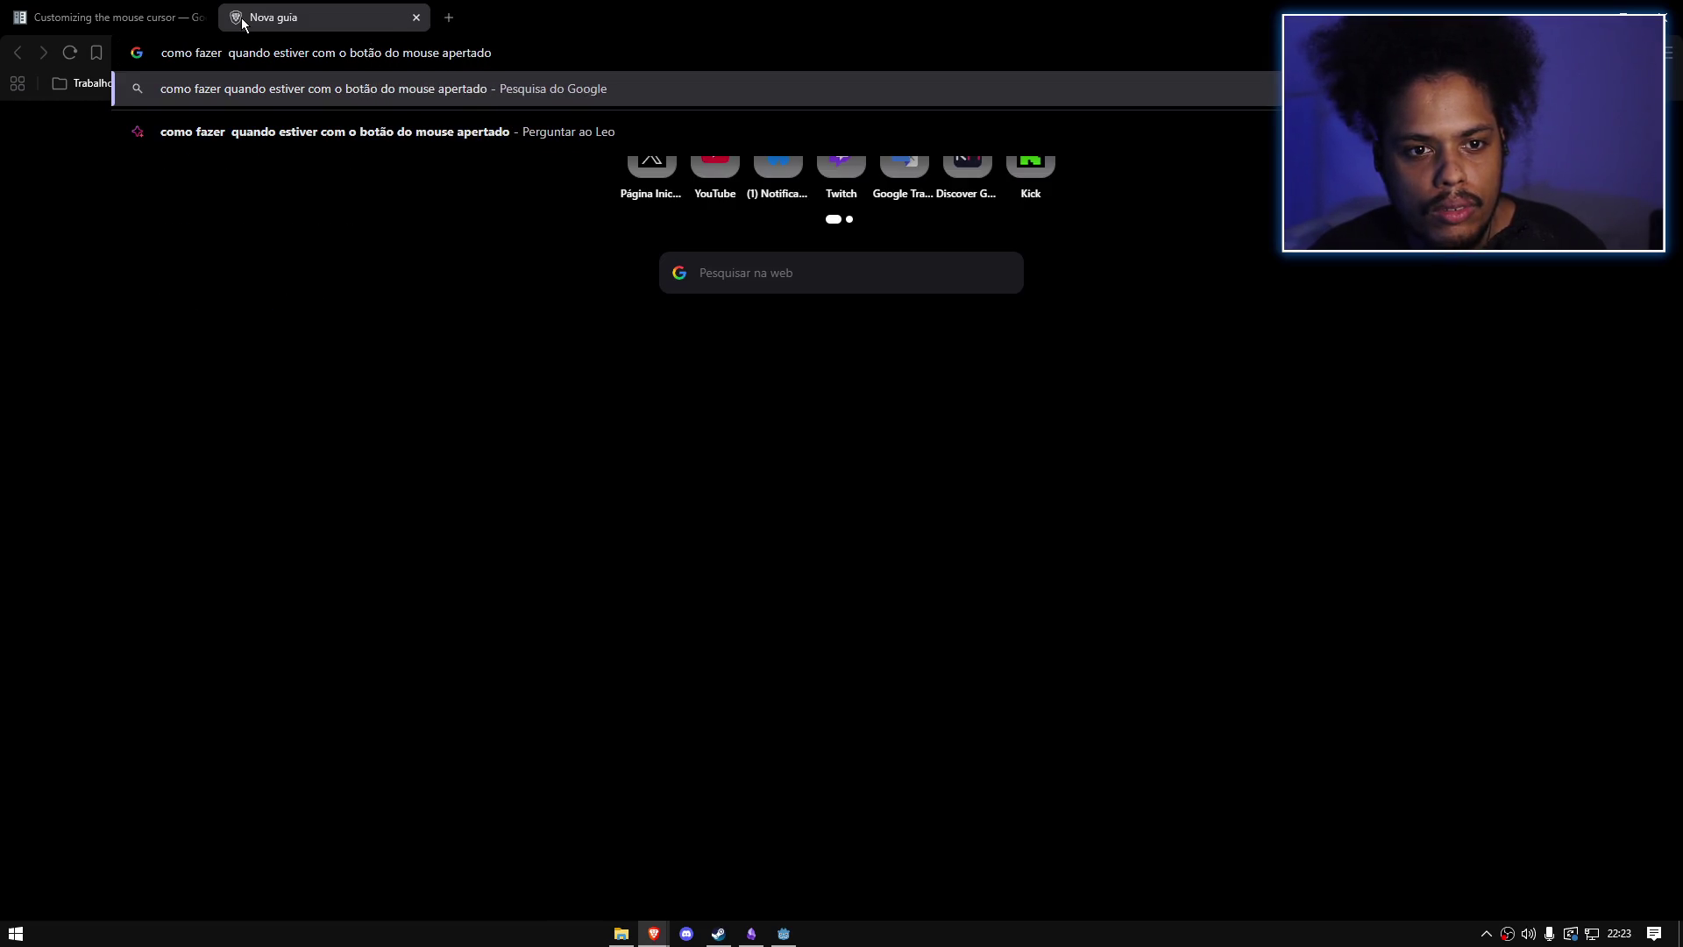
{"action": "type", "text": " ele spawnar objeto at"}
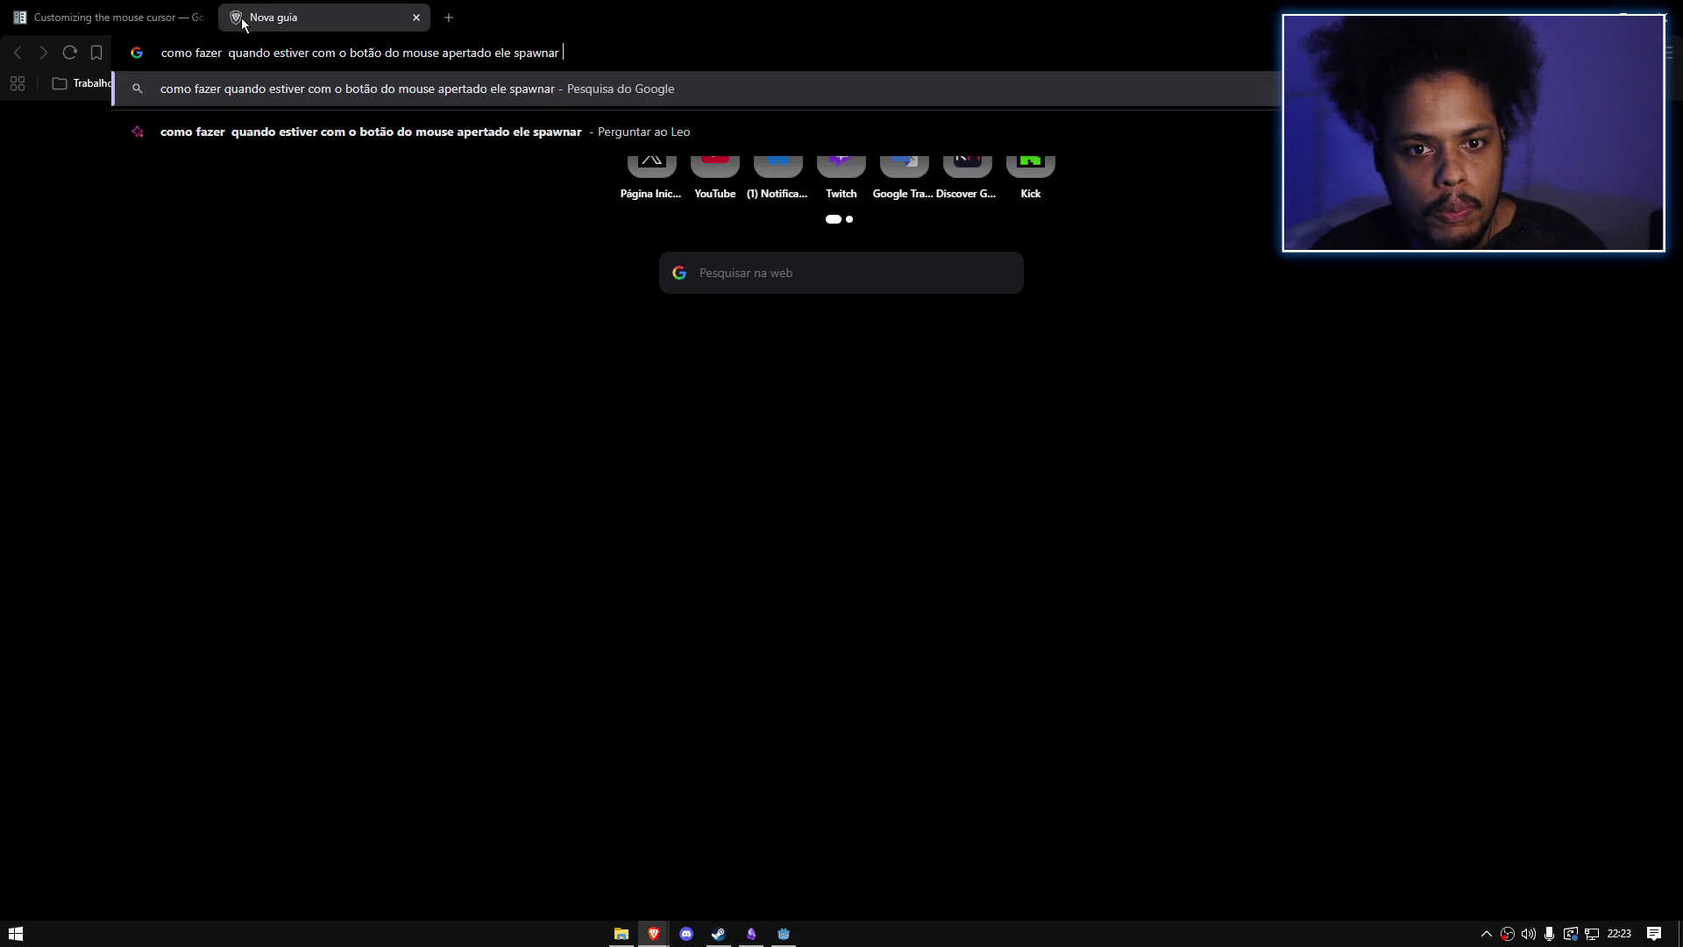
{"action": "type", "text": "é eu solta"}
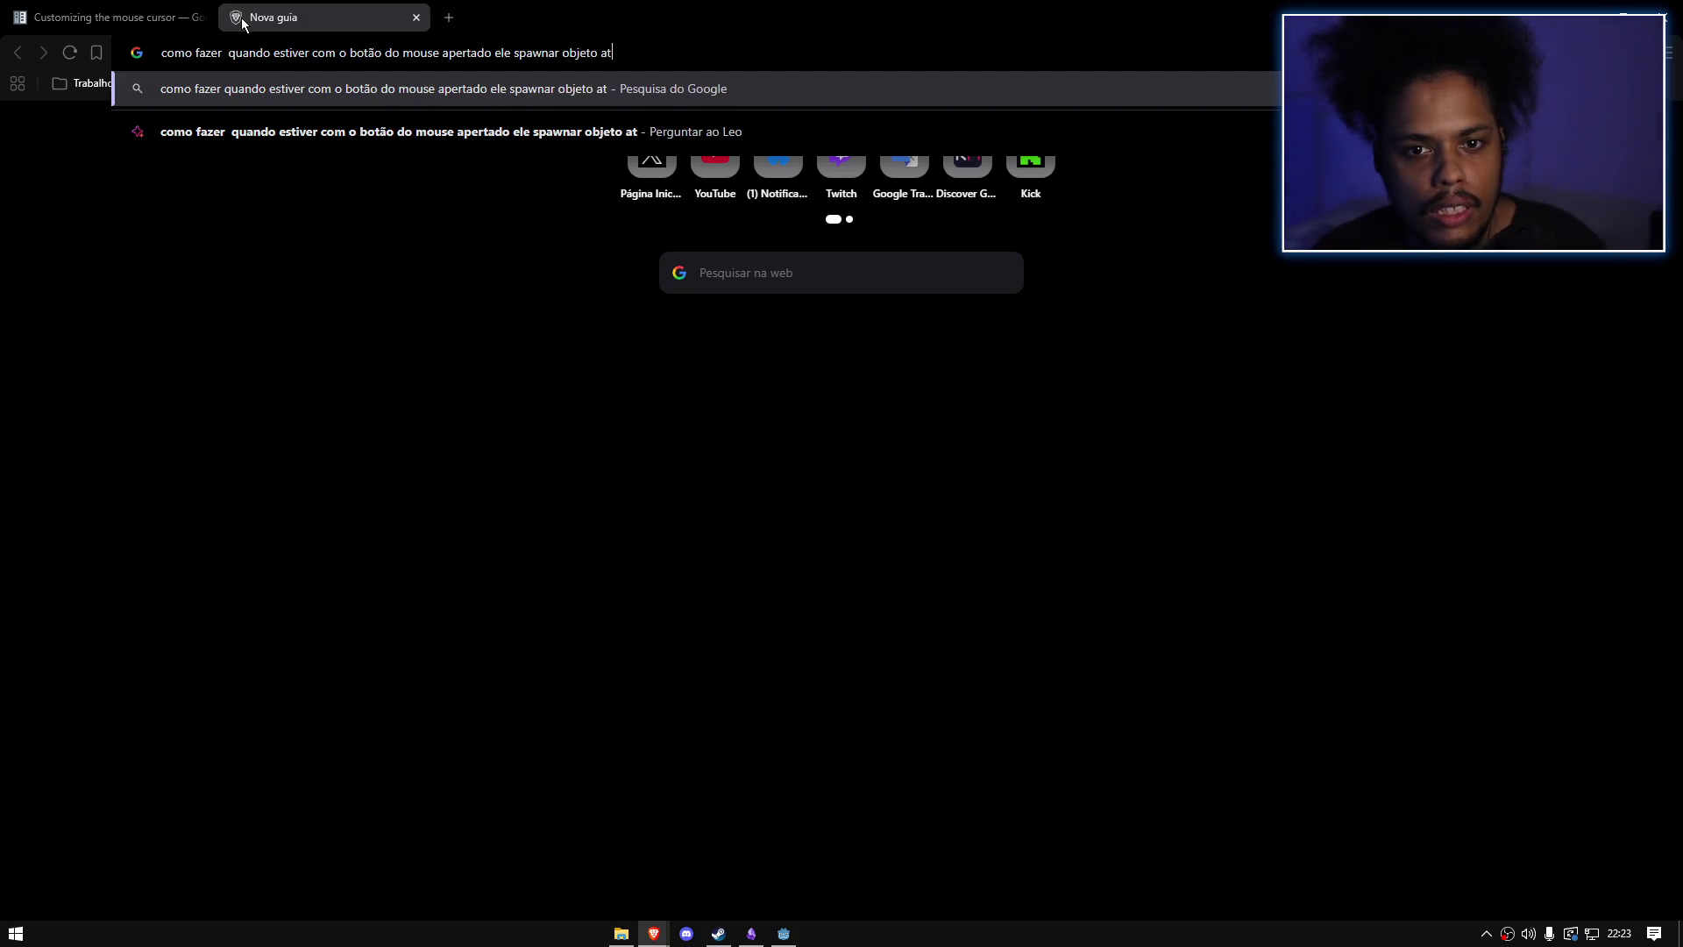
{"action": "type", "text": "r"}
{"action": "key", "text": "Return"}
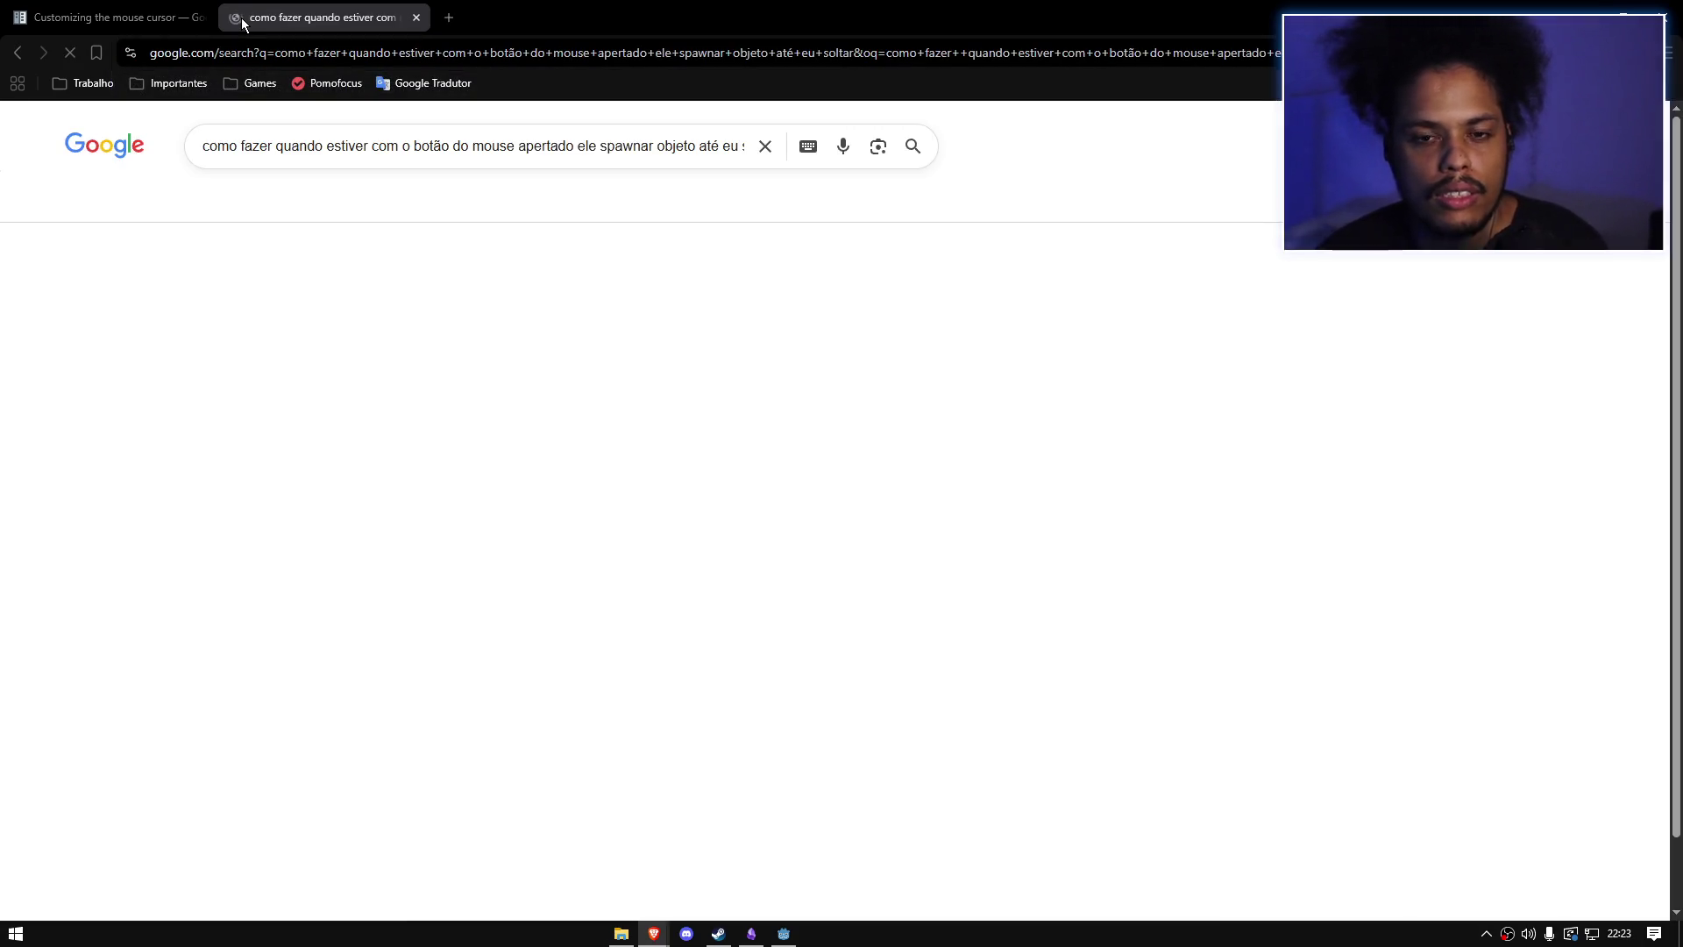
{"action": "type", "text": "GODOT"}
{"action": "key", "text": "ctrl+z"}
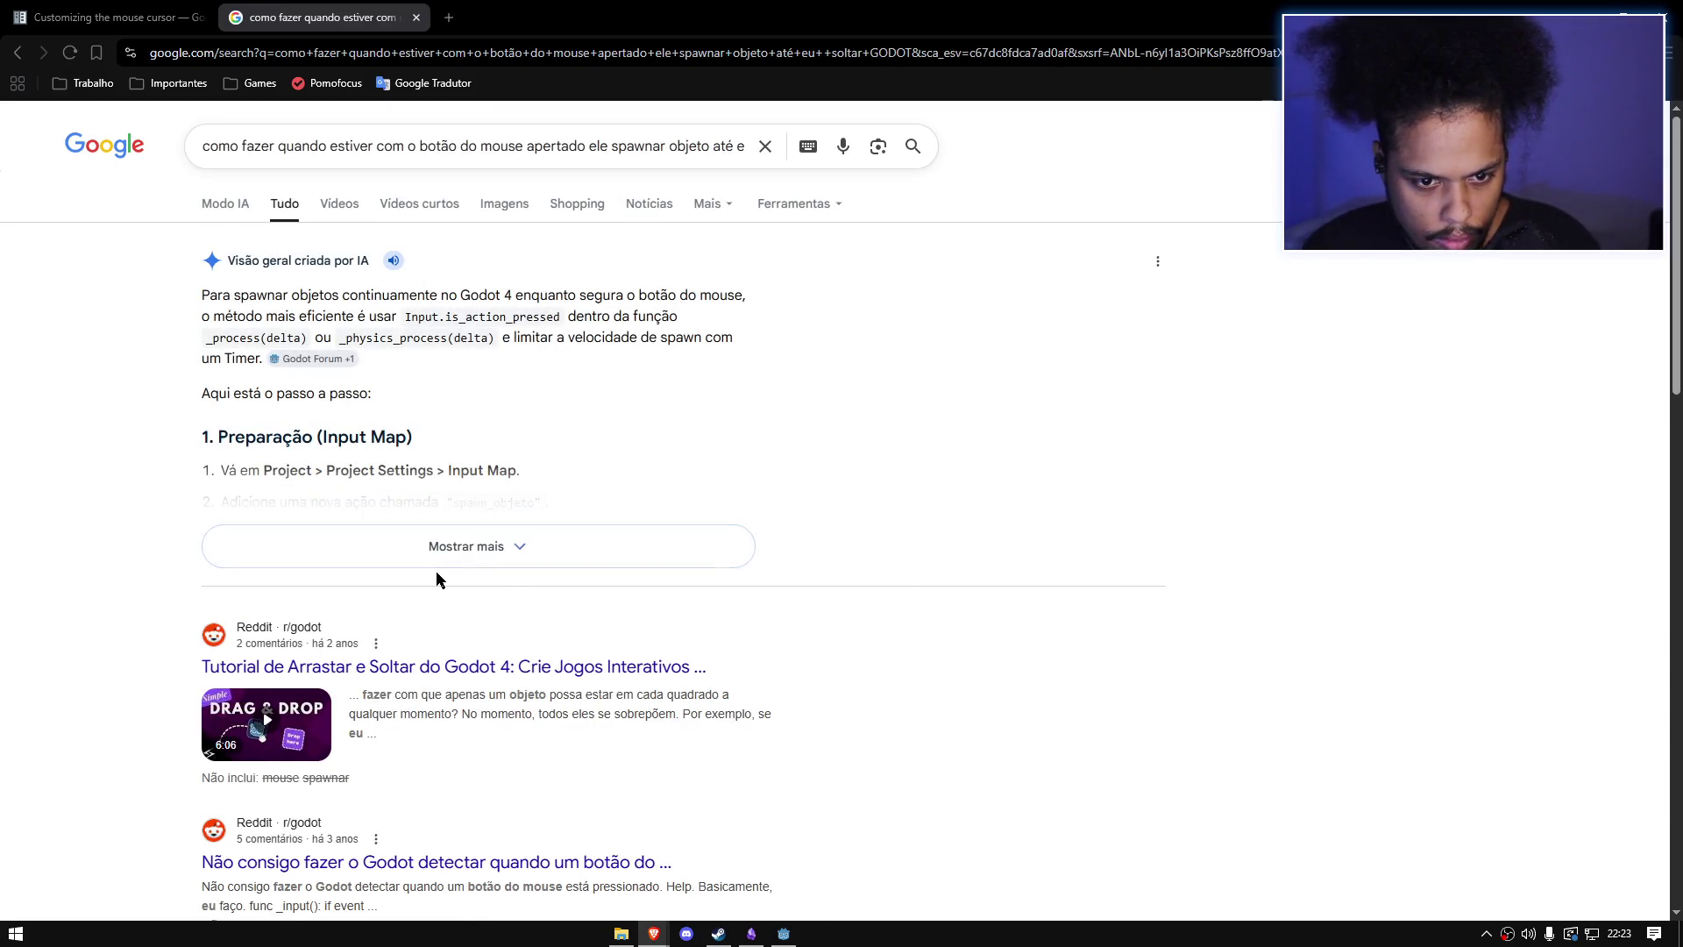
Step: Expand Google's AI overview and inspect the var pode_spawnar = true line of its code
{"action": "left_click", "coordinate": [435, 556]}
{"action": "scroll", "coordinate": [435, 555], "scroll_direction": "down", "scroll_amount": 3}
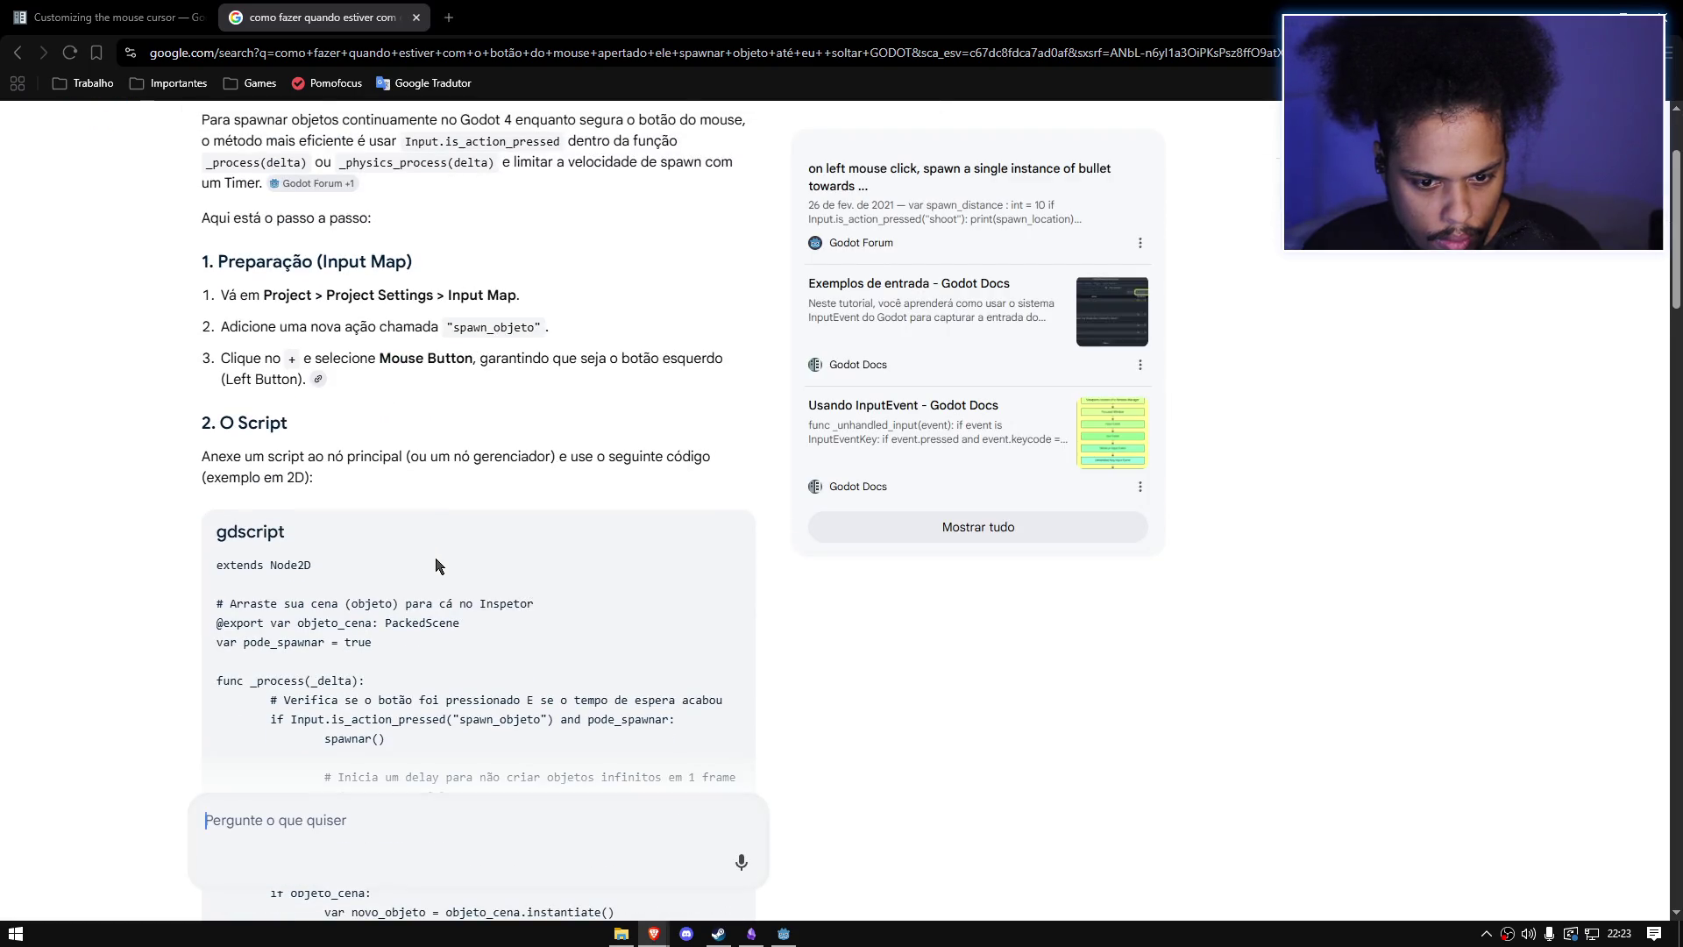
{"action": "scroll", "coordinate": [438, 565], "scroll_direction": "down", "scroll_amount": 1}
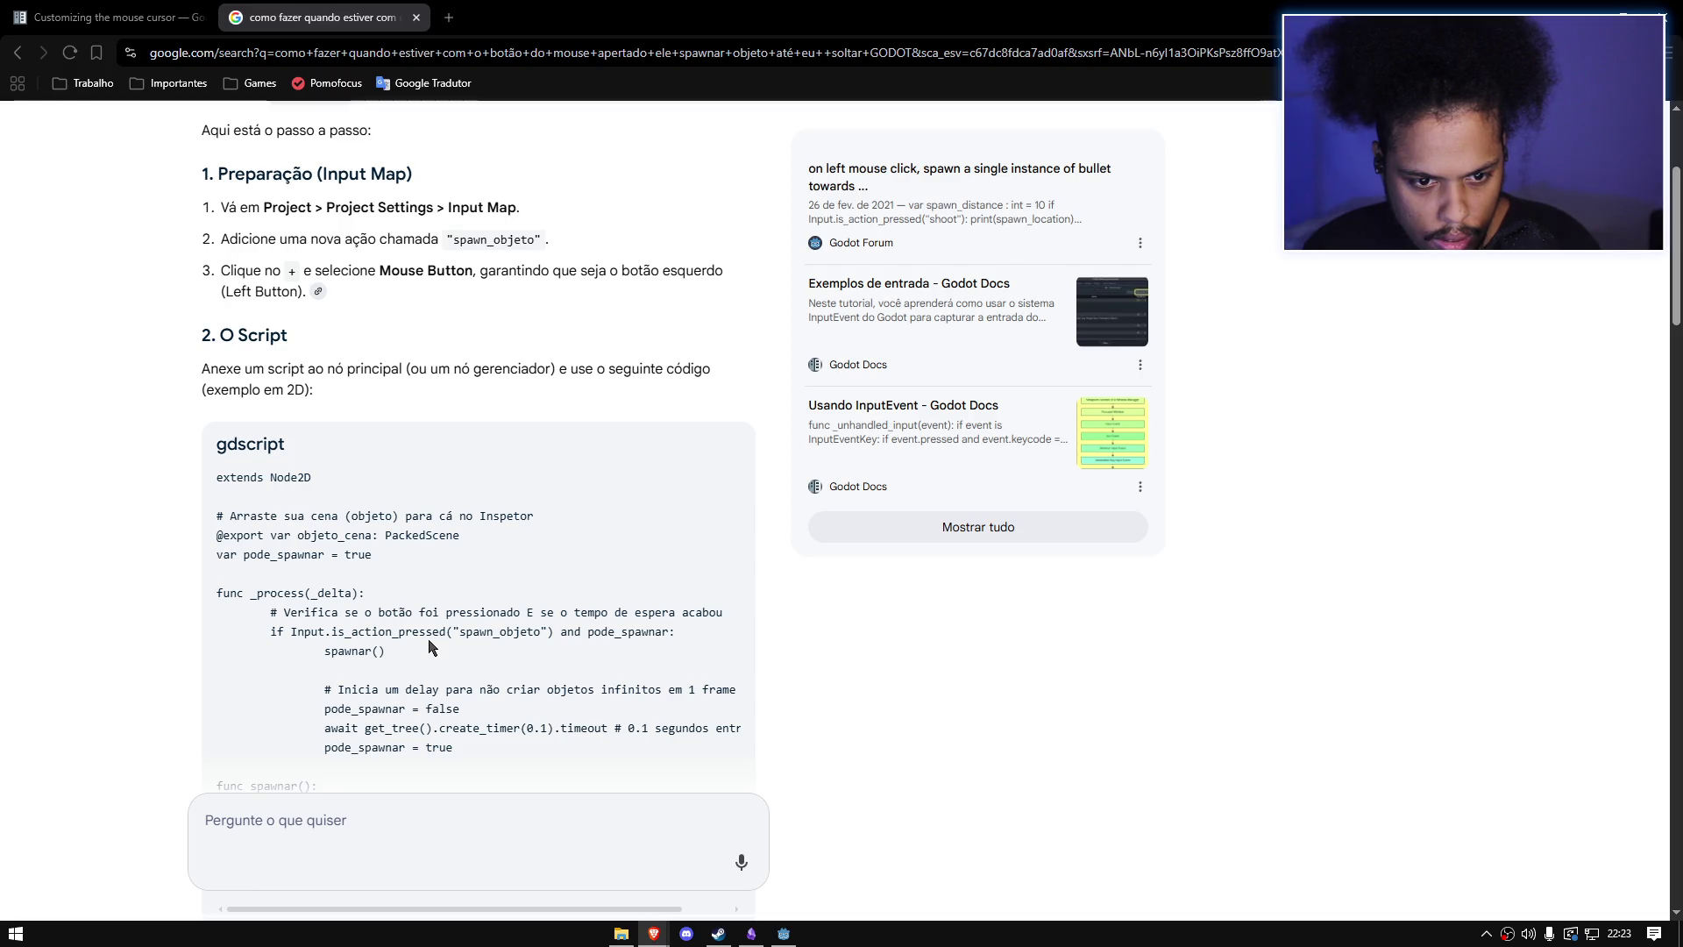
{"action": "scroll", "coordinate": [428, 637], "scroll_direction": "down", "scroll_amount": 1}
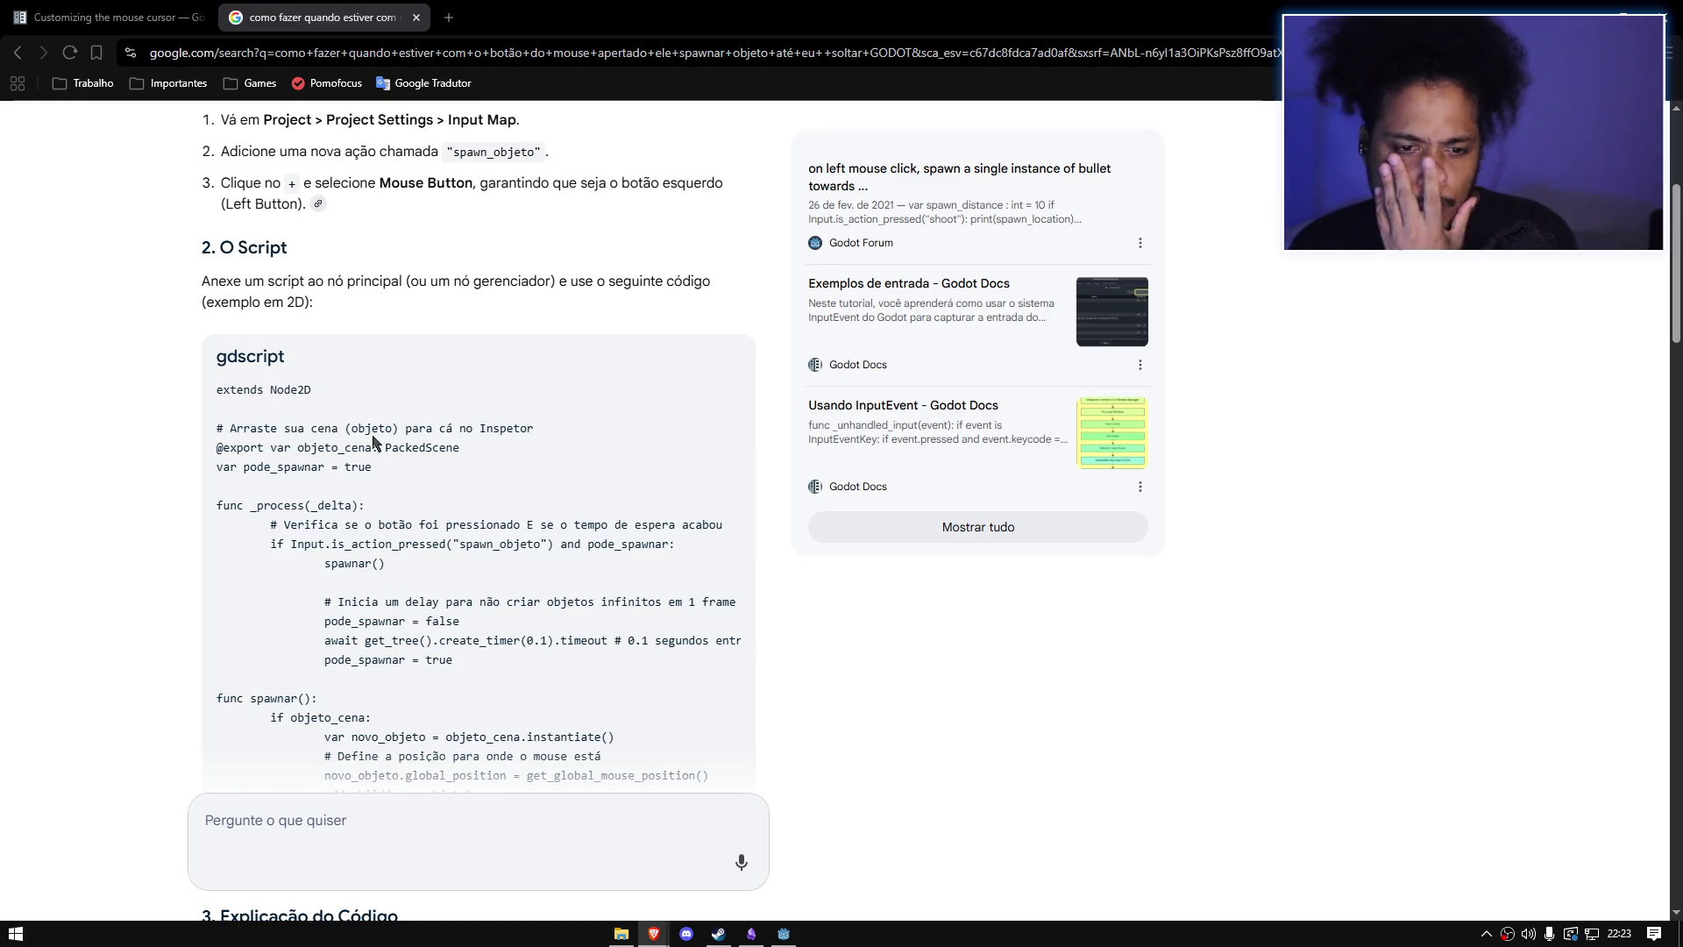
{"action": "left_click_drag", "start_coordinate": [392, 469], "coordinate": [184, 472]}
{"action": "left_click", "coordinate": [405, 469]}
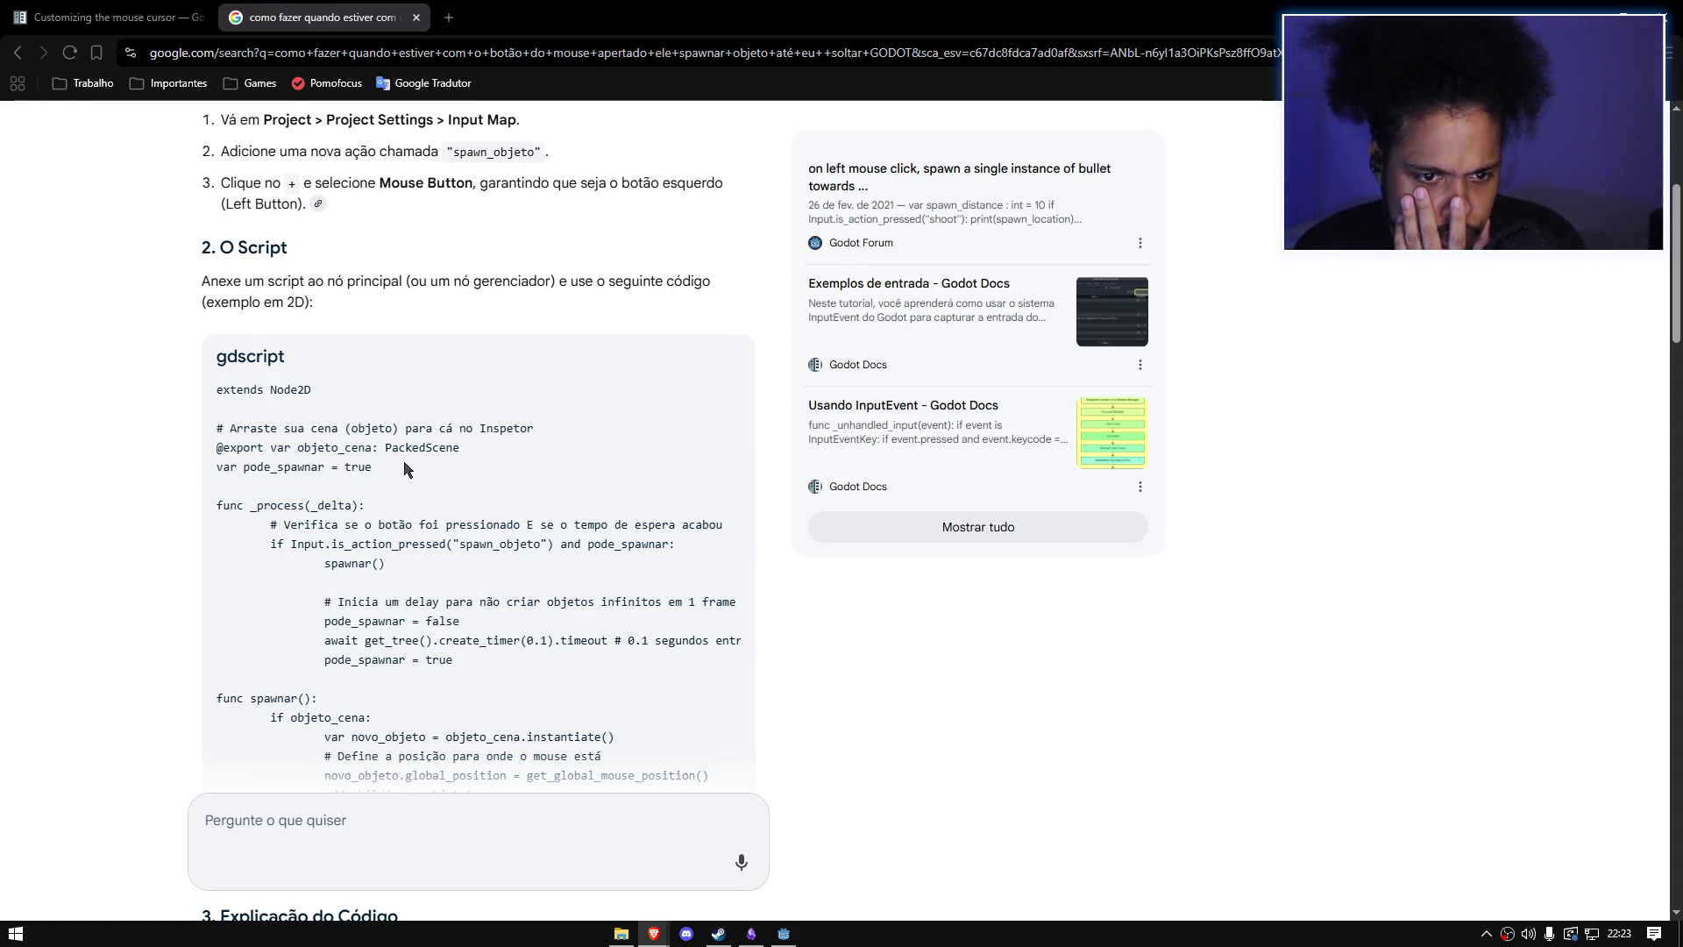
Step: Study the 0.1-second timer part of the spawn_objeto example, then return to Godot
{"action": "scroll", "coordinate": [407, 464], "scroll_direction": "down", "scroll_amount": 1}
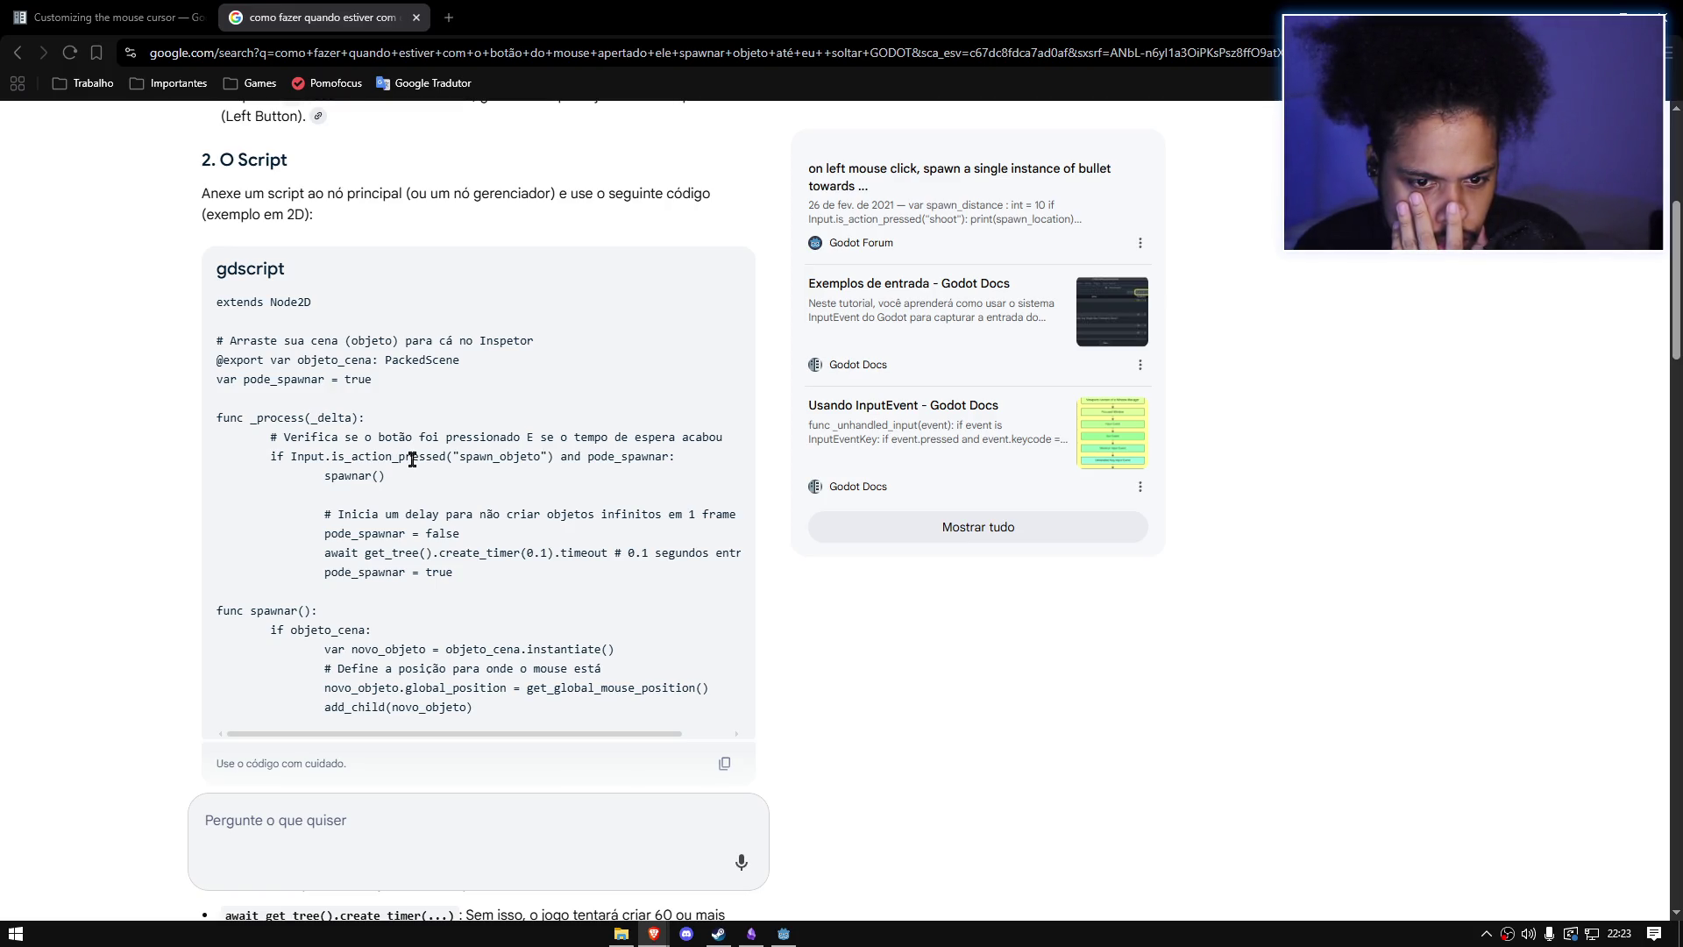
{"action": "left_click_drag", "start_coordinate": [342, 551], "coordinate": [600, 552]}
{"action": "left_click", "coordinate": [571, 593]}
{"action": "scroll", "coordinate": [571, 593], "scroll_direction": "down", "scroll_amount": 1}
{"action": "scroll", "coordinate": [571, 593], "scroll_direction": "up", "scroll_amount": 1}
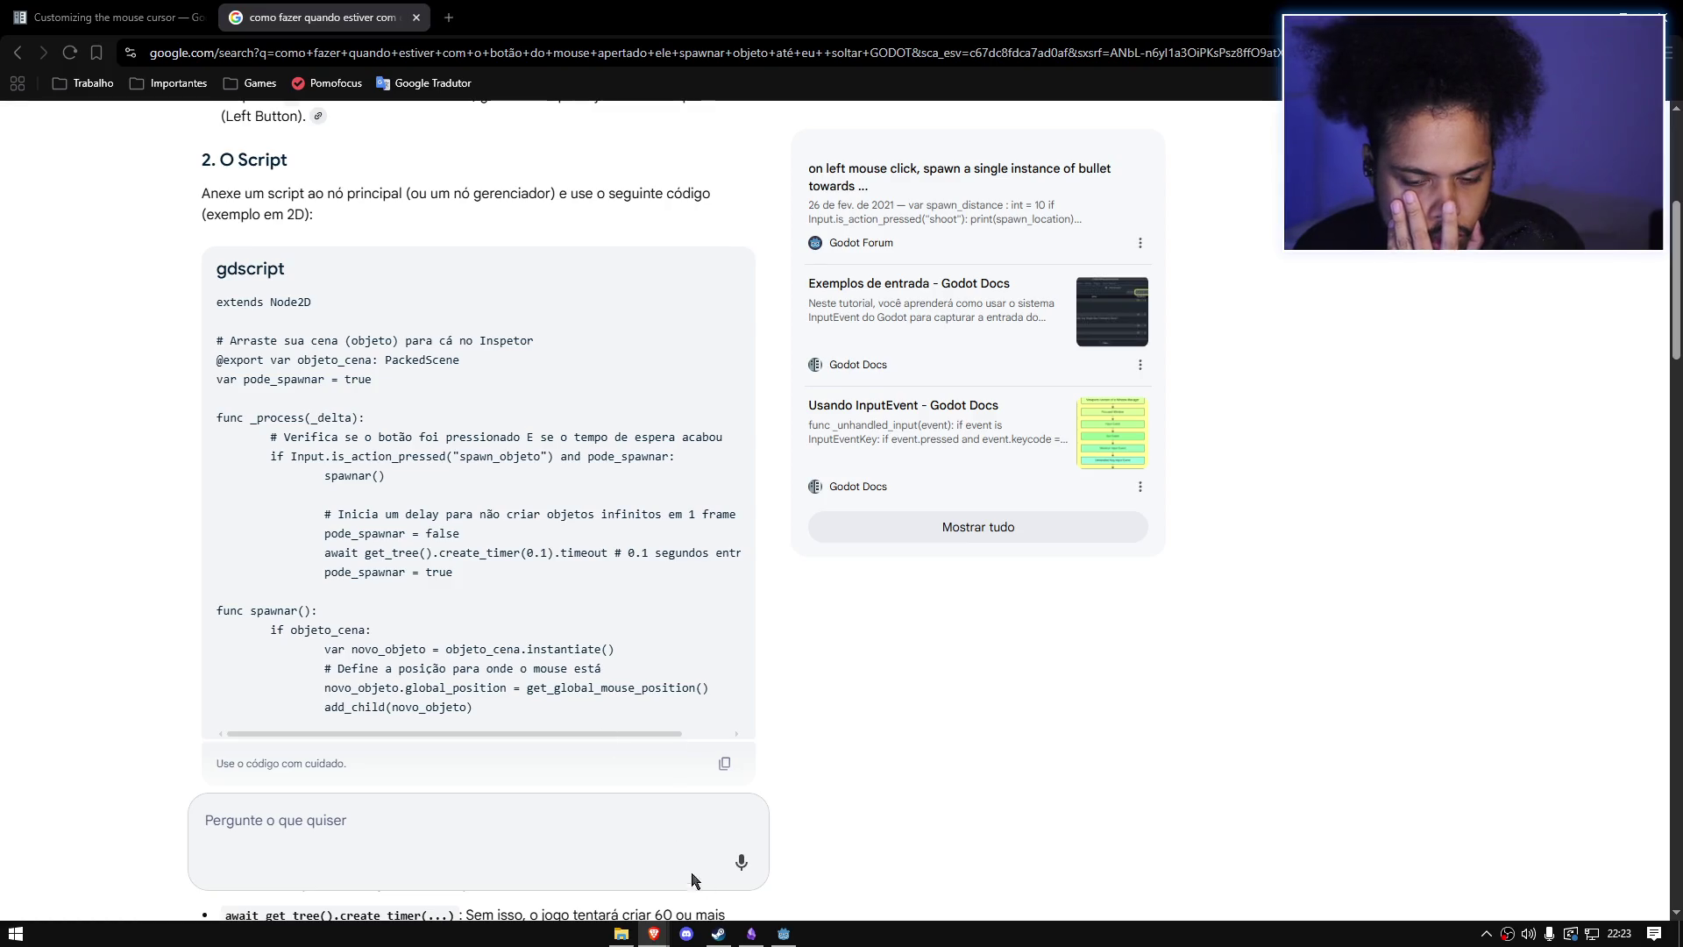
{"action": "left_click", "coordinate": [783, 933]}
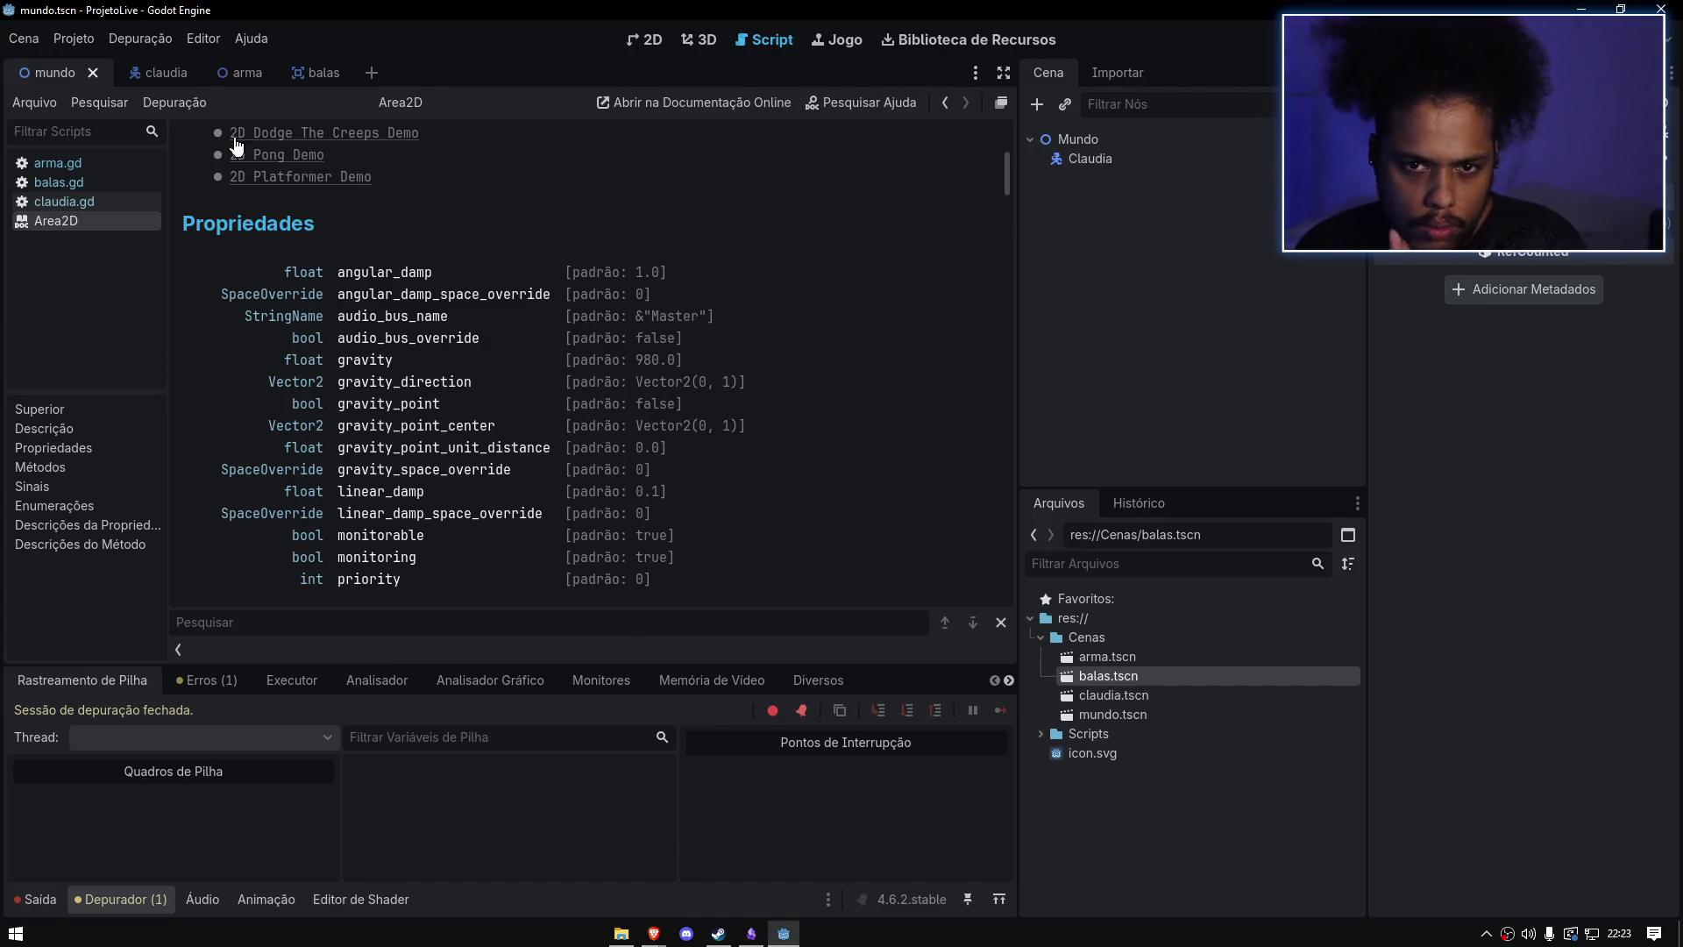
Step: In arma.gd, declare var PodeAtirar: bool = true on line 6 below the BALAS constant
{"action": "left_click", "coordinate": [84, 162]}
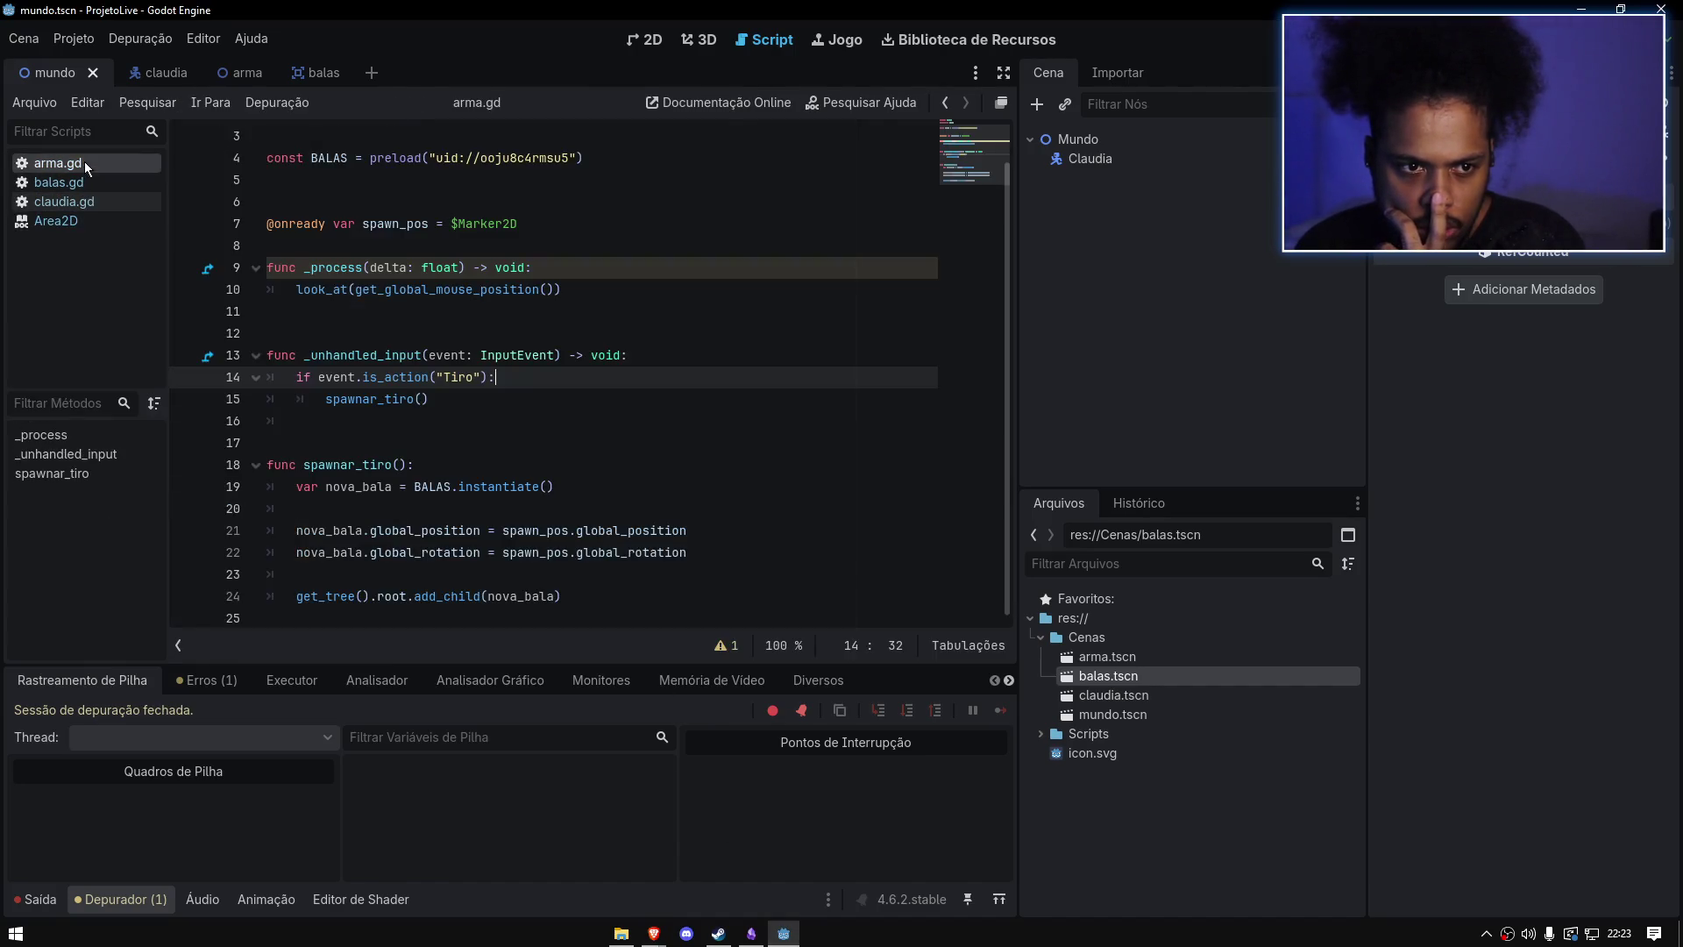
{"action": "scroll", "coordinate": [377, 263], "scroll_direction": "up", "scroll_amount": 1}
{"action": "left_click", "coordinate": [373, 226]}
{"action": "key", "text": "Return"}
{"action": "type", "text": "var Pode_Atir"}
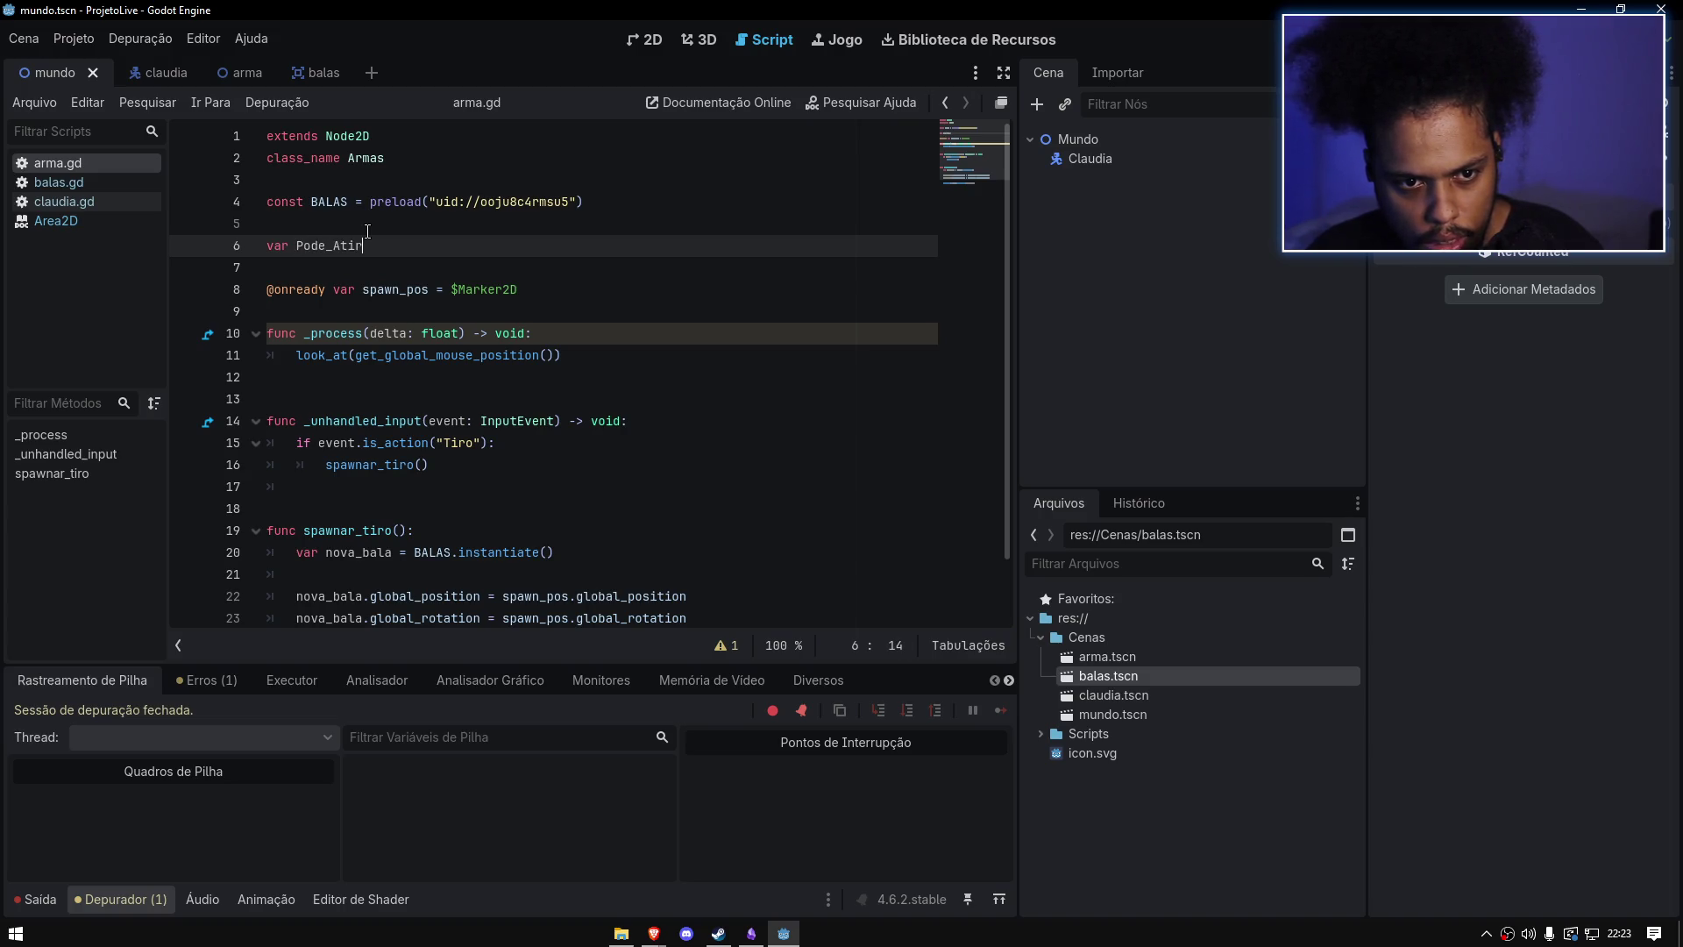
{"action": "type", "text": "ar: b"}
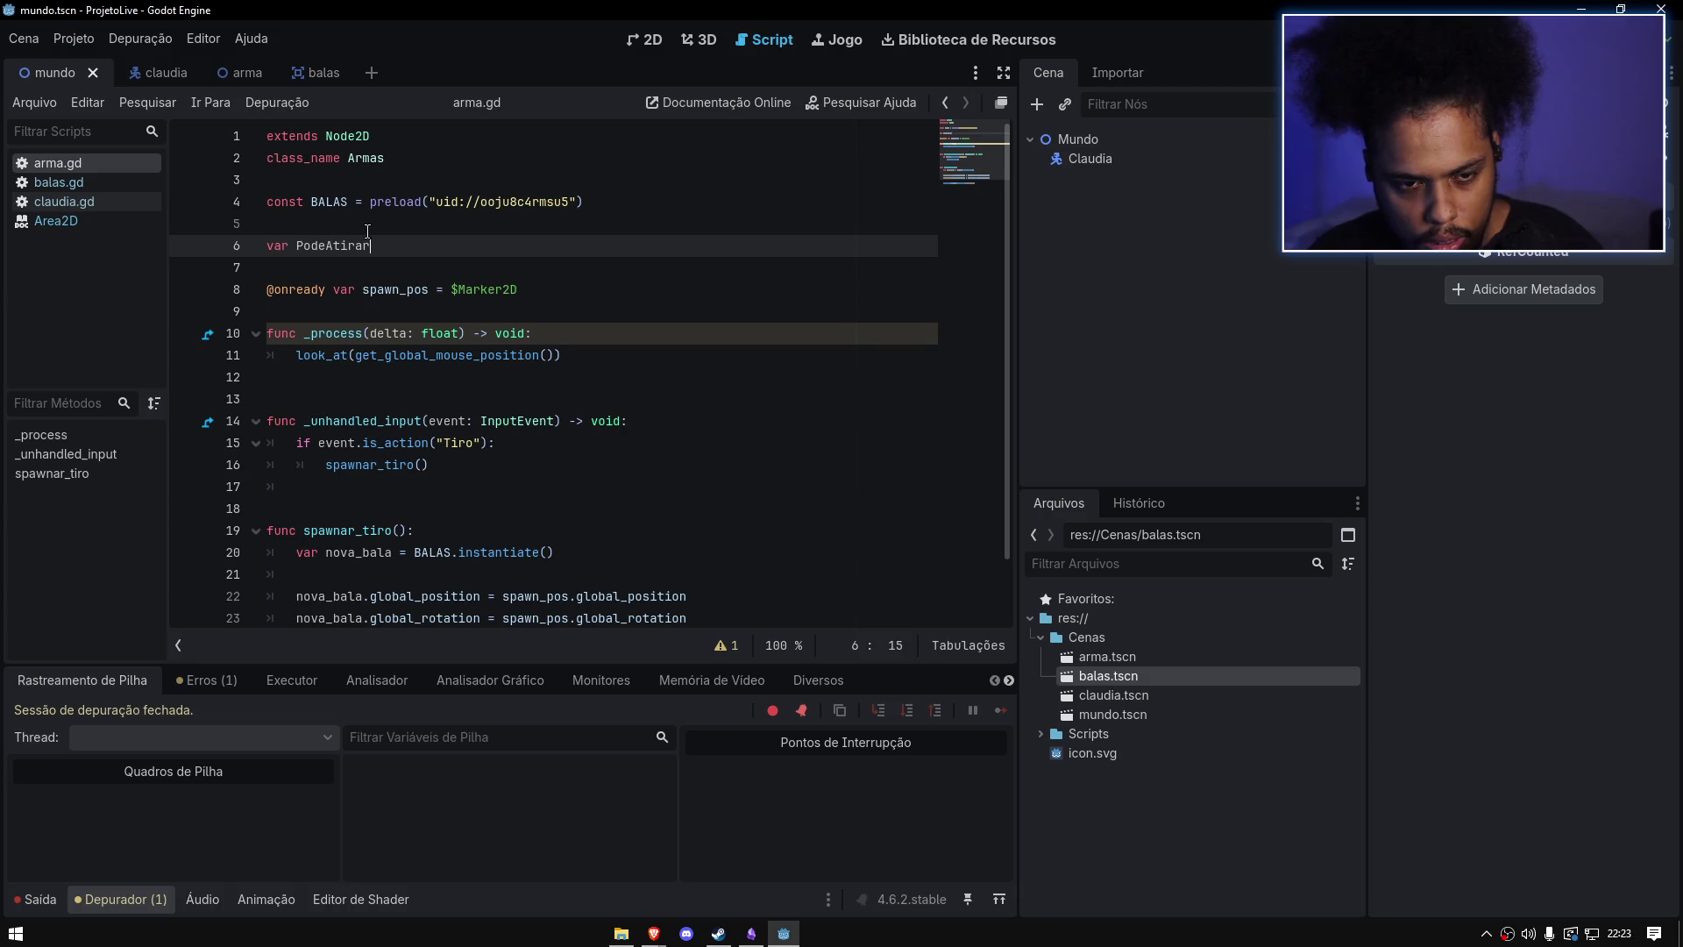
{"action": "type", "text": "ool = "}
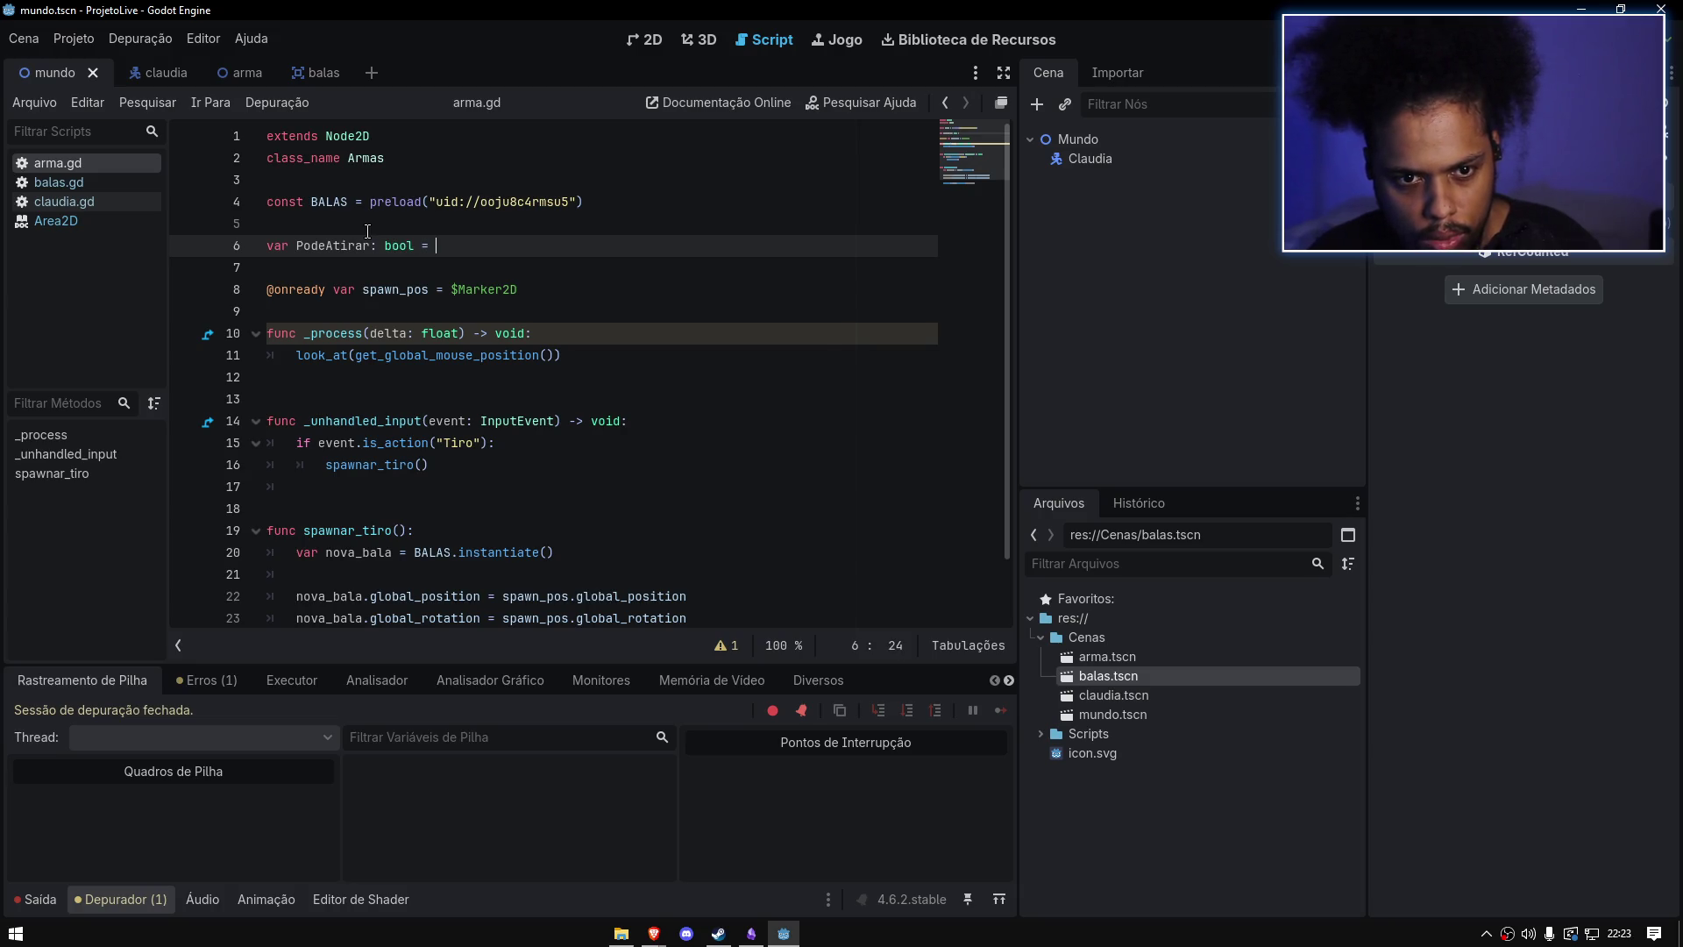
{"action": "type", "text": "true"}
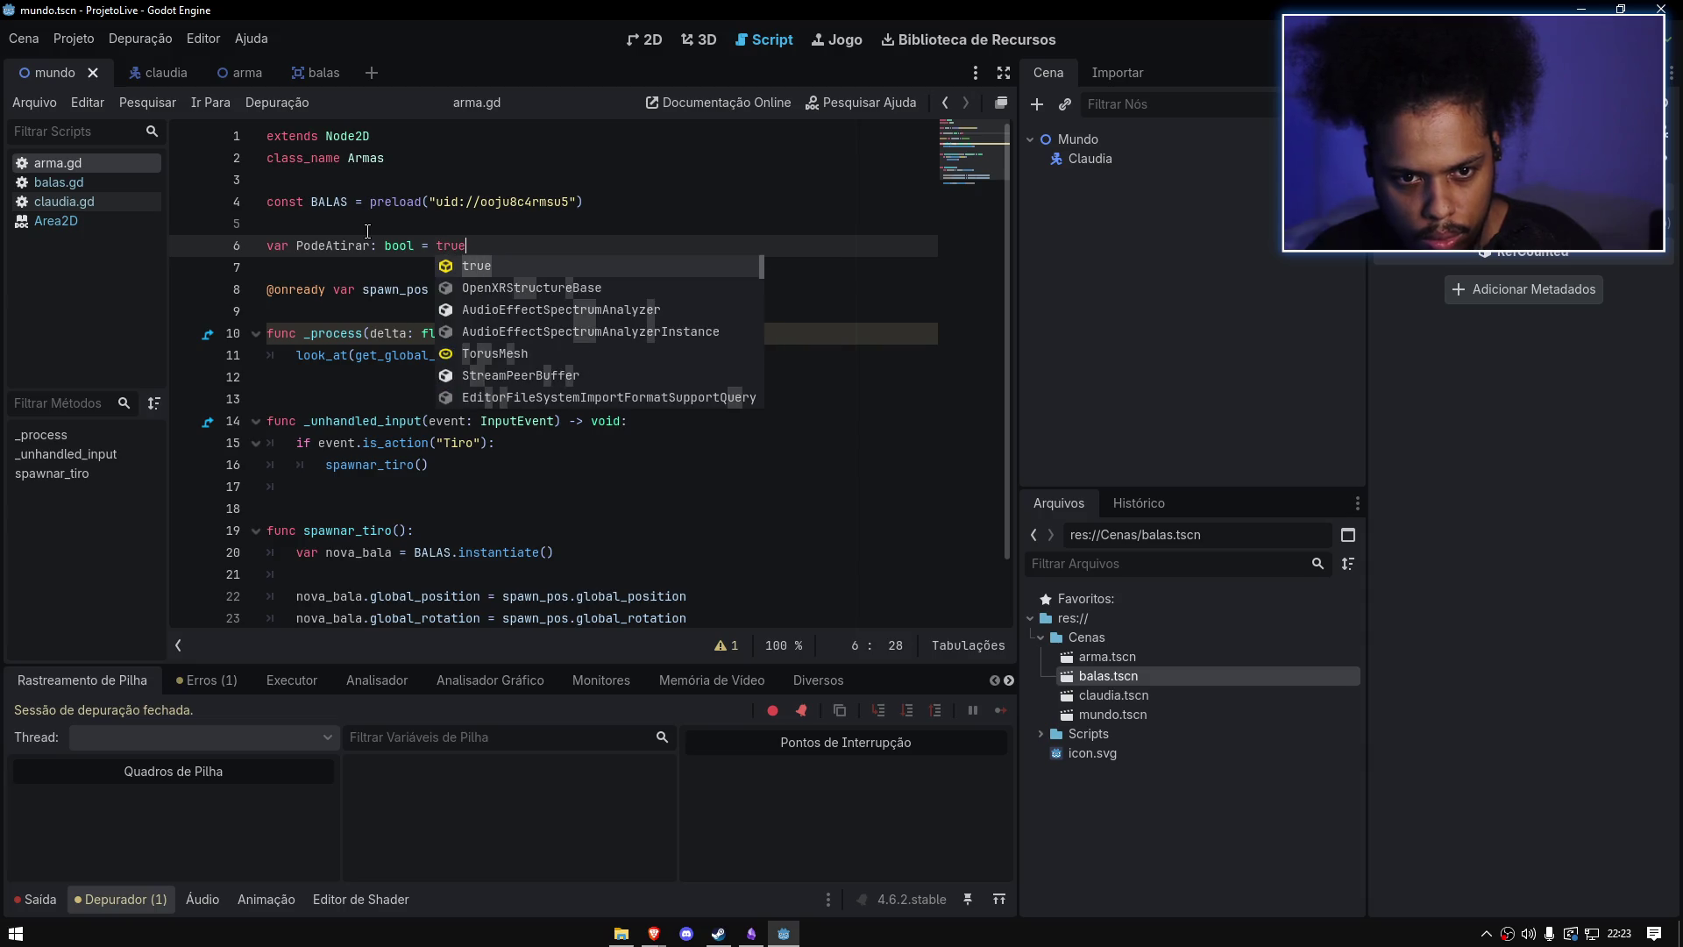
{"action": "double_click", "coordinate": [348, 244]}
{"action": "left_click", "coordinate": [553, 402]}
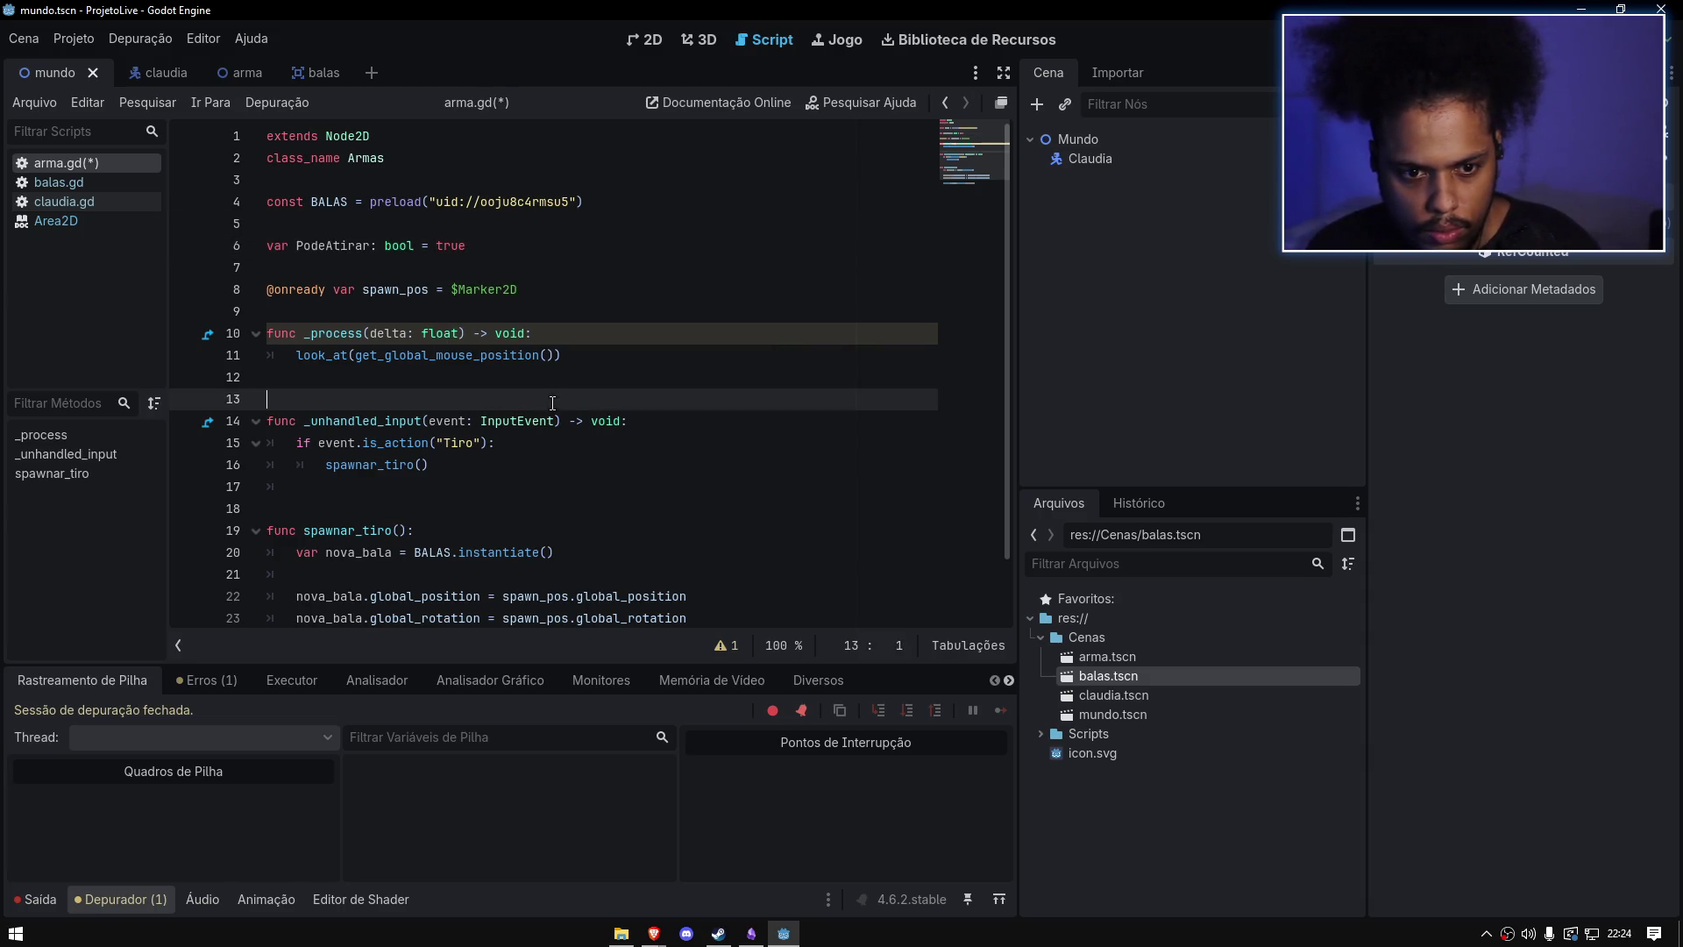
{"action": "mouse_move", "coordinate": [653, 933]}
{"action": "left_click", "coordinate": [693, 863]}
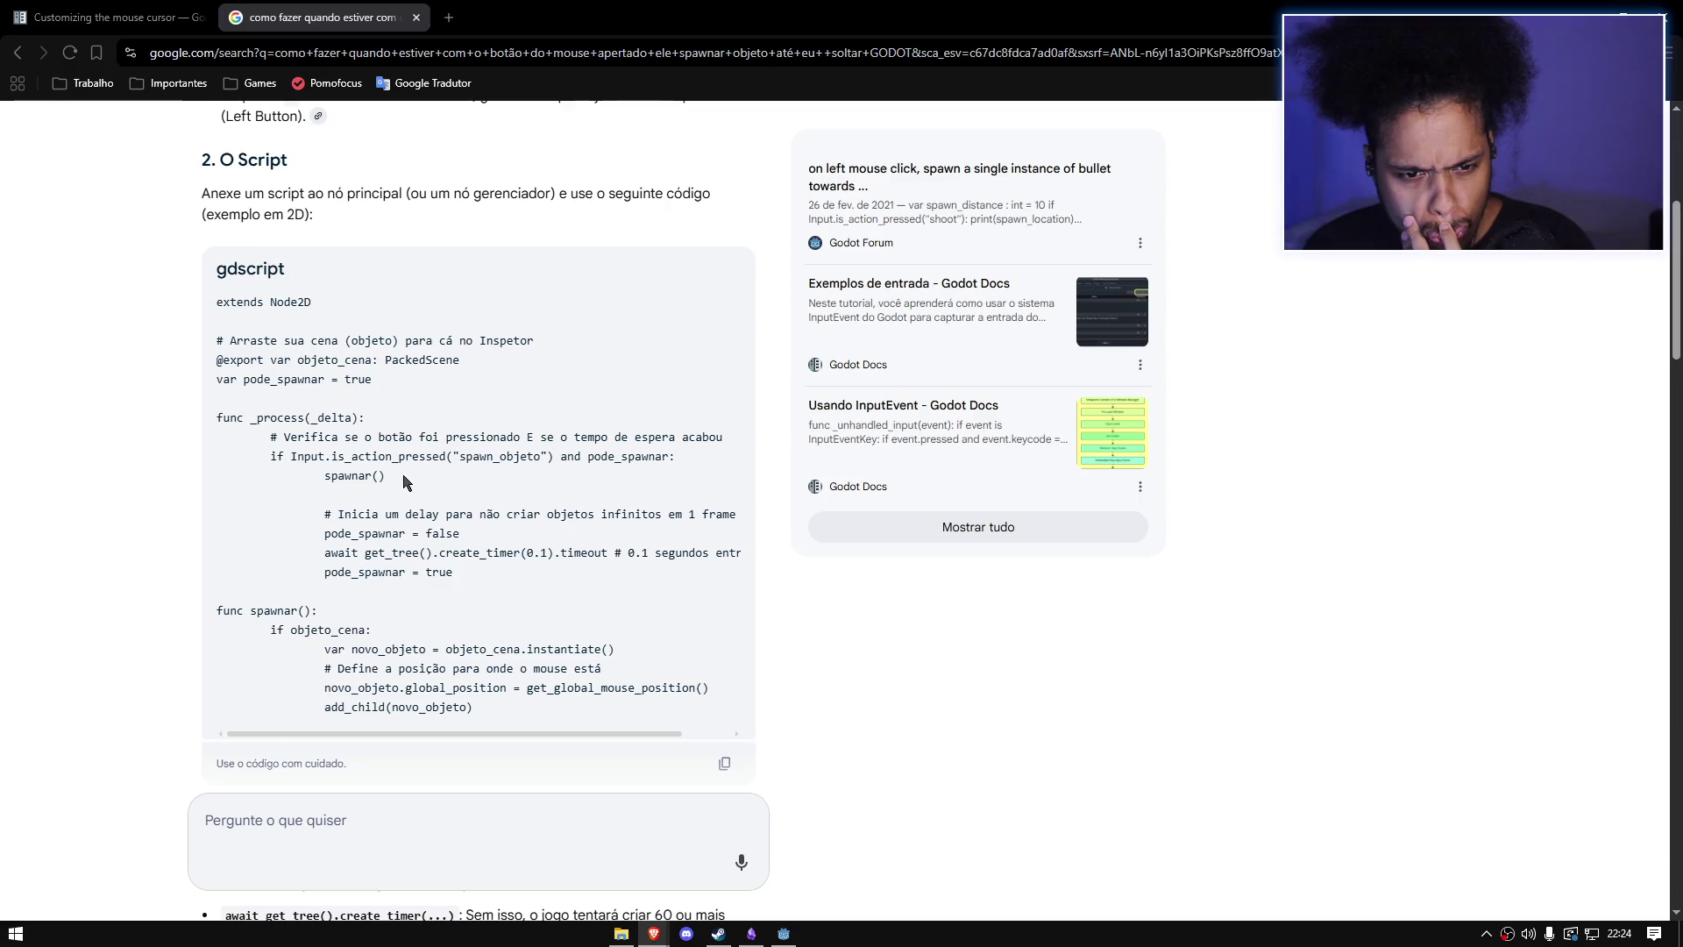
Step: Change line 15 to event.is_action_pressed("Tiro") and PodeAtirar, following the example, and save
{"action": "left_click_drag", "start_coordinate": [386, 476], "coordinate": [281, 450]}
{"action": "left_click", "coordinate": [460, 490]}
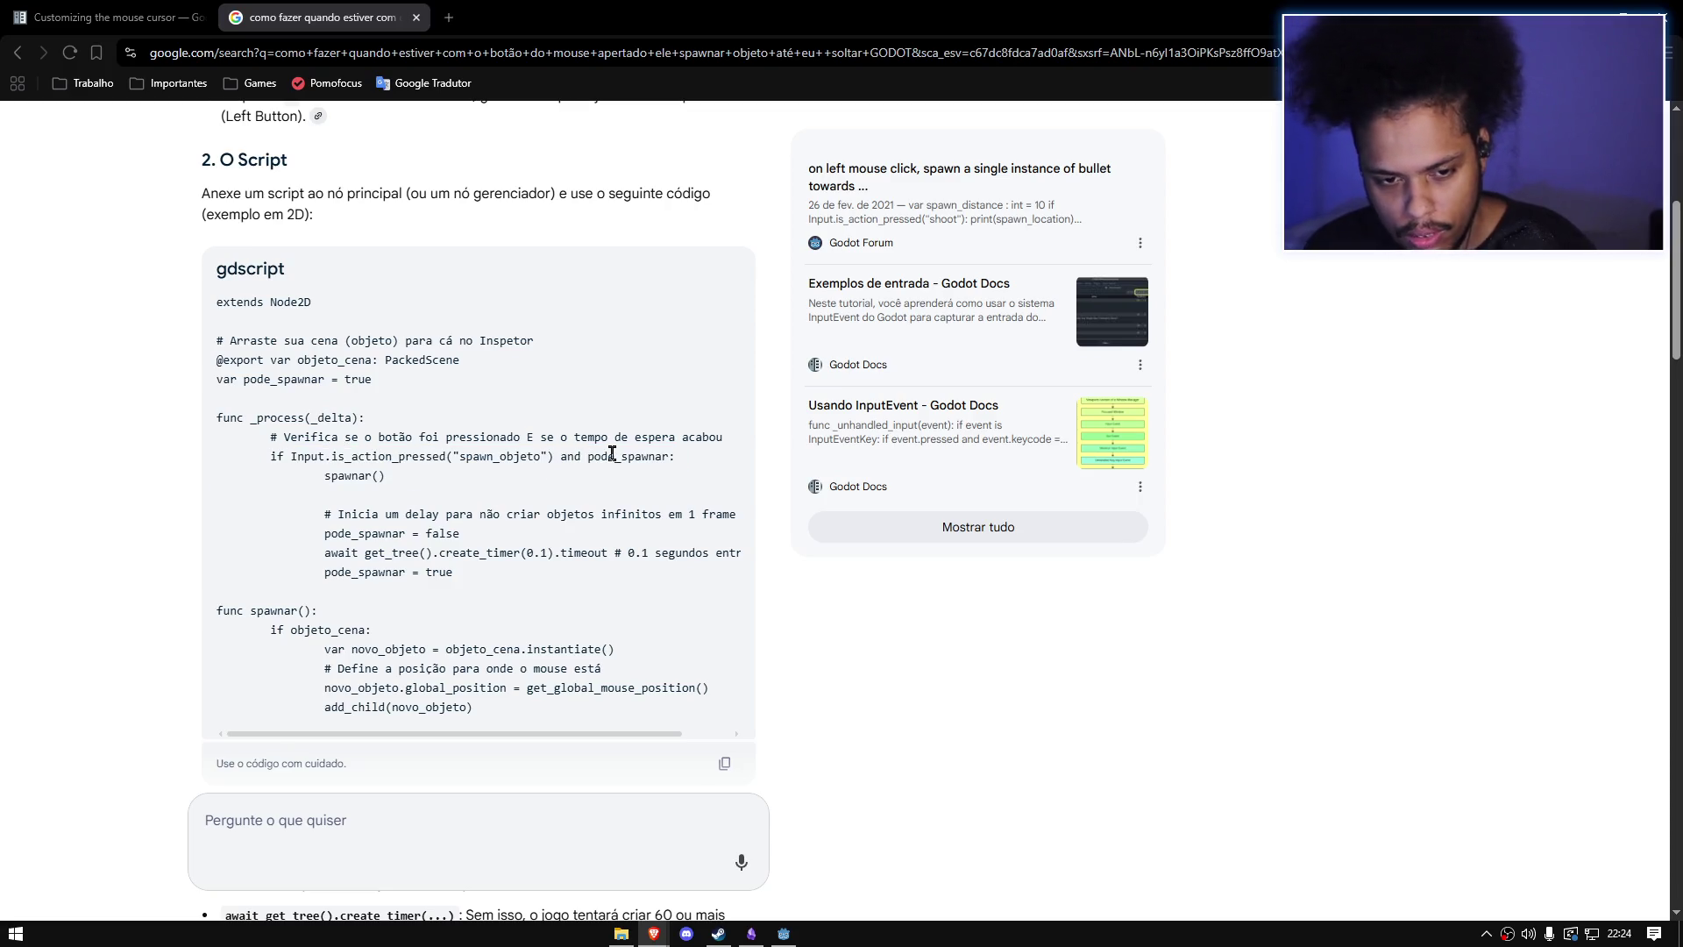
{"action": "key", "text": "alt+Tab"}
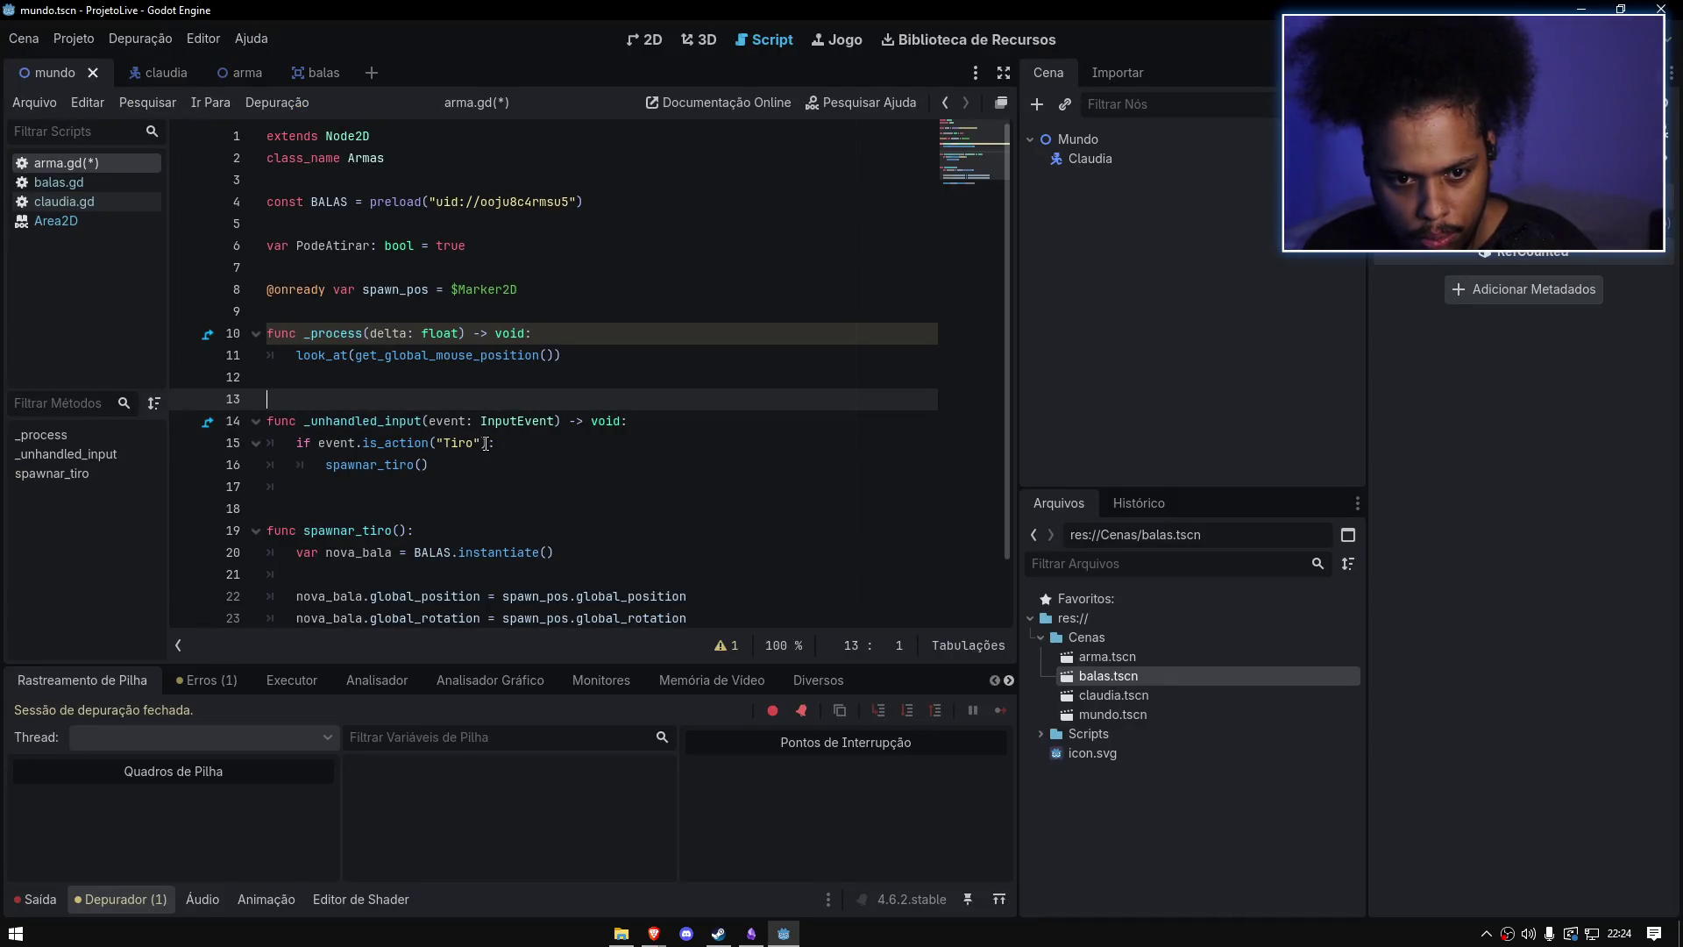
{"action": "left_click", "coordinate": [487, 443]}
{"action": "type", "text": "and PodeAtirar"}
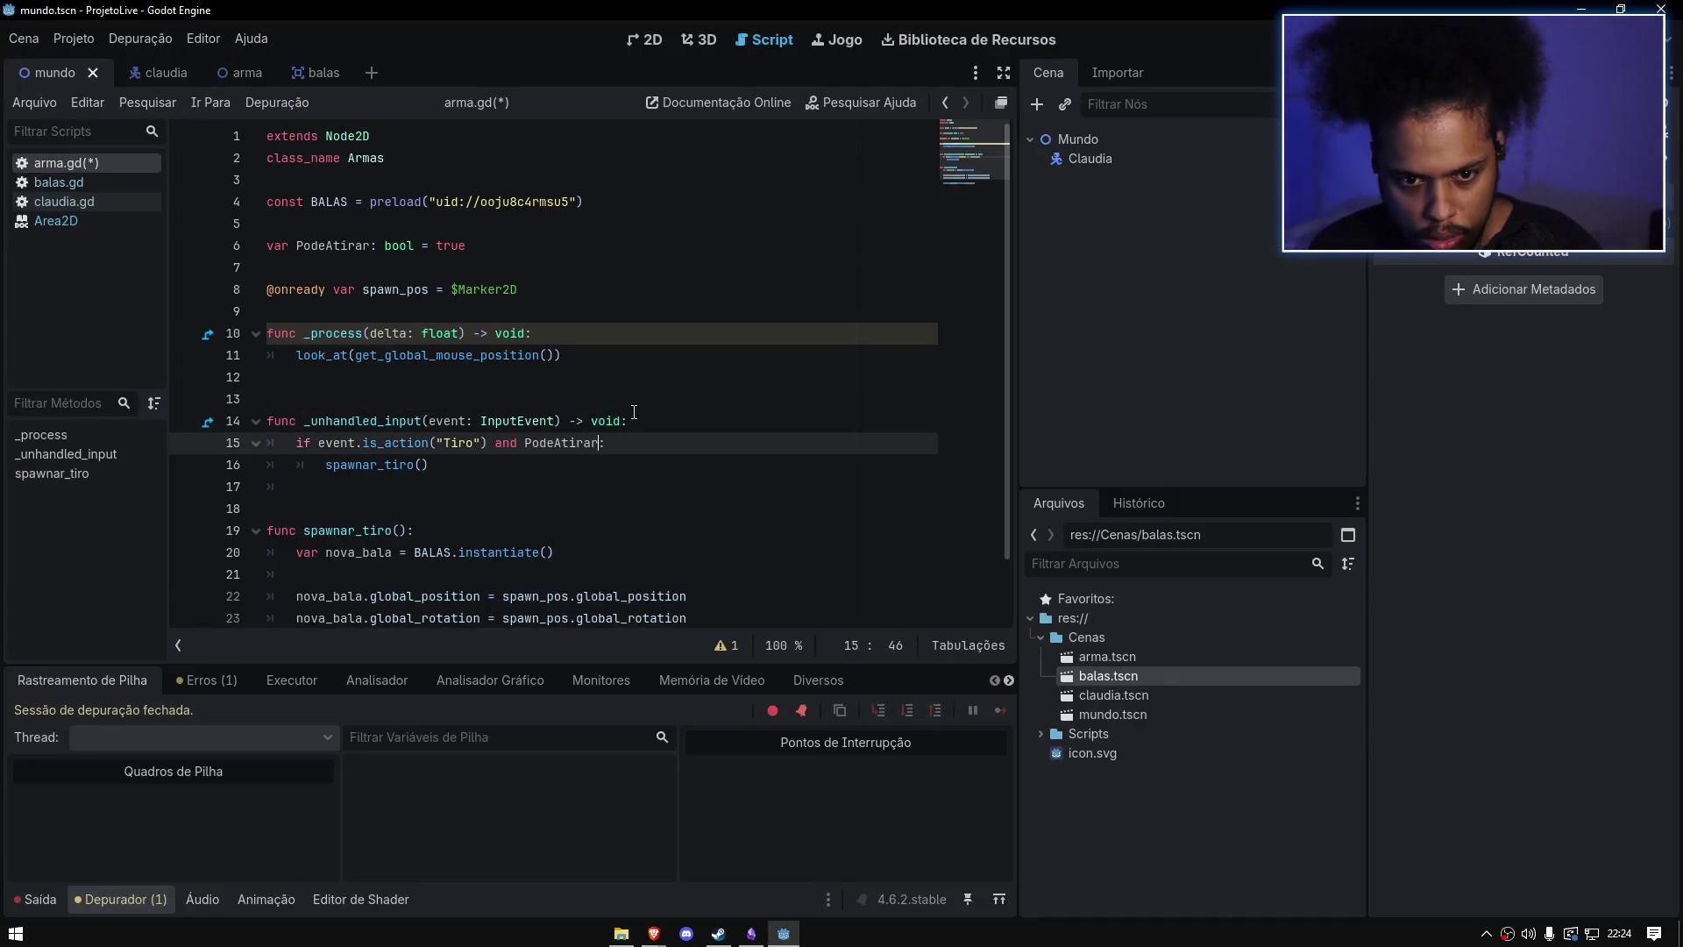
{"action": "key", "text": "alt+Tab"}
{"action": "key", "text": "alt+Tab"}
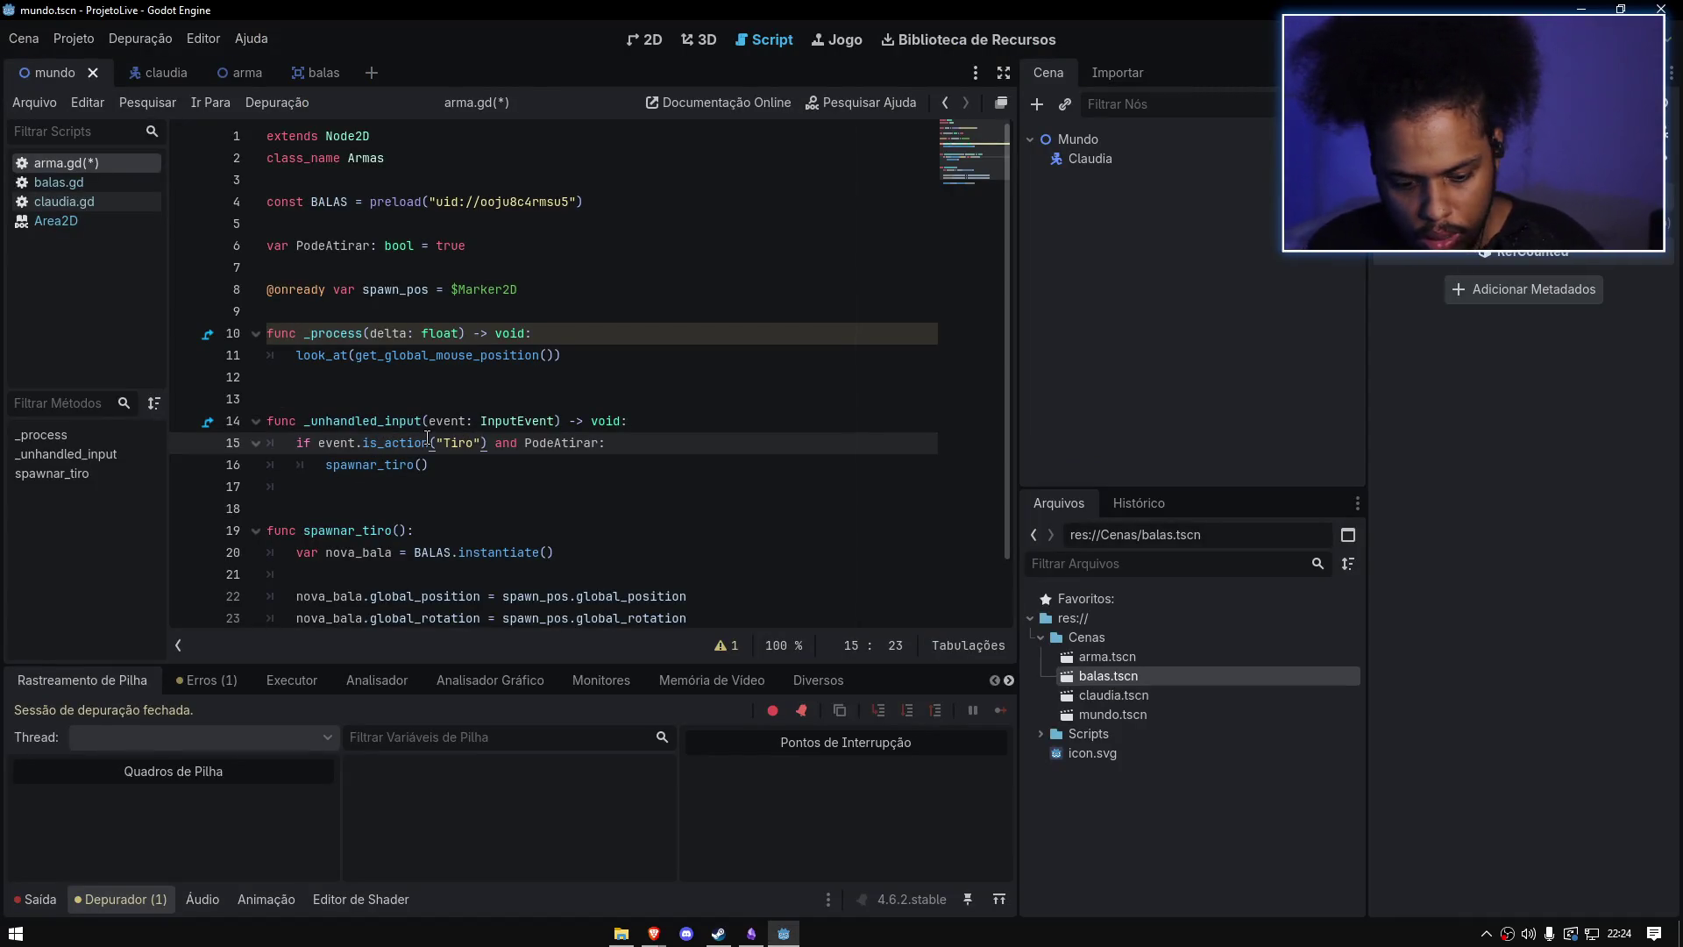
{"action": "type", "text": "_p"}
{"action": "key", "text": "Return"}
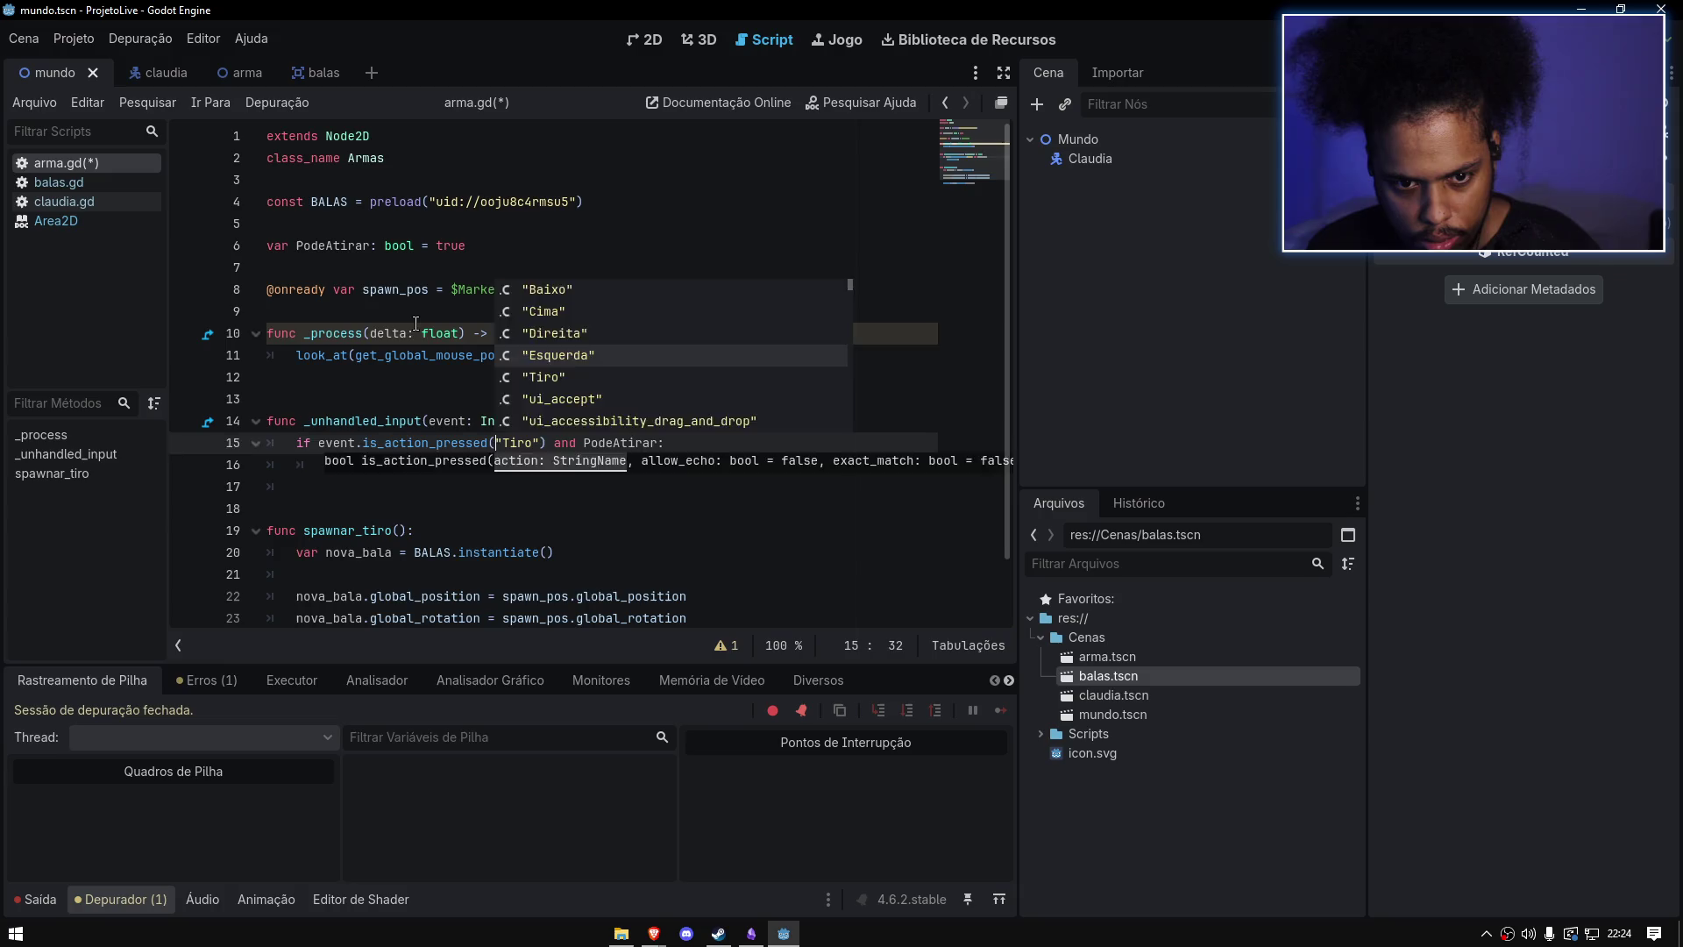
{"action": "left_click", "coordinate": [668, 443]}
{"action": "key", "text": "ctrl+s"}
Step: Compare with the browser example and add a new indented line below the spawnar_tiro call
{"action": "key", "text": "alt+Tab"}
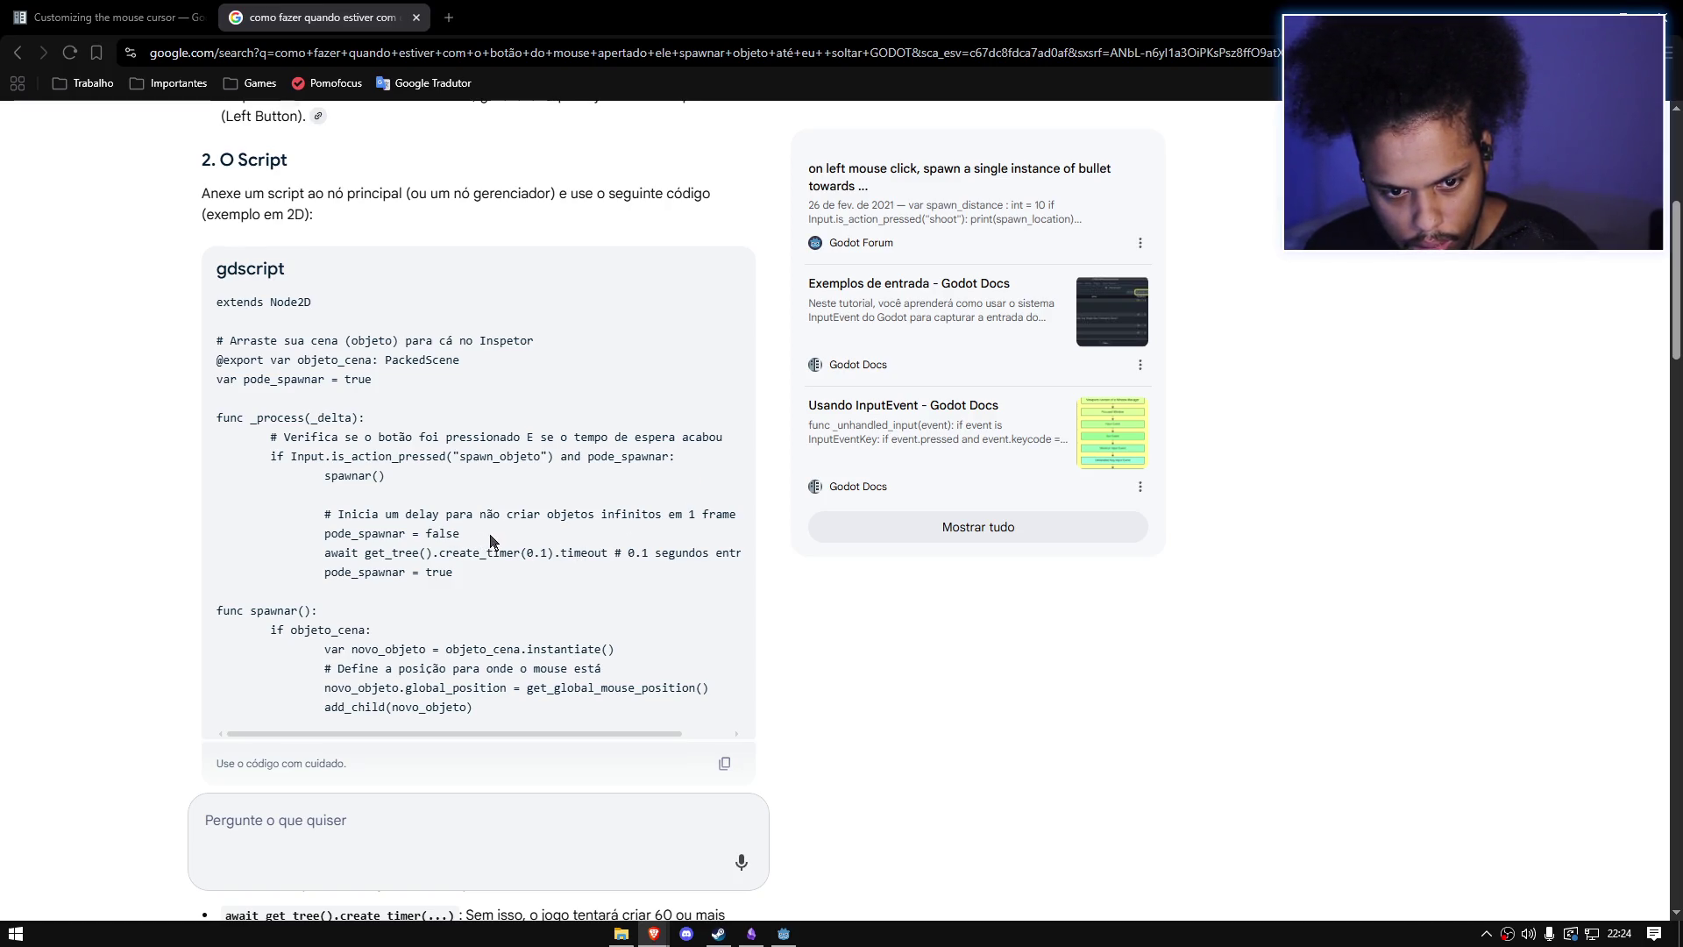
{"action": "key", "text": "alt+Tab"}
{"action": "left_click", "coordinate": [483, 489]}
{"action": "key", "text": "Return"}
{"action": "key", "text": "Tab"}
{"action": "key", "text": "alt+Tab"}
{"action": "key", "text": "alt+Tab"}
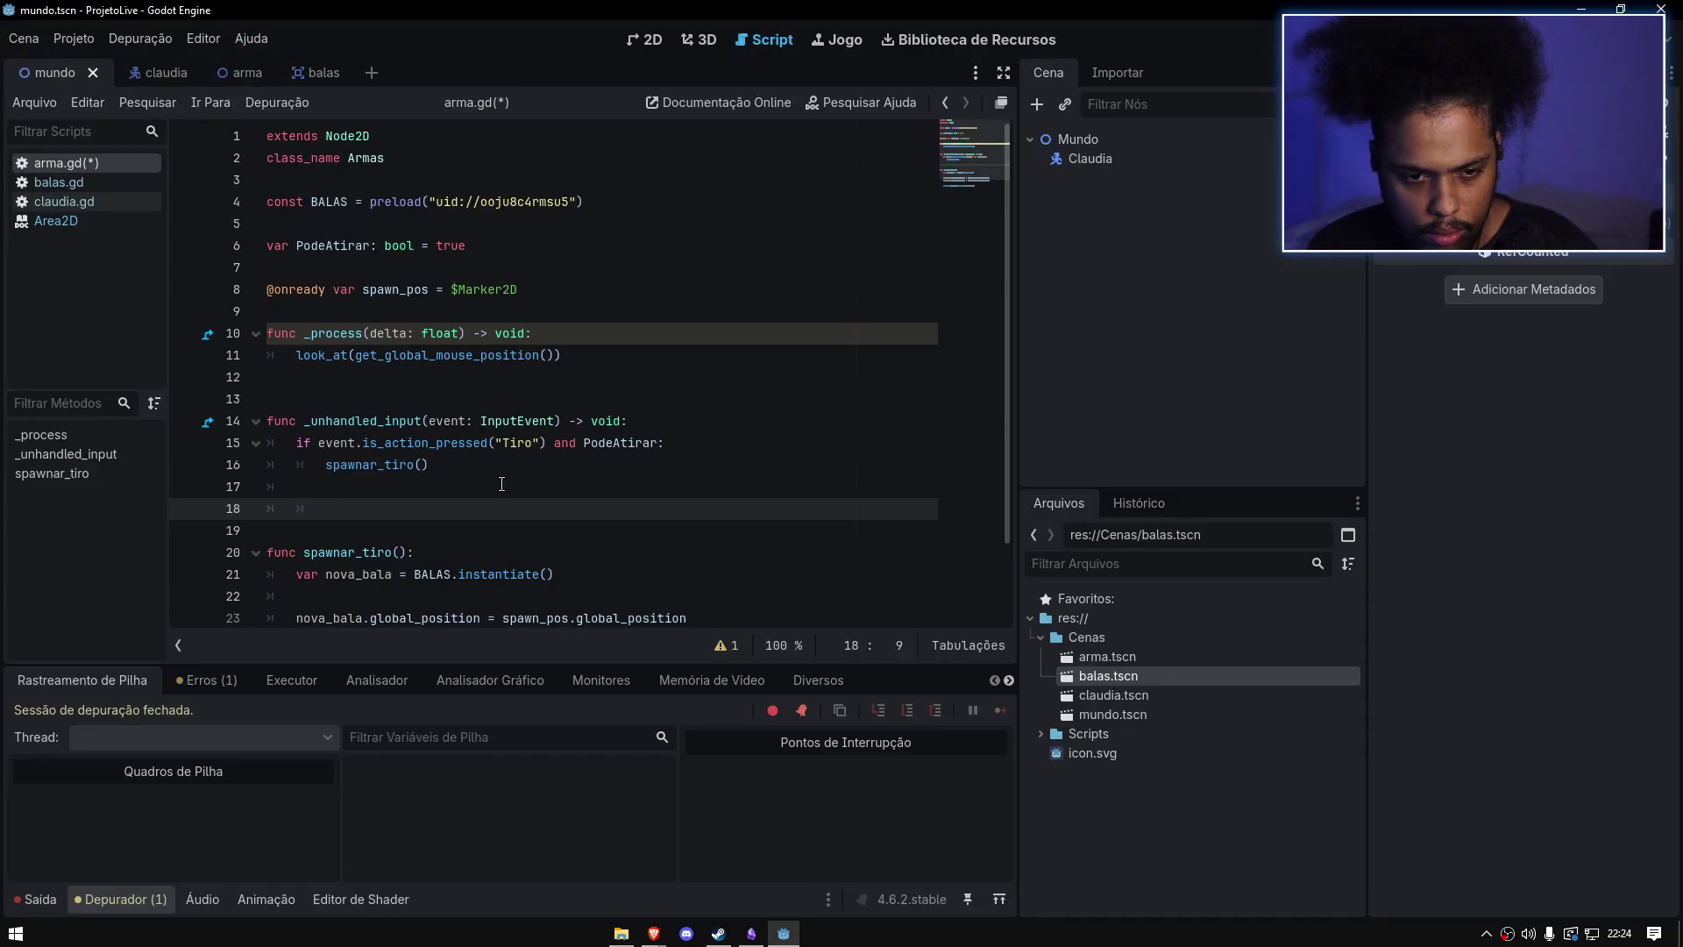
Step: Add PodeAtirar = false below the spawnar_tiro() call and save the script
{"action": "type", "text": "Pode"}
{"action": "key", "text": "Return"}
{"action": "key", "text": "alt+Tab"}
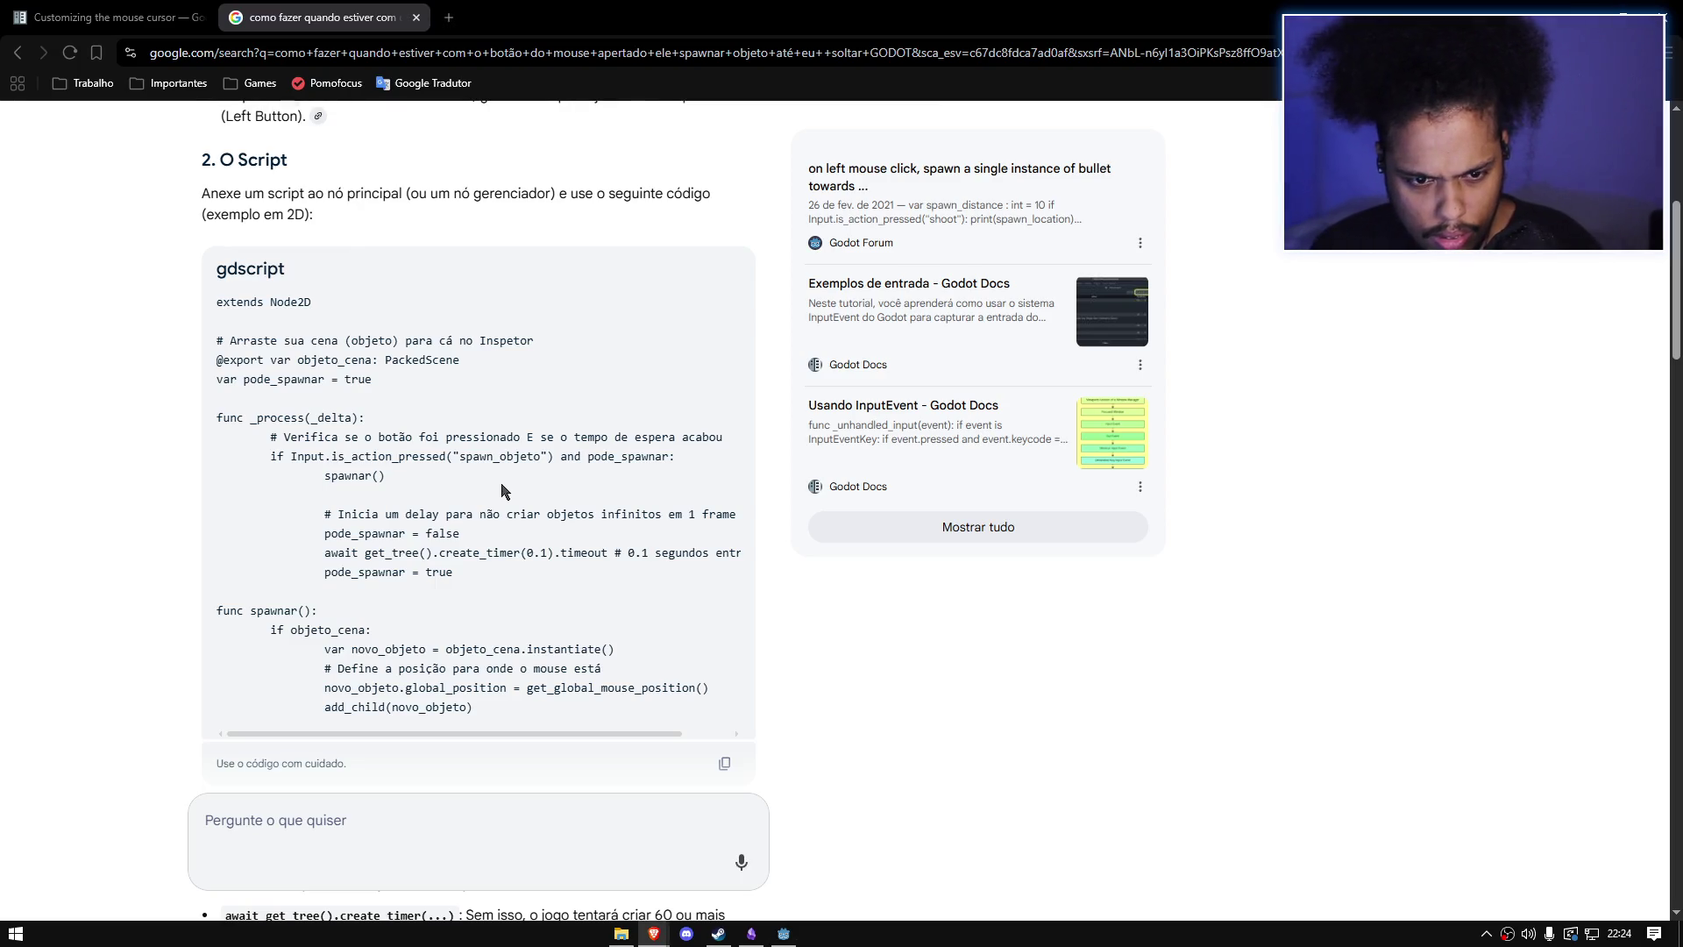
{"action": "key", "text": "alt+Tab"}
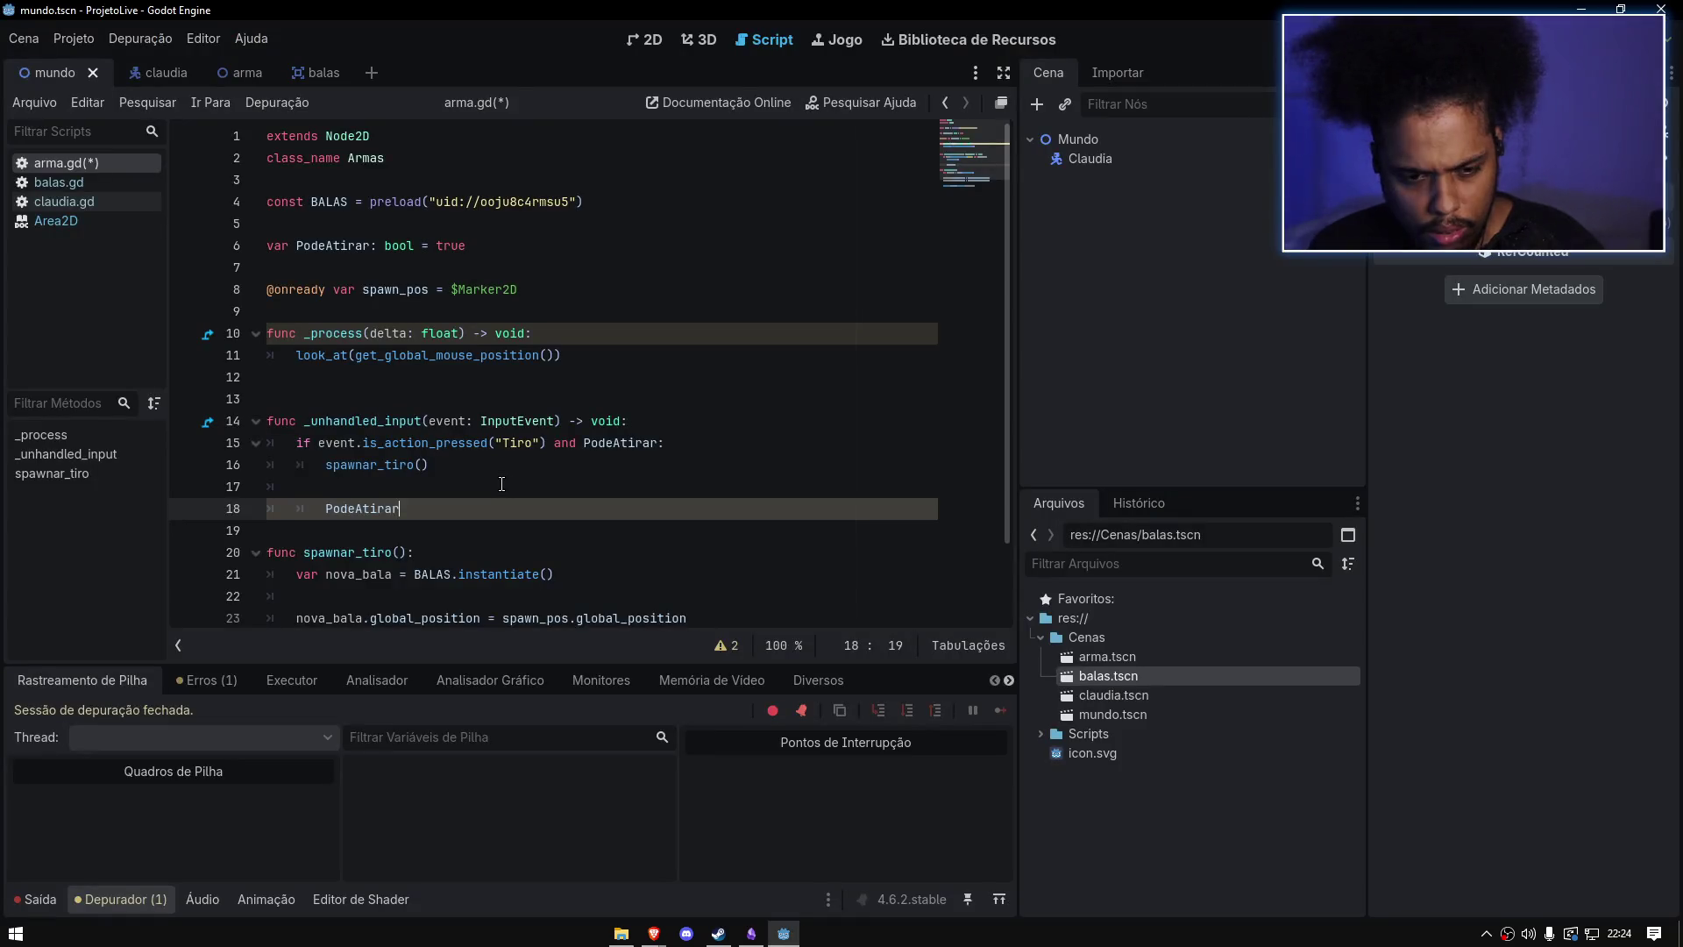
{"action": "type", "text": " = false"}
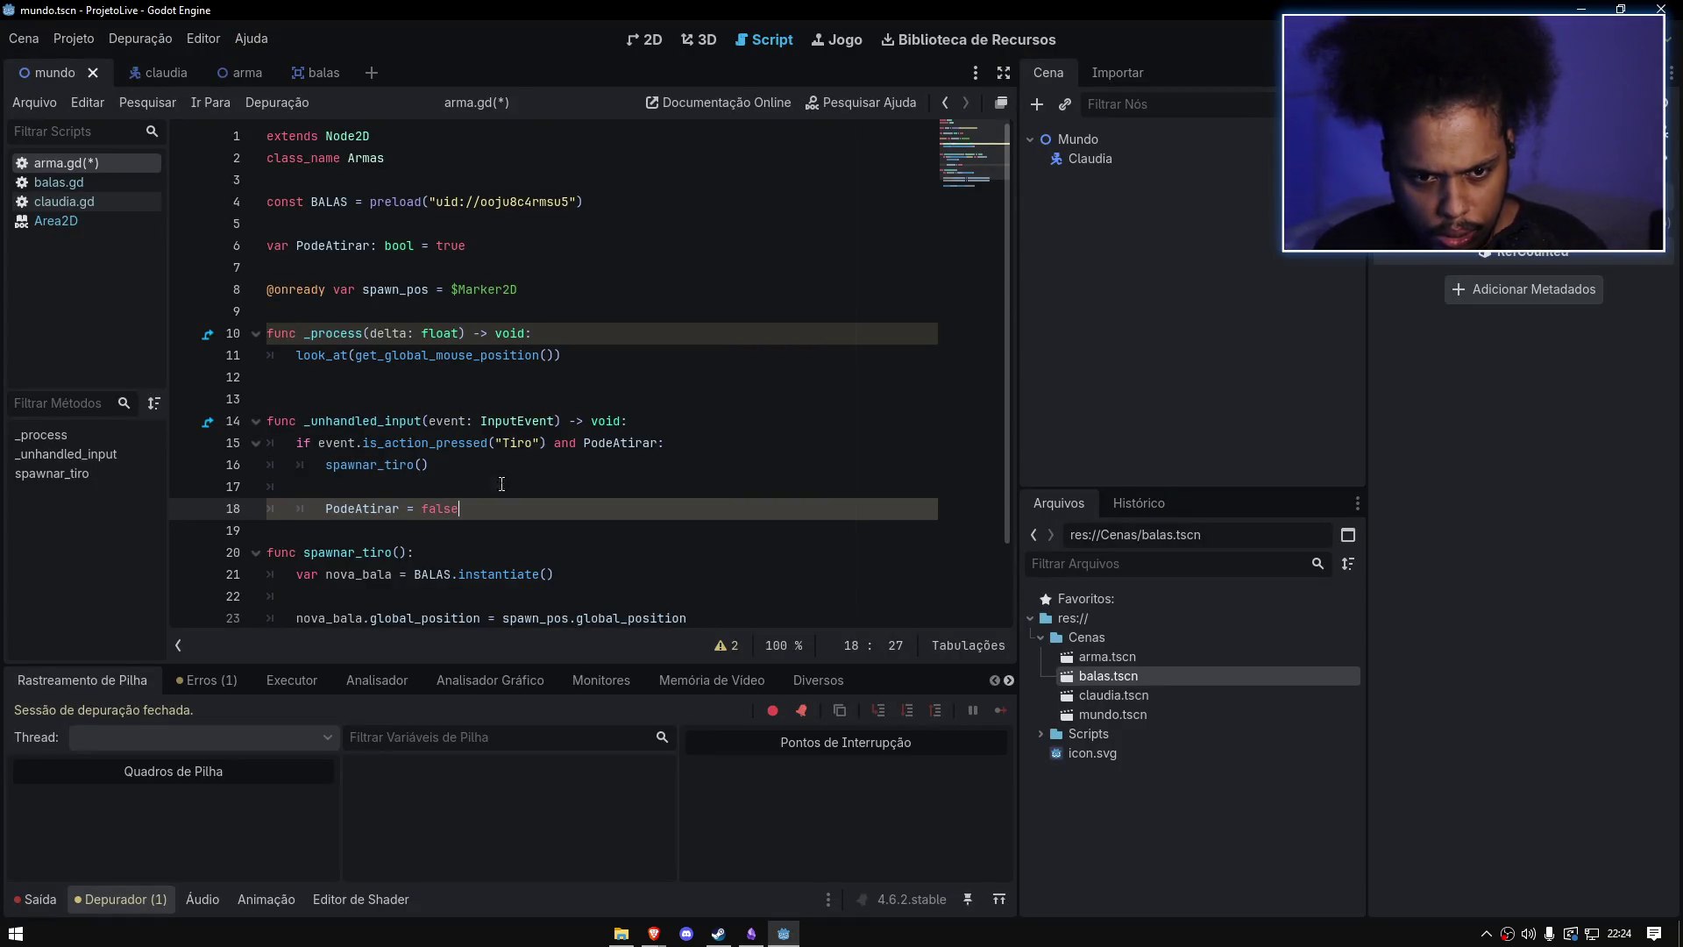
{"action": "key", "text": "ctrl+s"}
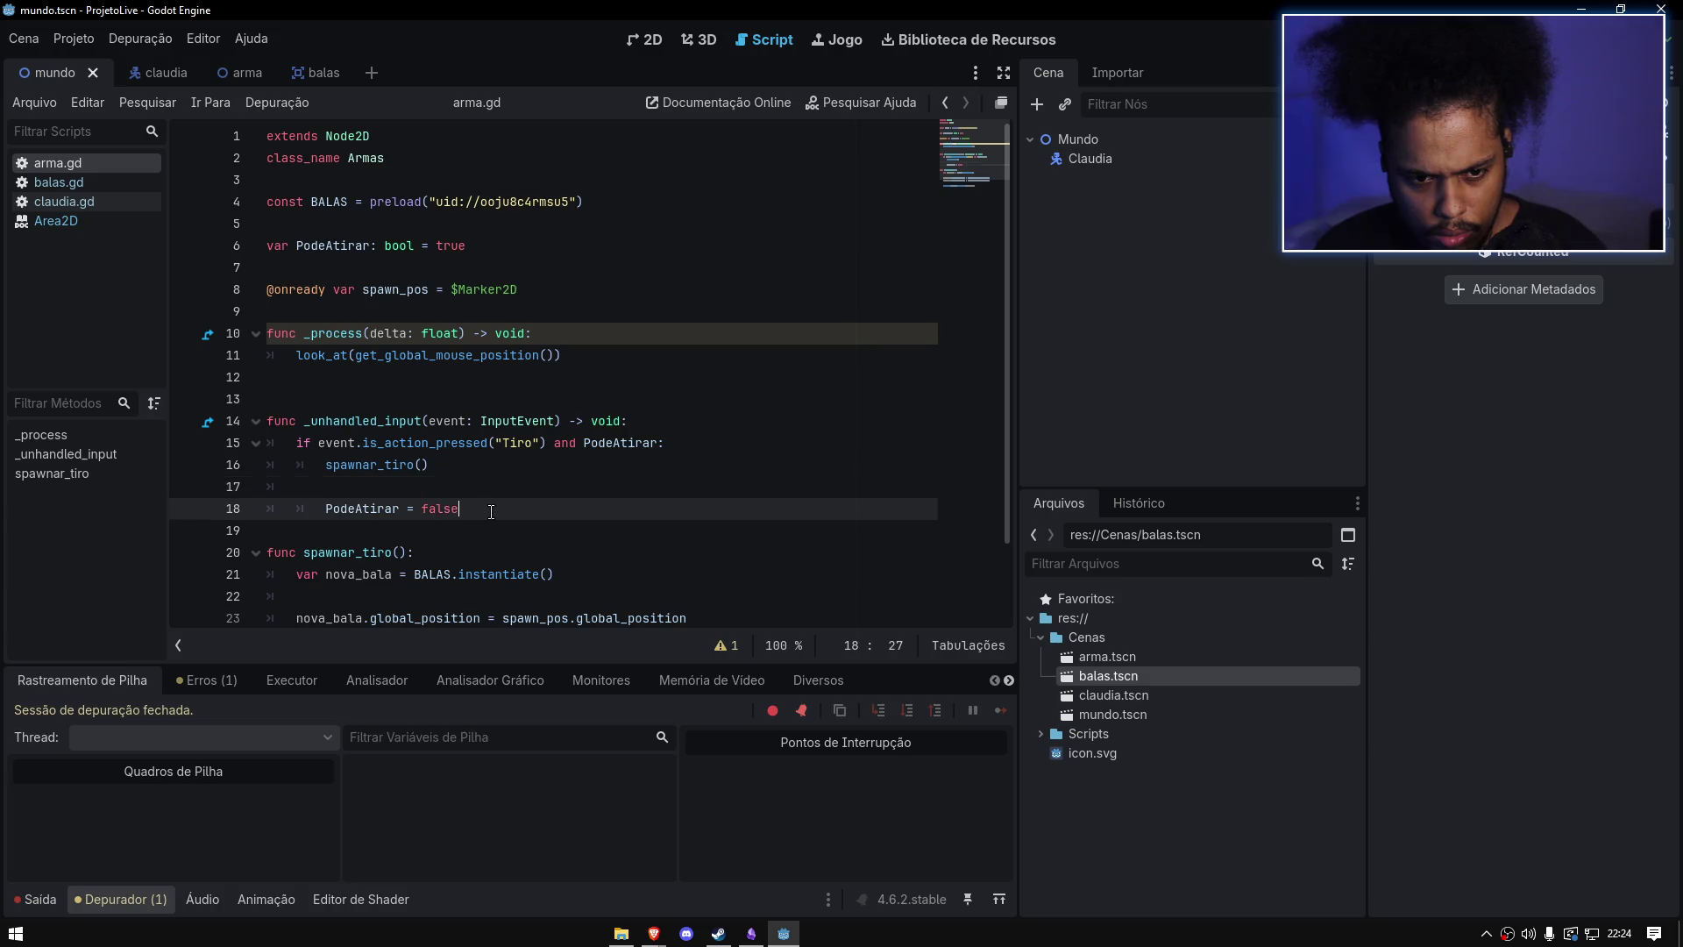
{"action": "key", "text": "Return"}
{"action": "key", "text": "alt+Tab"}
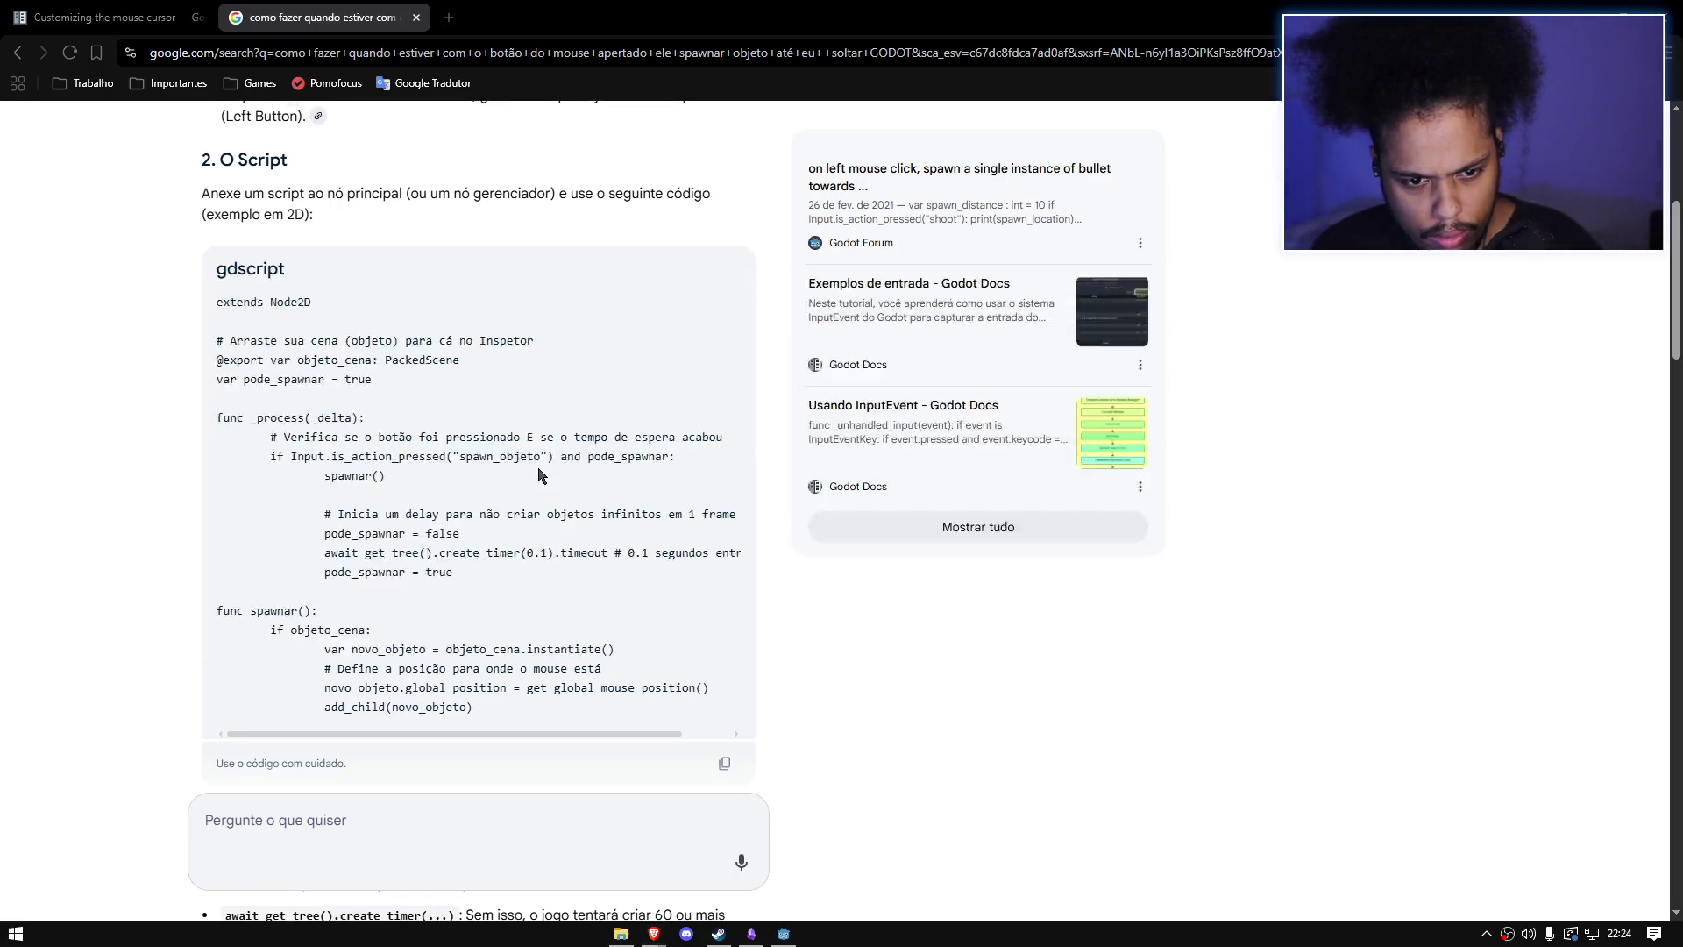
{"action": "key", "text": "alt+Tab"}
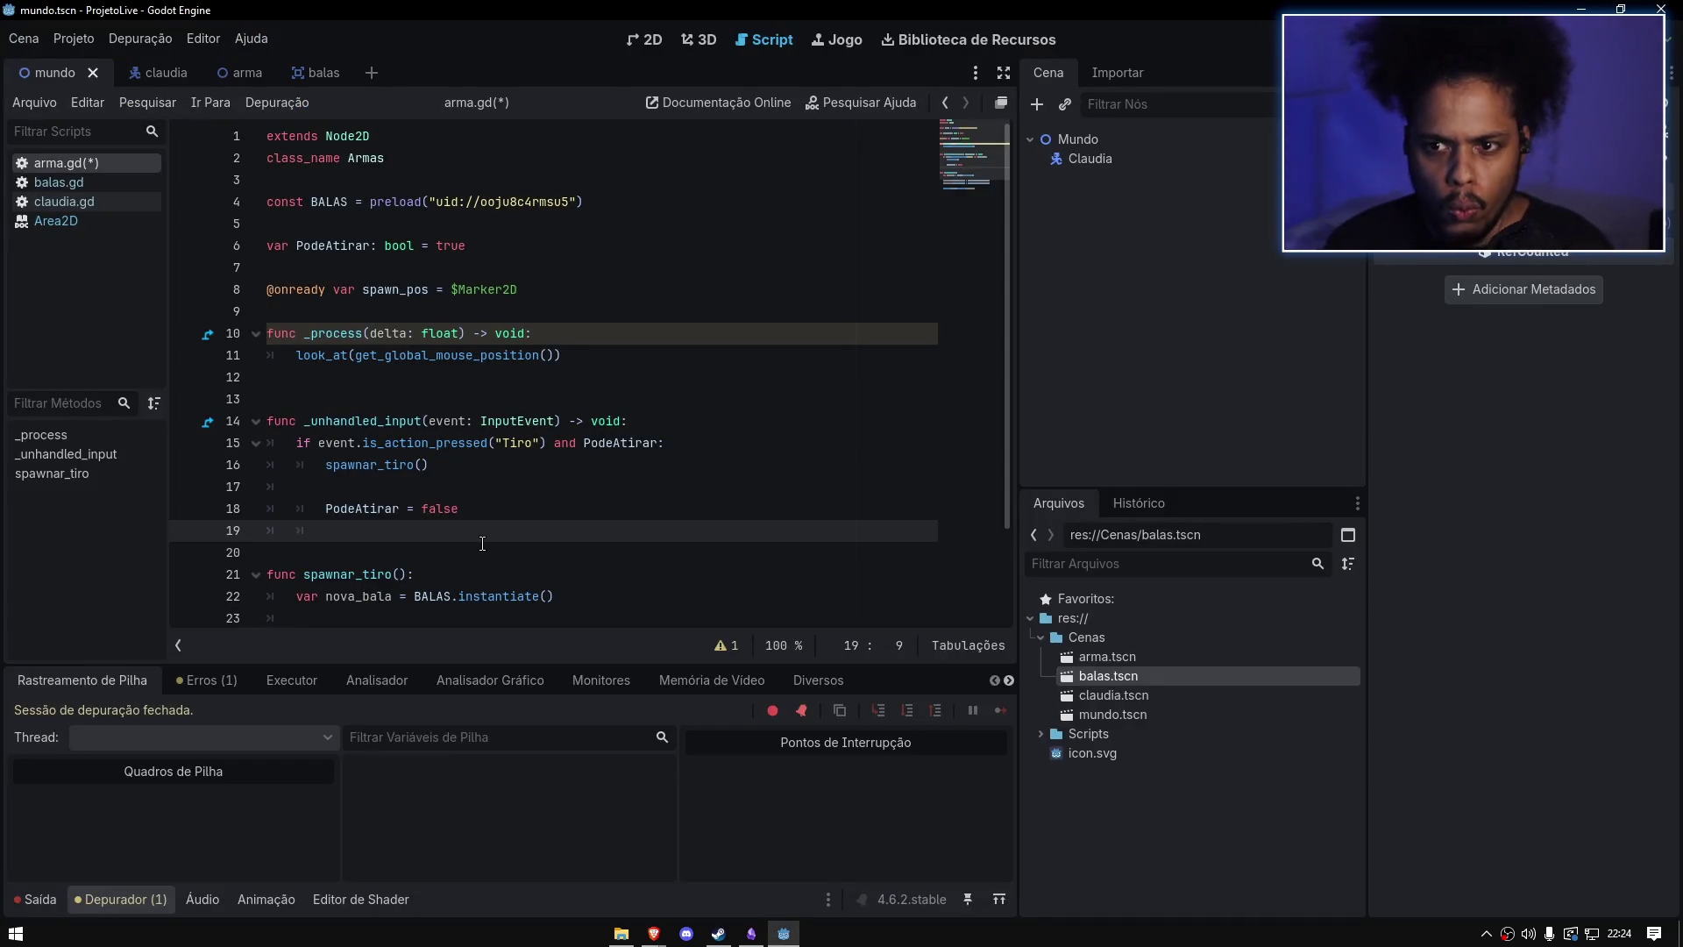
{"action": "key", "text": "ctrl+s"}
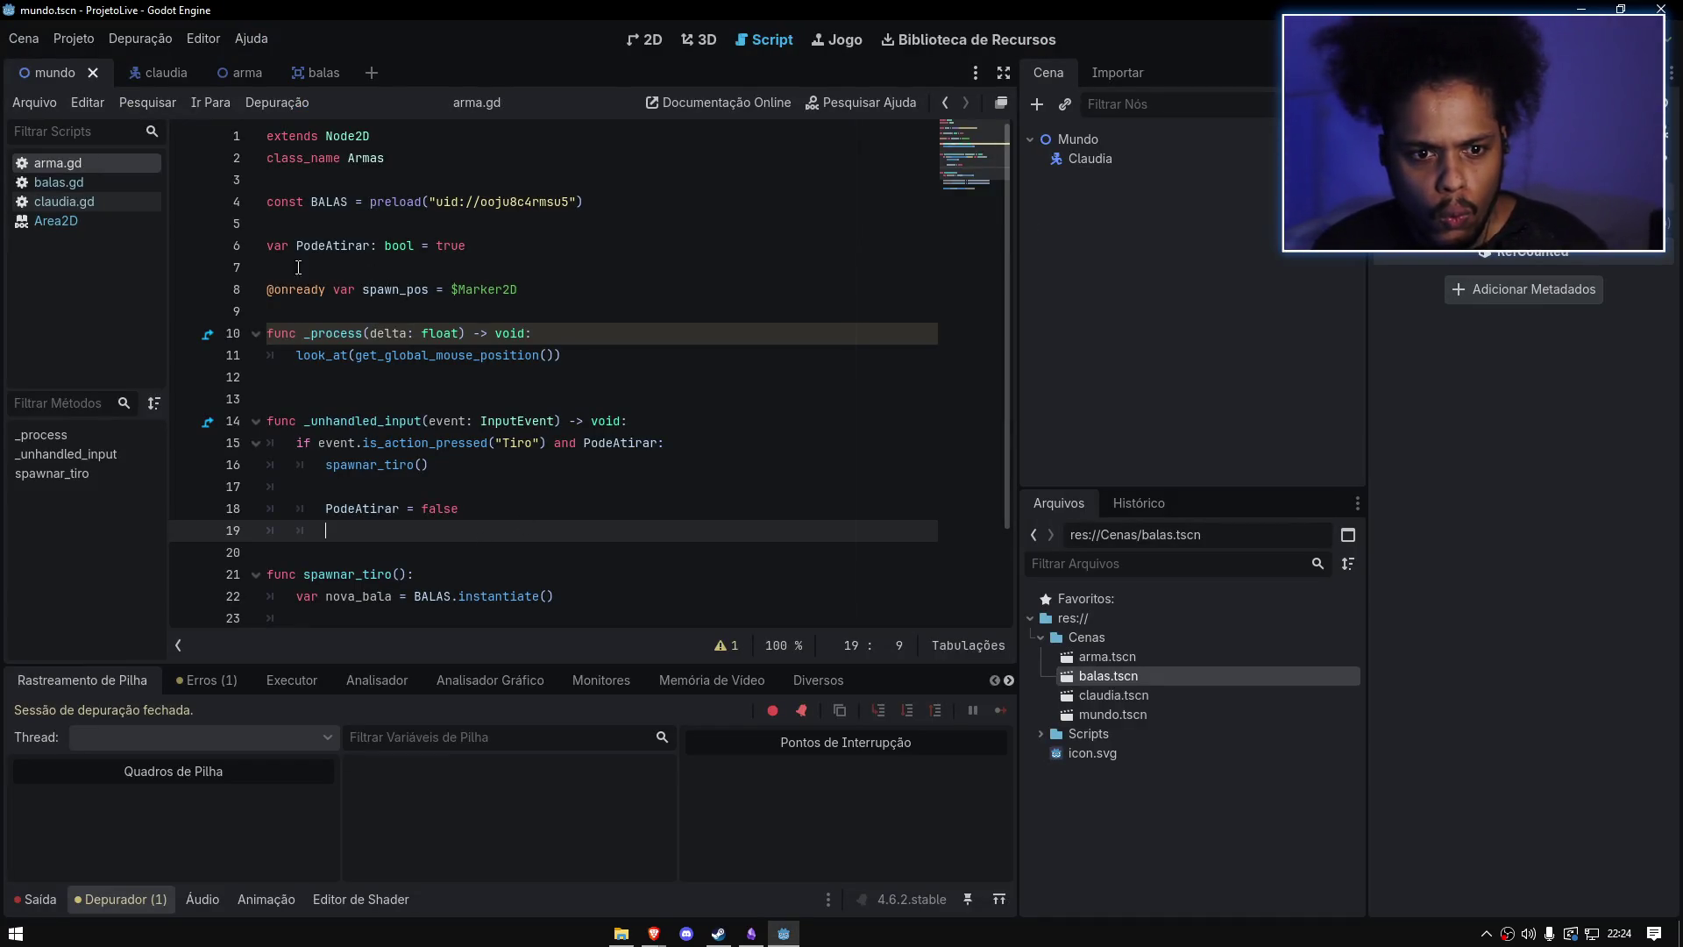
Step: In the arma scene, select the Timer node and view its signals
{"action": "left_click", "coordinate": [239, 71]}
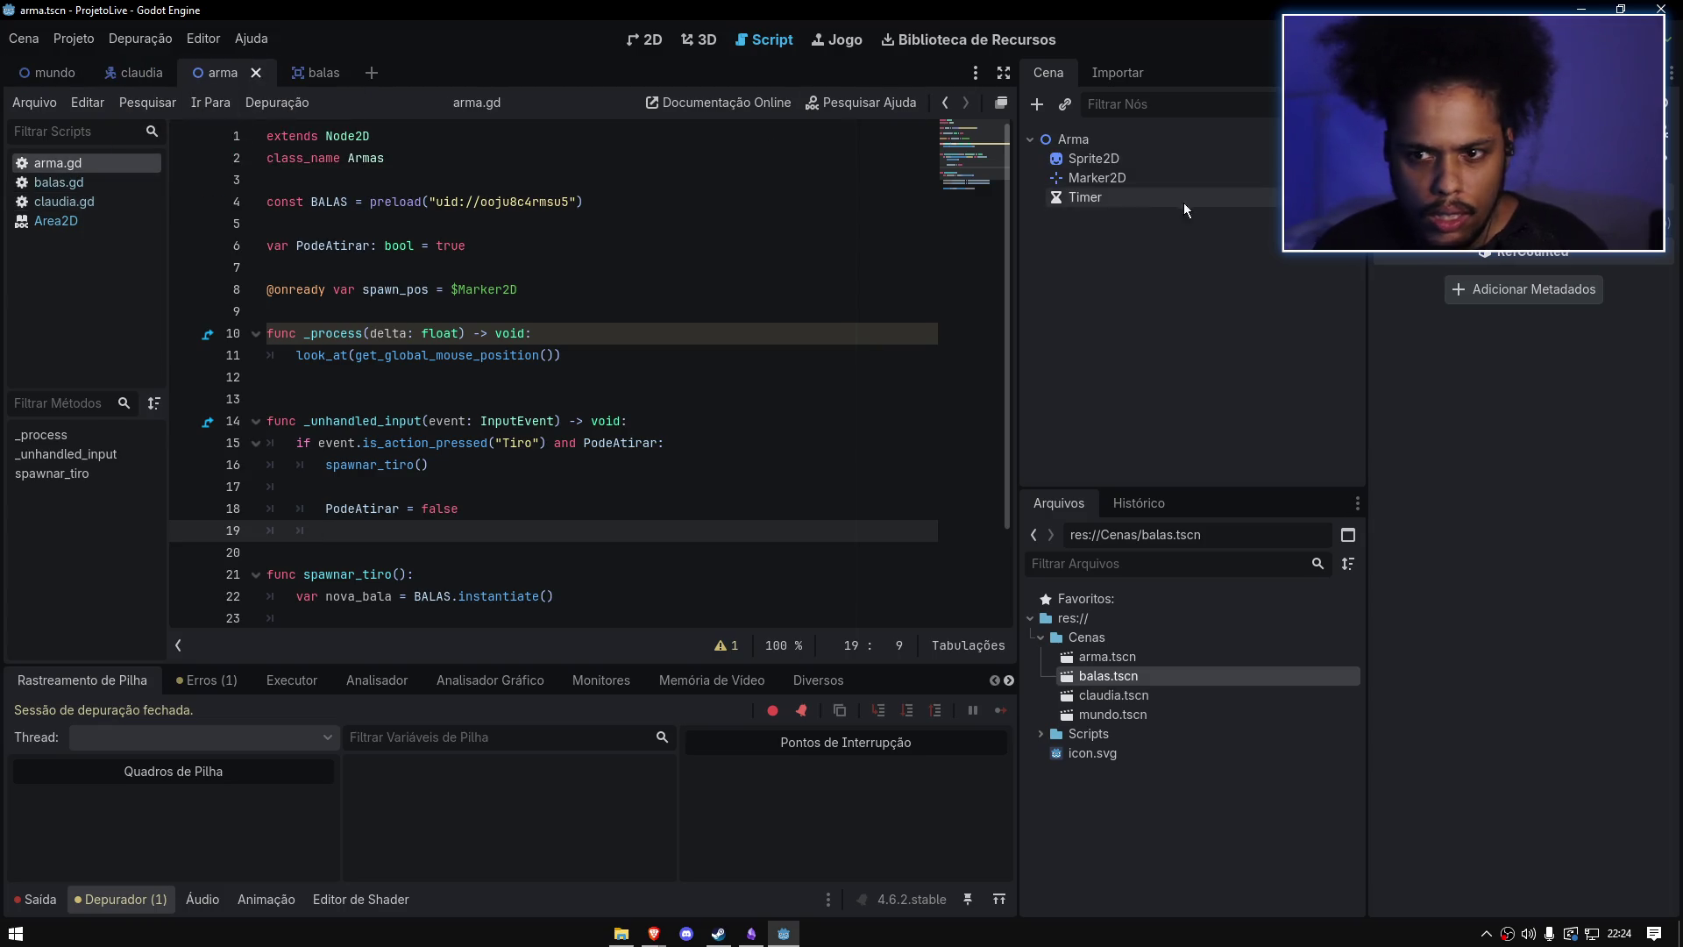
{"action": "left_click", "coordinate": [1183, 200]}
{"action": "left_click", "coordinate": [1462, 72]}
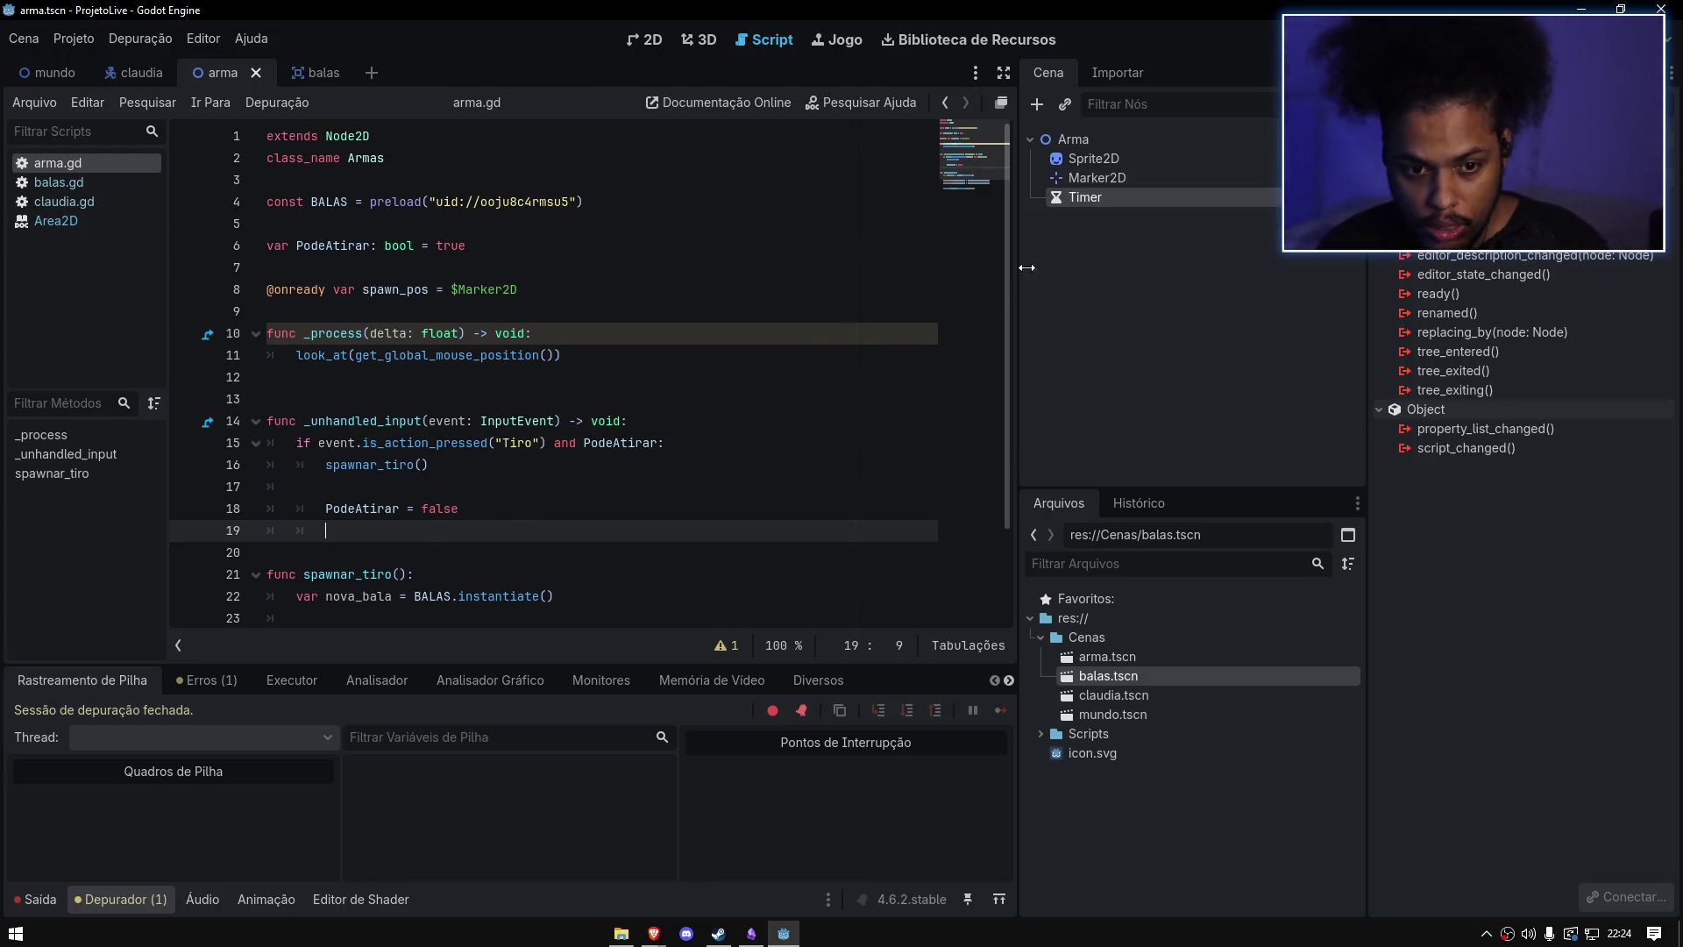
Step: Begin an await line below the PodeAtirar = false line, checking the browser example
{"action": "key", "text": "alt+Tab"}
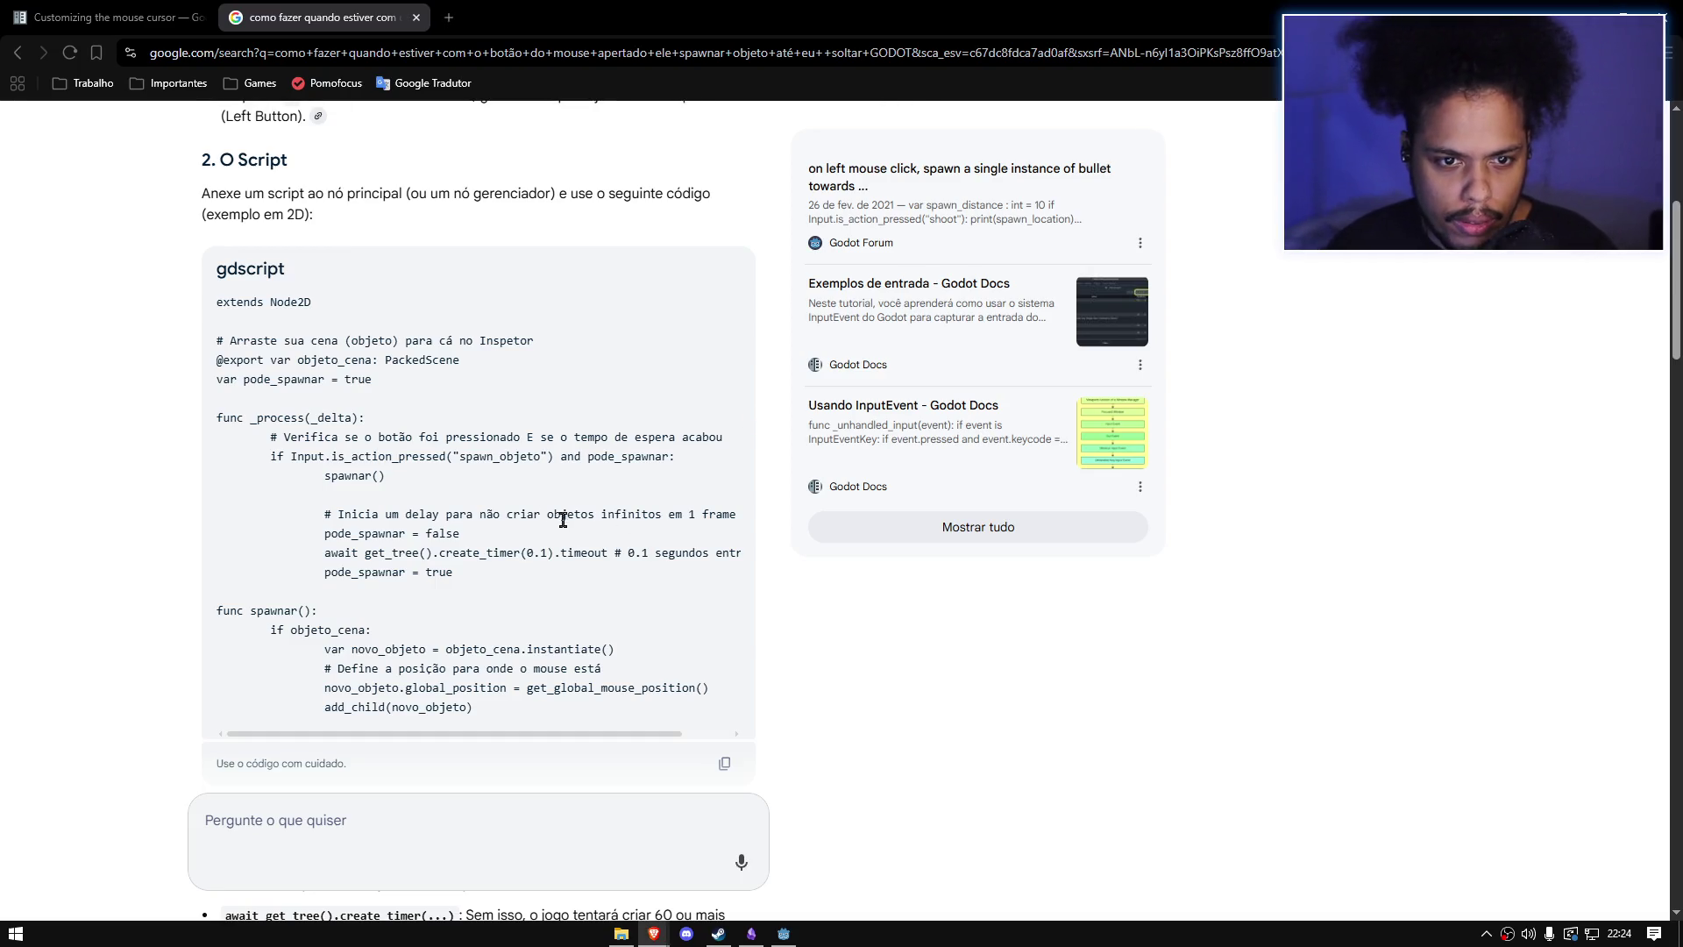
{"action": "key", "text": "alt+Tab"}
{"action": "type", "text": "await"}
{"action": "key", "text": "alt+Tab"}
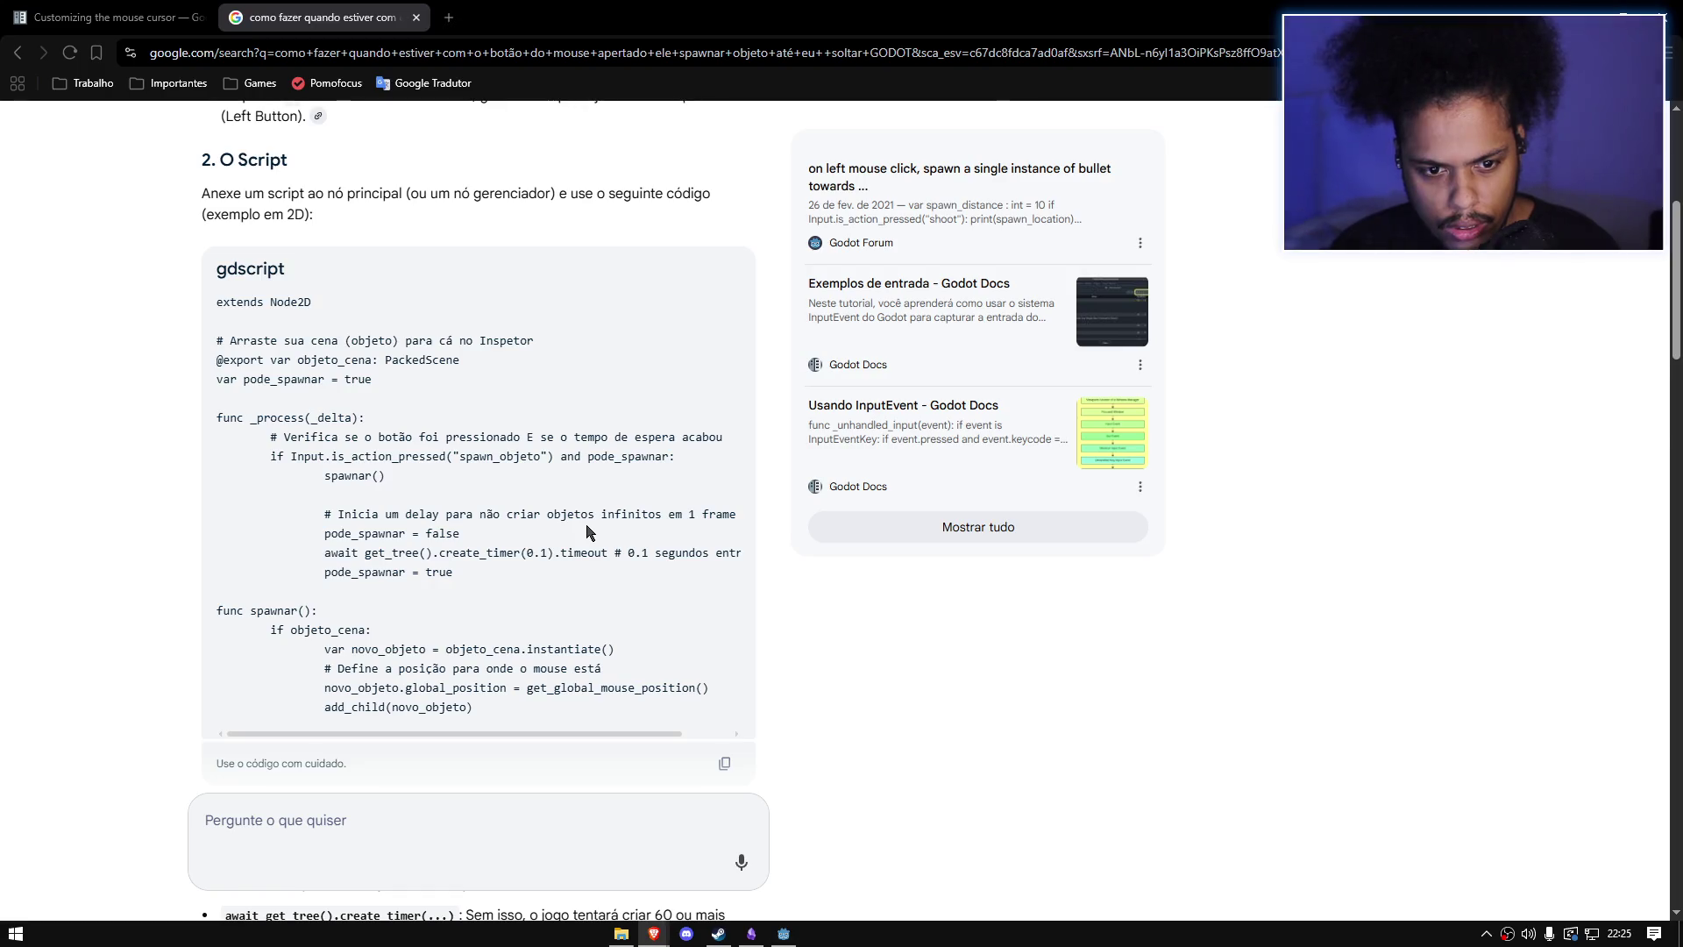
{"action": "key", "text": "alt+Tab"}
Step: Complete line 19 as await get_tree().create_timer(0.5).timeout using autocomplete
{"action": "type", "text": "get_"}
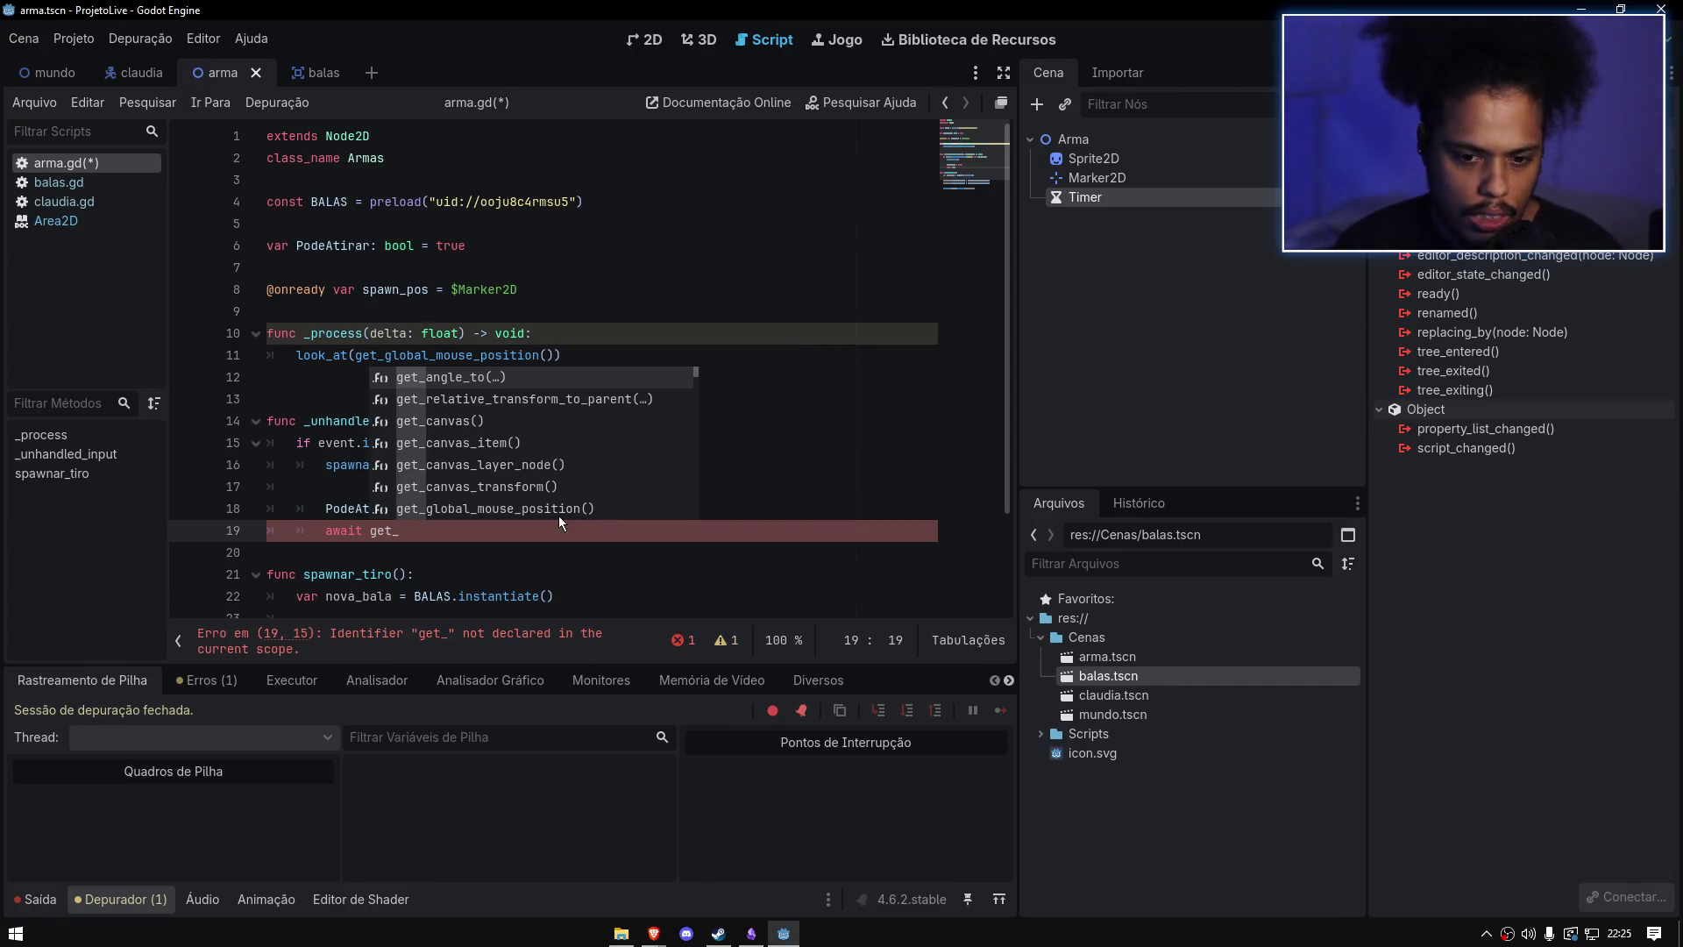
{"action": "key", "text": "alt+Tab"}
{"action": "key", "text": "alt+Tab"}
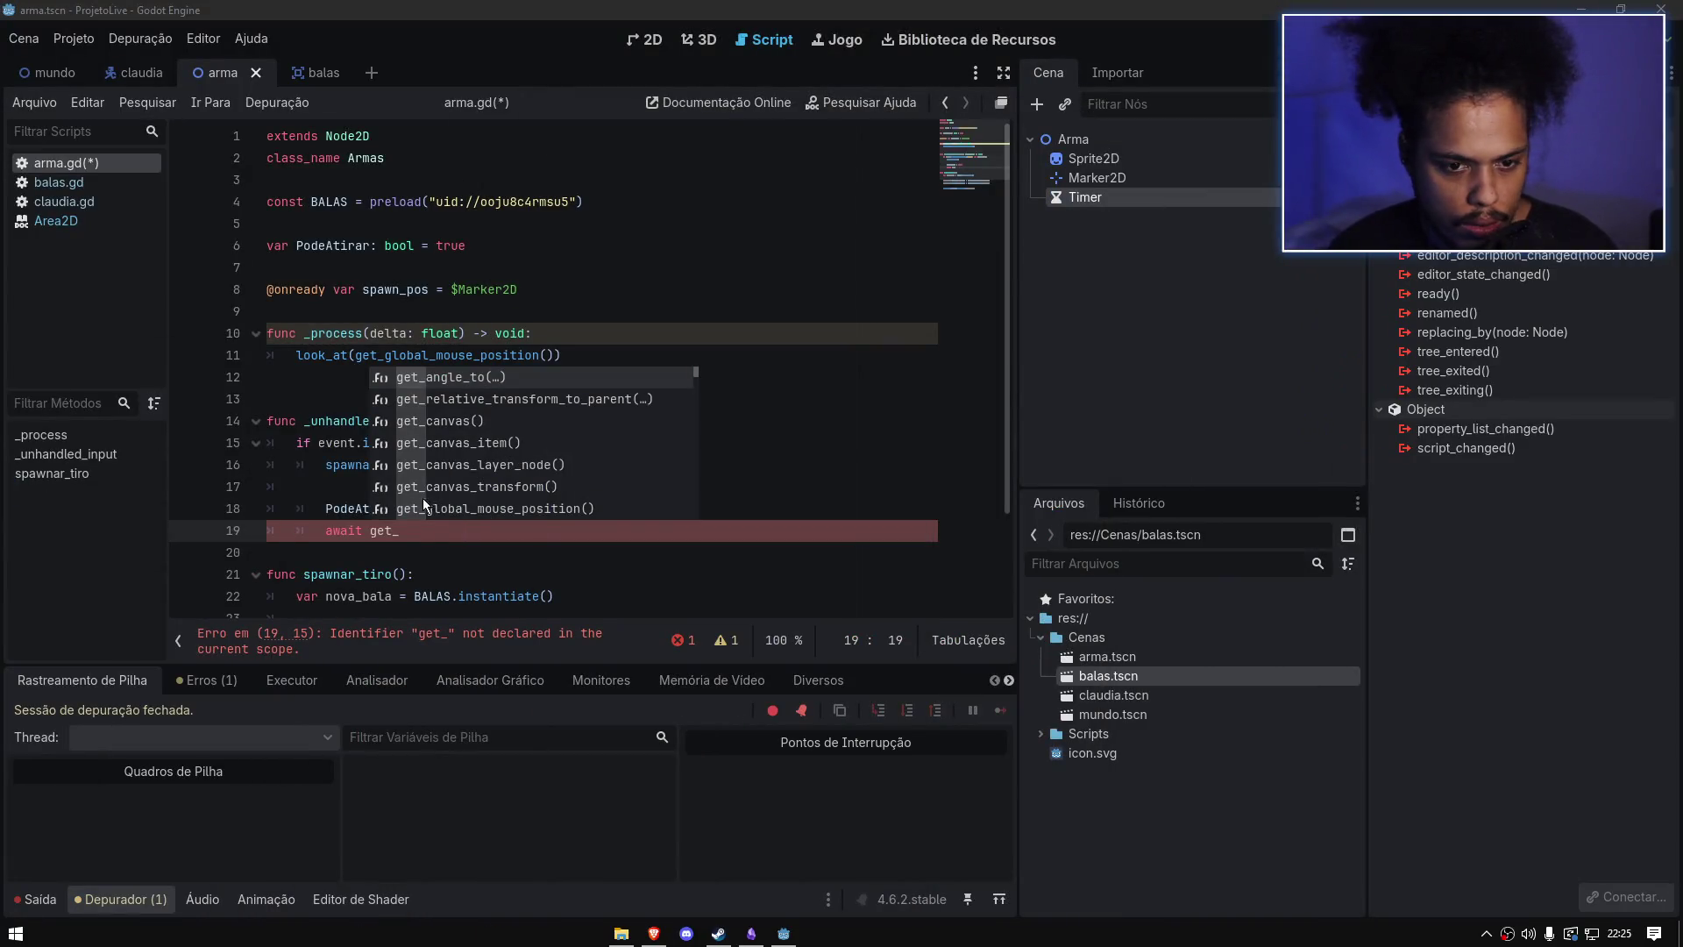
{"action": "left_click", "coordinate": [429, 529]}
{"action": "type", "text": "tree"}
{"action": "key", "text": "Return"}
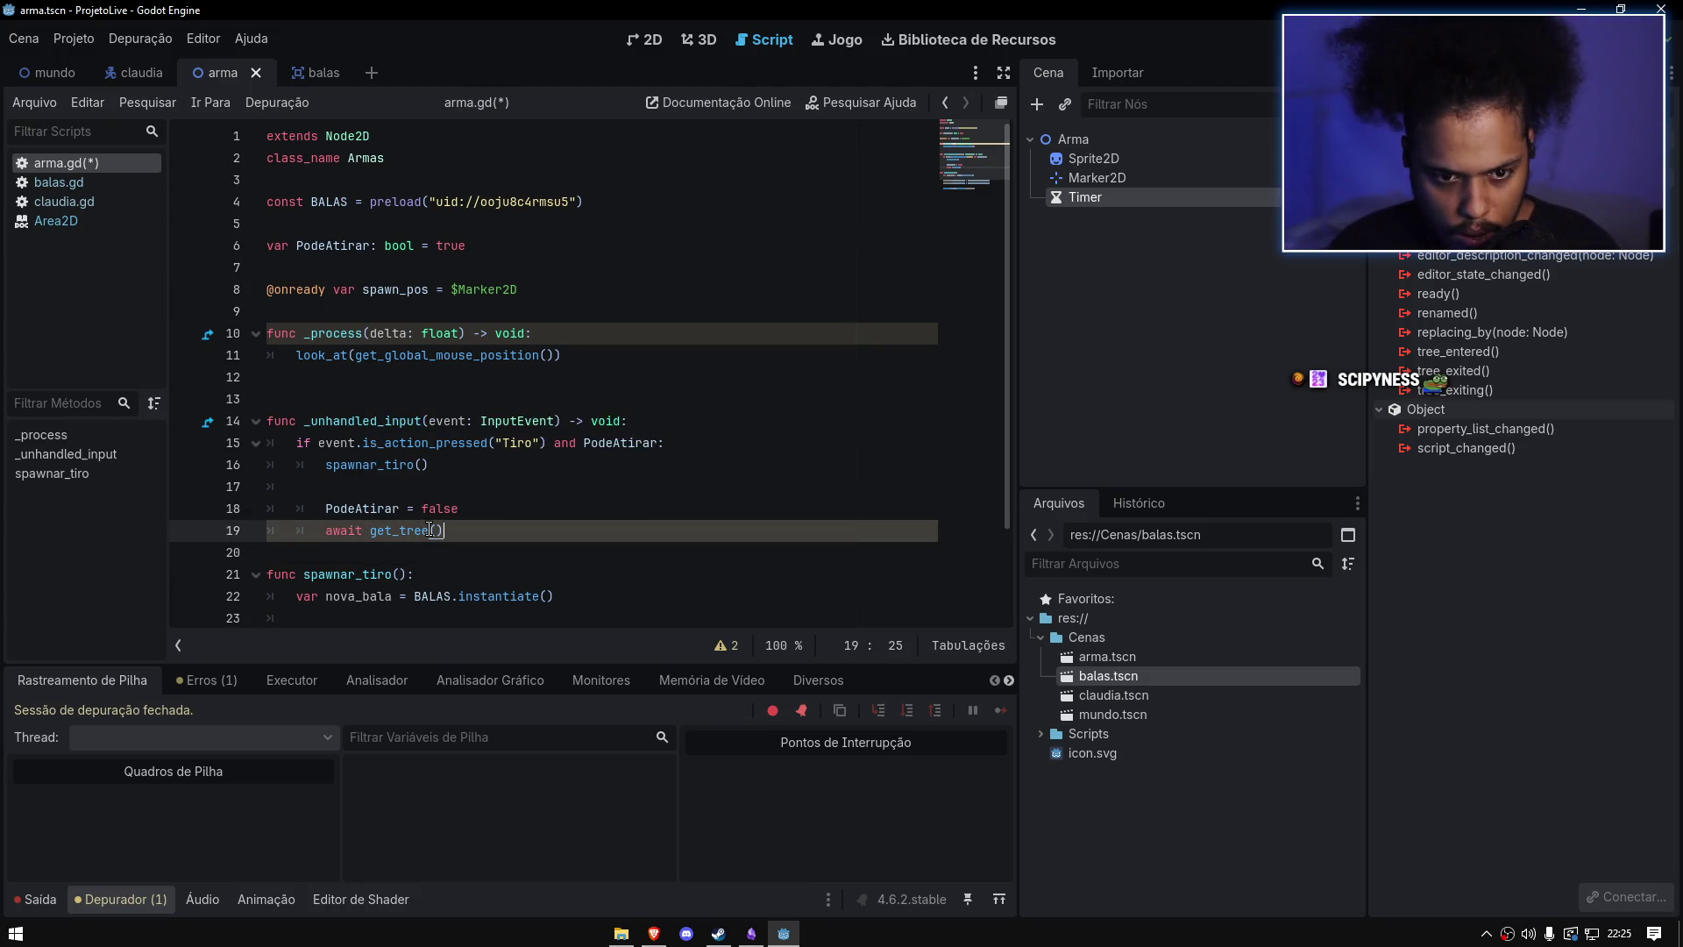
{"action": "type", "text": ".crea"}
{"action": "key", "text": "Return"}
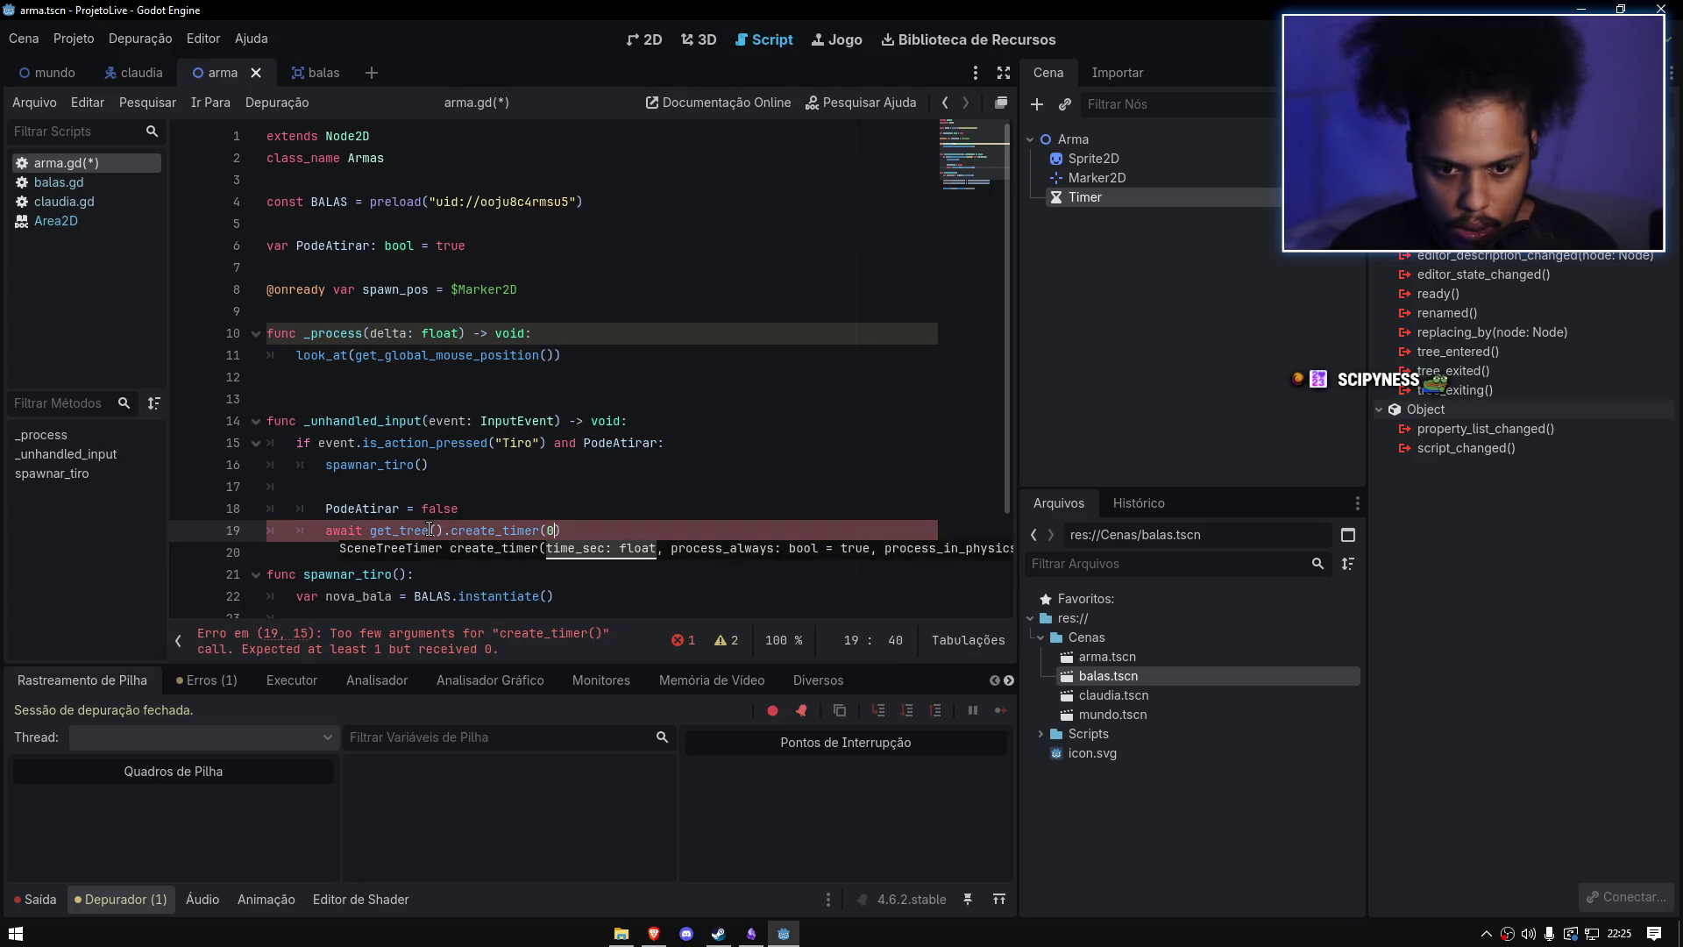
{"action": "type", "text": ")"}
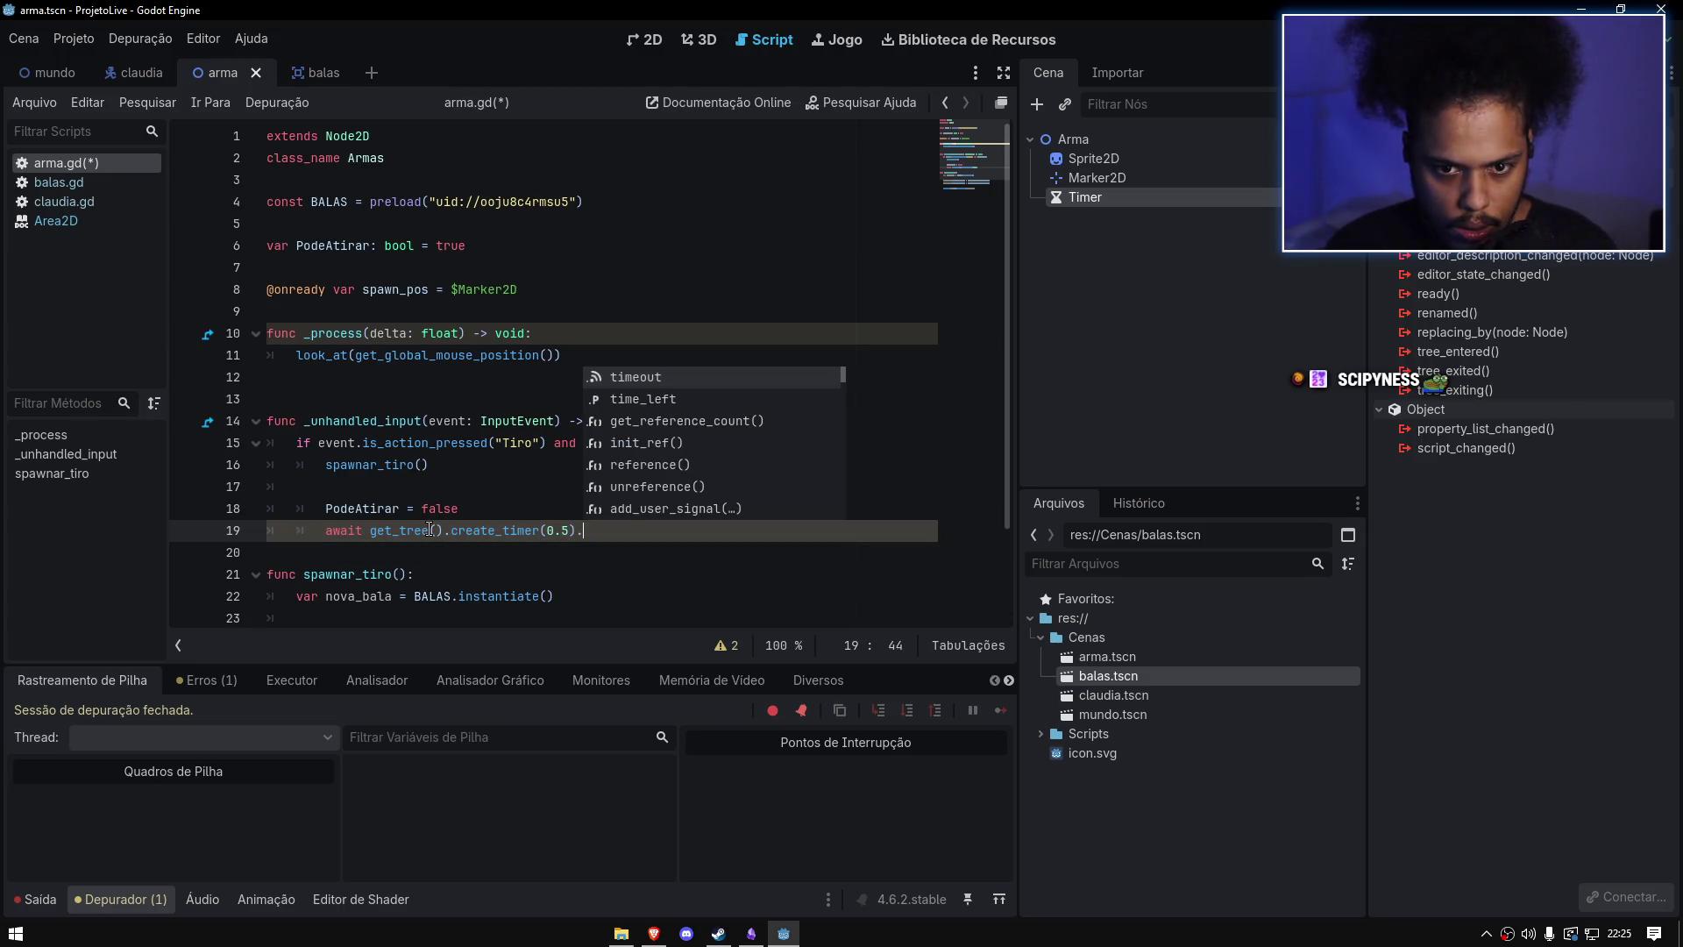
{"action": "key", "text": "Return"}
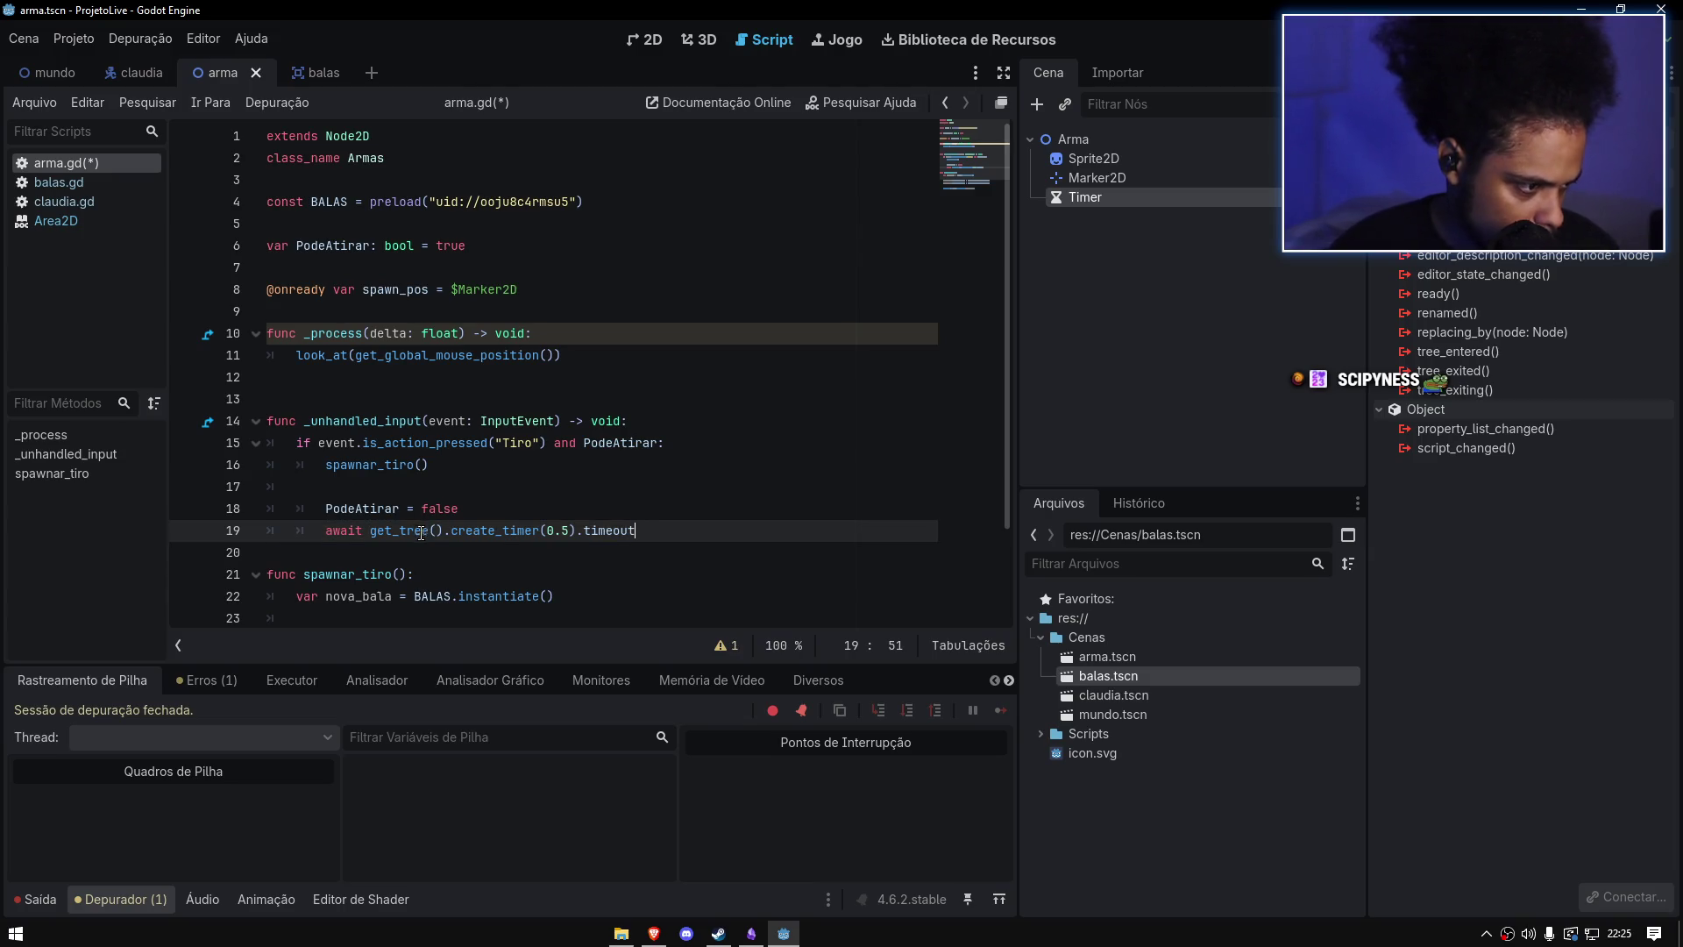
Step: Duplicate the PodeAtirar line below the await, set it to true, and save
{"action": "left_click_drag", "start_coordinate": [460, 508], "coordinate": [325, 508]}
{"action": "key", "text": "ctrl+c"}
{"action": "left_click", "coordinate": [634, 530]}
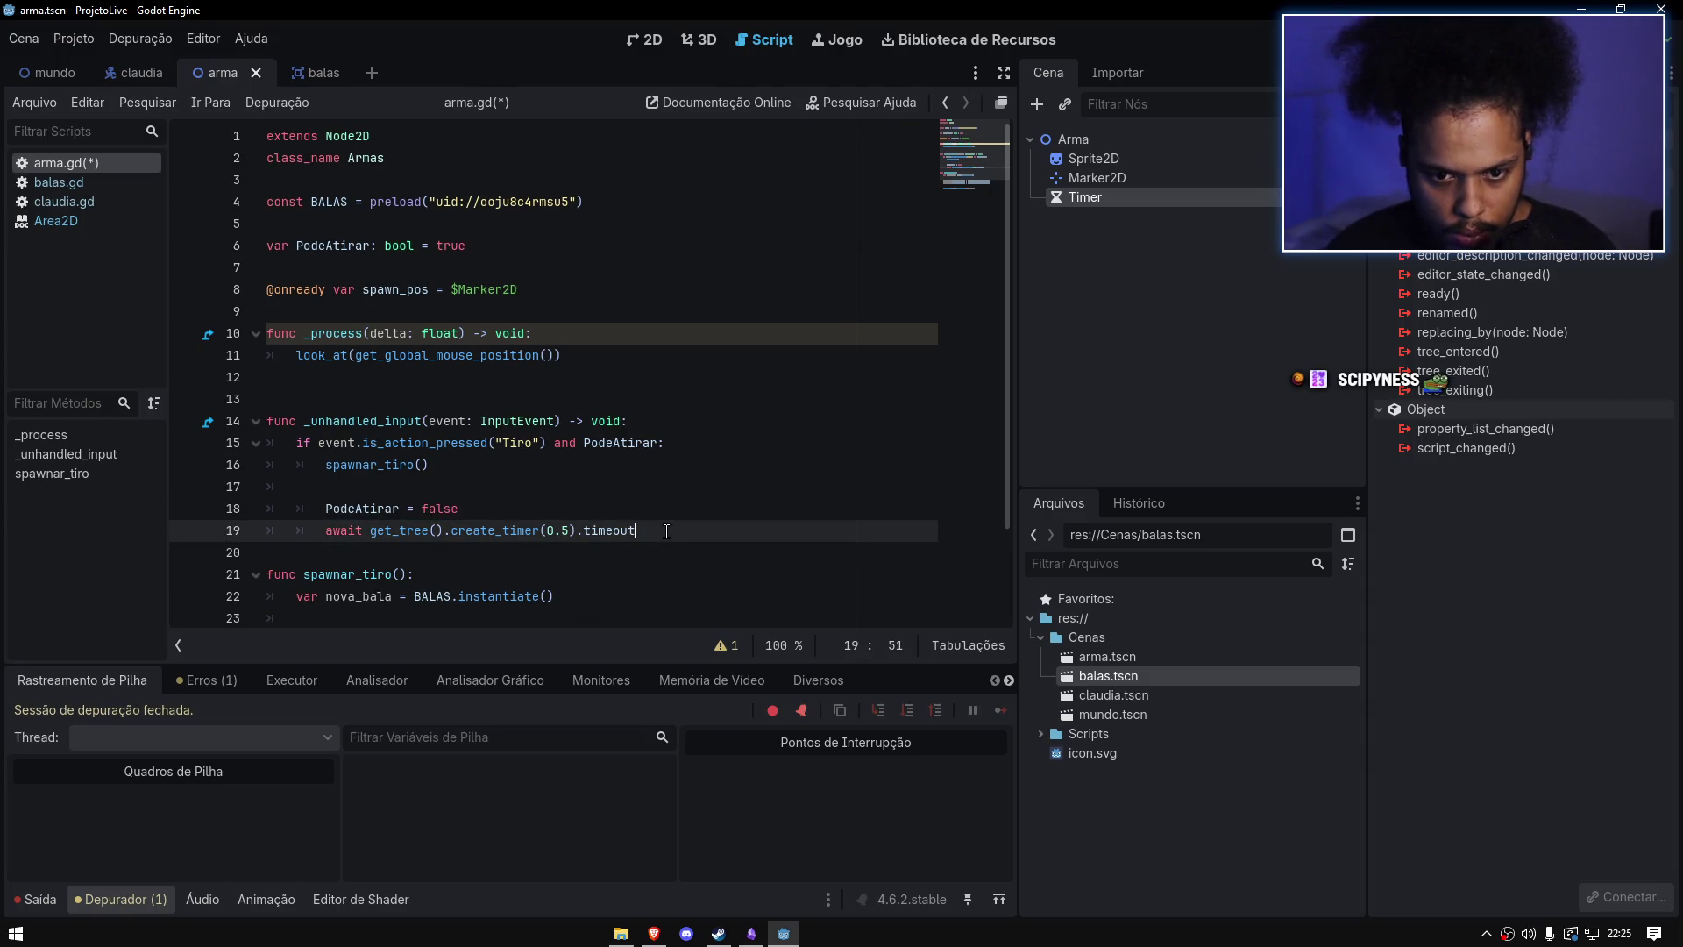
{"action": "key", "text": "Return"}
{"action": "key", "text": "ctrl+v"}
{"action": "double_click", "coordinate": [442, 553]}
{"action": "type", "text": "t"}
{"action": "left_click", "coordinate": [789, 399]}
{"action": "key", "text": "ctrl+s"}
Step: Delete the Timer node from the arma scene, save the scene, and run the game
{"action": "left_click", "coordinate": [1112, 202]}
{"action": "key", "text": "Delete"}
{"action": "key", "text": "Return"}
{"action": "left_click", "coordinate": [701, 333]}
{"action": "key", "text": "ctrl+s"}
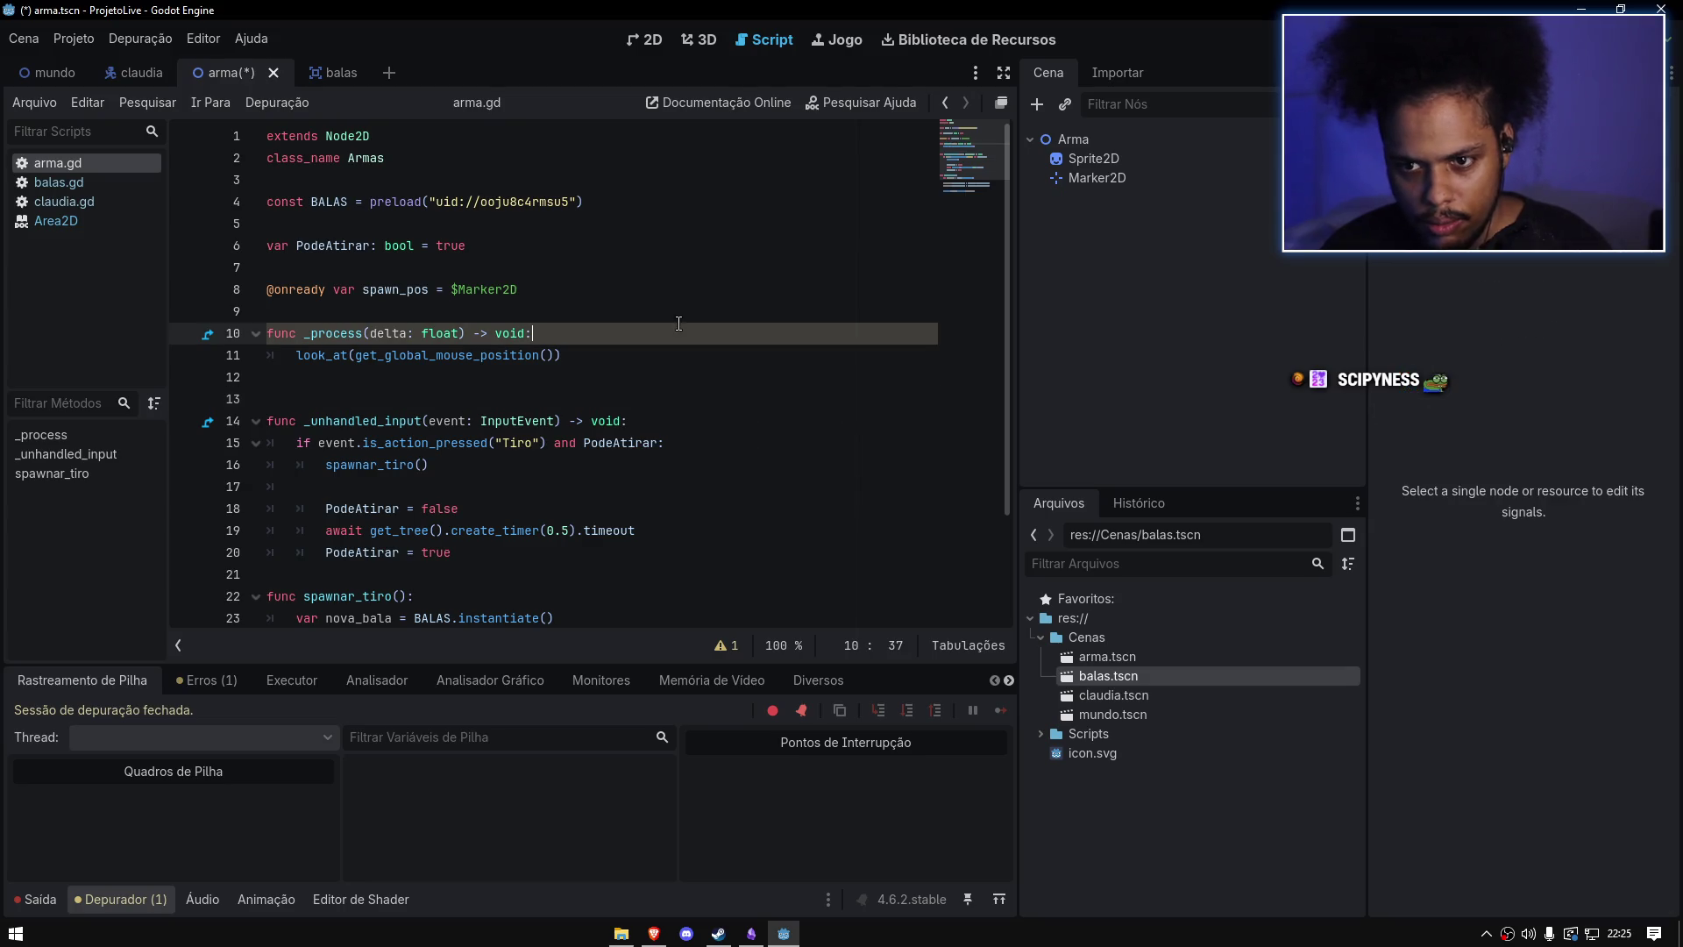
{"action": "left_click", "coordinate": [1328, 39]}
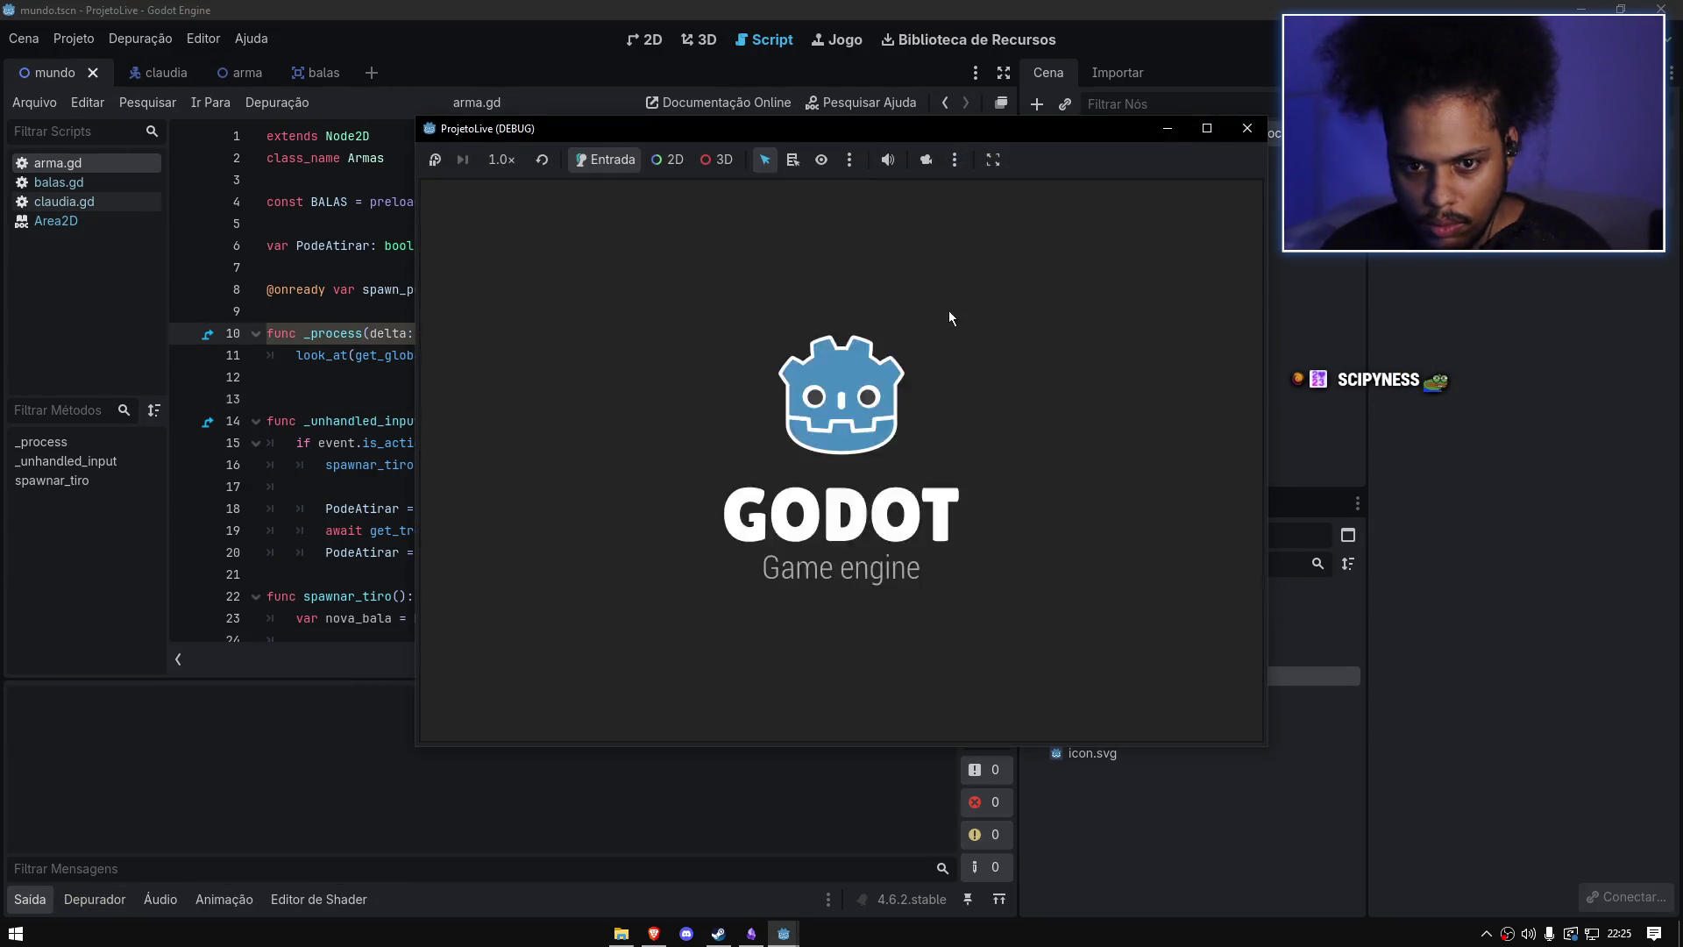
Step: Fire several bullets in the running game to test the cooldown, then close it
{"action": "left_click", "coordinate": [948, 316]}
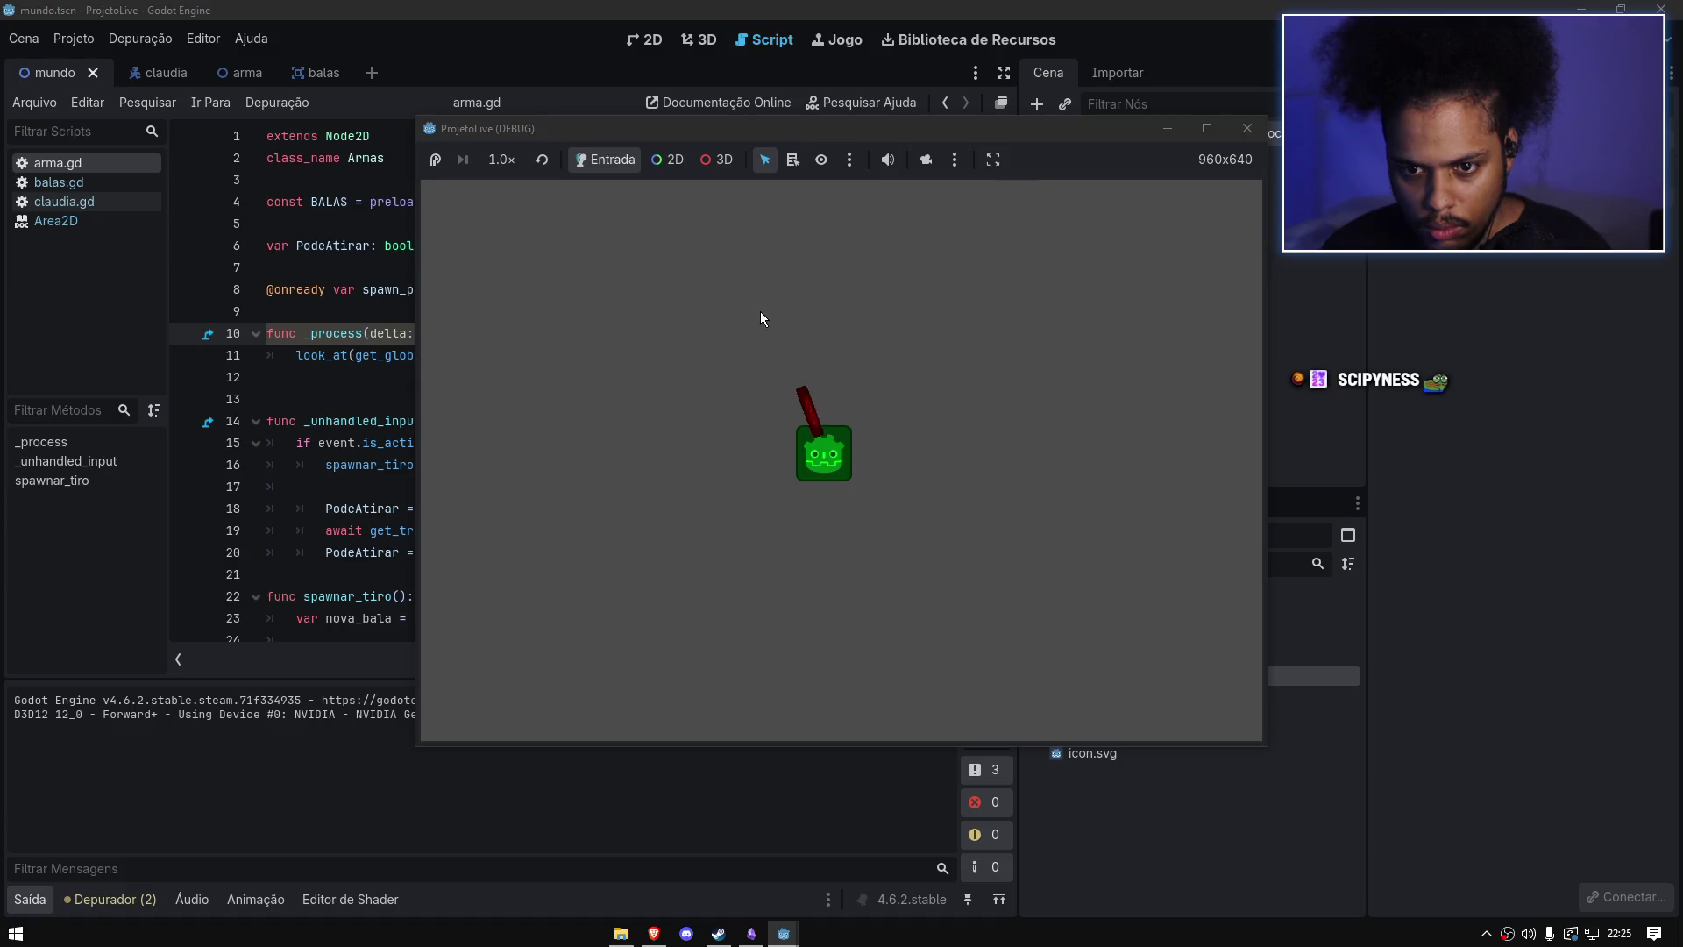
{"action": "left_click", "coordinate": [701, 386]}
{"action": "left_click", "coordinate": [870, 345]}
{"action": "left_click", "coordinate": [889, 347]}
{"action": "left_click", "coordinate": [1247, 128]}
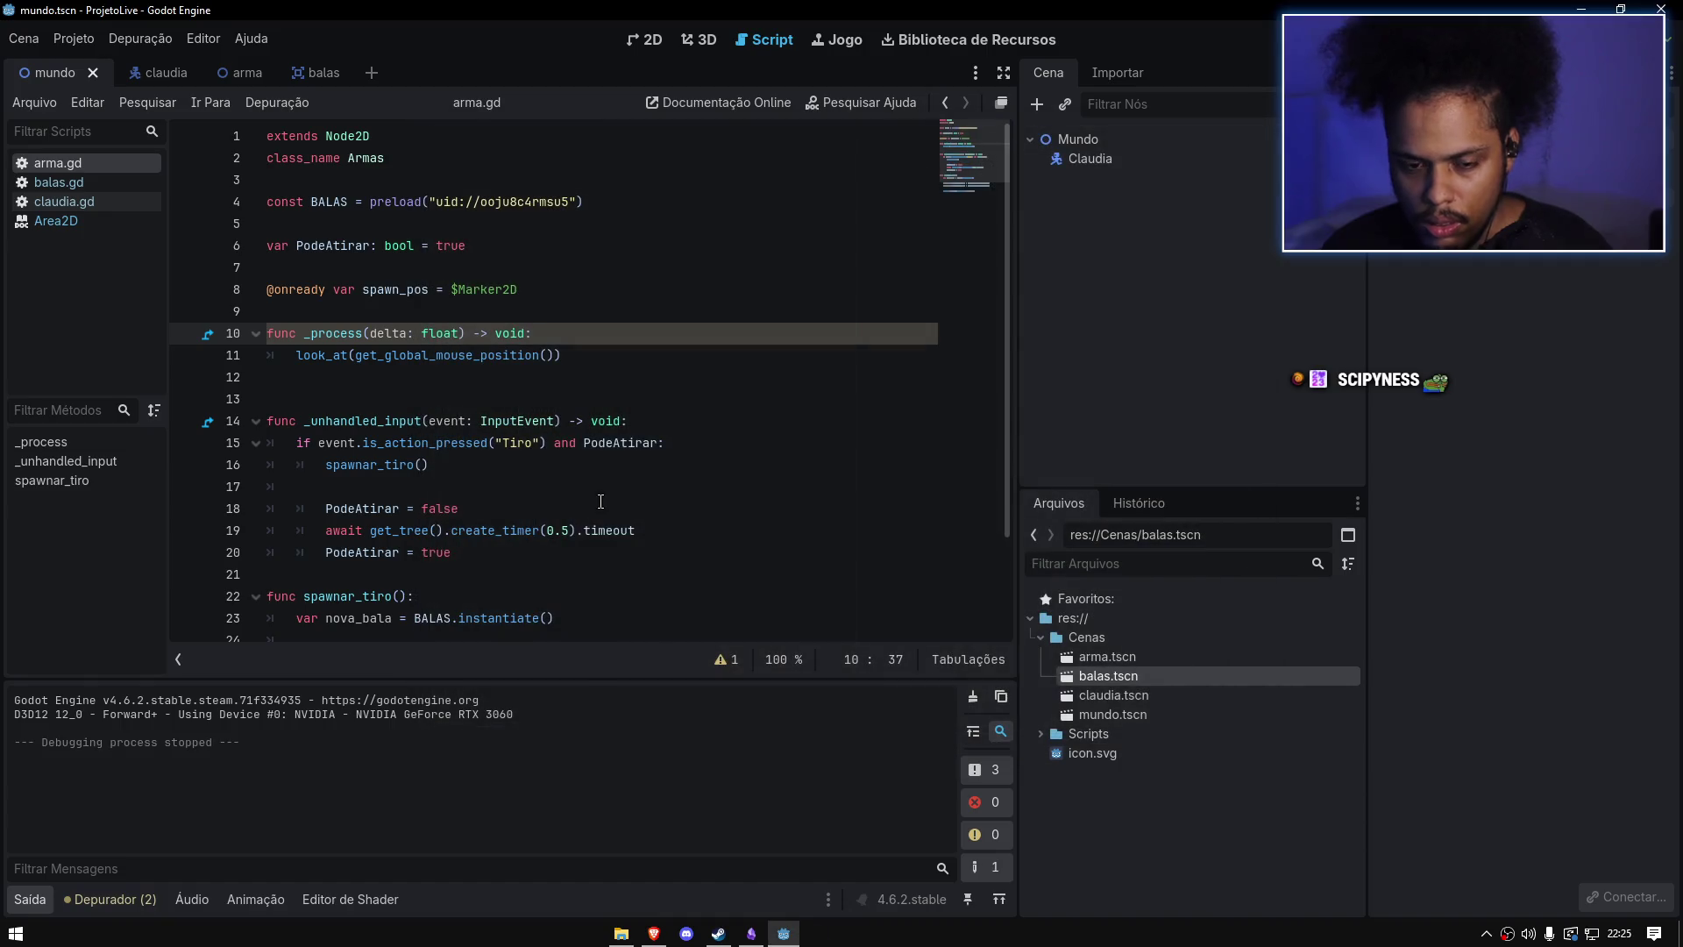
Step: Shorten line 15 to event.is_action("Tiro"), rerun with F5, fire test shots, and close the game
{"action": "left_click", "coordinate": [490, 457]}
{"action": "left_click", "coordinate": [491, 444]}
{"action": "key", "text": "BackSpace"}
{"action": "key", "text": "BackSpace"}
{"action": "key", "text": "BackSpace"}
{"action": "key", "text": "BackSpace"}
{"action": "key", "text": "BackSpace"}
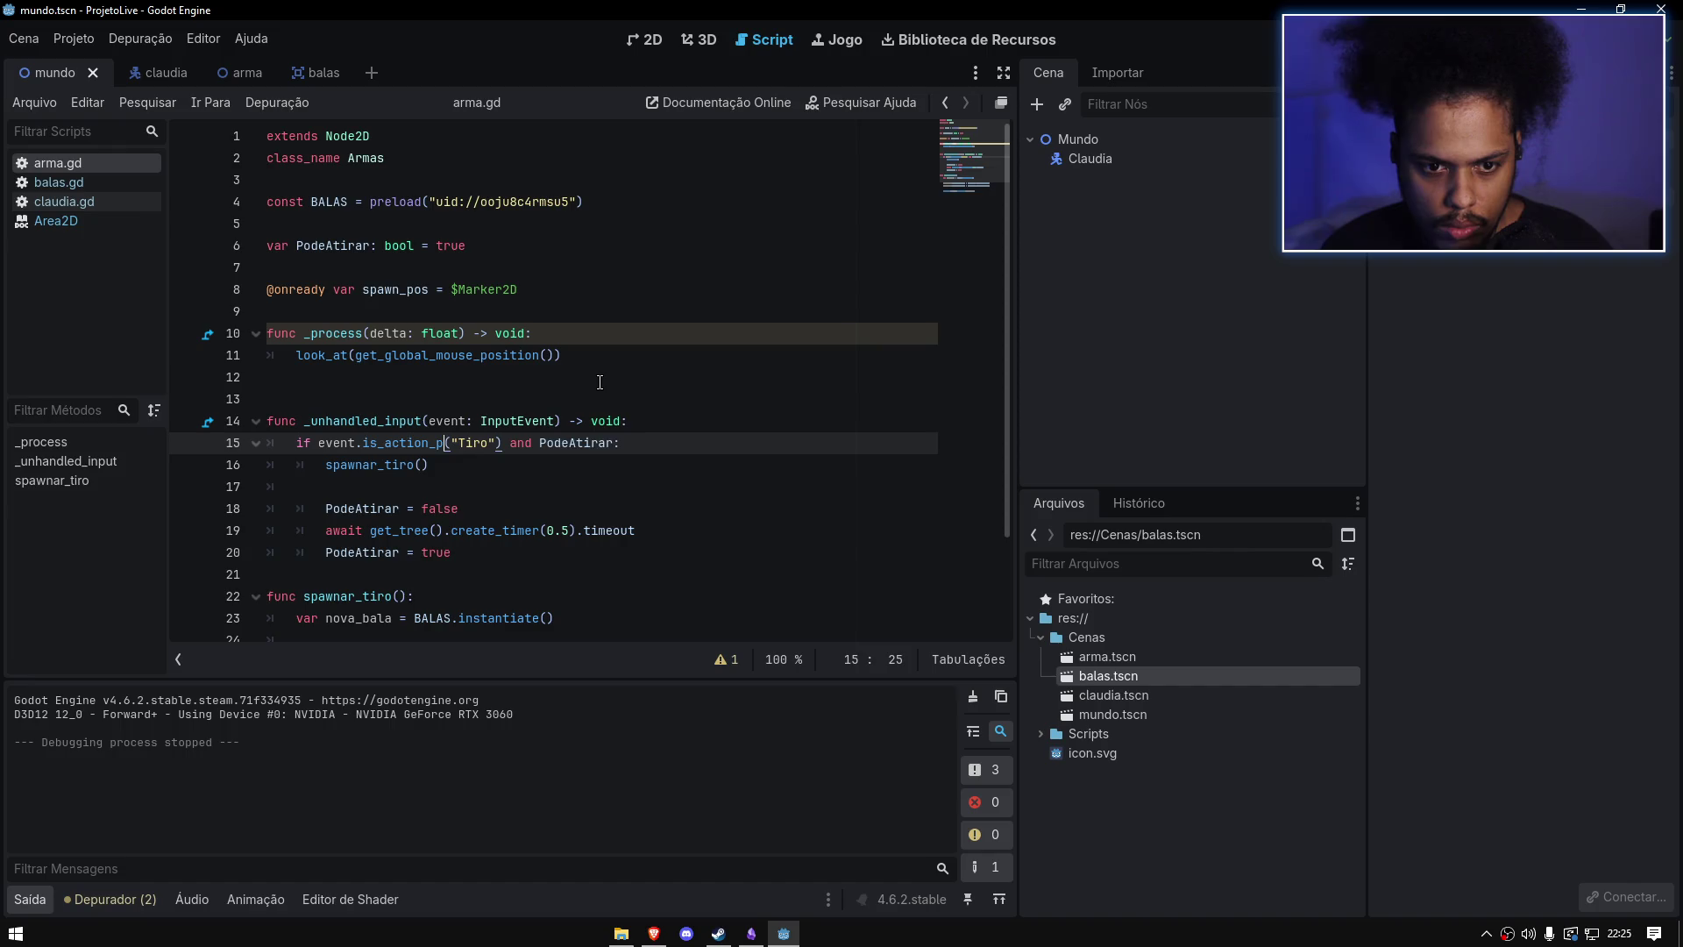
{"action": "left_click", "coordinate": [666, 376]}
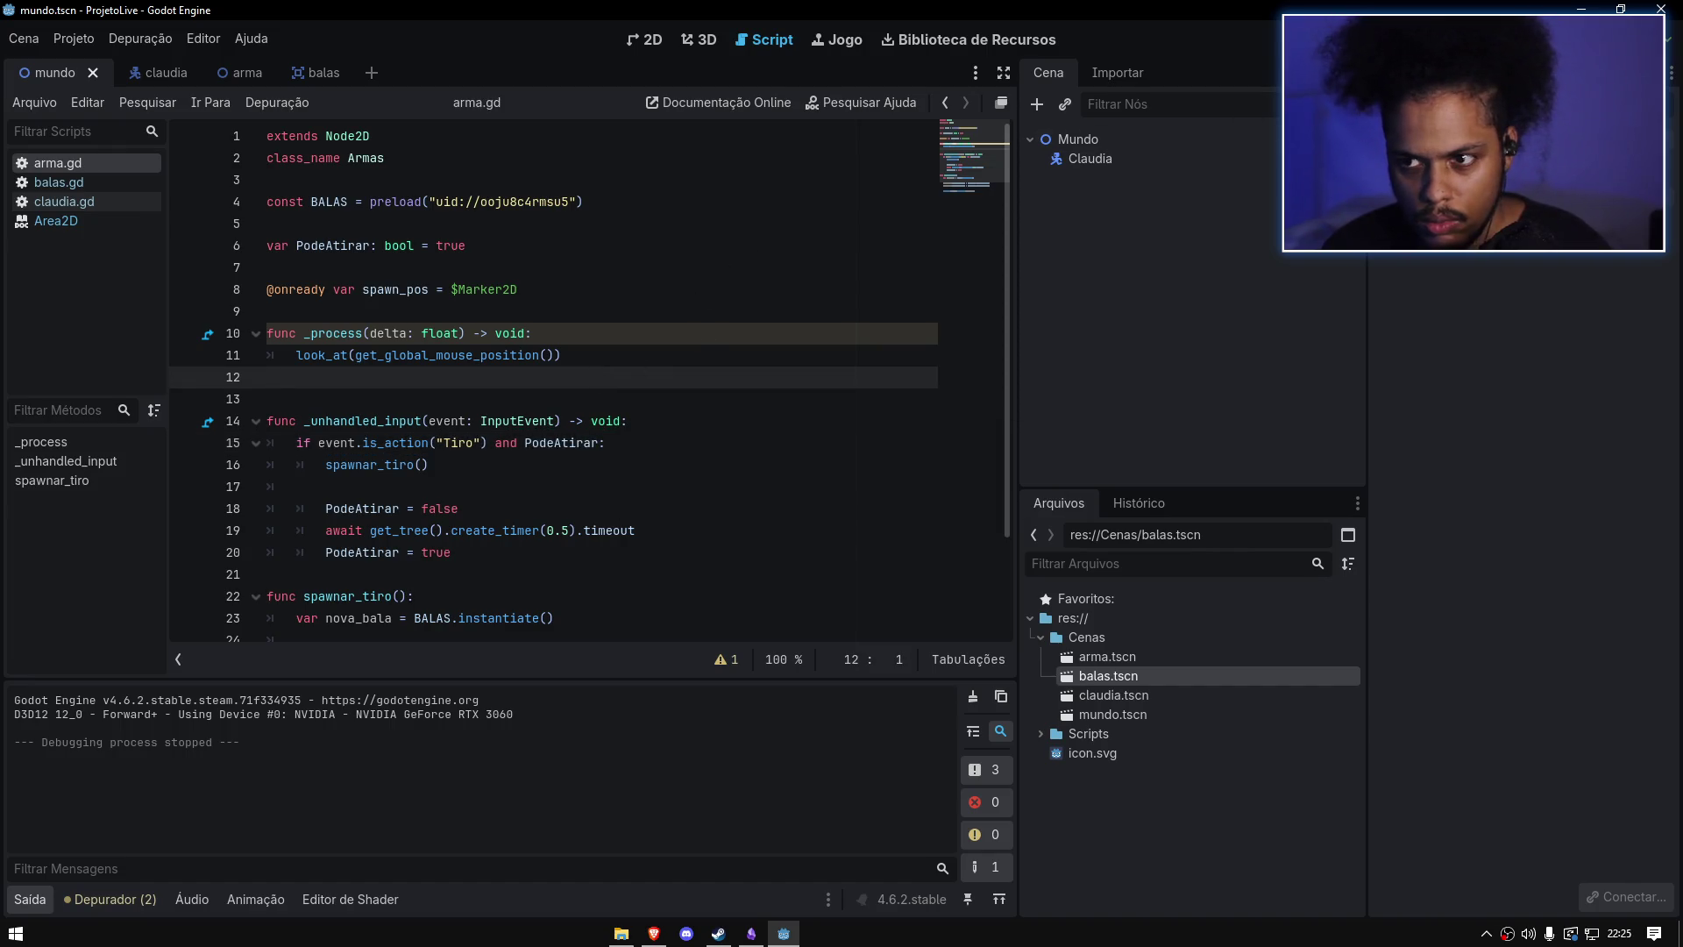
{"action": "key", "text": "F5"}
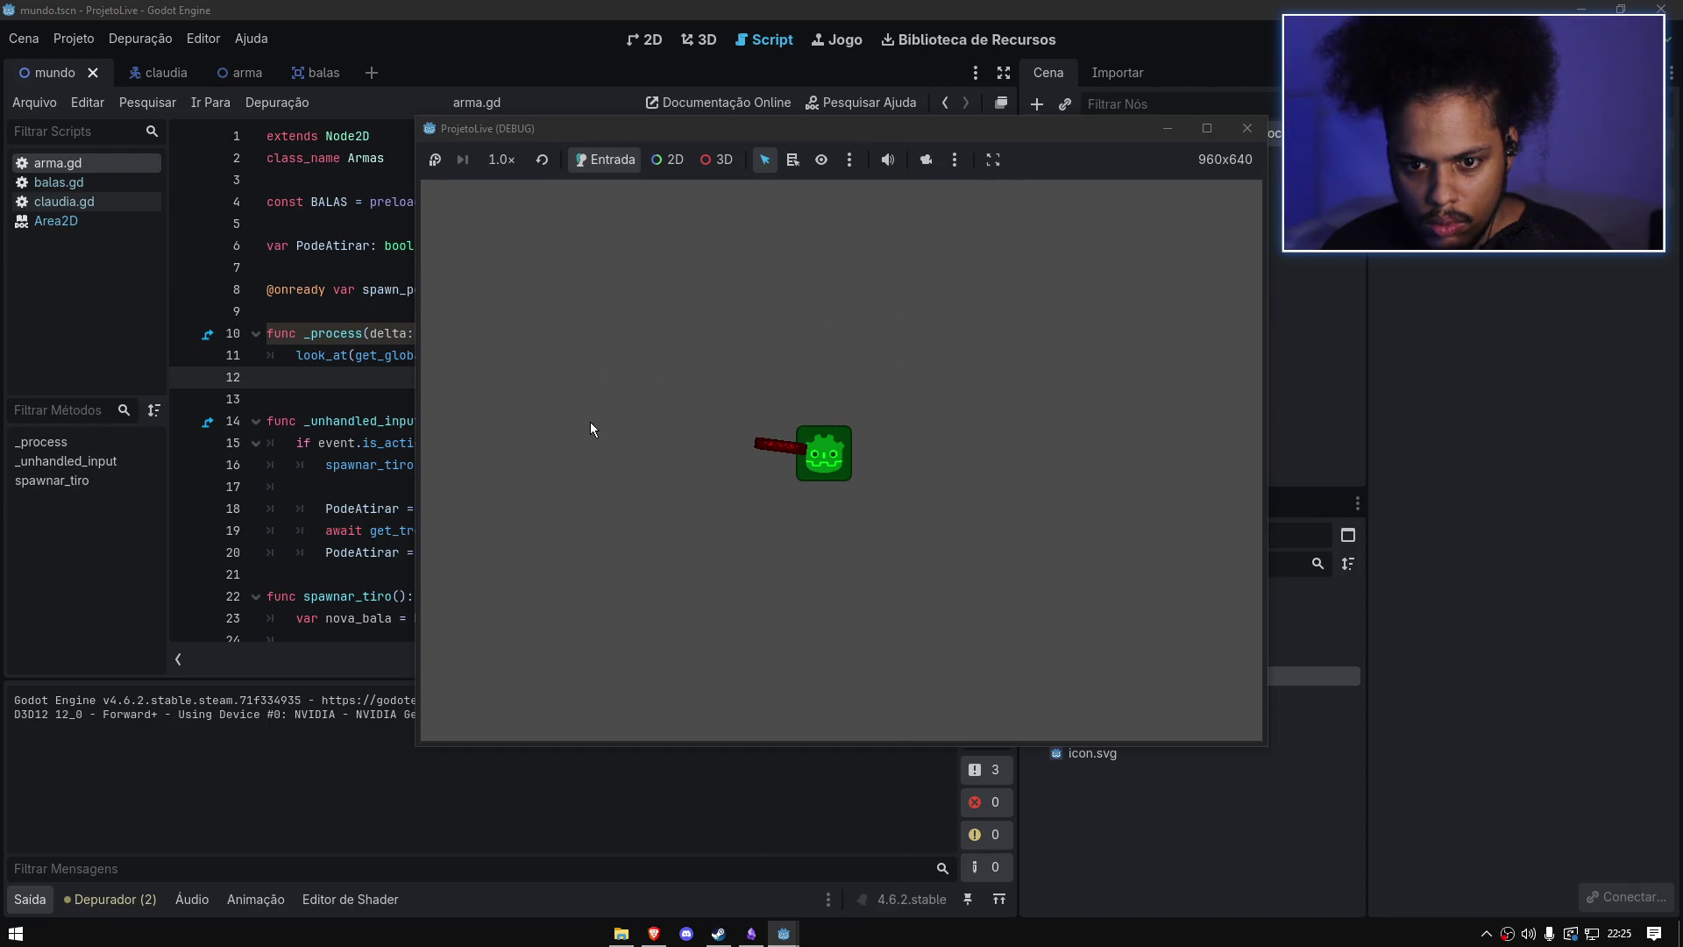
{"action": "left_click", "coordinate": [617, 449]}
{"action": "left_click", "coordinate": [745, 483]}
{"action": "left_click", "coordinate": [752, 485]}
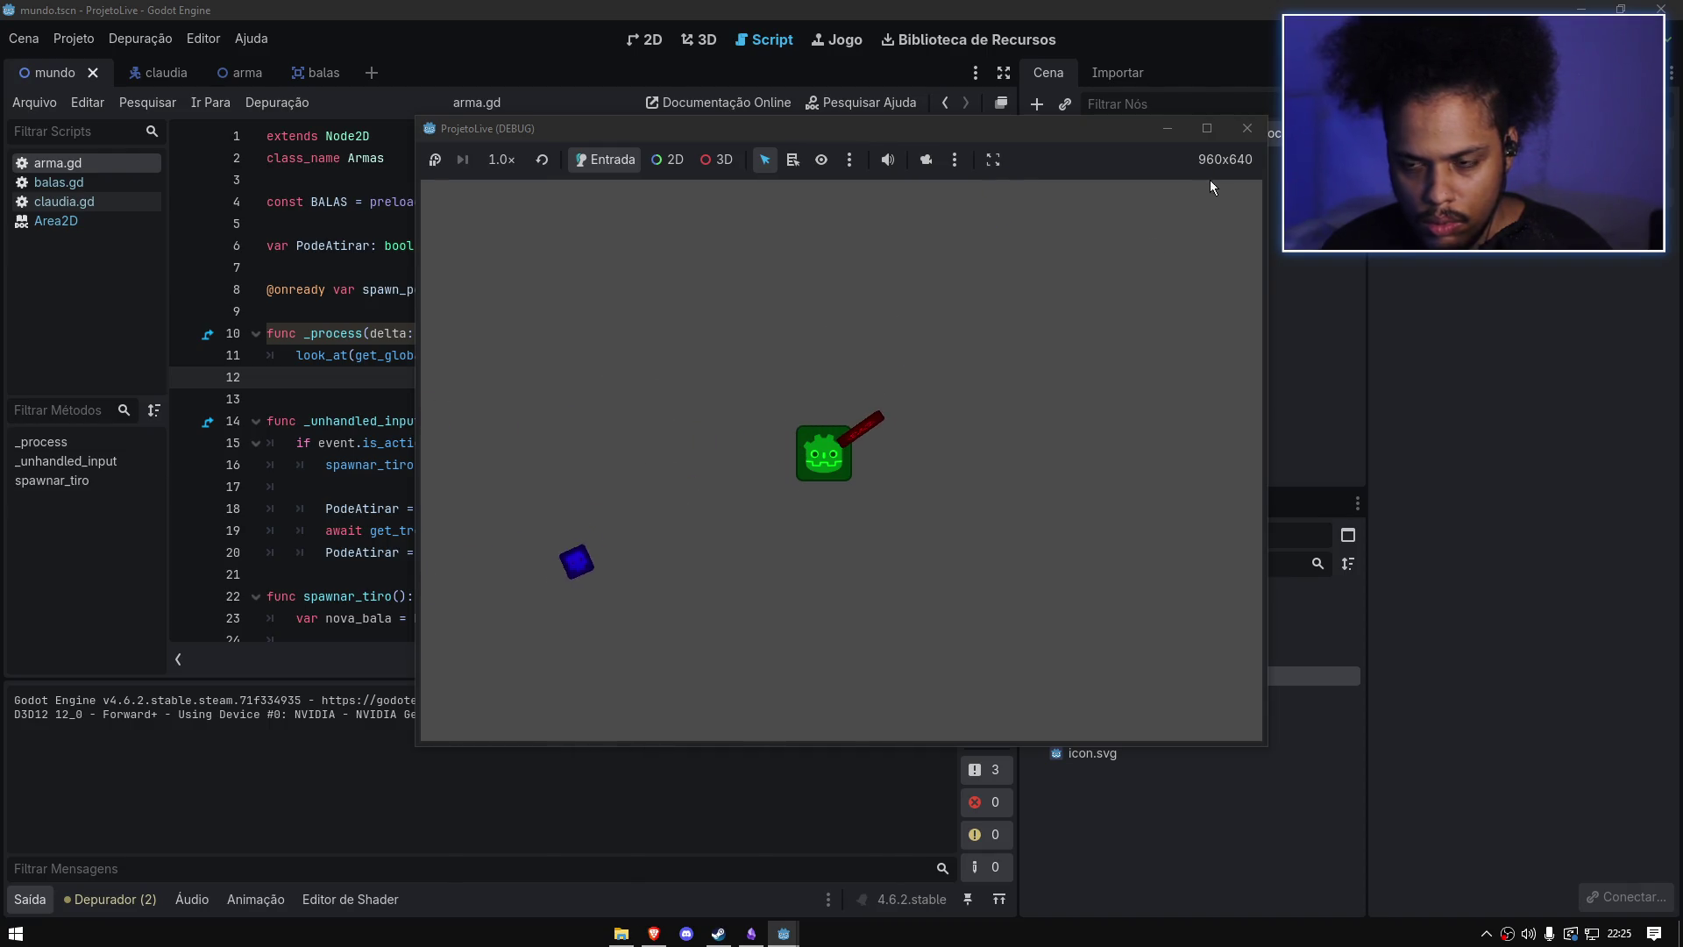
{"action": "left_click", "coordinate": [1245, 132]}
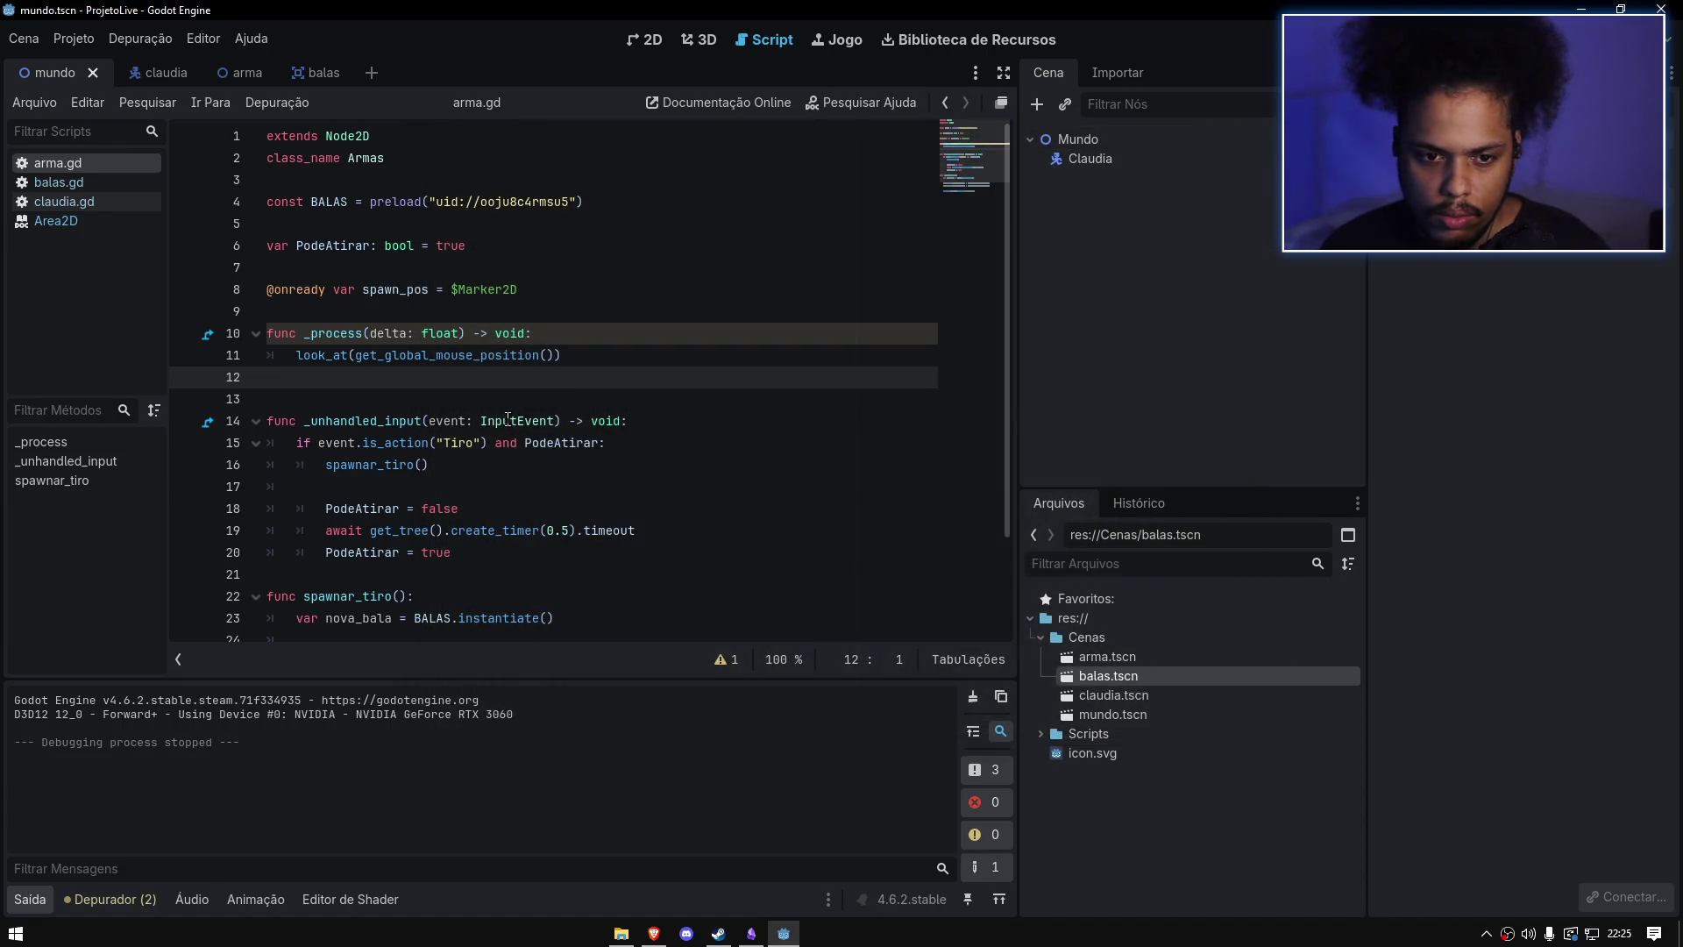
Step: Retype line 15's check as event.is_action_pressed("Tiro") and PodeAtirar
{"action": "left_click", "coordinate": [429, 442]}
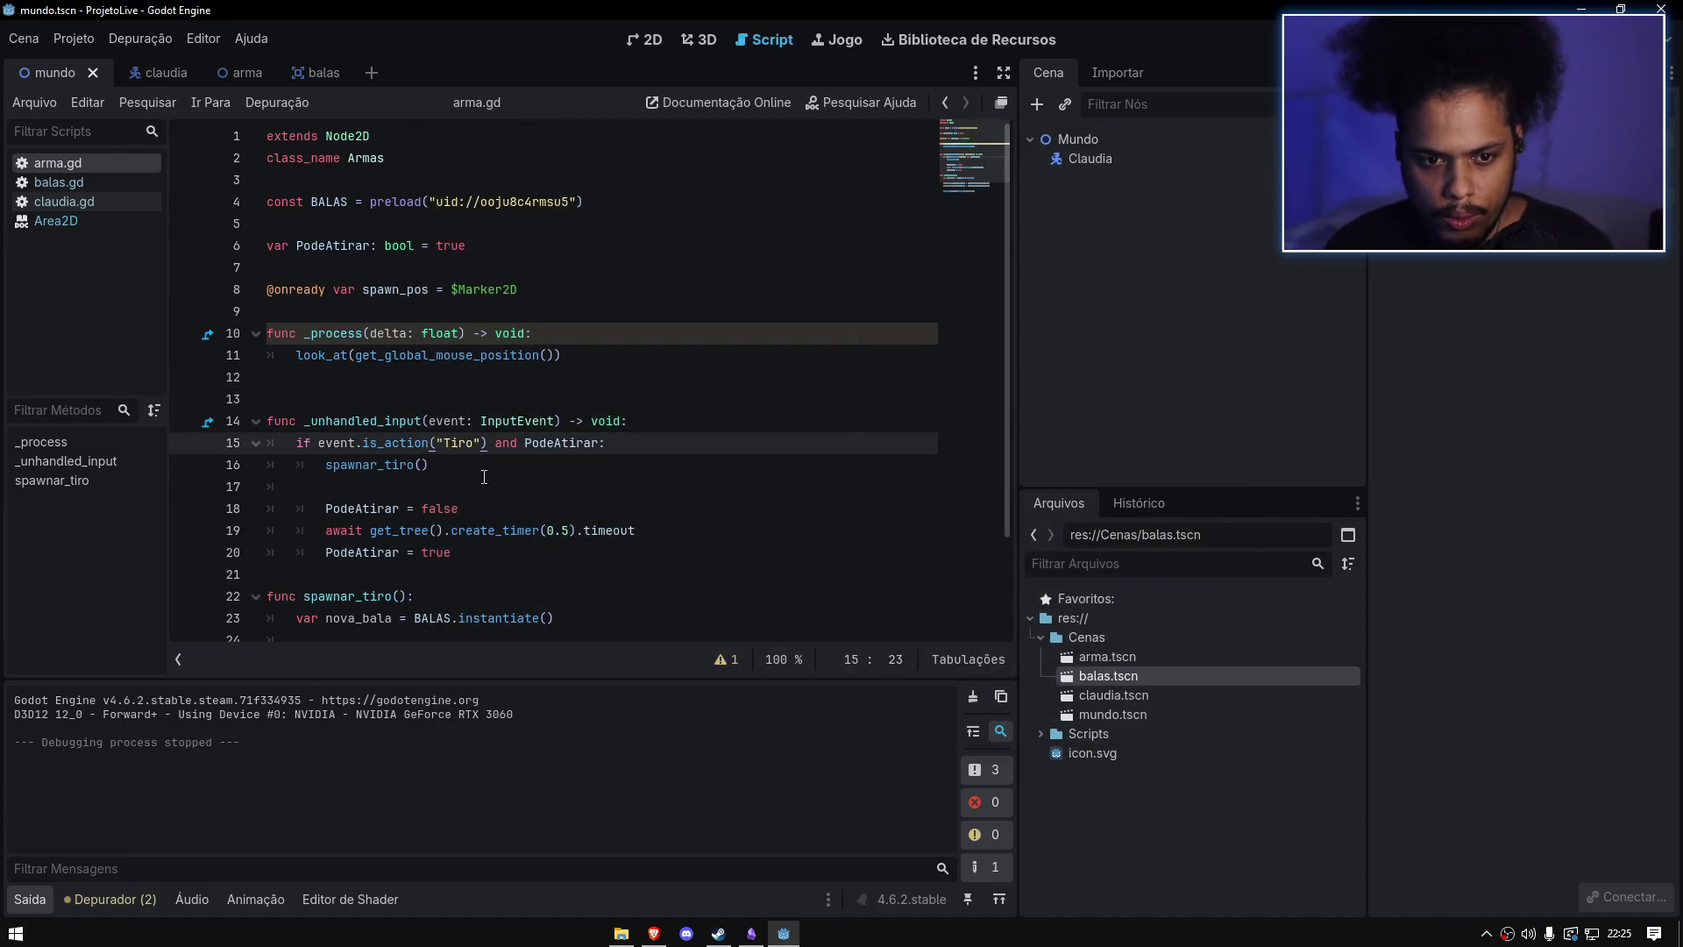
{"action": "key", "text": "BackSpace"}
{"action": "key", "text": "BackSpace"}
{"action": "key", "text": "BackSpace"}
{"action": "key", "text": "BackSpace"}
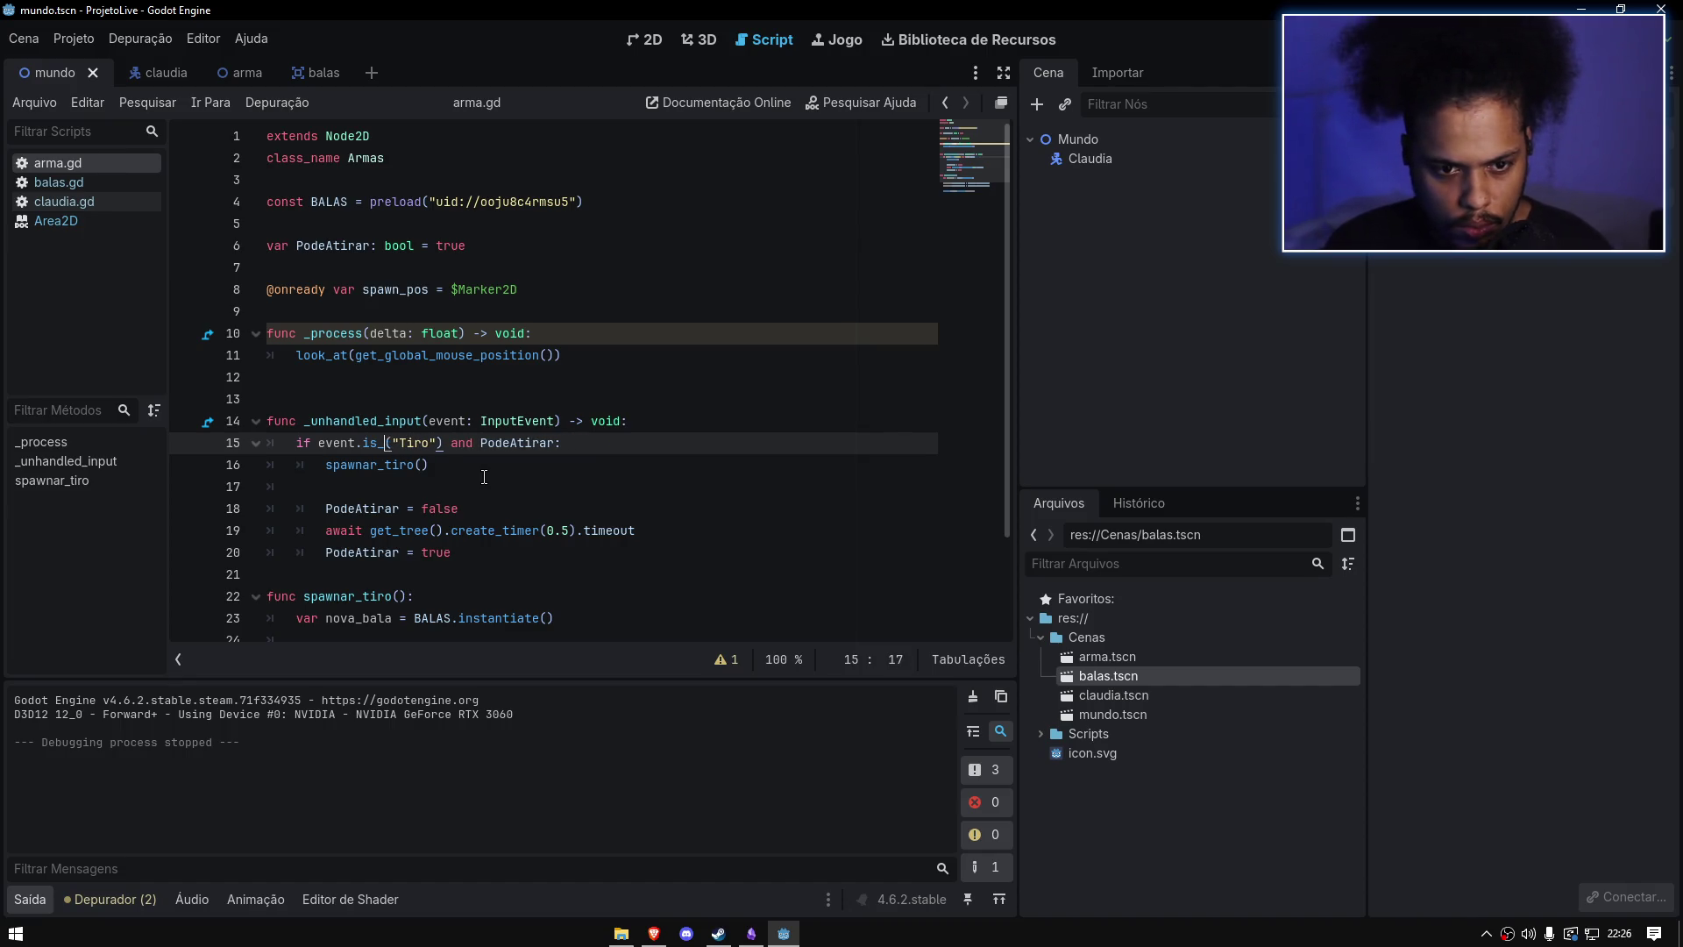
{"action": "type", "text": "_"}
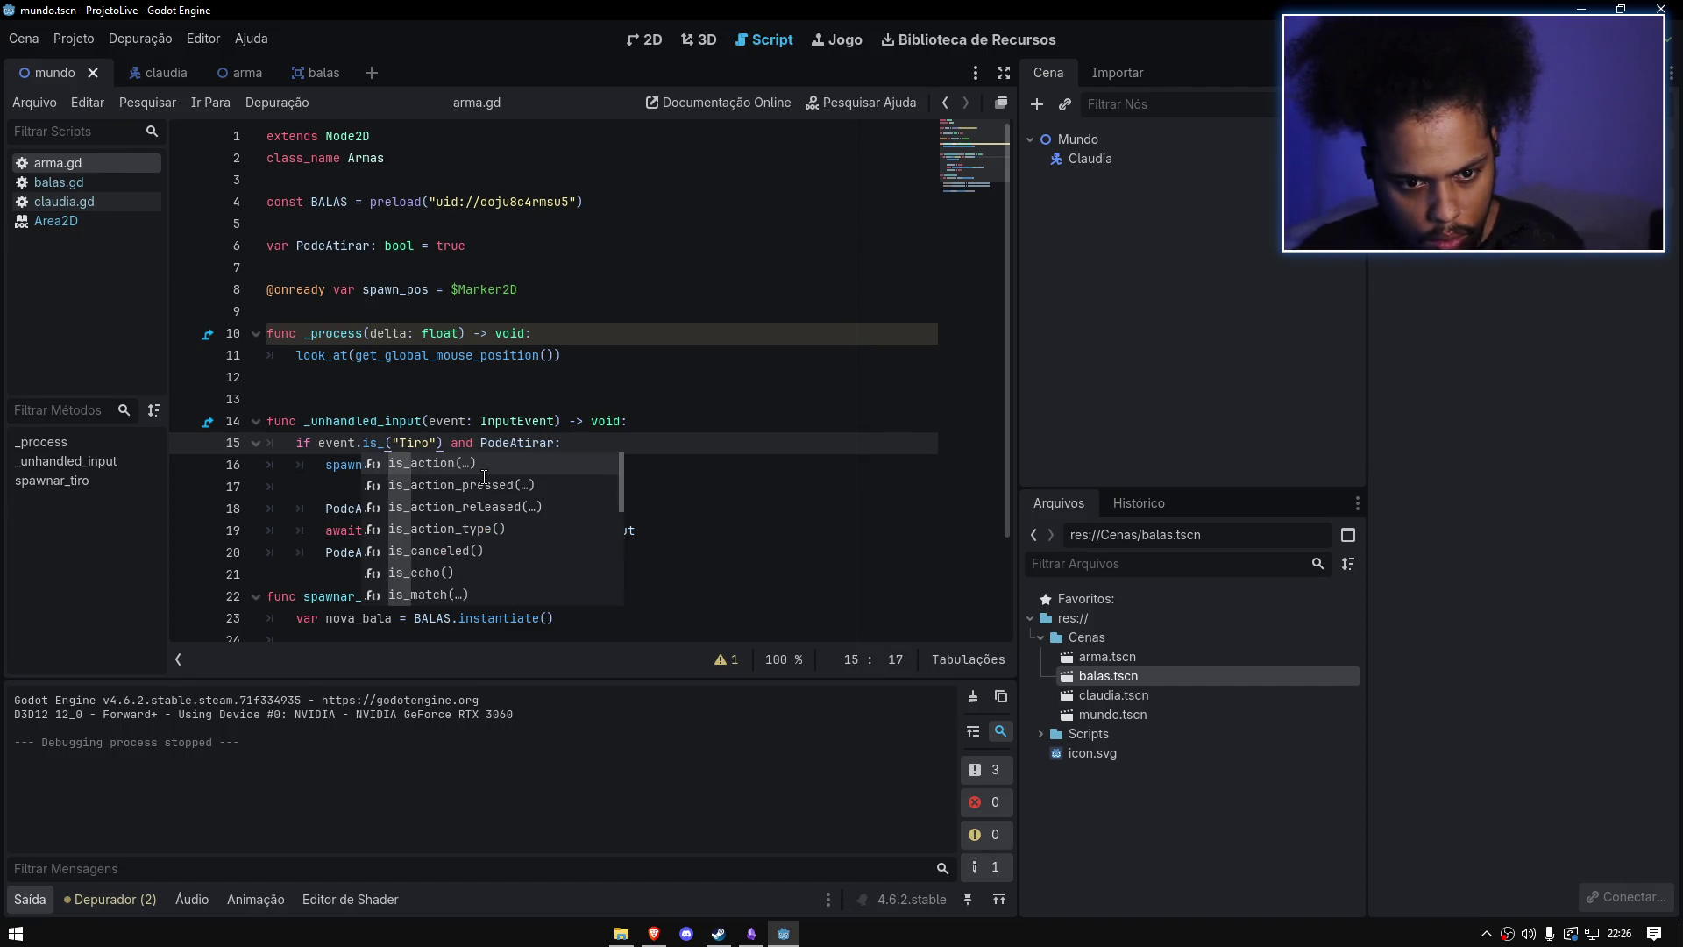
{"action": "scroll", "coordinate": [482, 491], "scroll_direction": "down", "scroll_amount": 10}
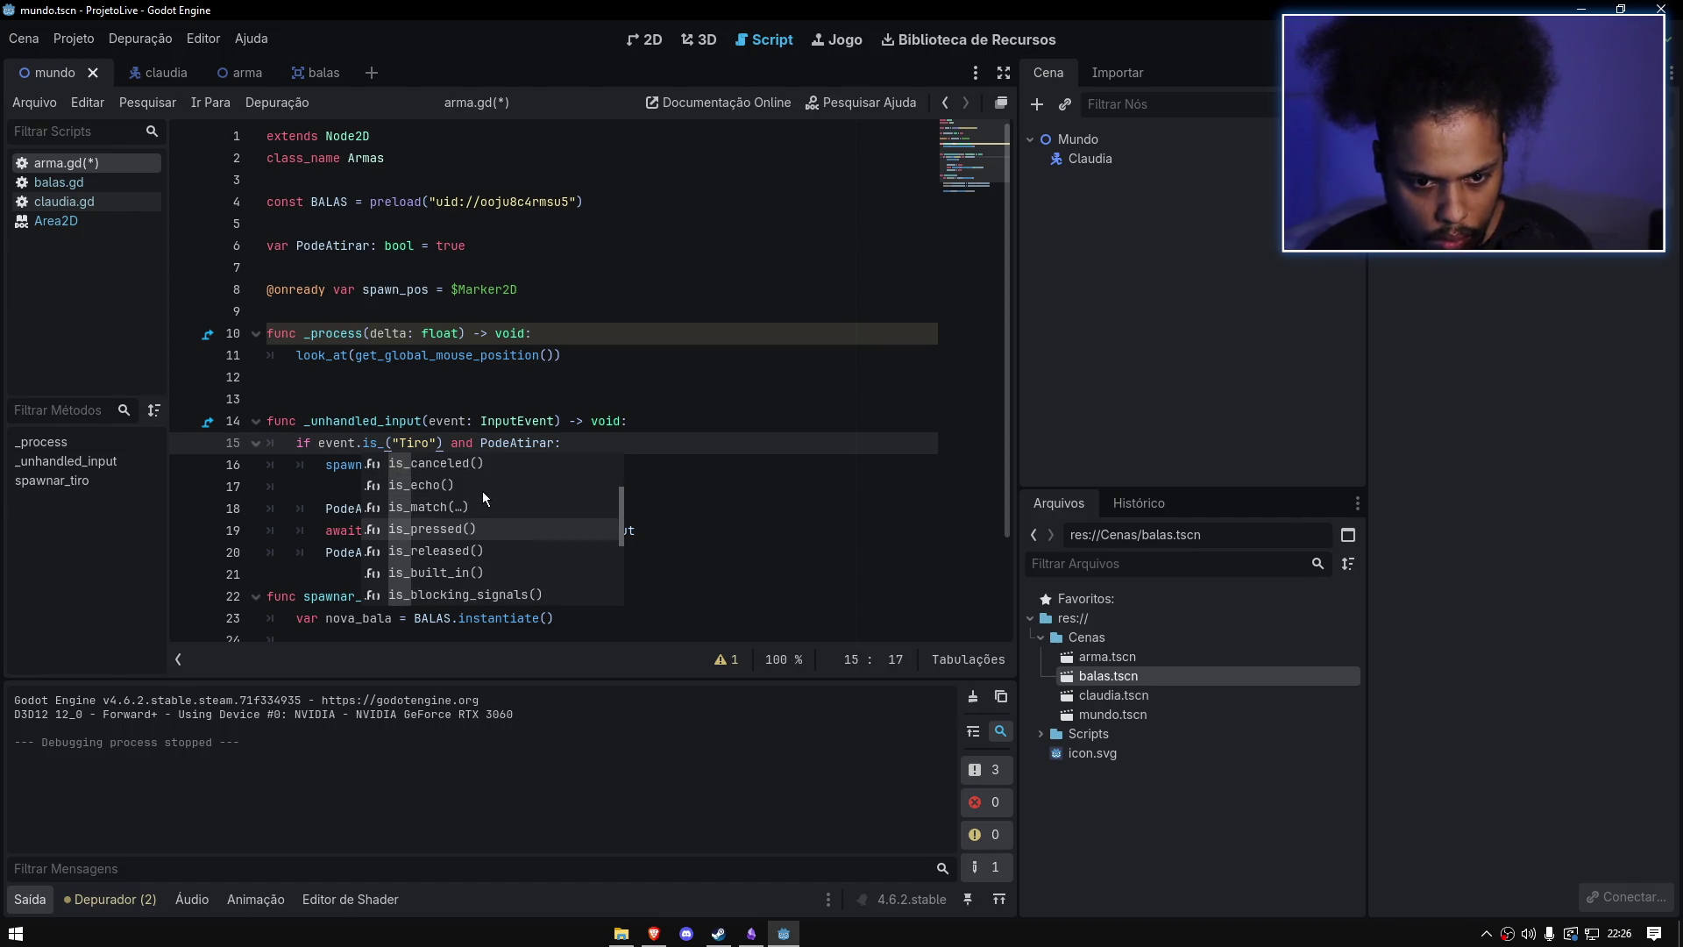
{"action": "scroll", "coordinate": [482, 491], "scroll_direction": "down", "scroll_amount": 6}
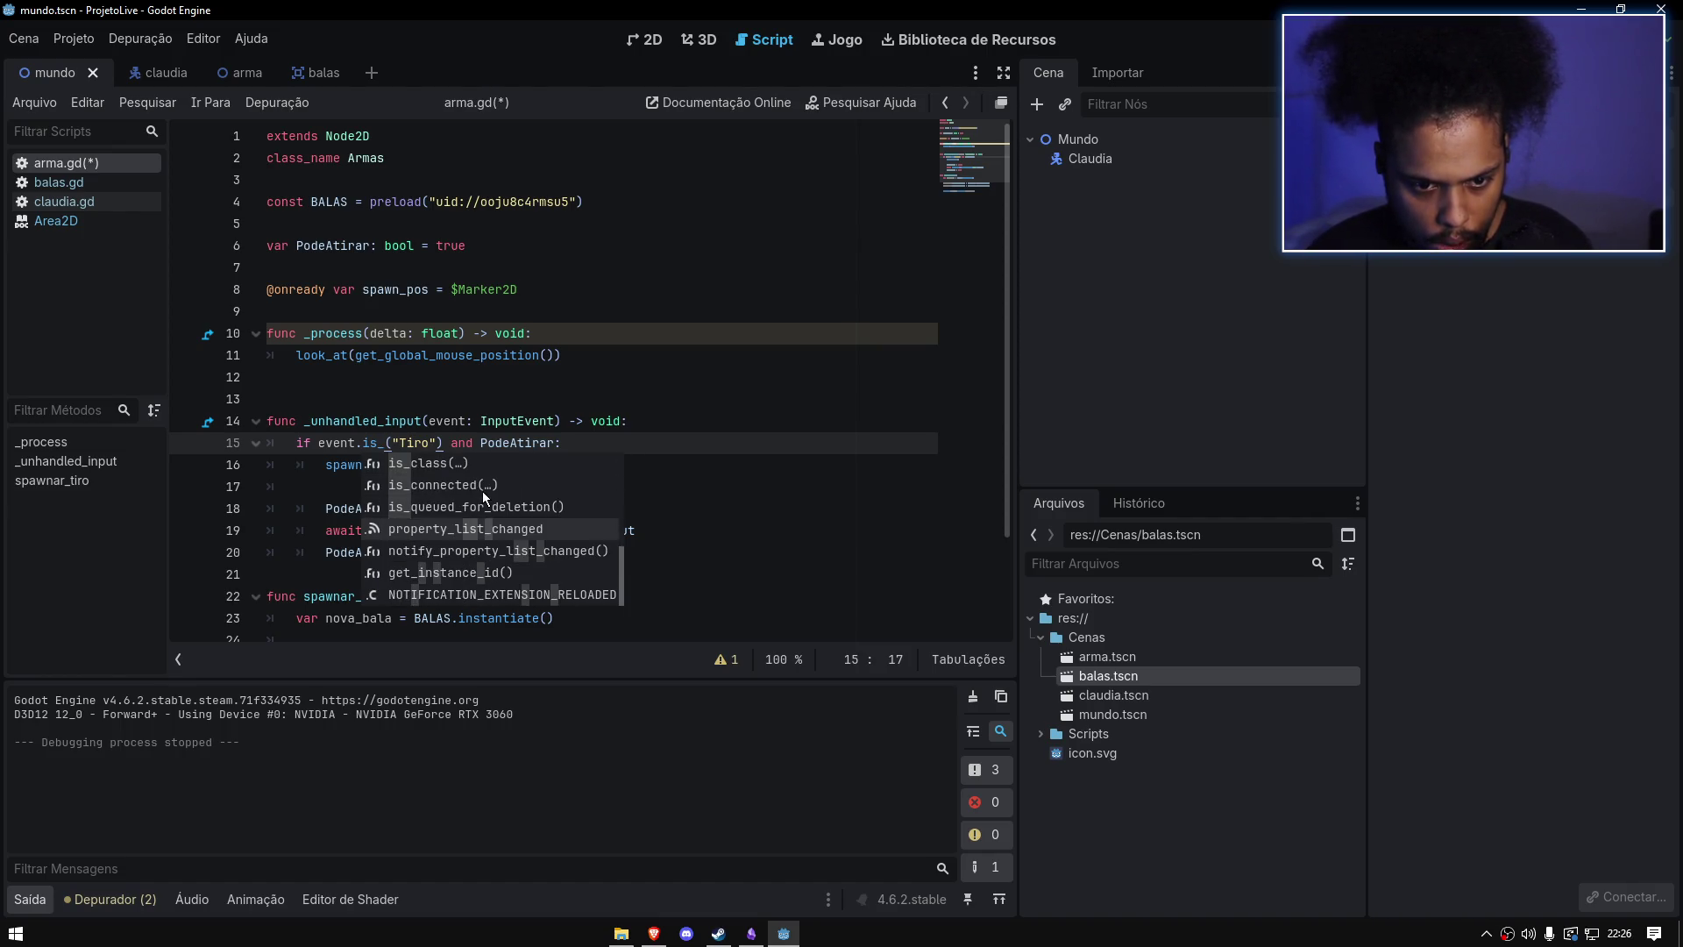
{"action": "left_click", "coordinate": [579, 355]}
{"action": "left_click", "coordinate": [380, 443]}
{"action": "type", "text": "action_pressed"}
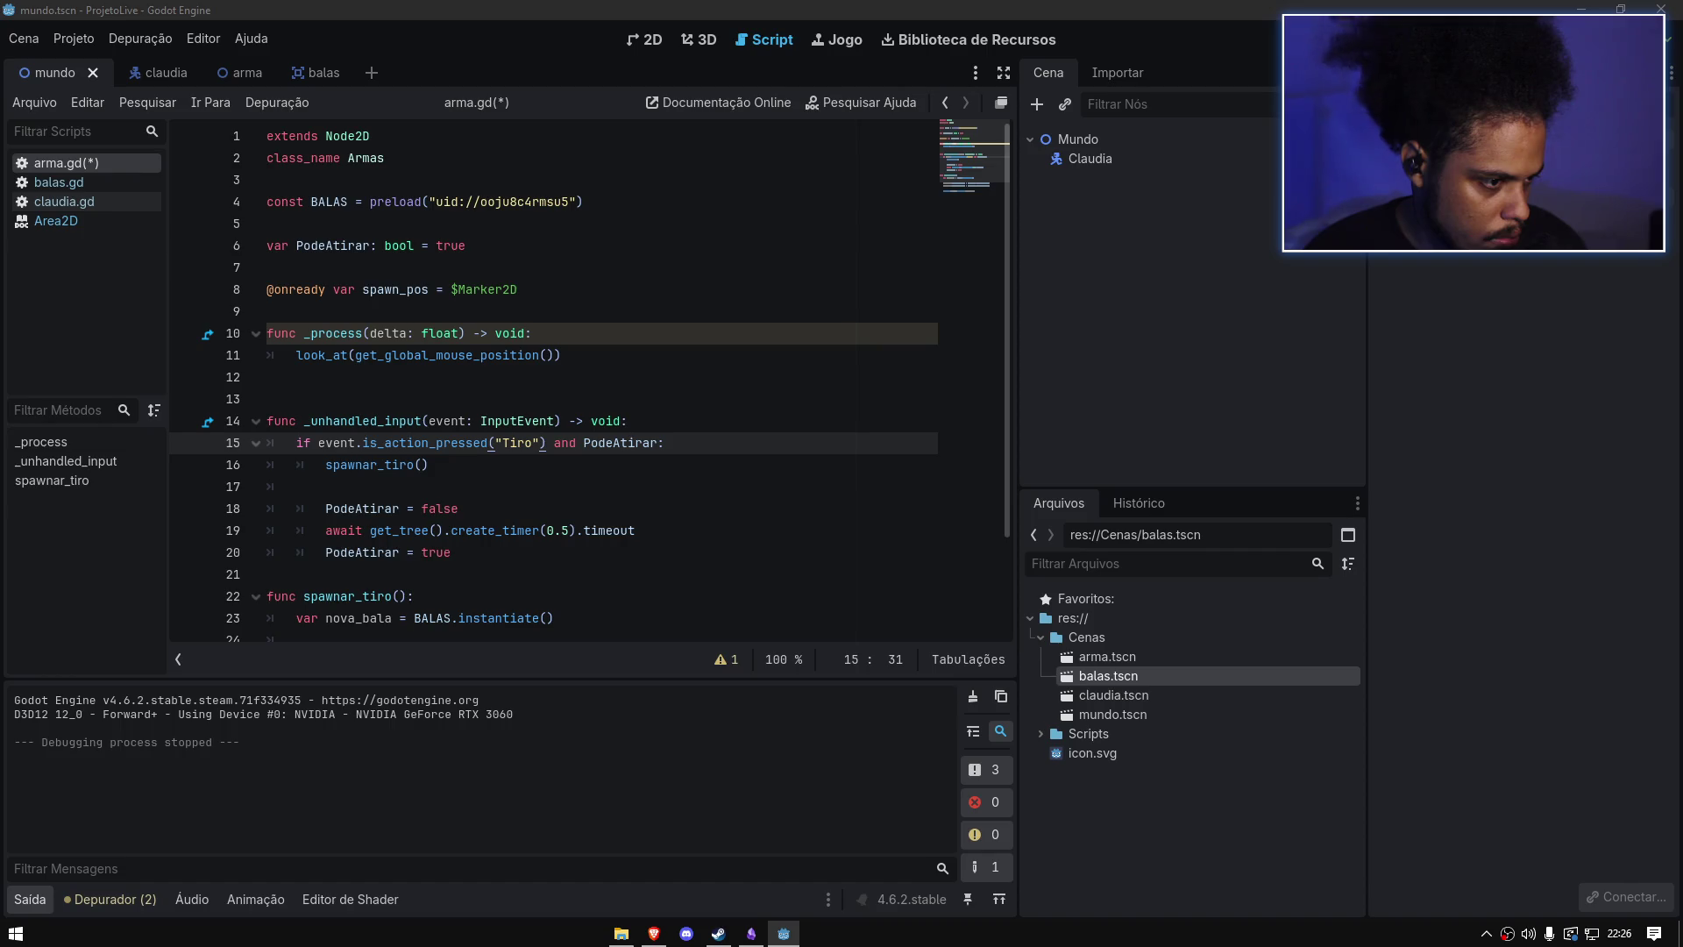
Step: Rename the input handler's parameter from event to input and save arma.gd
{"action": "double_click", "coordinate": [334, 443]}
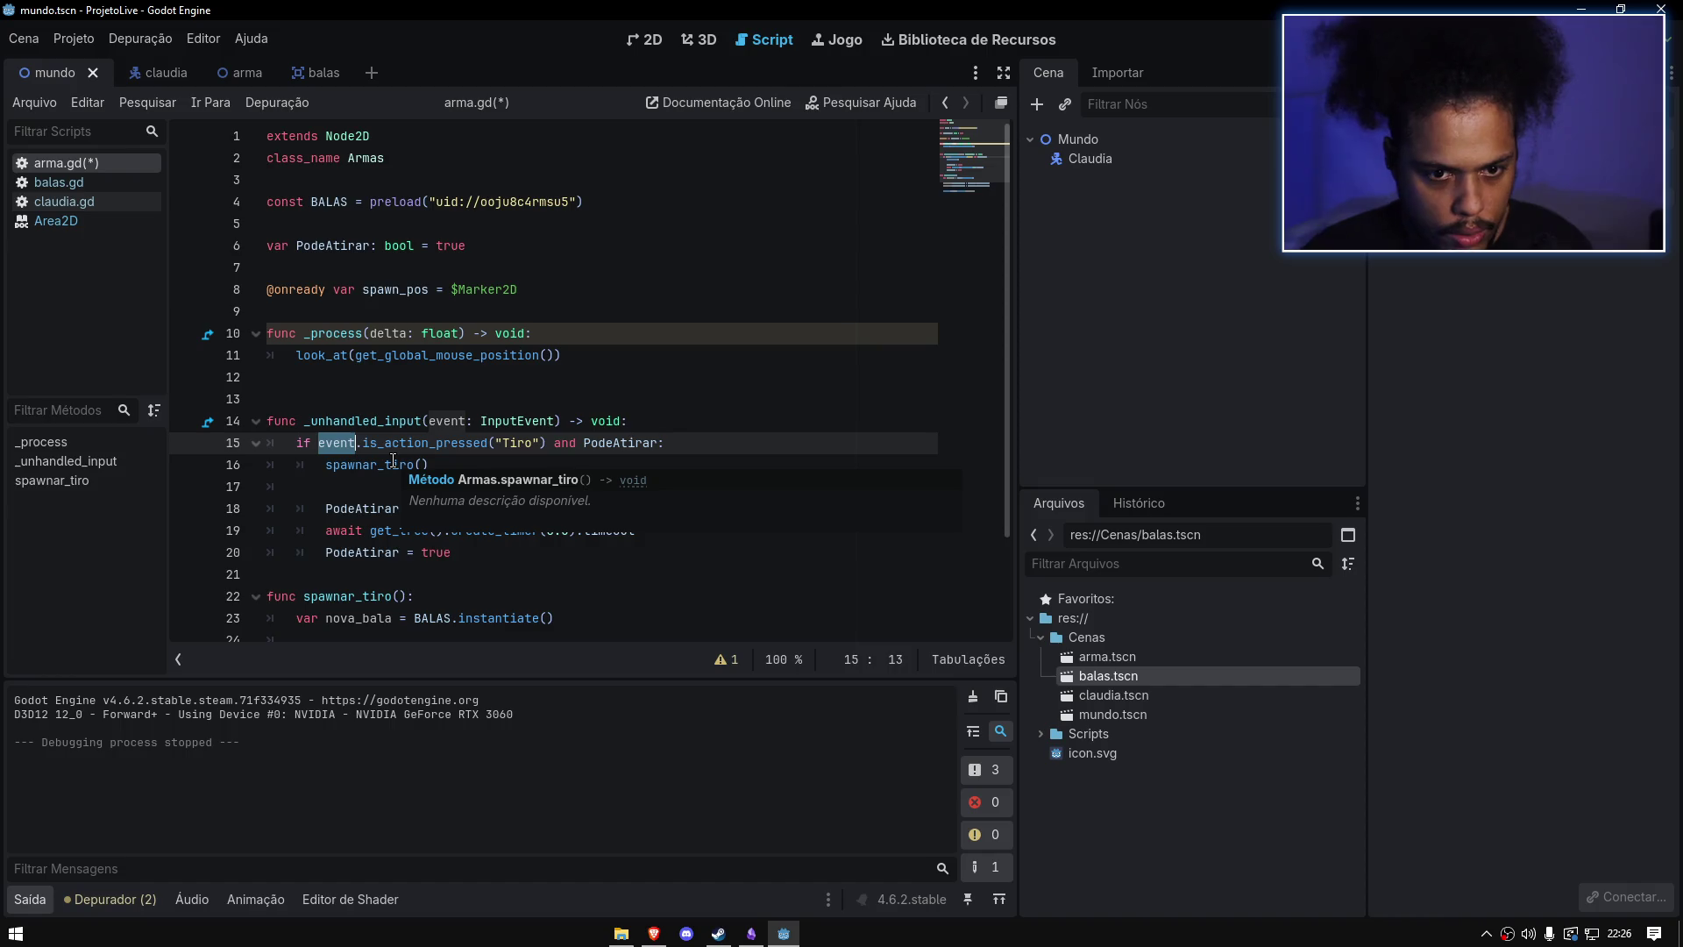
{"action": "left_click", "coordinate": [417, 415]}
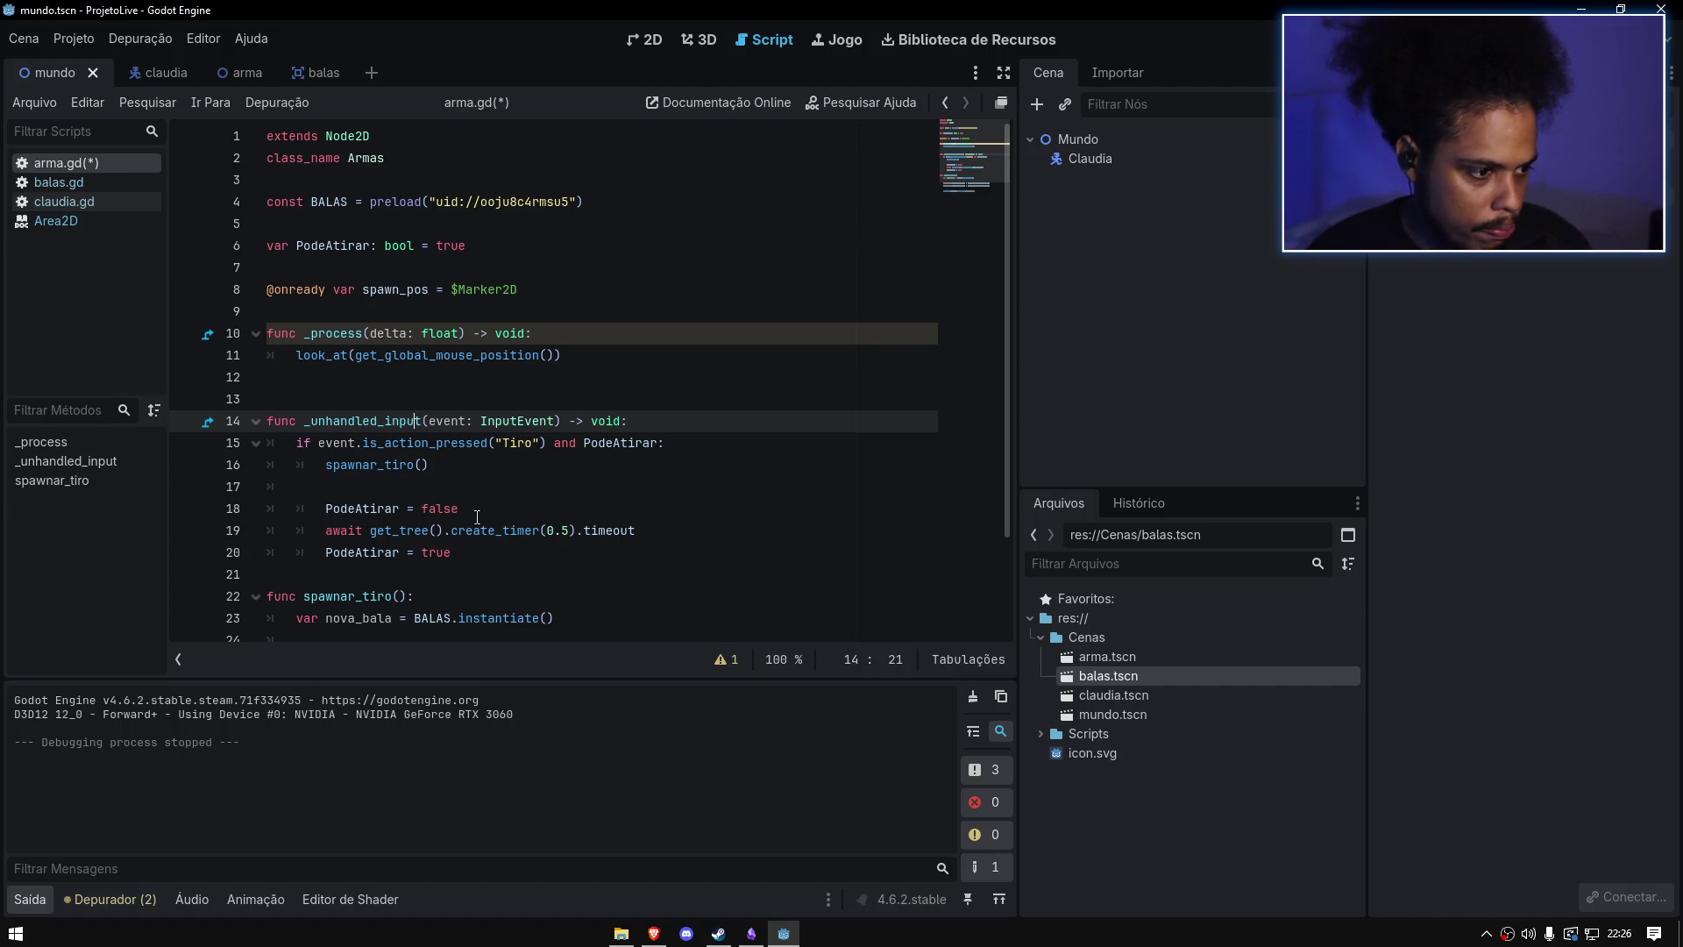
{"action": "type", "text": "inpu"}
{"action": "double_click", "coordinate": [450, 421]}
{"action": "key", "text": "ctrl+c"}
{"action": "double_click", "coordinate": [336, 443]}
{"action": "key", "text": "ctrl+v"}
{"action": "left_click", "coordinate": [469, 376]}
{"action": "key", "text": "ctrl+s"}
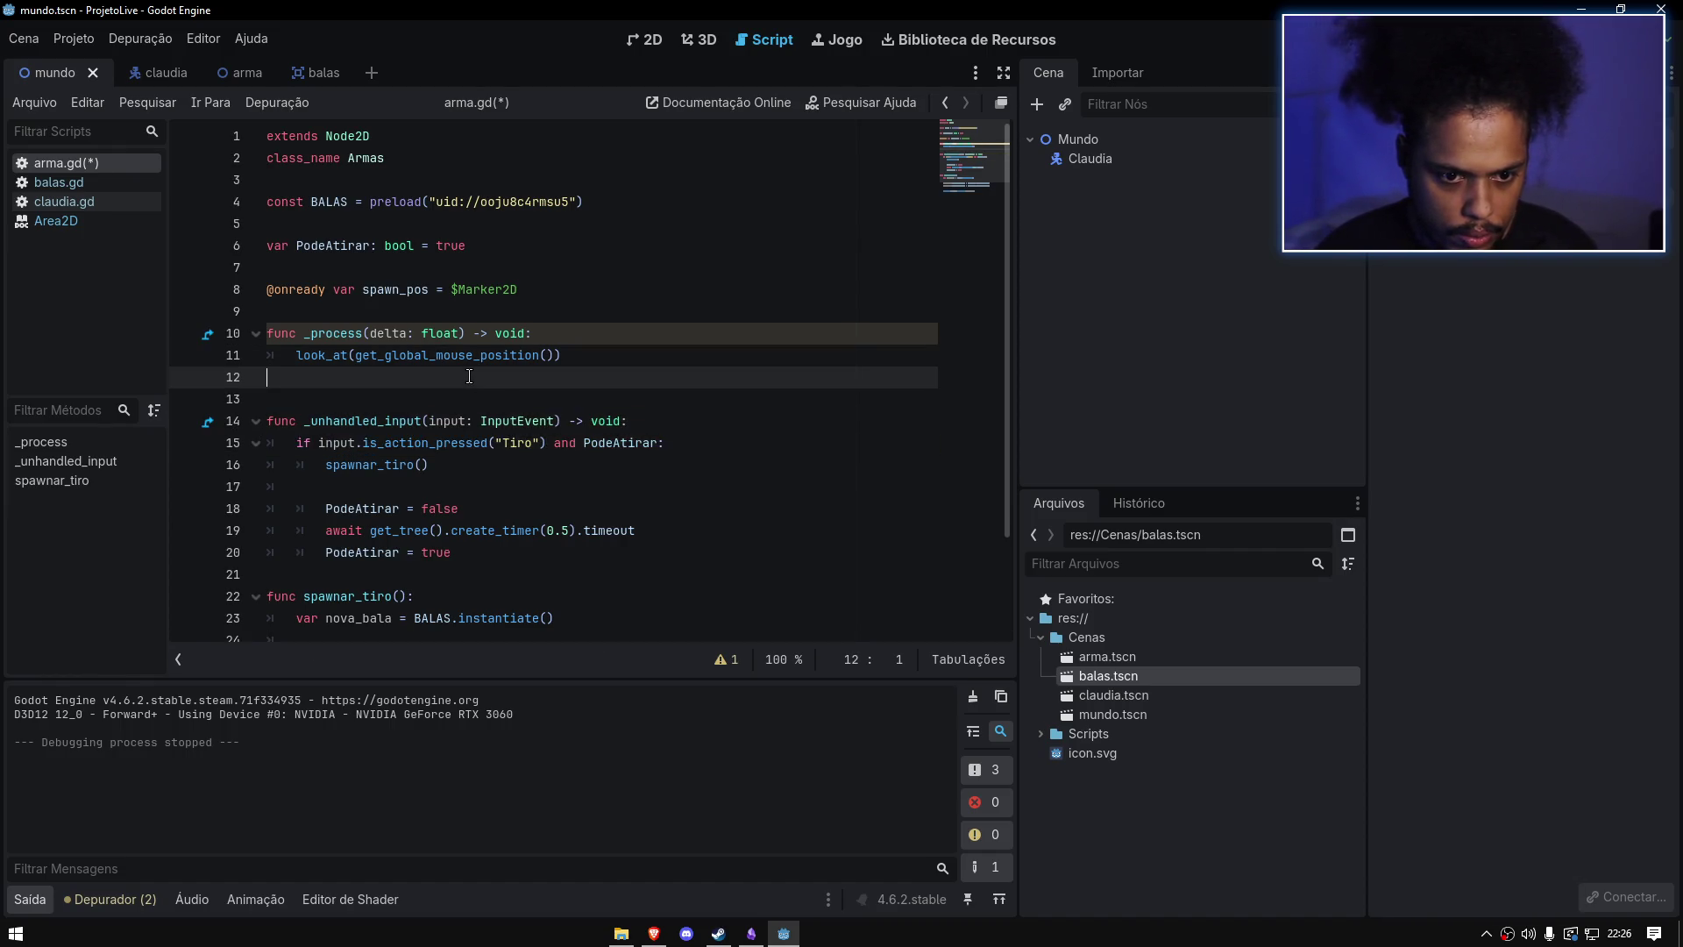
Step: Make line 15 use Input.is_action_pressed("Tiro"), save, and run the game to test firing
{"action": "scroll", "coordinate": [425, 376], "scroll_direction": "down", "scroll_amount": 1}
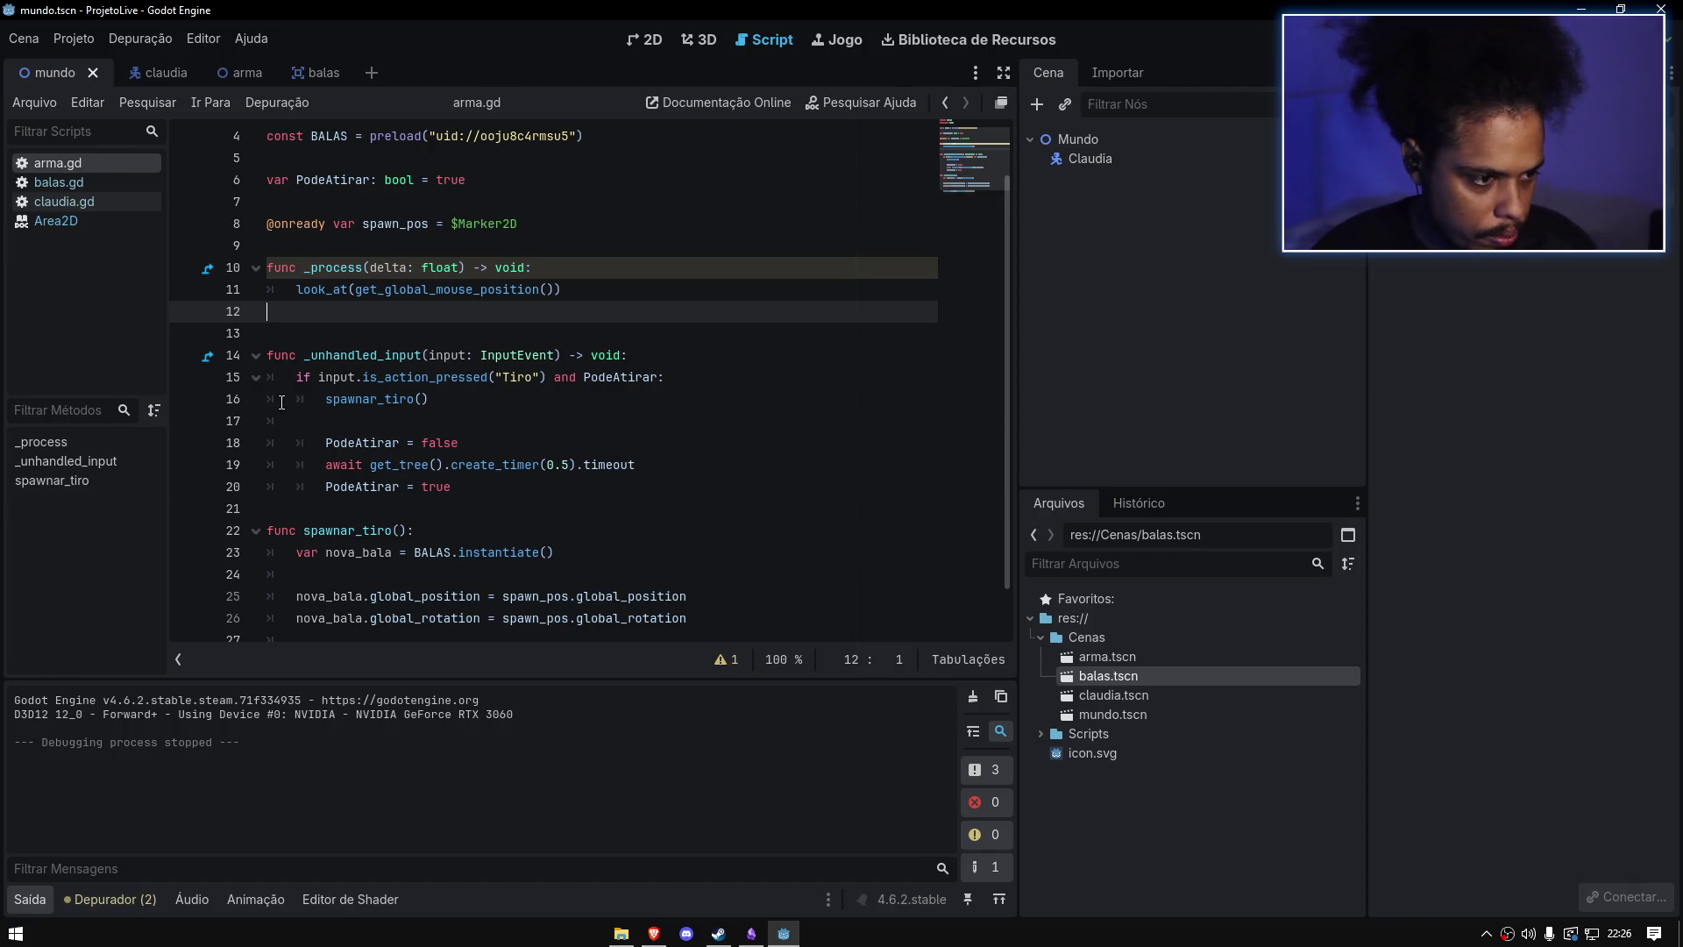
{"action": "left_click", "coordinate": [325, 376]}
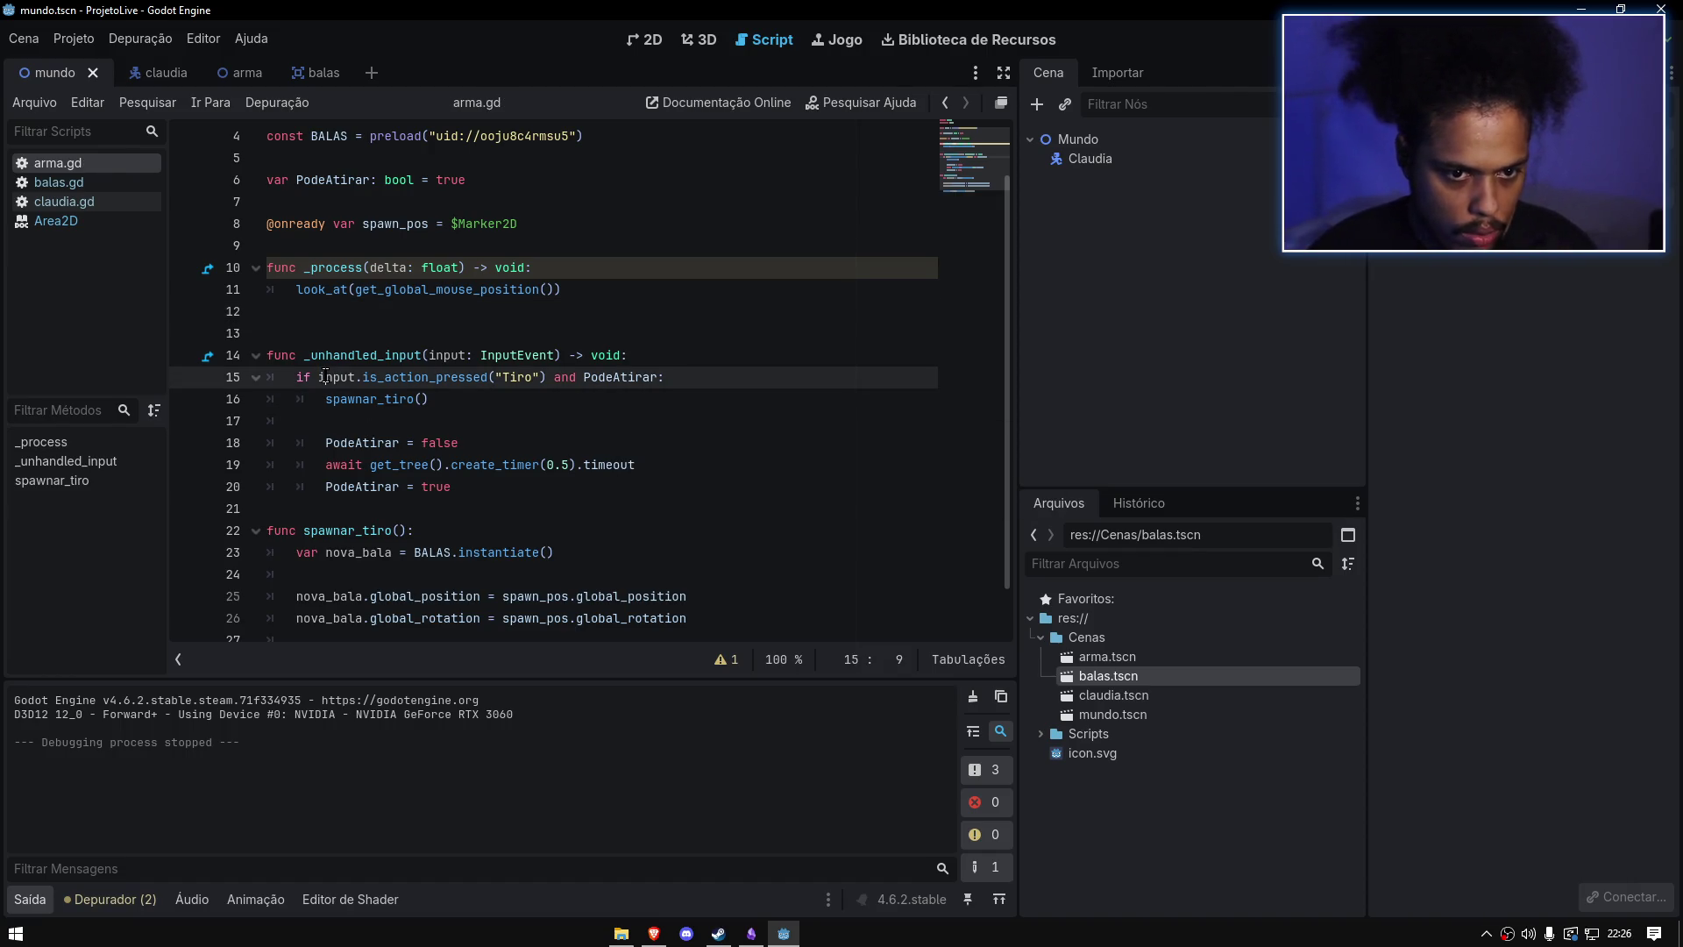
{"action": "type", "text": "I"}
{"action": "left_click", "coordinate": [431, 317]}
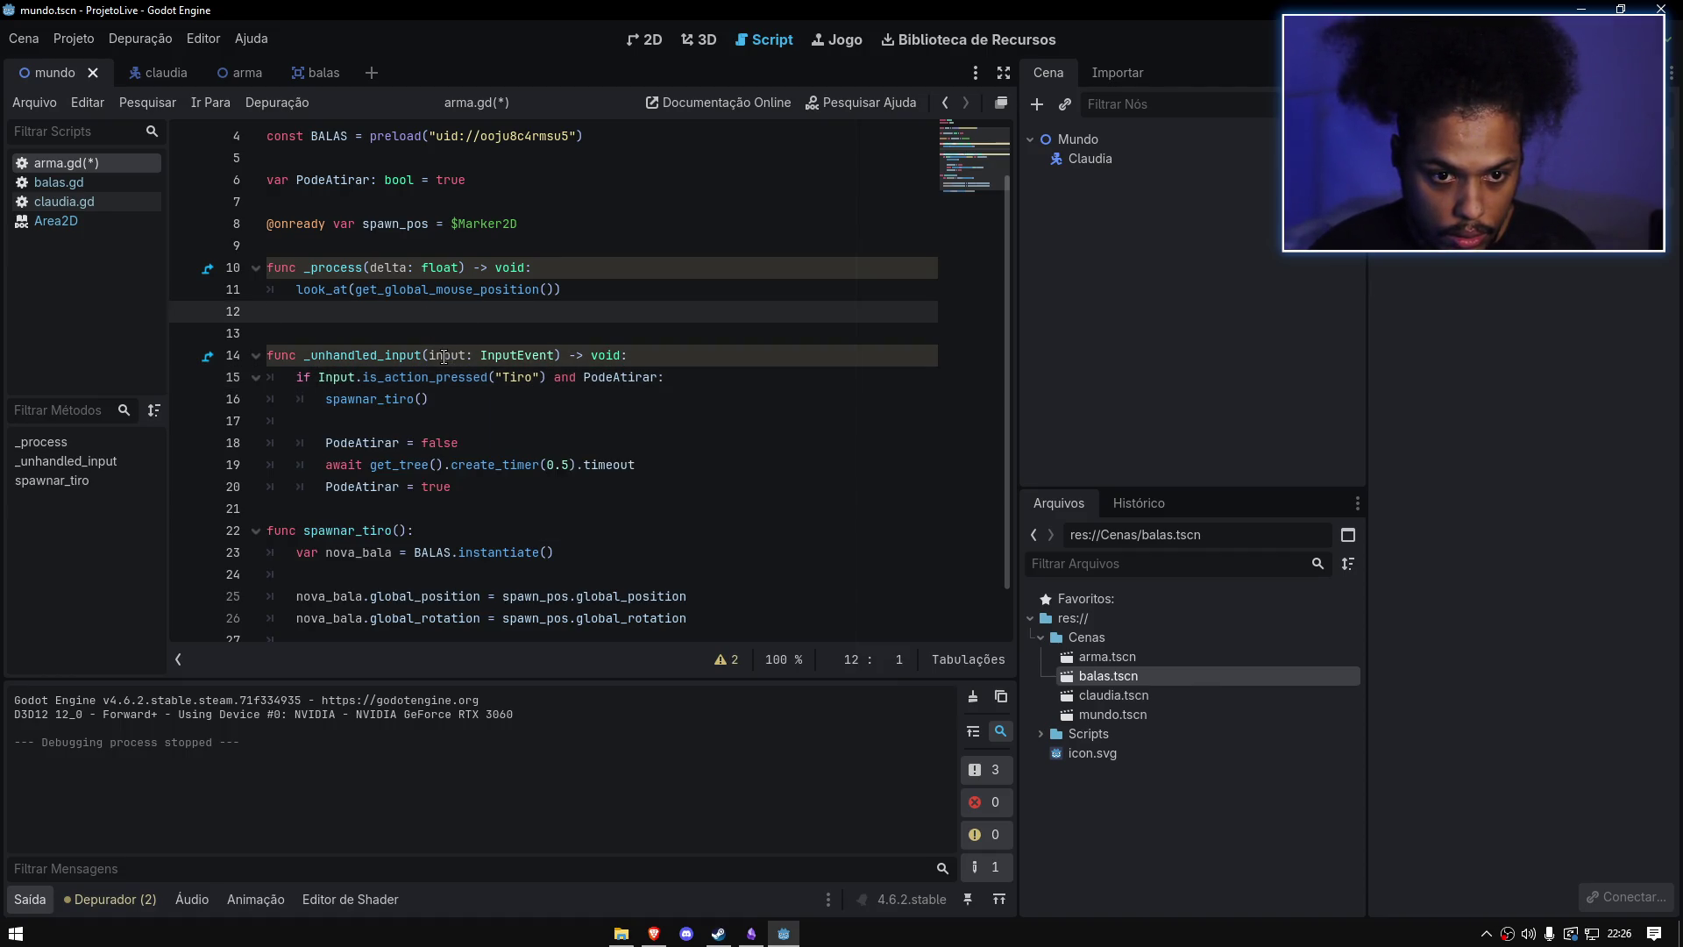
{"action": "left_click", "coordinate": [445, 356]}
{"action": "key", "text": "ctrl+s"}
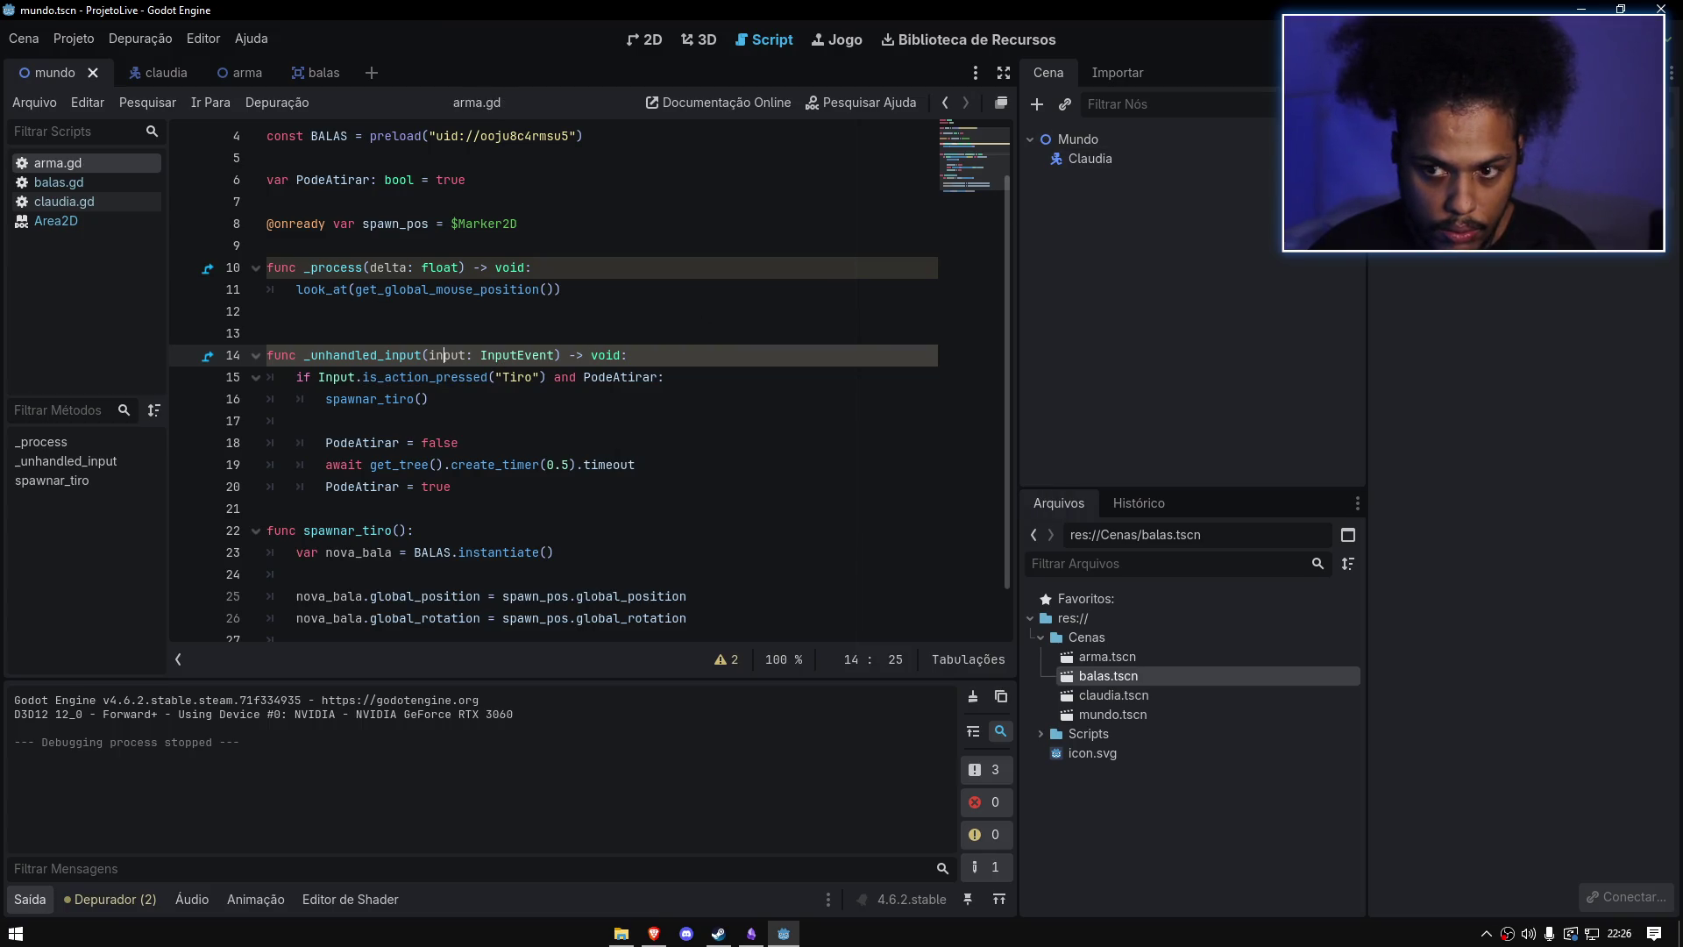
{"action": "key", "text": "F5"}
{"action": "left_click", "coordinate": [817, 360]}
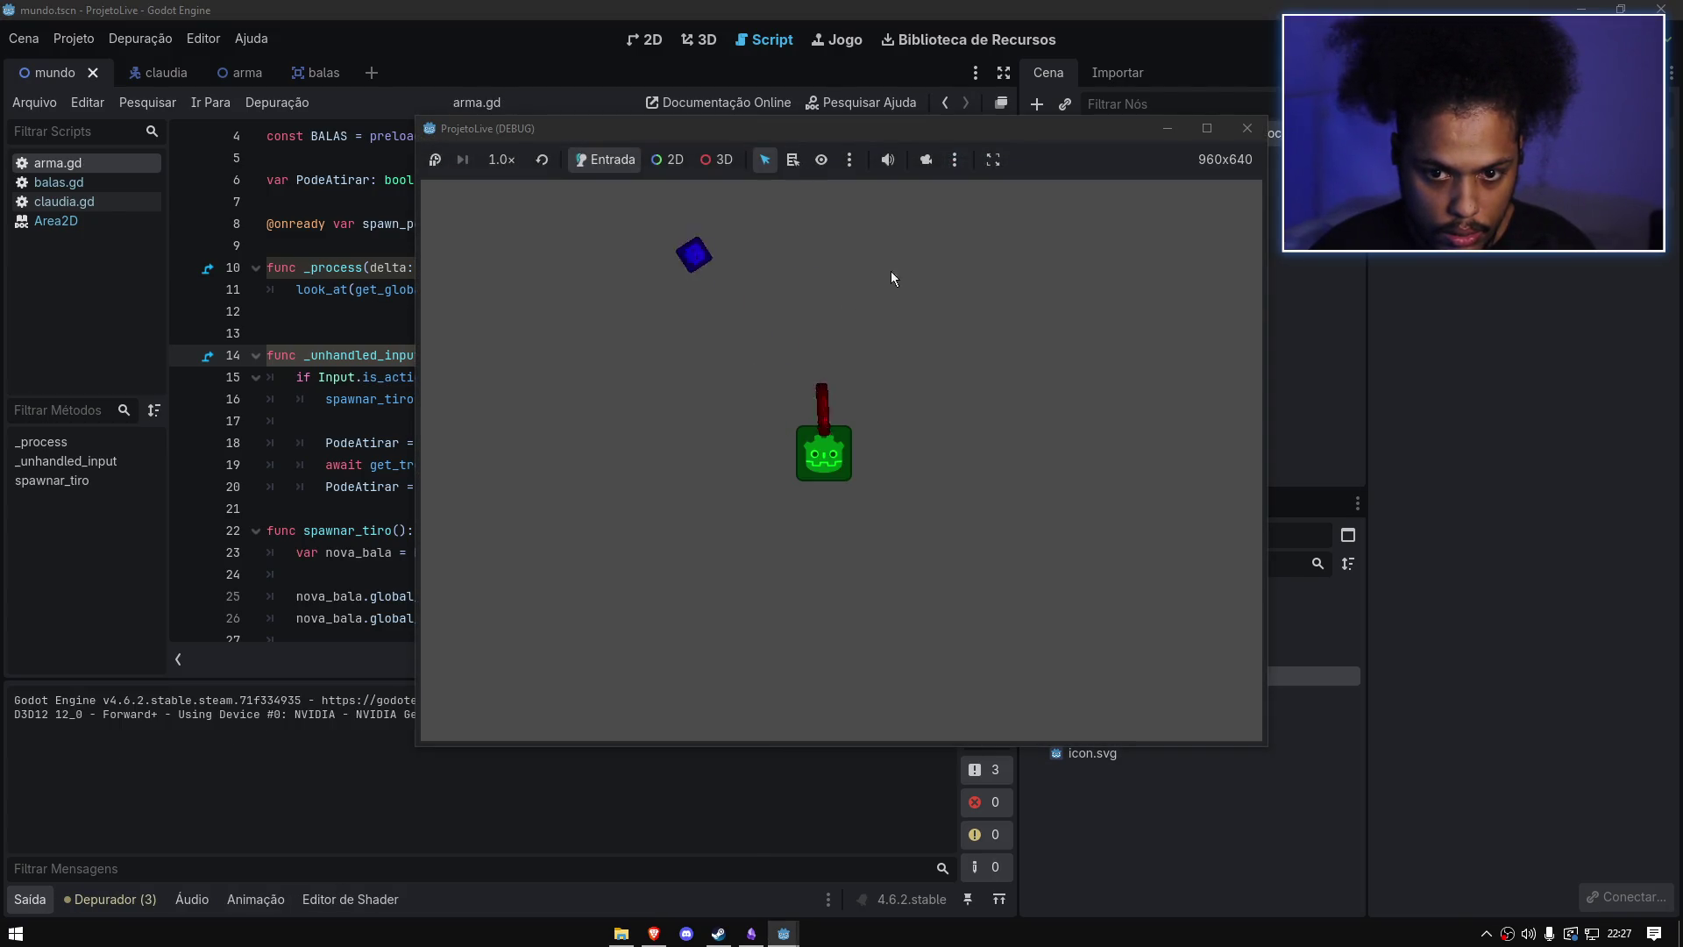
Step: Fire repeatedly while moving the player, then close the game and edit create_timer's 0.5 on line 19
{"action": "left_click", "coordinate": [982, 456]}
{"action": "left_click", "coordinate": [991, 434]}
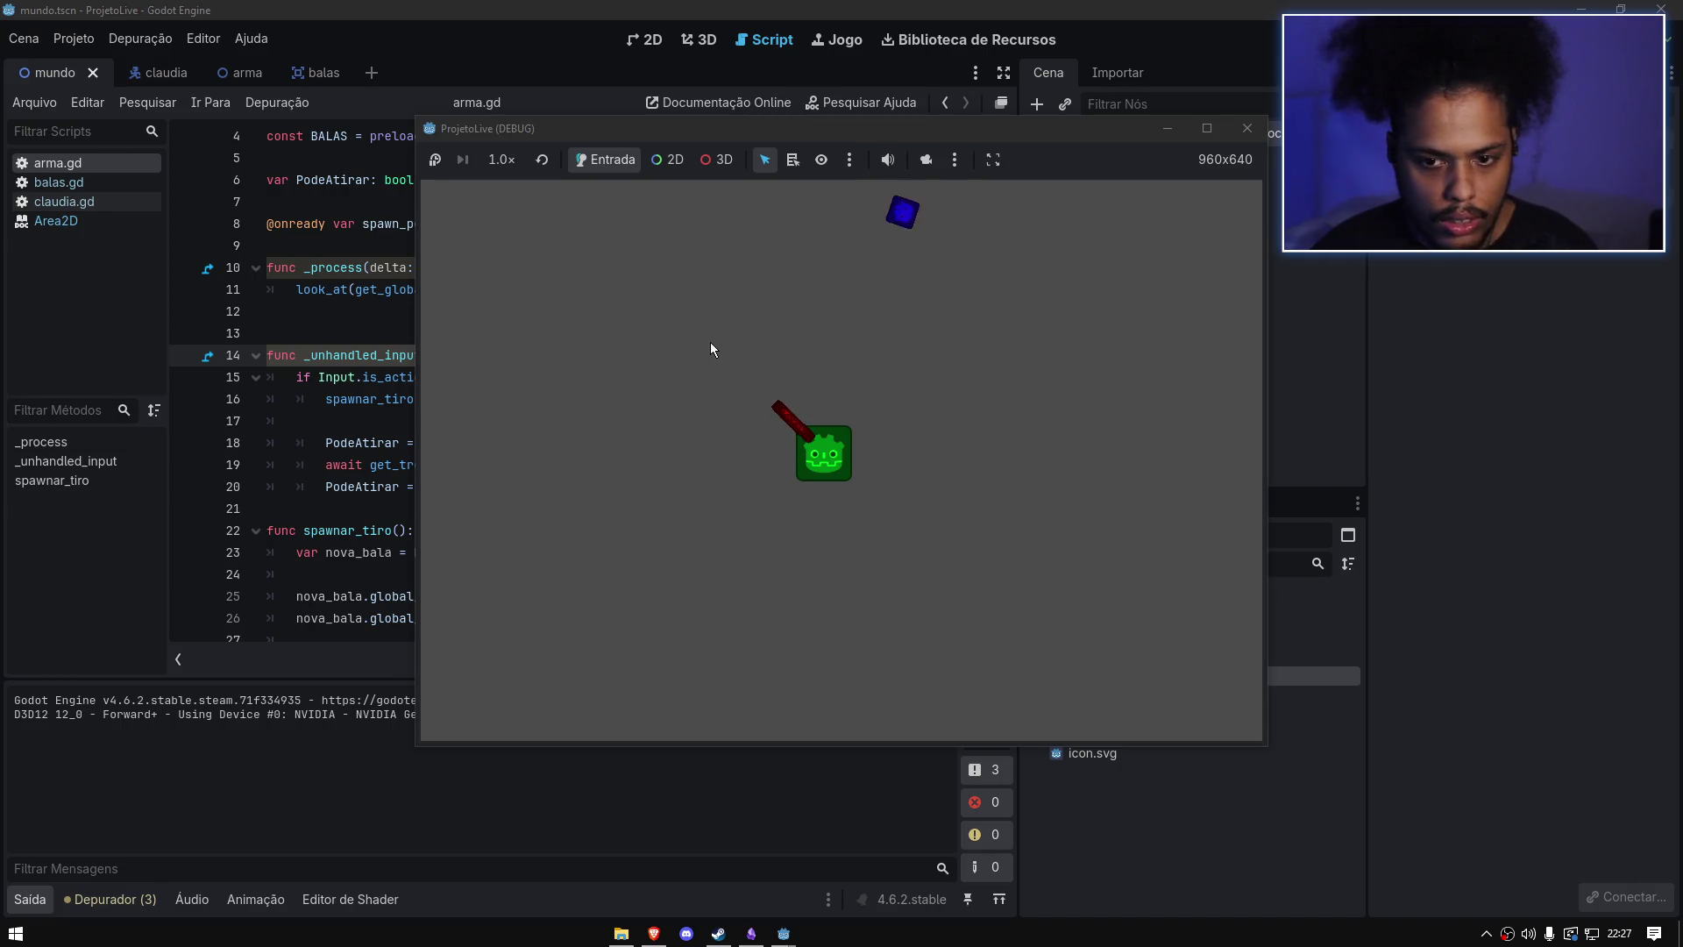
{"action": "left_click", "coordinate": [745, 483]}
{"action": "left_click", "coordinate": [903, 561]}
{"action": "left_click", "coordinate": [995, 473]}
{"action": "left_click", "coordinate": [982, 377]}
{"action": "left_click", "coordinate": [784, 412]}
{"action": "left_click", "coordinate": [824, 452]}
{"action": "left_click", "coordinate": [938, 390]}
{"action": "left_click", "coordinate": [943, 389]}
{"action": "left_click", "coordinate": [1247, 128]}
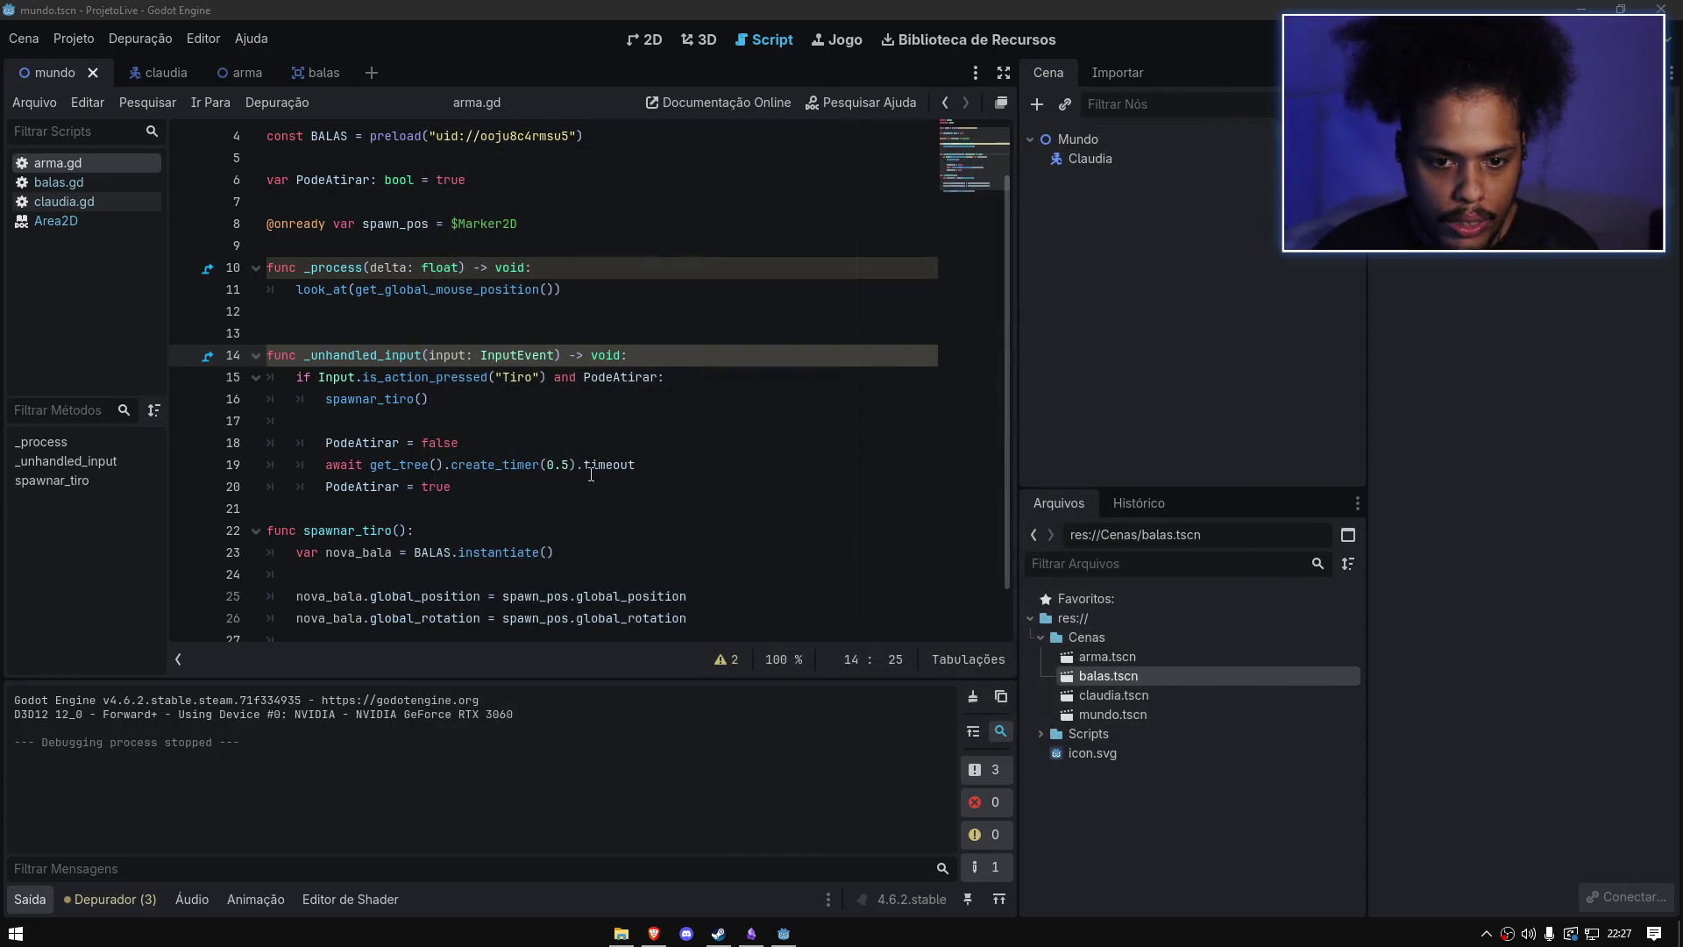
{"action": "left_click", "coordinate": [568, 464]}
Step: Set the cooldown to 0.2, run the game and fire while moving, then close it
{"action": "type", "text": "2"}
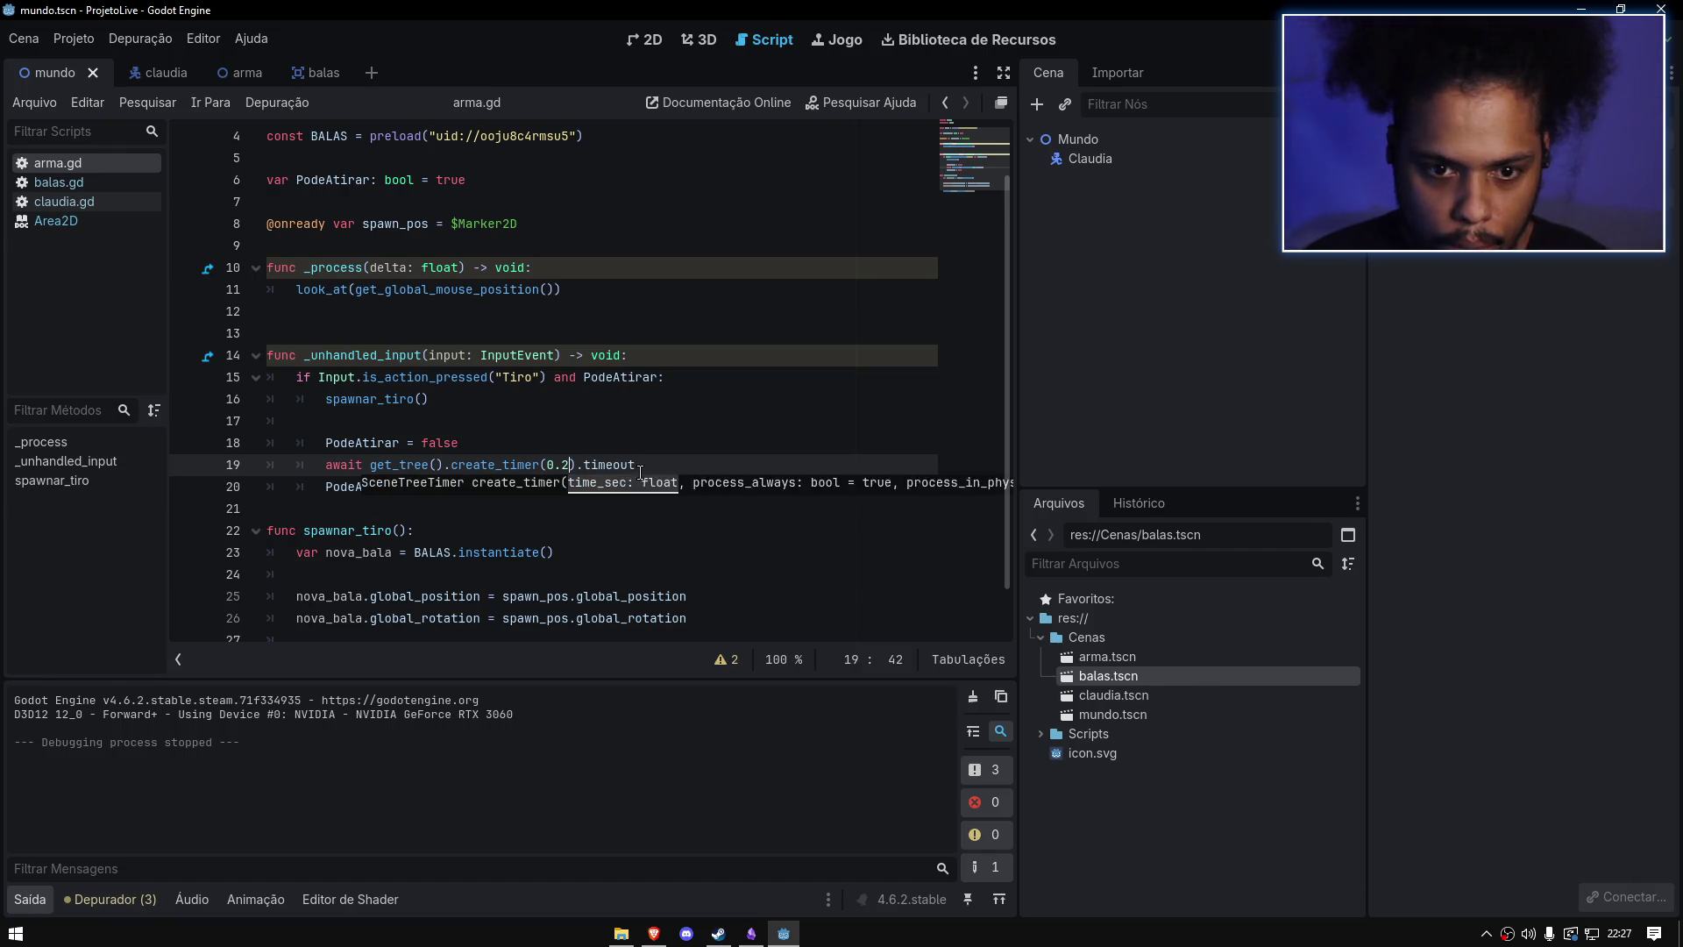
{"action": "key", "text": "F5"}
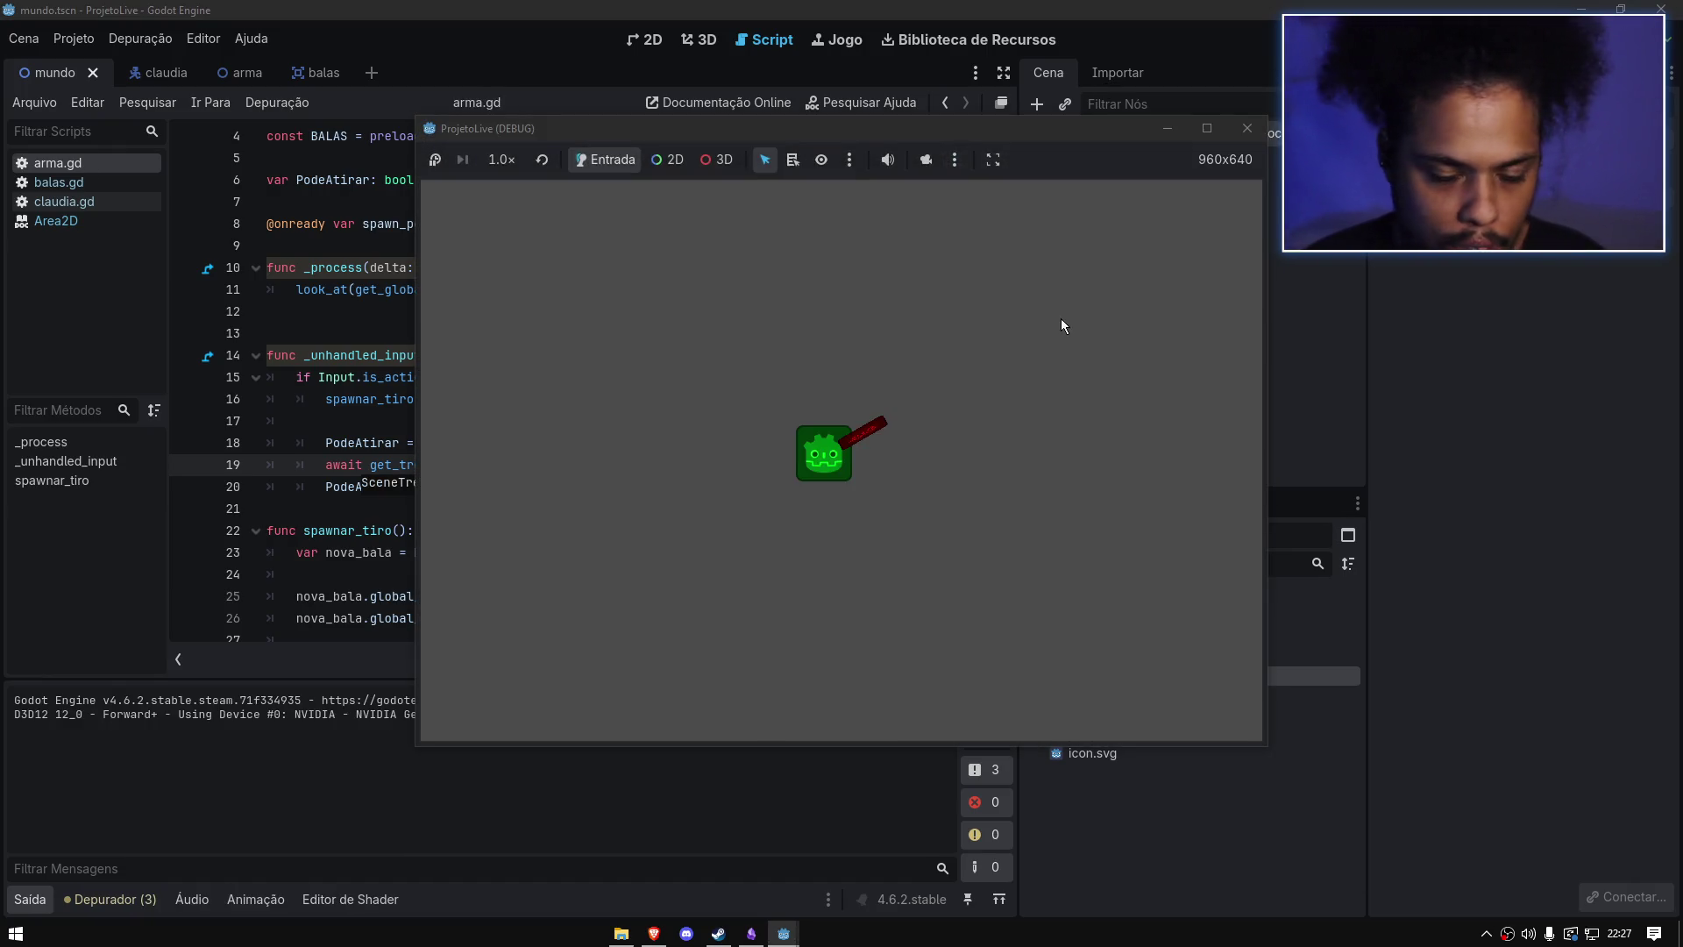
{"action": "left_click", "coordinate": [1060, 318]}
{"action": "left_click", "coordinate": [1061, 318]}
{"action": "left_click", "coordinate": [1012, 318]}
{"action": "left_click", "coordinate": [832, 351]}
{"action": "left_click", "coordinate": [950, 445]}
{"action": "left_click", "coordinate": [953, 507]}
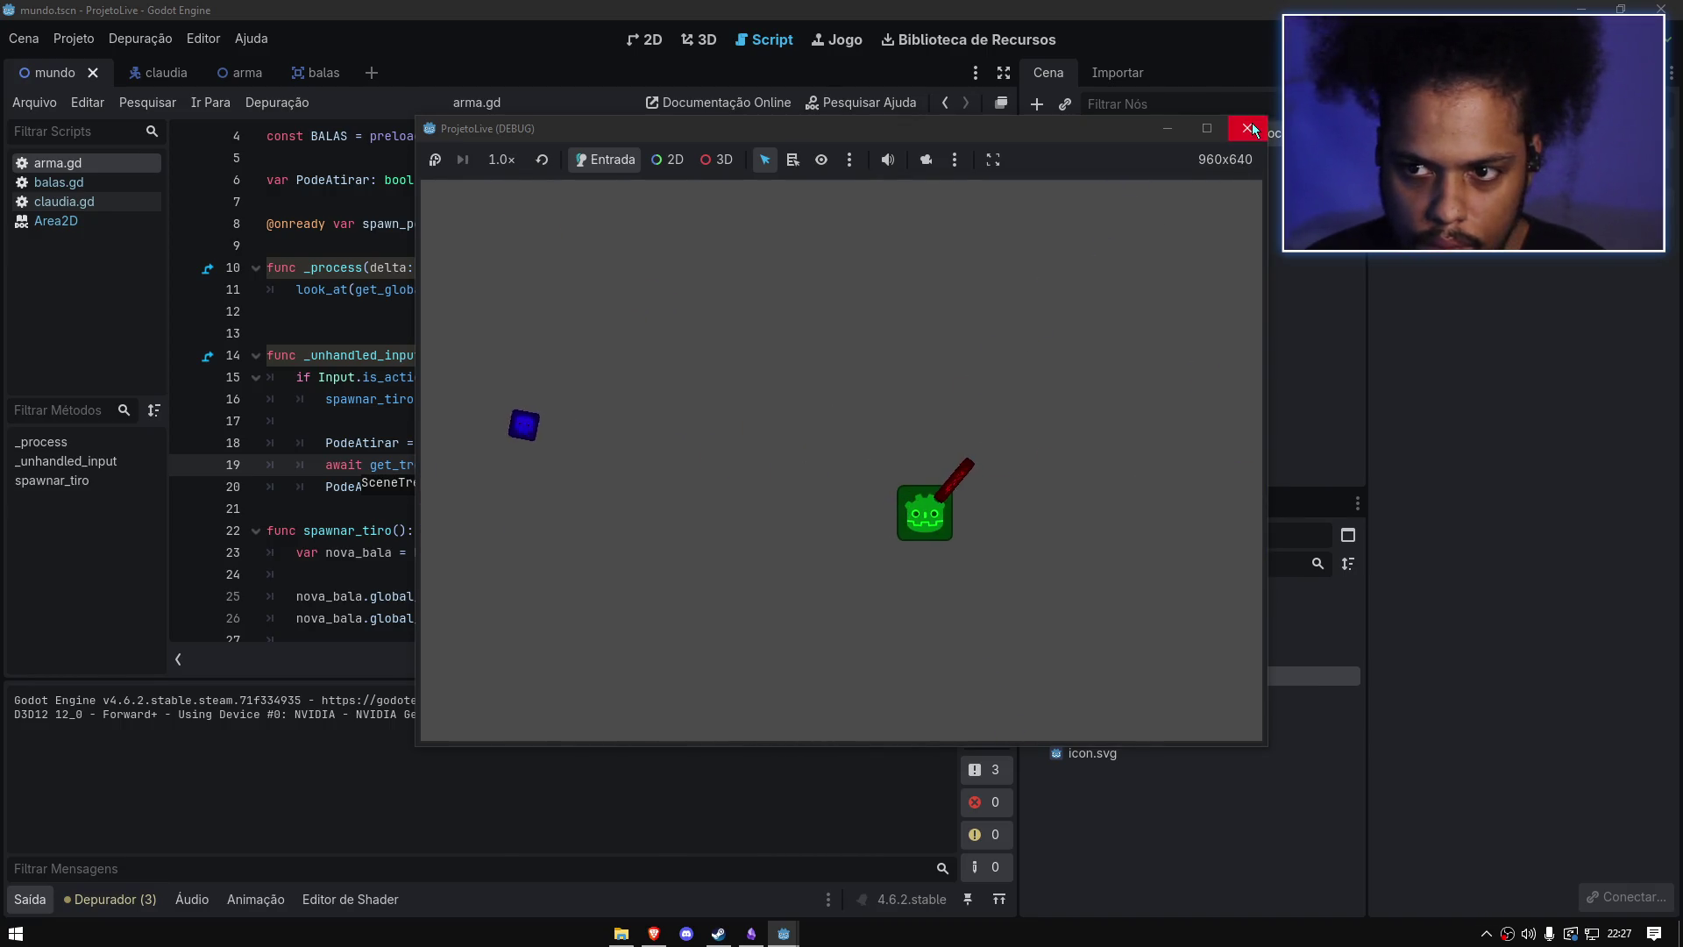
{"action": "left_click", "coordinate": [1246, 128]}
Step: Set the cooldown to 0.1, run and hold fire for a bullet stream, then stop the game
{"action": "type", "text": "1).timeout"}
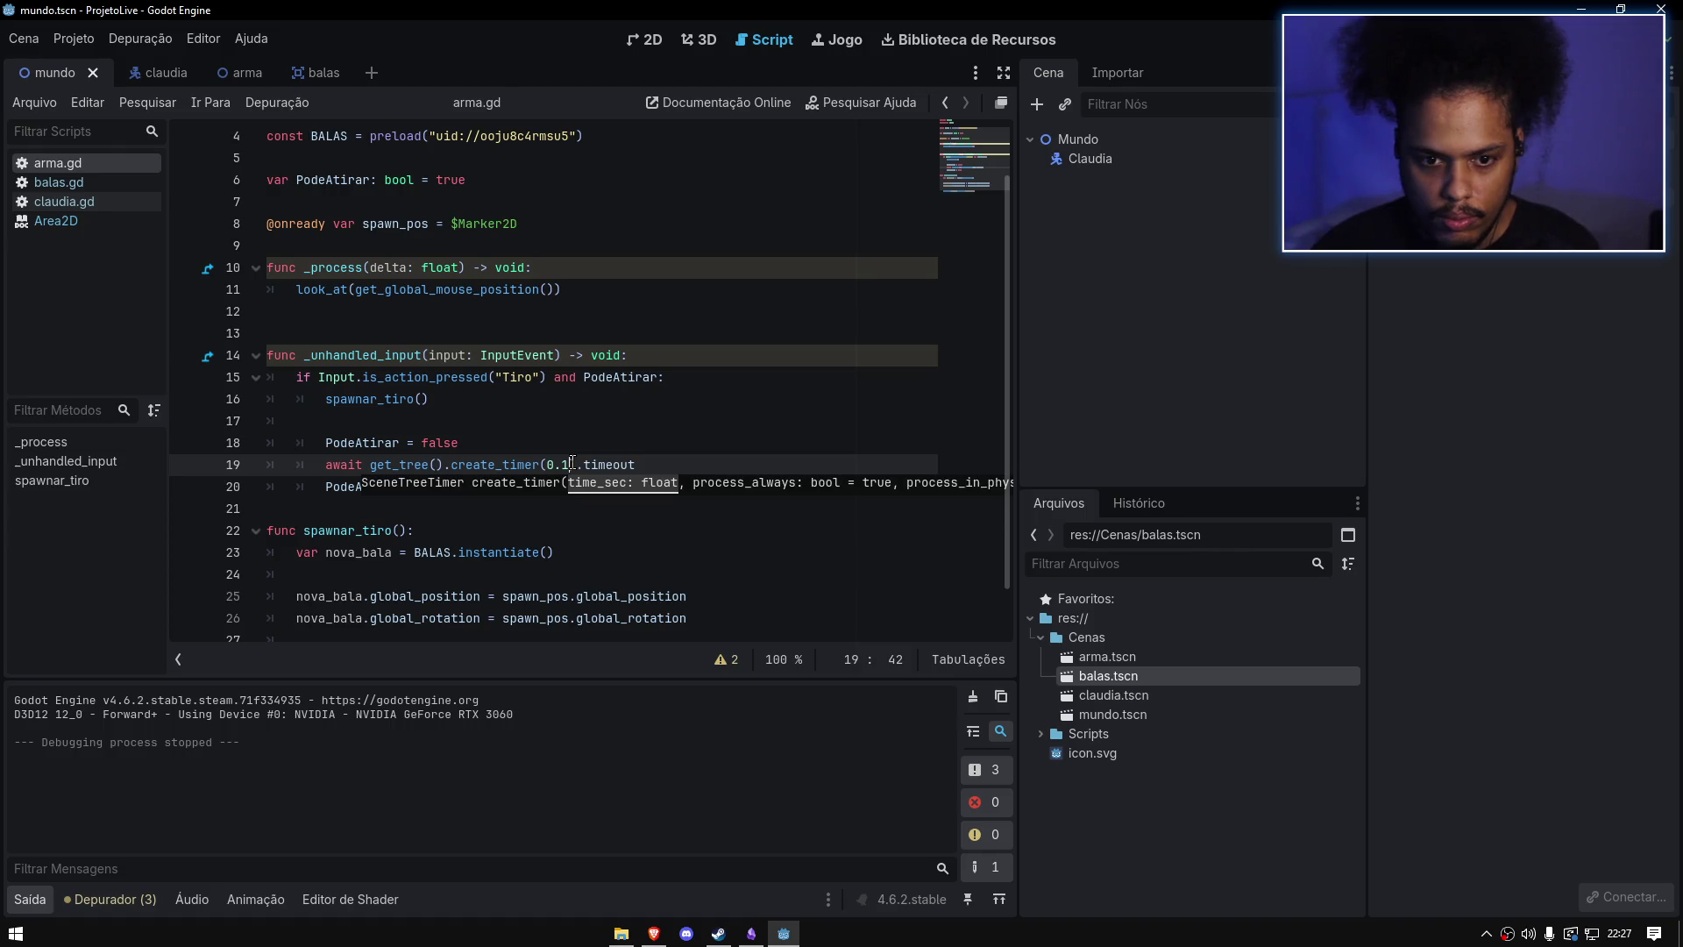
{"action": "key", "text": "F5"}
{"action": "left_click", "coordinate": [753, 469]}
{"action": "left_click", "coordinate": [987, 555]}
{"action": "mouse_move", "coordinate": [987, 555]}
{"action": "left_mouse_down"}
{"action": "mouse_move", "coordinate": [686, 518]}
{"action": "mouse_move", "coordinate": [619, 465]}
{"action": "mouse_move", "coordinate": [875, 333]}
{"action": "mouse_move", "coordinate": [980, 324]}
{"action": "mouse_move", "coordinate": [728, 544]}
{"action": "mouse_move", "coordinate": [1066, 405]}
{"action": "mouse_move", "coordinate": [857, 434]}
{"action": "mouse_move", "coordinate": [824, 399]}
{"action": "mouse_move", "coordinate": [826, 526]}
{"action": "mouse_move", "coordinate": [754, 556]}
{"action": "mouse_move", "coordinate": [1001, 458]}
{"action": "mouse_move", "coordinate": [1106, 391]}
{"action": "mouse_move", "coordinate": [1140, 442]}
{"action": "mouse_move", "coordinate": [791, 475]}
{"action": "mouse_move", "coordinate": [747, 439]}
{"action": "mouse_move", "coordinate": [756, 387]}
{"action": "mouse_move", "coordinate": [904, 386]}
{"action": "mouse_move", "coordinate": [715, 428]}
{"action": "mouse_move", "coordinate": [723, 333]}
{"action": "mouse_move", "coordinate": [813, 289]}
{"action": "mouse_move", "coordinate": [954, 293]}
{"action": "mouse_move", "coordinate": [1012, 424]}
{"action": "mouse_move", "coordinate": [712, 512]}
{"action": "mouse_move", "coordinate": [670, 374]}
{"action": "mouse_move", "coordinate": [1041, 398]}
{"action": "mouse_move", "coordinate": [549, 338]}
{"action": "mouse_move", "coordinate": [908, 445]}
{"action": "mouse_move", "coordinate": [802, 513]}
{"action": "mouse_move", "coordinate": [911, 544]}
{"action": "mouse_move", "coordinate": [946, 469]}
{"action": "mouse_move", "coordinate": [792, 484]}
{"action": "mouse_move", "coordinate": [831, 531]}
{"action": "mouse_move", "coordinate": [848, 488]}
{"action": "mouse_move", "coordinate": [946, 430]}
{"action": "mouse_move", "coordinate": [856, 365]}
{"action": "mouse_move", "coordinate": [1041, 537]}
{"action": "mouse_move", "coordinate": [876, 246]}
{"action": "mouse_move", "coordinate": [997, 375]}
{"action": "mouse_move", "coordinate": [710, 391]}
{"action": "mouse_move", "coordinate": [703, 469]}
{"action": "mouse_move", "coordinate": [754, 512]}
{"action": "mouse_move", "coordinate": [858, 476]}
{"action": "left_mouse_up"}
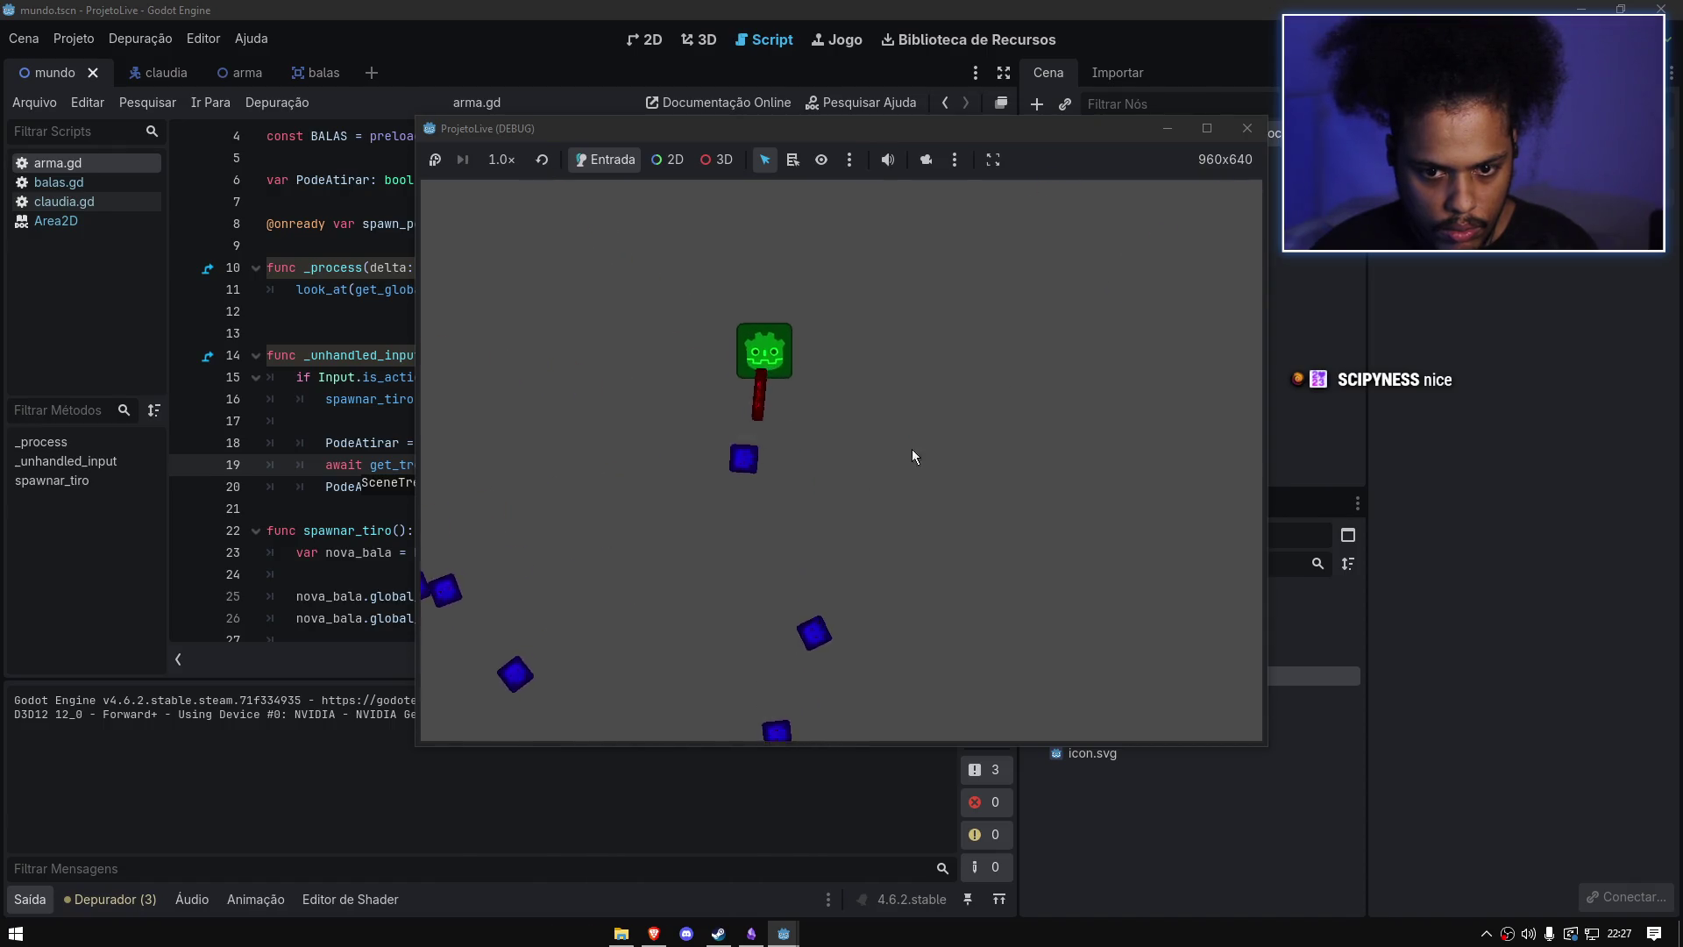
{"action": "key", "text": "F8"}
{"action": "key", "text": "Escape"}
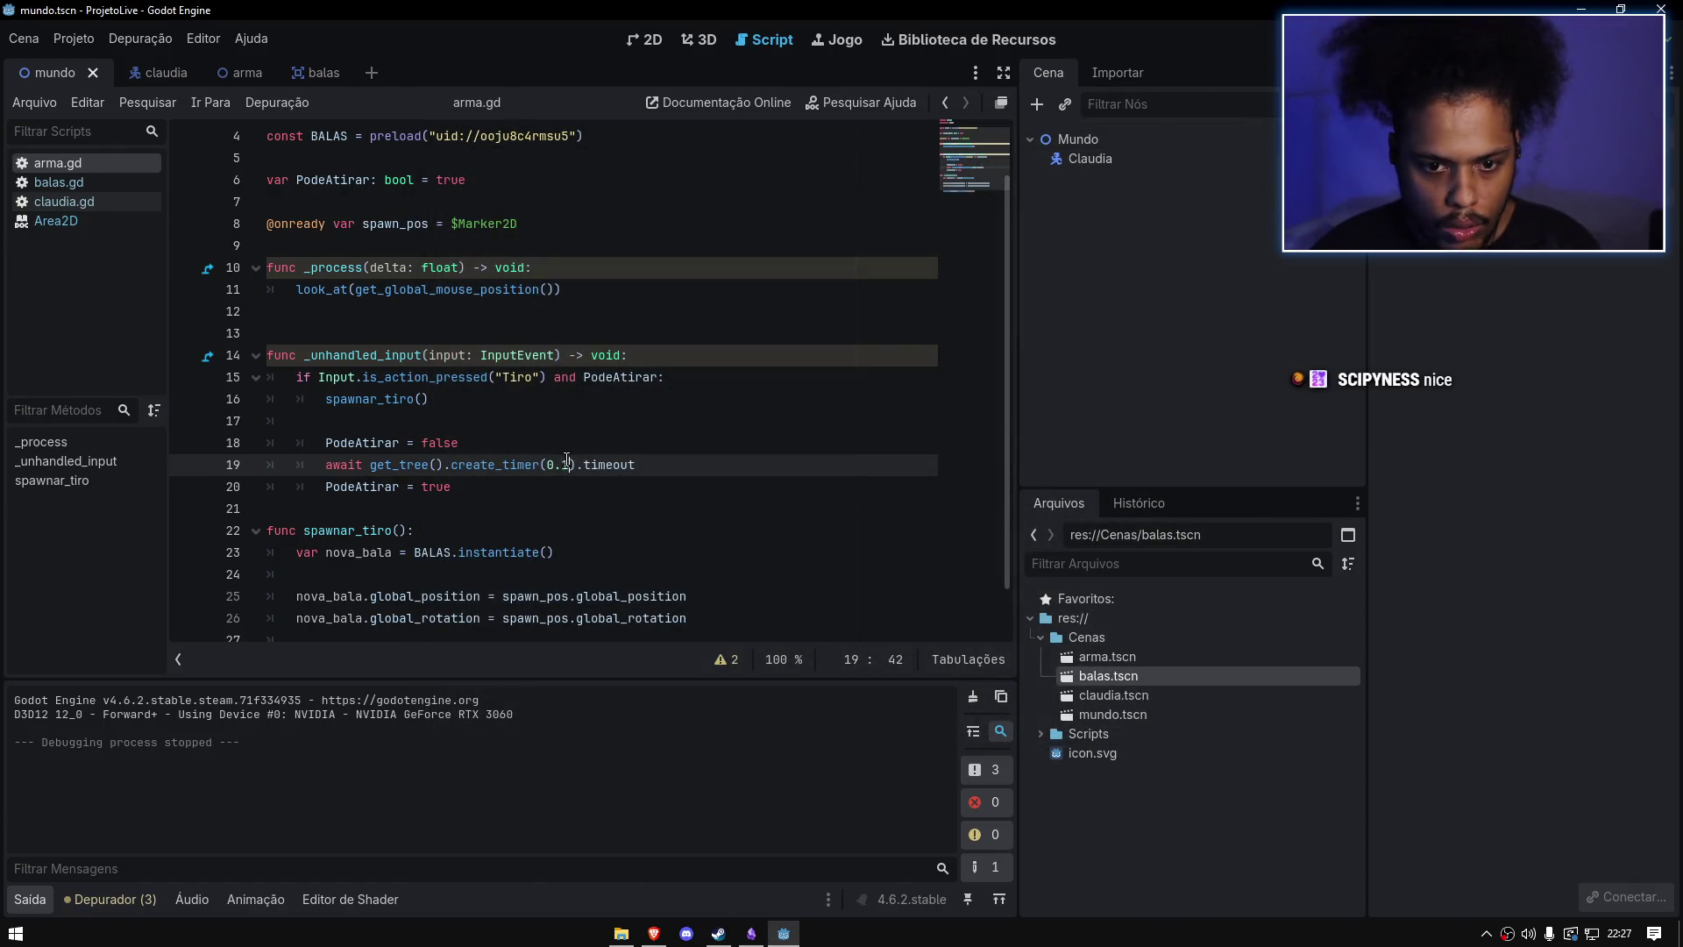
Step: Change create_timer on line 19 to 0.4 and run the game
{"action": "key", "text": "ctrl+s"}
{"action": "type", "text": "4"}
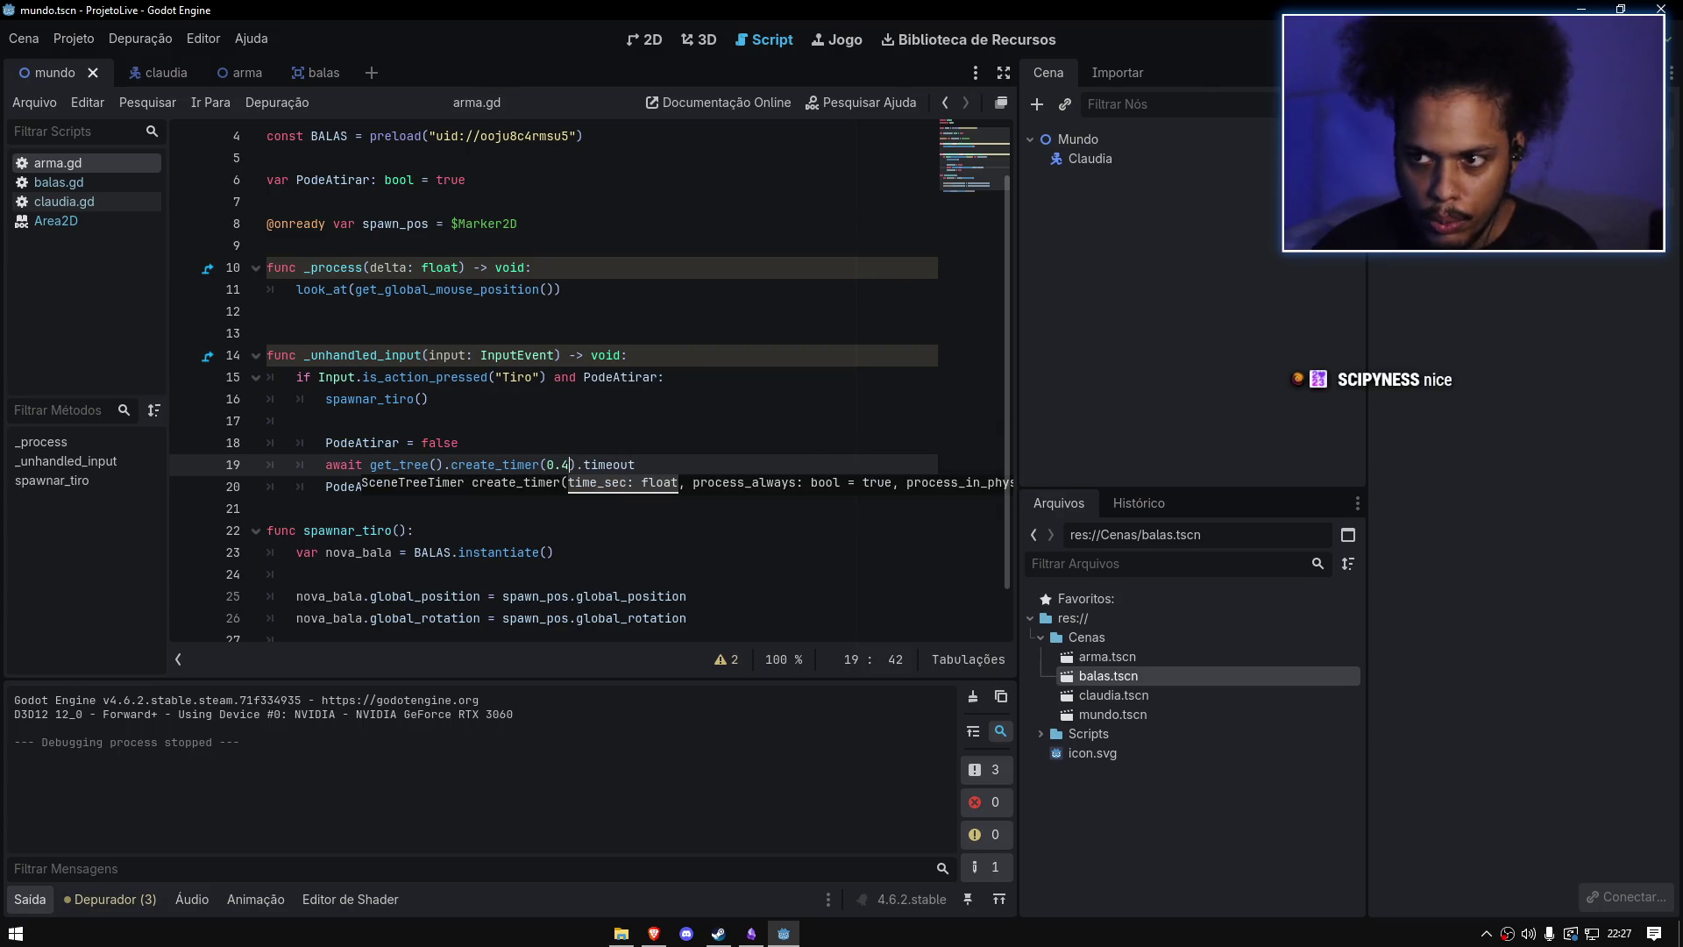
{"action": "key", "text": "F5"}
Step: Move the player with WASD while firing repeatedly, then close the game window
{"action": "left_click", "coordinate": [944, 482]}
{"action": "key", "text": "s"}
{"action": "left_click", "coordinate": [871, 424]}
{"action": "key", "text": "w"}
{"action": "left_click", "coordinate": [785, 397]}
{"action": "key", "text": "s"}
{"action": "left_click", "coordinate": [672, 365]}
{"action": "left_click", "coordinate": [675, 363]}
{"action": "key", "text": "d"}
{"action": "left_click", "coordinate": [745, 349]}
{"action": "key", "text": "a"}
{"action": "key", "text": "w"}
{"action": "left_click", "coordinate": [841, 351]}
{"action": "left_click", "coordinate": [912, 372]}
{"action": "key", "text": "w"}
{"action": "key", "text": "a"}
{"action": "left_click", "coordinate": [939, 407]}
{"action": "key", "text": "d"}
{"action": "left_click", "coordinate": [917, 417]}
{"action": "key", "text": "s"}
{"action": "left_click", "coordinate": [922, 392]}
{"action": "left_click", "coordinate": [927, 372]}
{"action": "key", "text": "d"}
{"action": "key", "text": "w"}
{"action": "left_click", "coordinate": [735, 386]}
{"action": "key", "text": "d"}
{"action": "left_click", "coordinate": [713, 335]}
{"action": "key", "text": "s"}
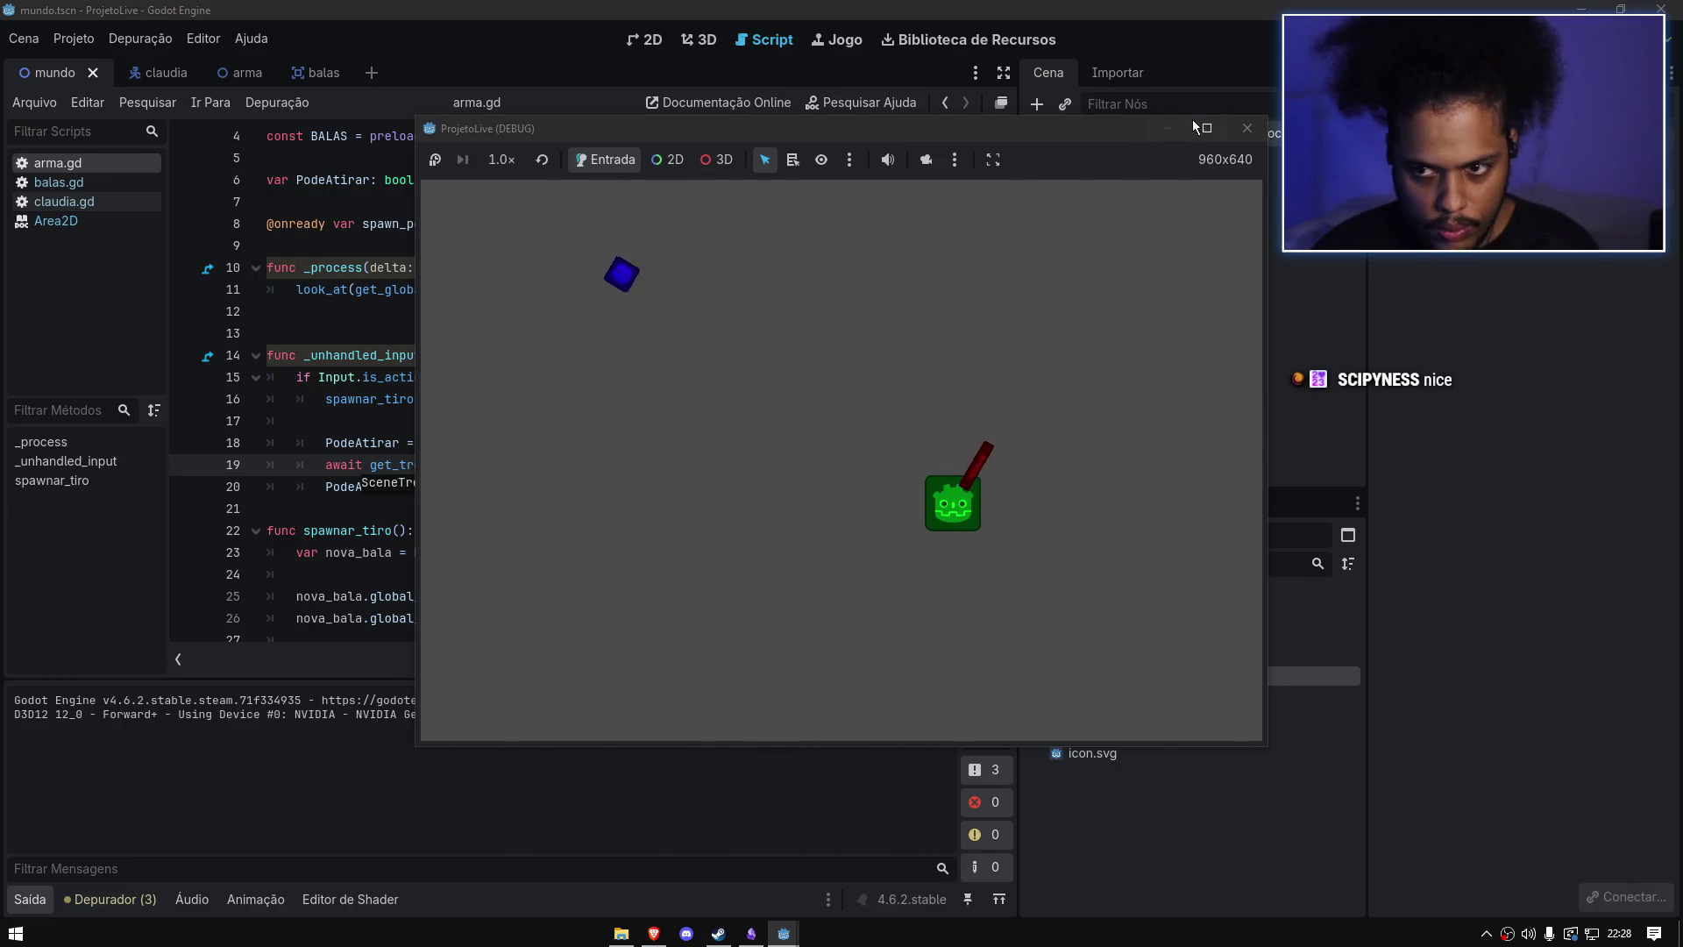
{"action": "left_click", "coordinate": [1247, 128]}
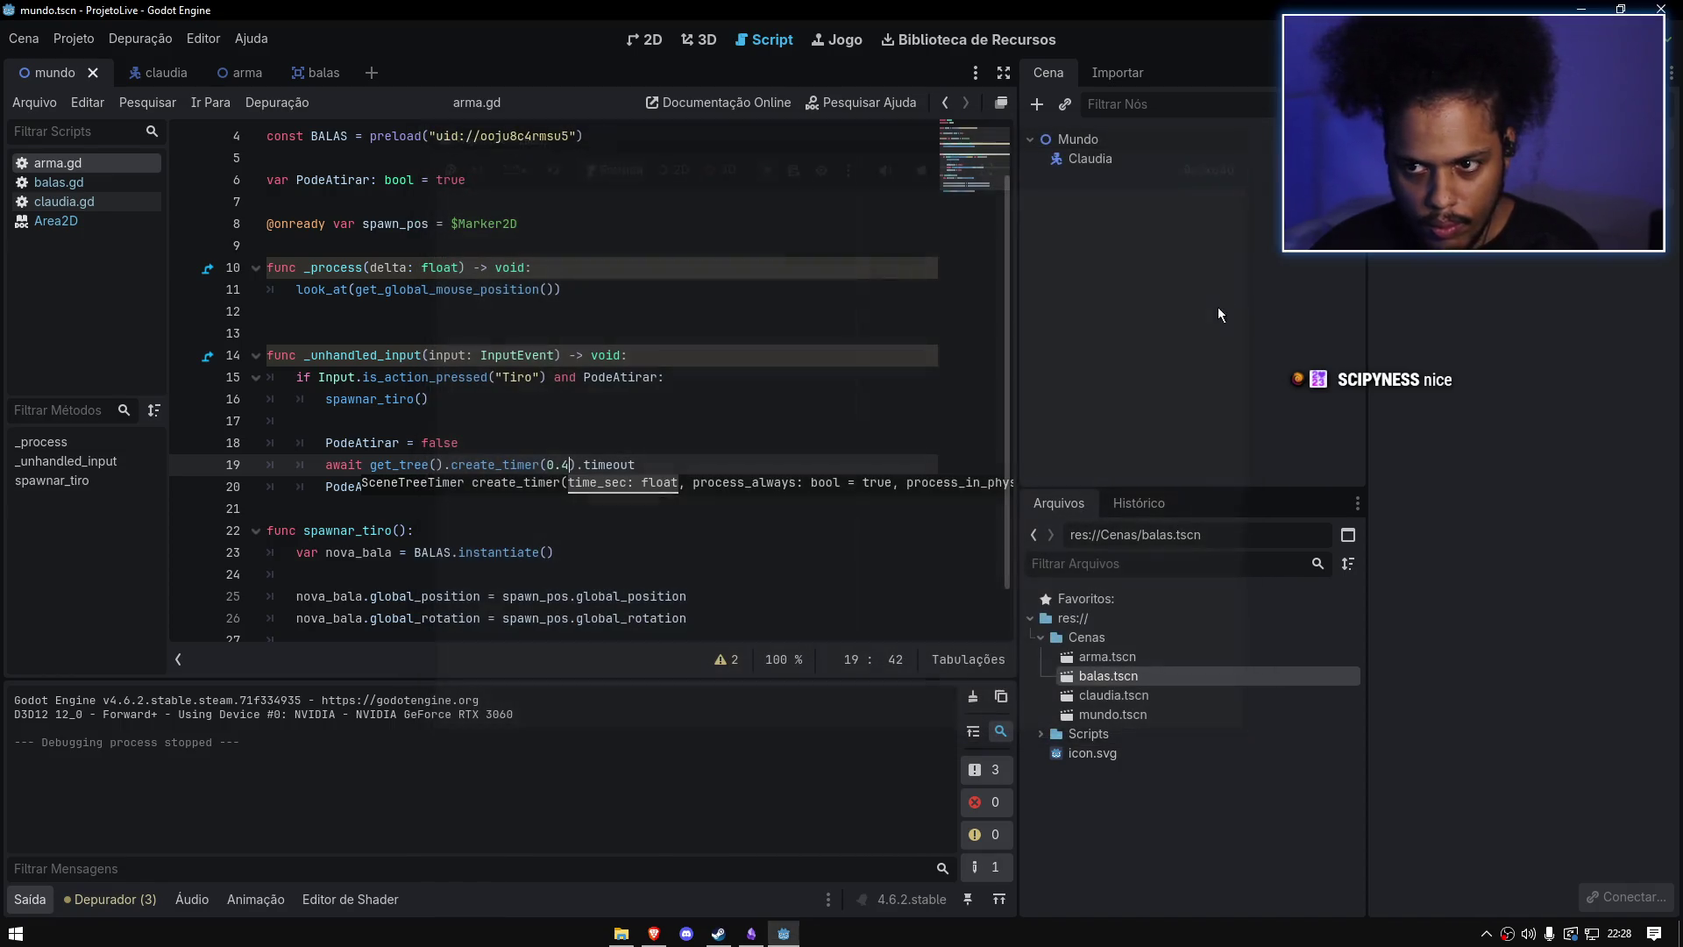
{"action": "left_click", "coordinate": [221, 60]}
{"action": "left_click", "coordinate": [1101, 137]}
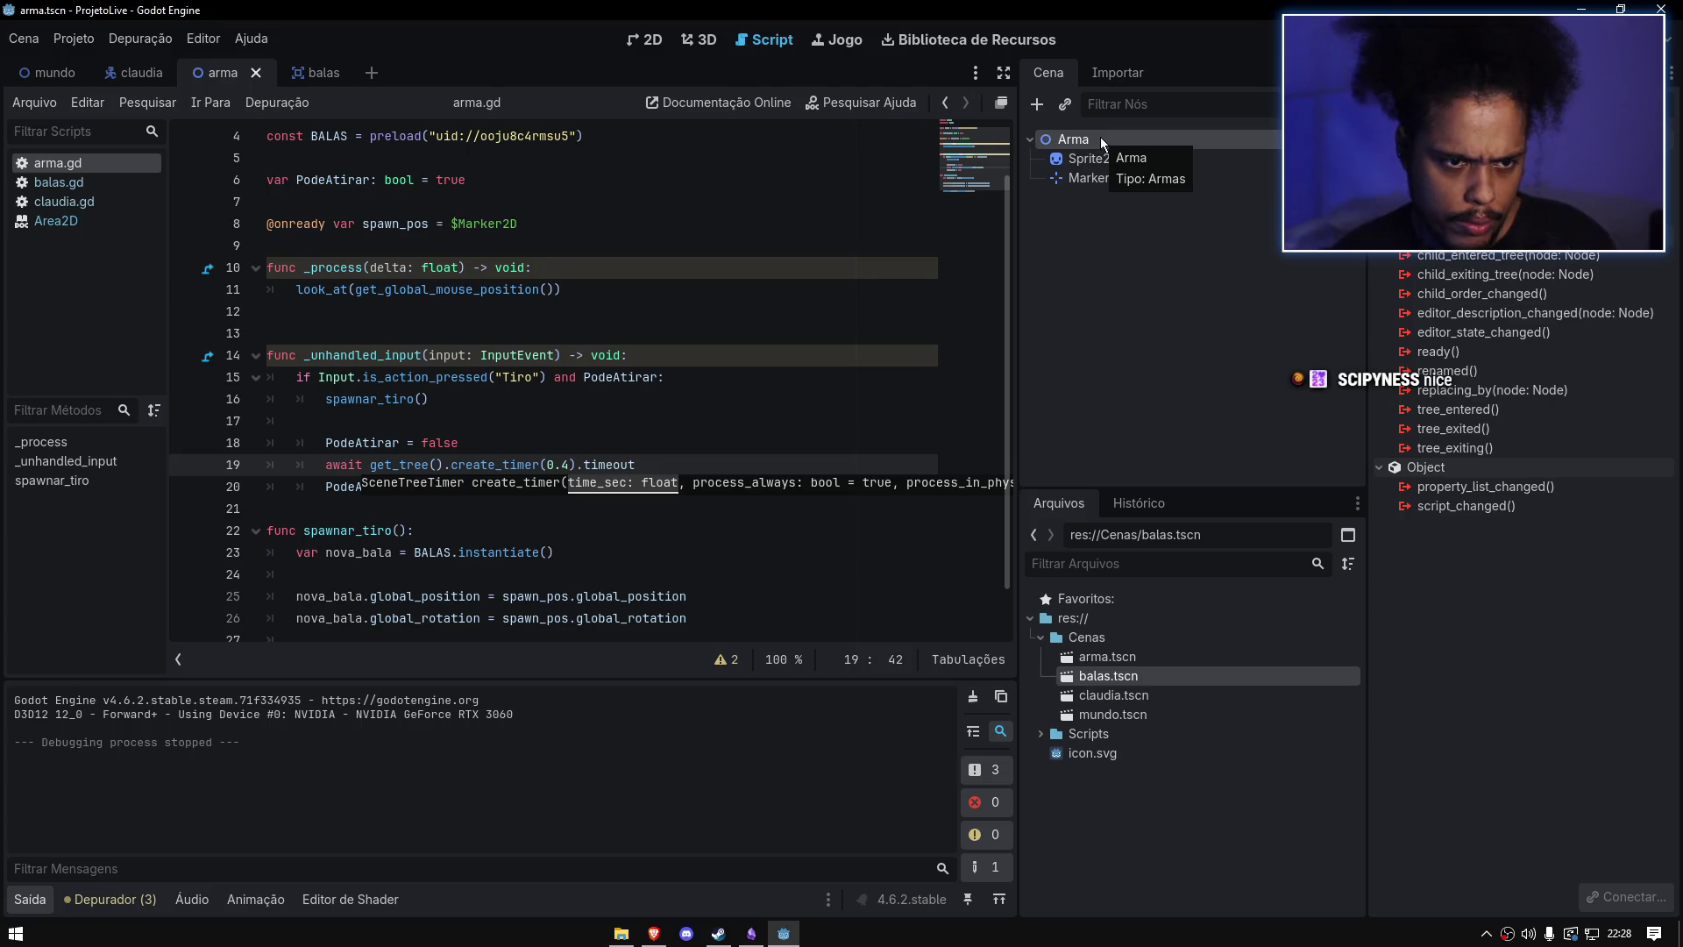
{"action": "left_click", "coordinate": [543, 267]}
{"action": "left_click", "coordinate": [548, 250]}
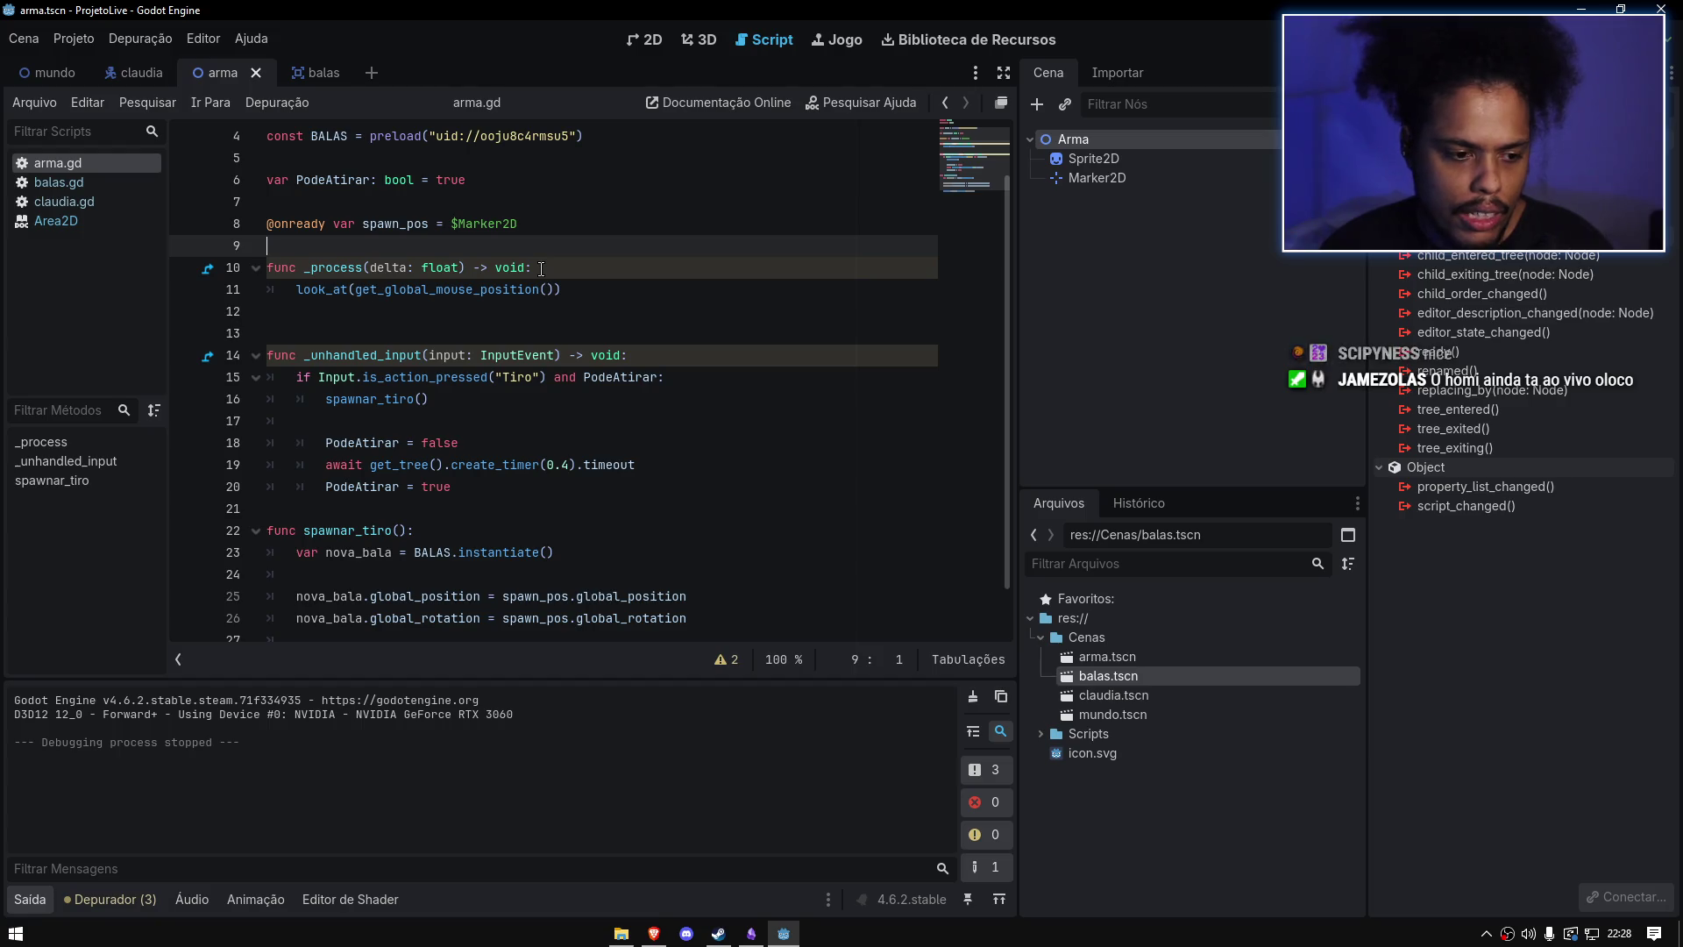
{"action": "left_click", "coordinate": [459, 357]}
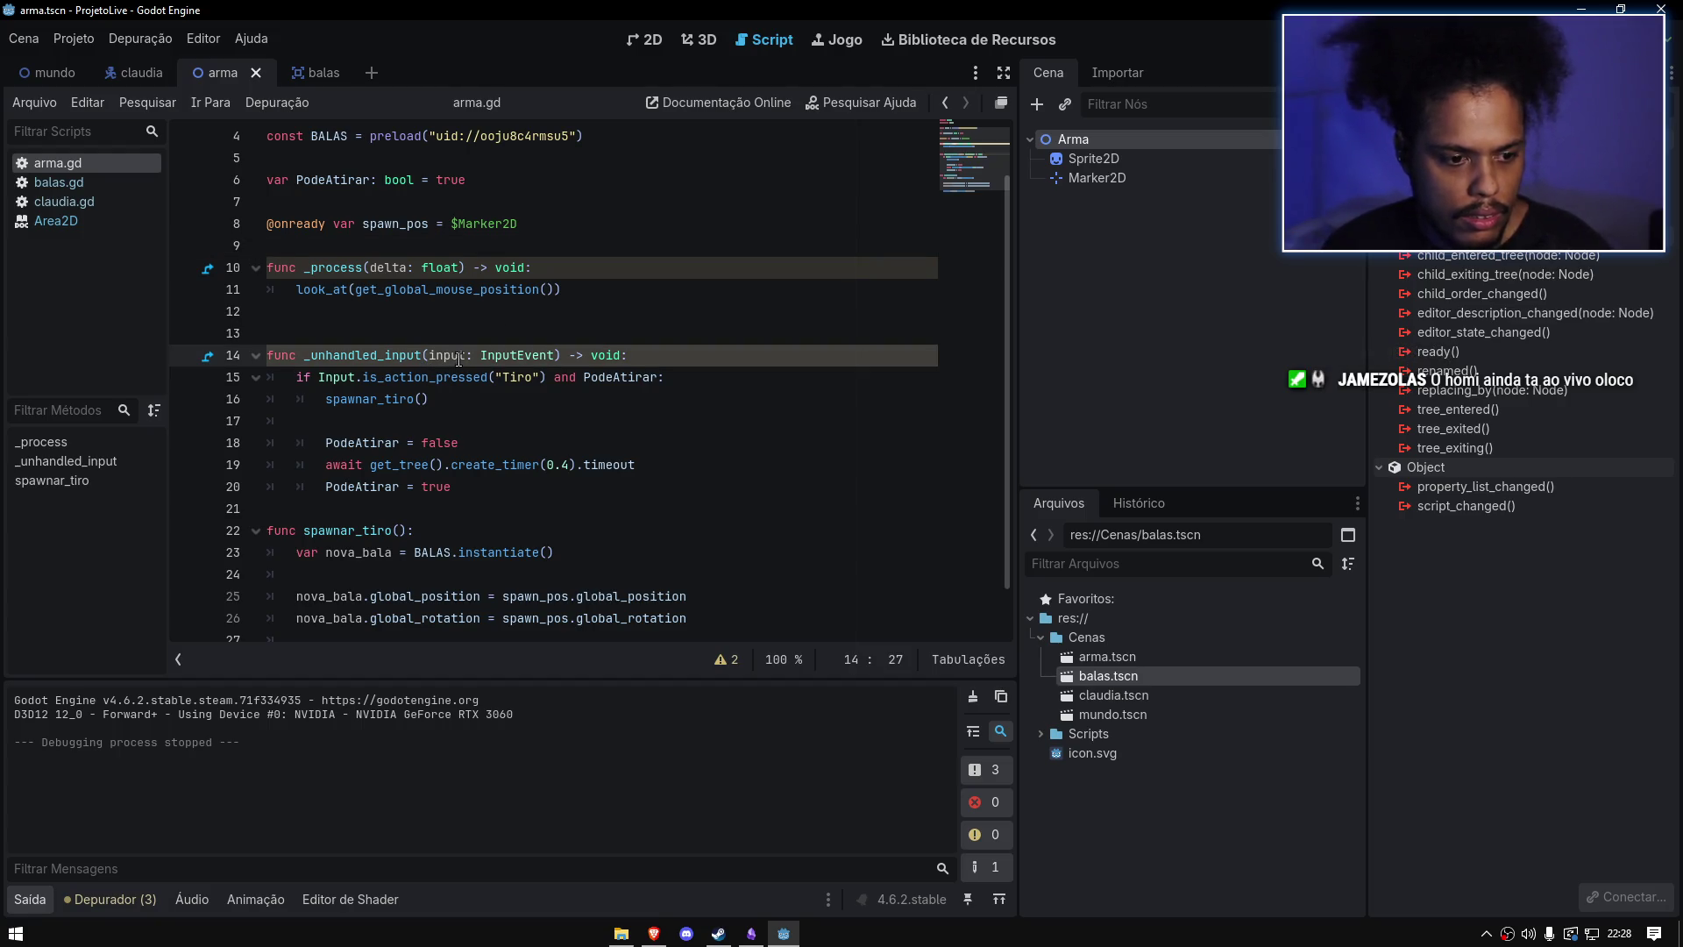
{"action": "left_click", "coordinate": [55, 73]}
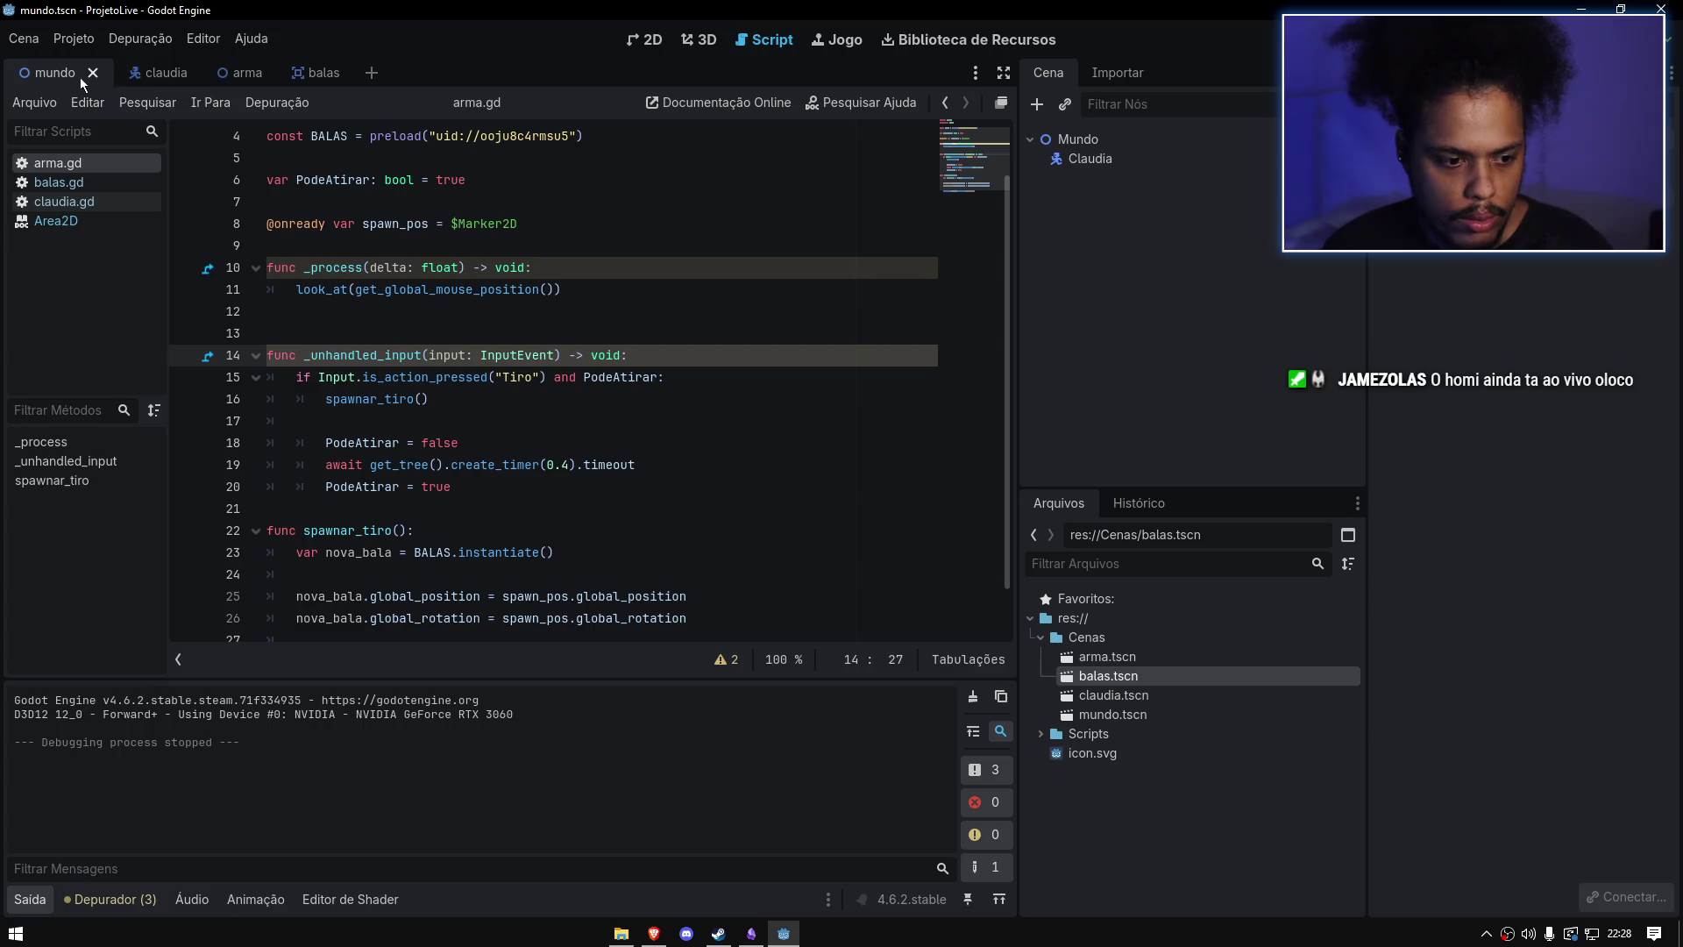
{"action": "key", "text": "F5"}
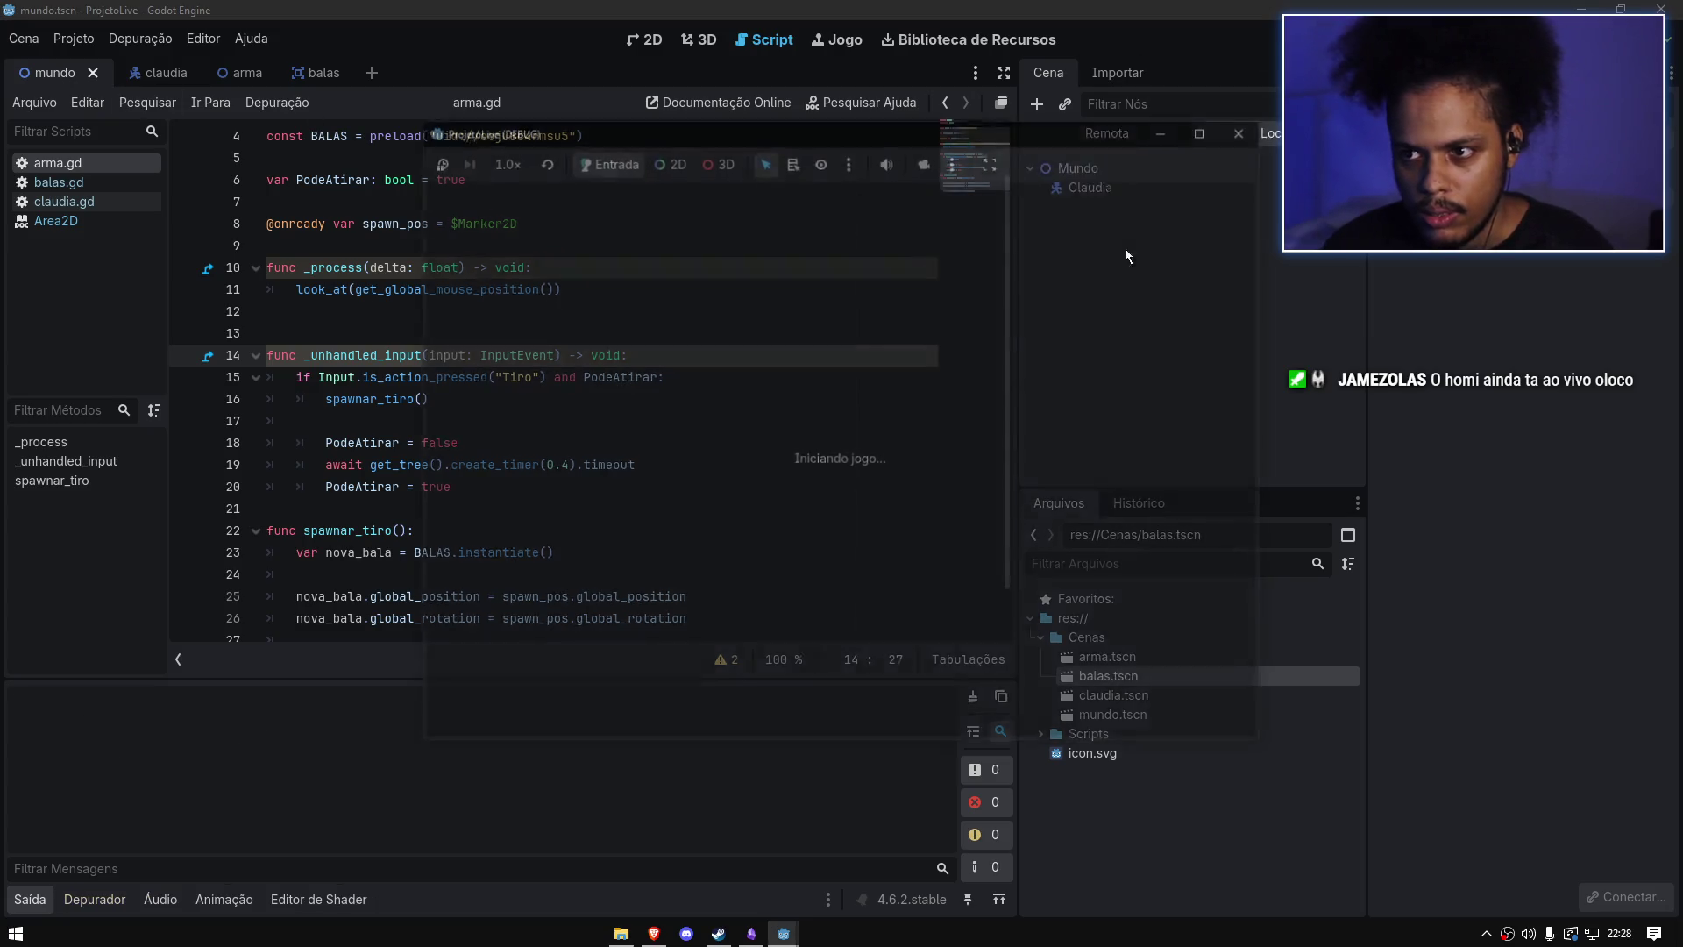
{"action": "left_click", "coordinate": [774, 396]}
{"action": "left_click", "coordinate": [694, 567]}
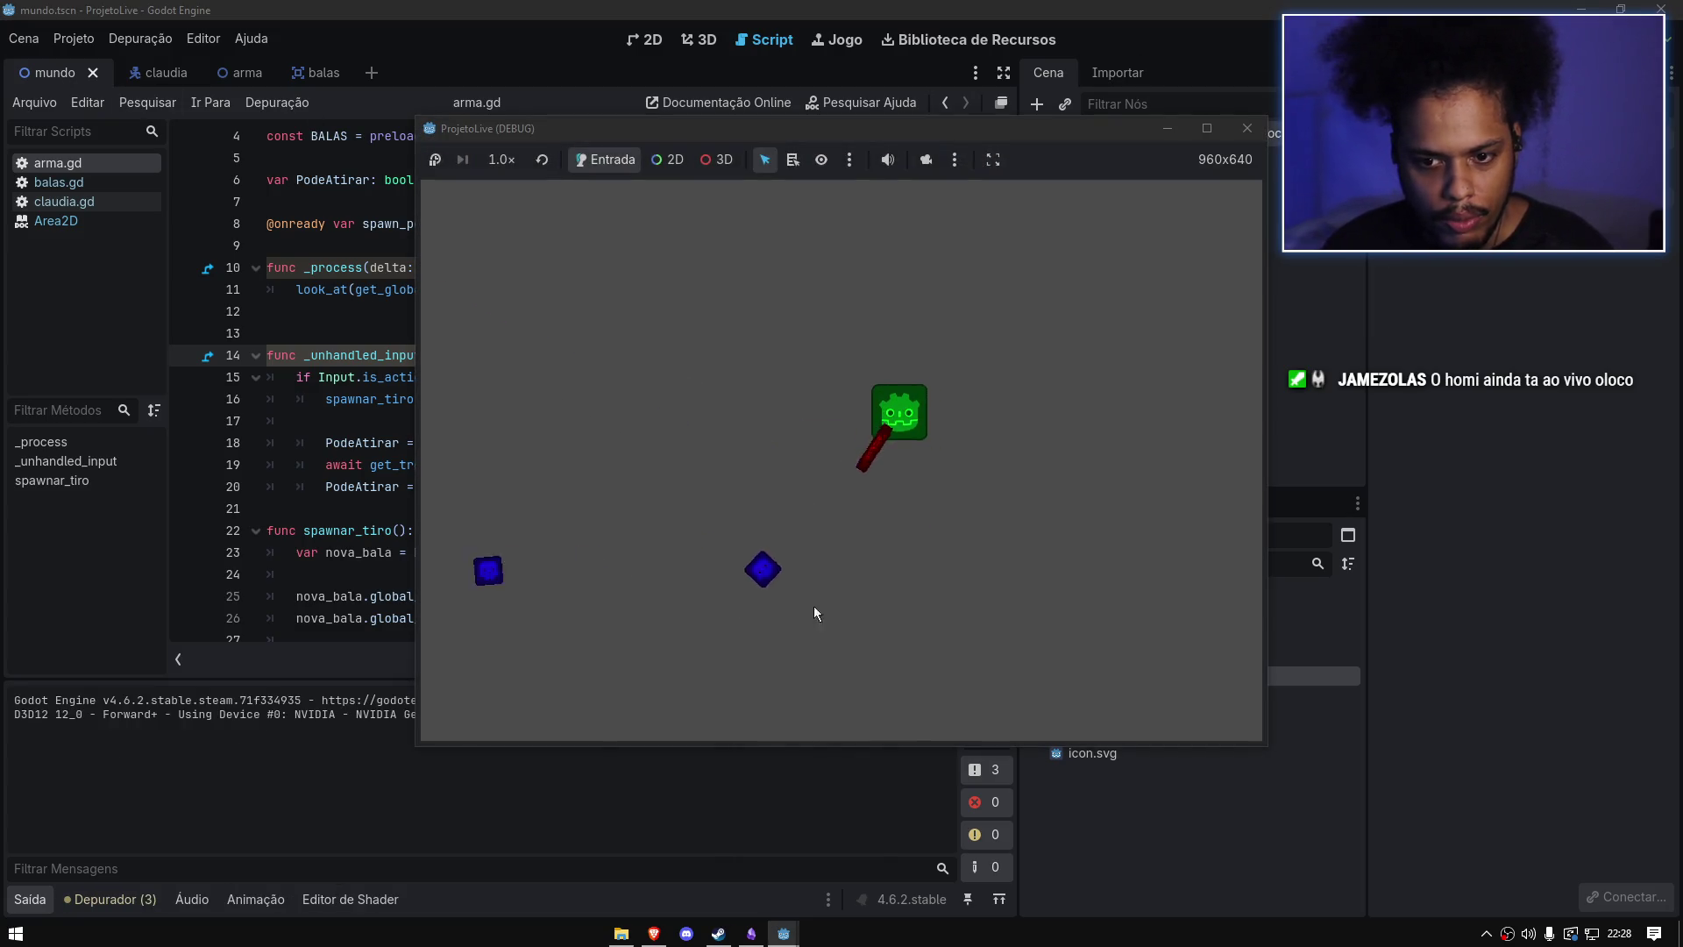
{"action": "left_click", "coordinate": [1045, 382]}
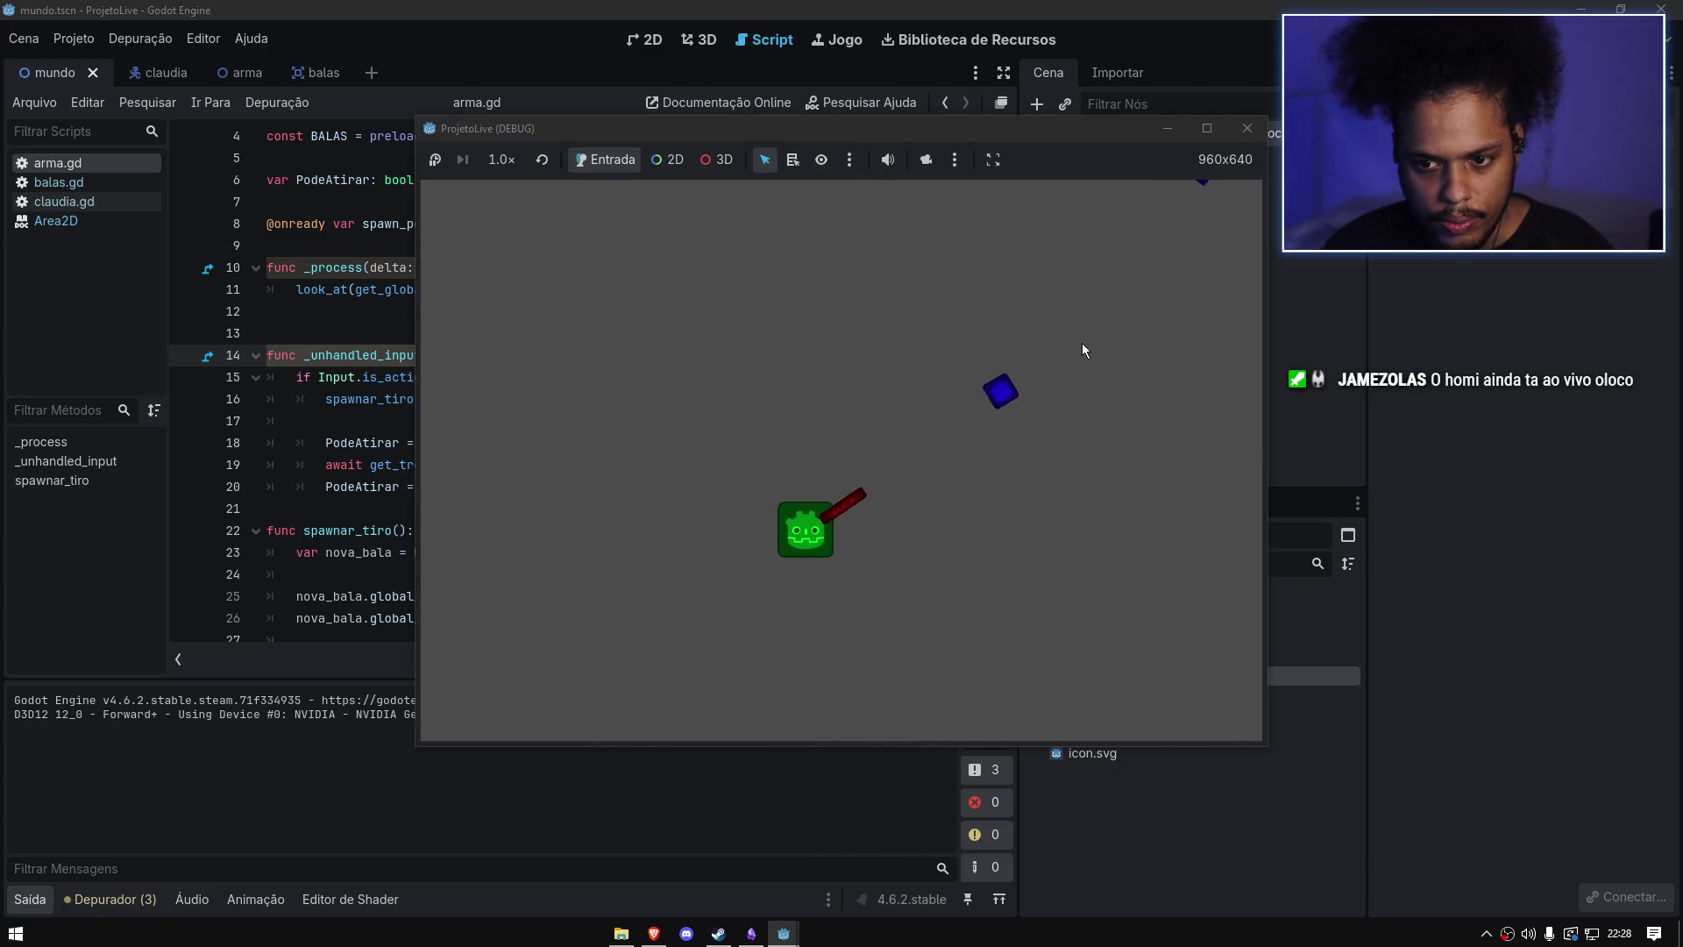
{"action": "key", "text": "F8"}
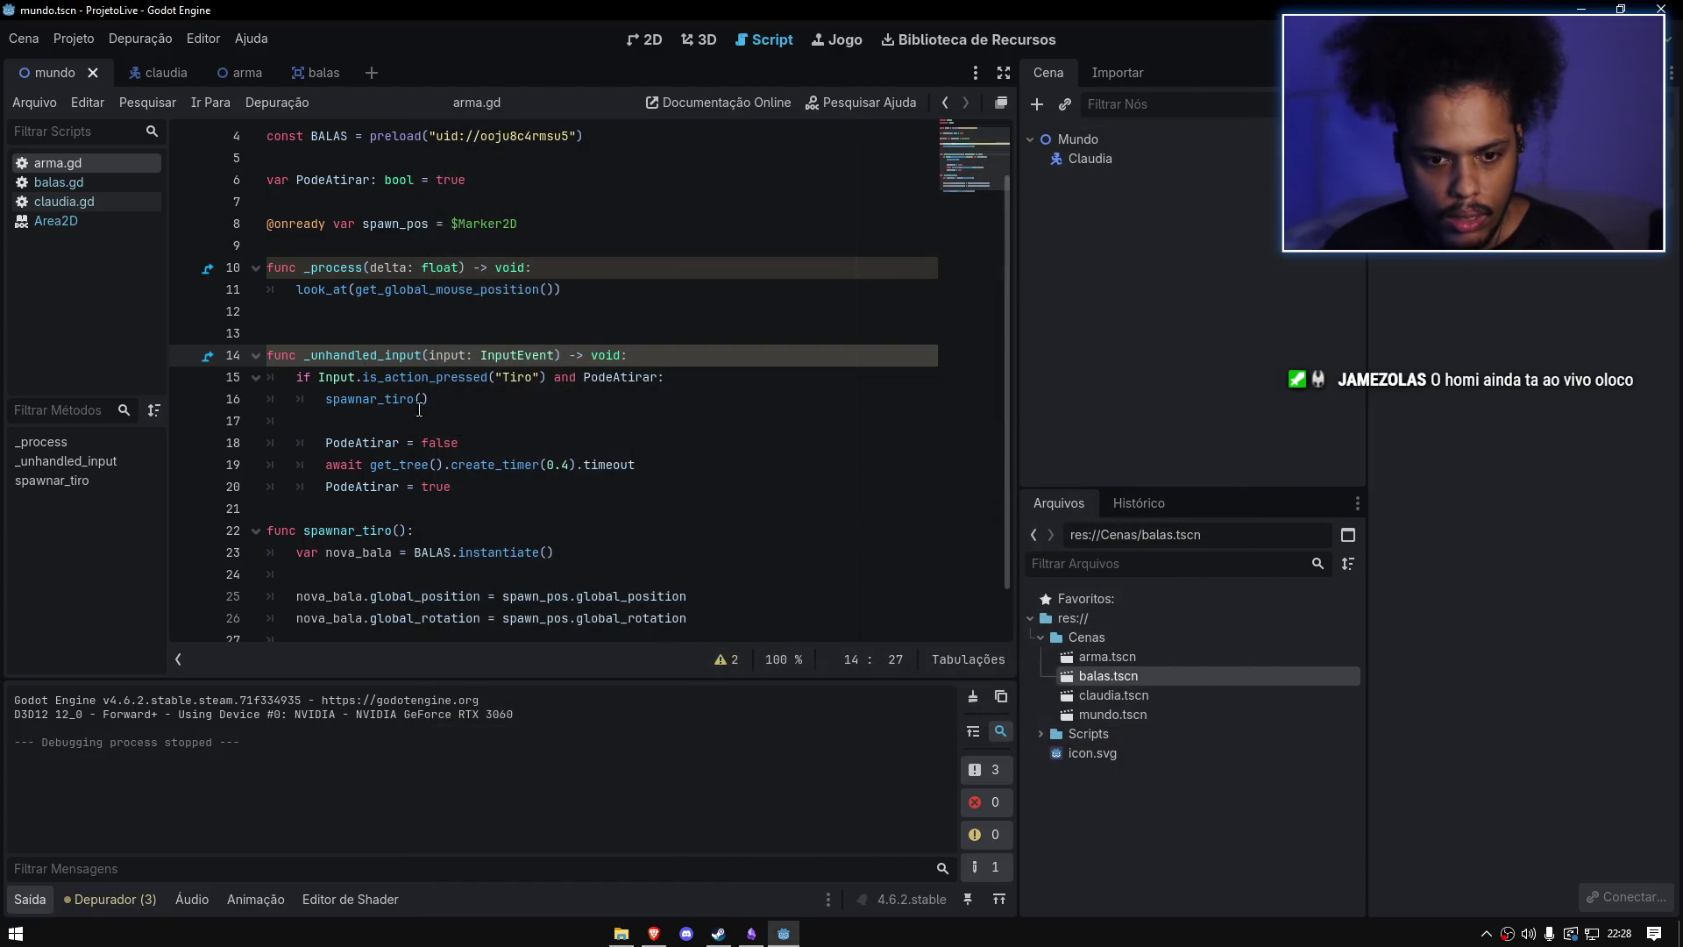
{"action": "left_click", "coordinate": [78, 180]}
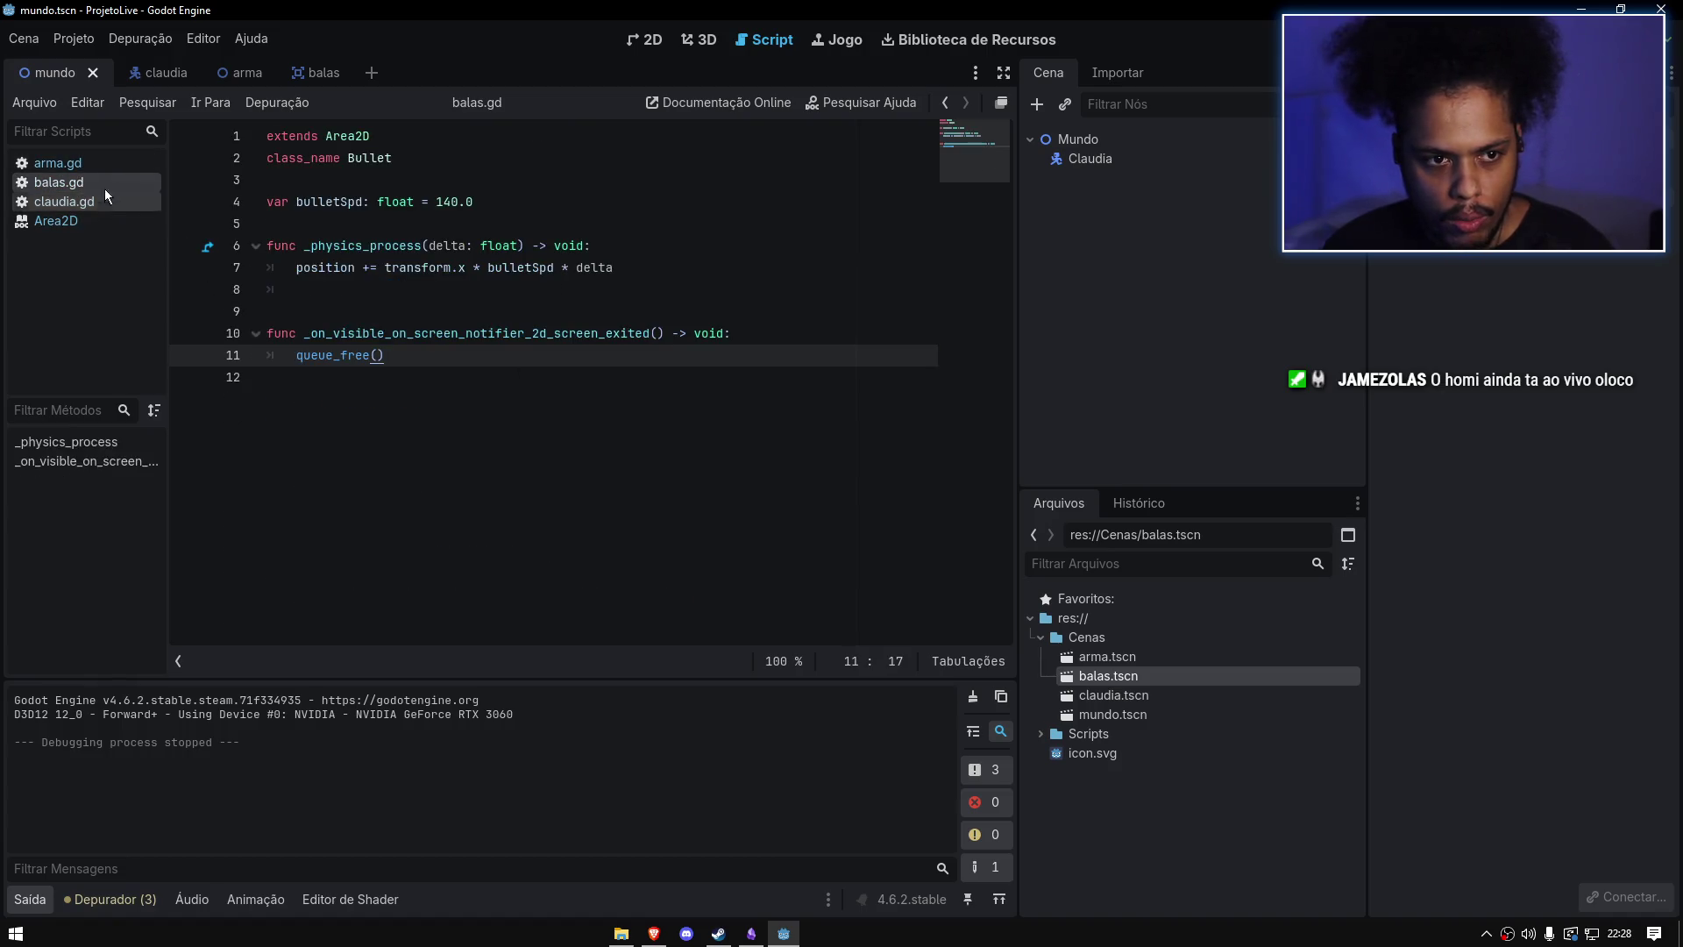
{"action": "left_click", "coordinate": [98, 163]}
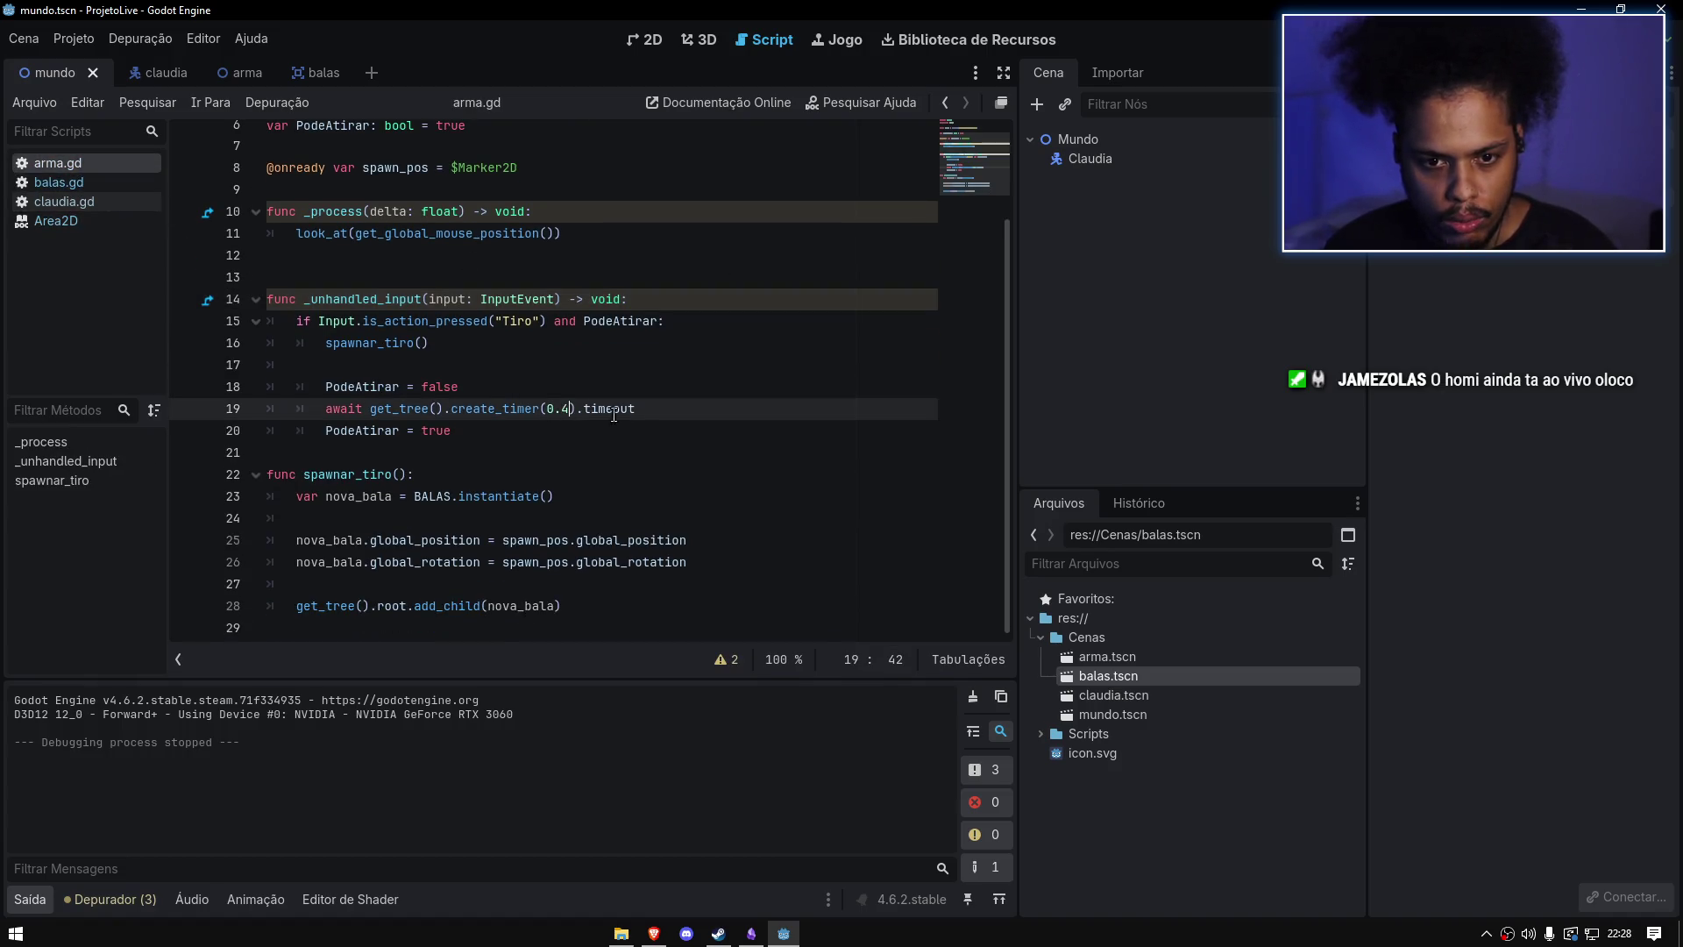
Step: Set the line 19 cooldown to 0.1, save, and hold fire in a test run before closing it
{"action": "type", "text": "2"}
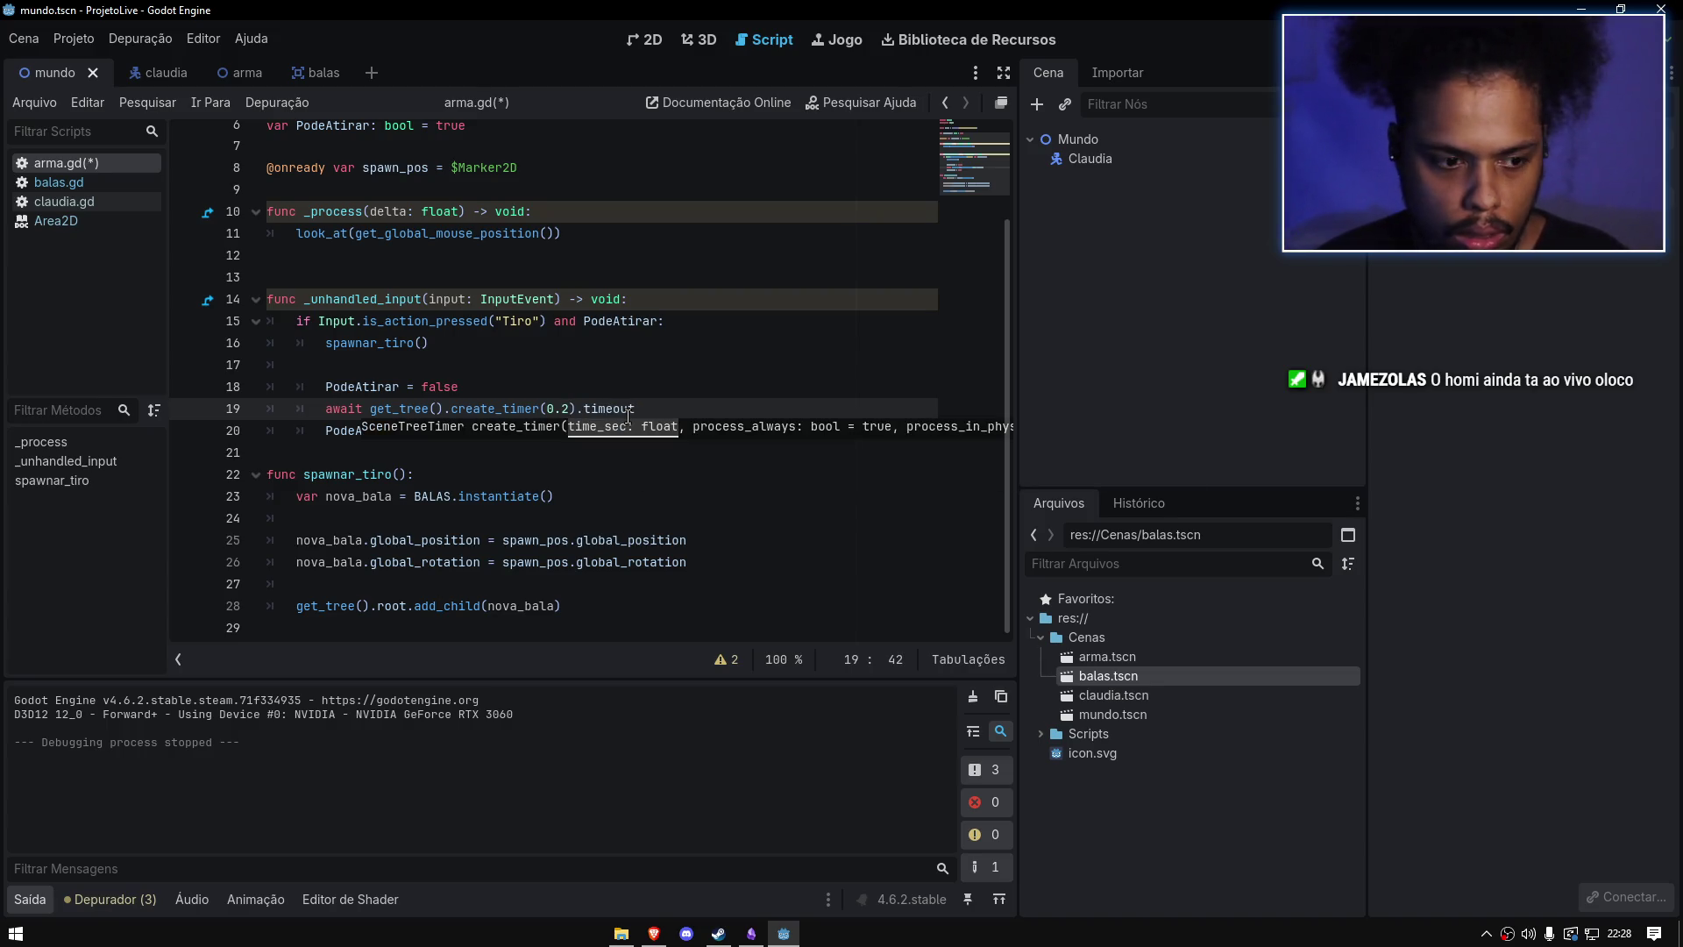
{"action": "type", "text": "1"}
{"action": "key", "text": "ctrl+s"}
{"action": "left_click", "coordinate": [721, 338]}
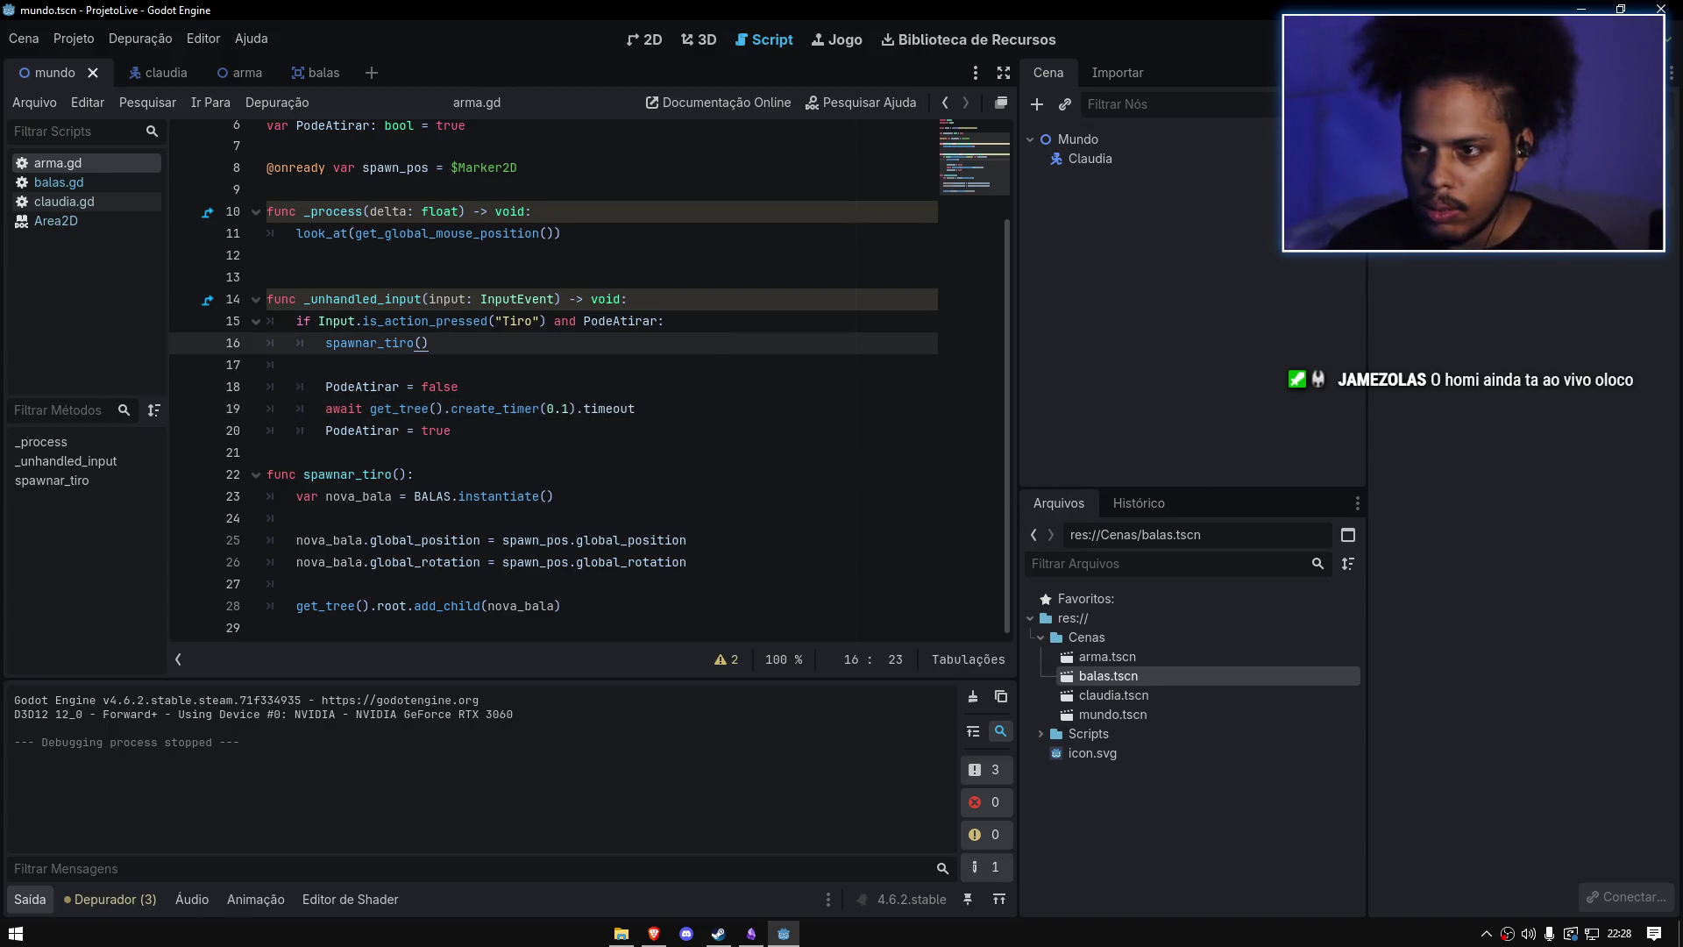
{"action": "key", "text": "F5"}
{"action": "mouse_move", "coordinate": [684, 512]}
{"action": "left_mouse_down"}
{"action": "mouse_move", "coordinate": [622, 556]}
{"action": "mouse_move", "coordinate": [898, 588]}
{"action": "mouse_move", "coordinate": [1029, 415]}
{"action": "mouse_move", "coordinate": [1008, 340]}
{"action": "mouse_move", "coordinate": [829, 347]}
{"action": "mouse_move", "coordinate": [761, 433]}
{"action": "mouse_move", "coordinate": [952, 507]}
{"action": "mouse_move", "coordinate": [754, 508]}
{"action": "mouse_move", "coordinate": [718, 548]}
{"action": "mouse_move", "coordinate": [729, 489]}
{"action": "mouse_move", "coordinate": [970, 325]}
{"action": "mouse_move", "coordinate": [474, 432]}
{"action": "mouse_move", "coordinate": [501, 502]}
{"action": "mouse_move", "coordinate": [466, 649]}
{"action": "mouse_move", "coordinate": [557, 745]}
{"action": "mouse_move", "coordinate": [706, 445]}
{"action": "mouse_move", "coordinate": [820, 495]}
{"action": "mouse_move", "coordinate": [702, 496]}
{"action": "mouse_move", "coordinate": [605, 608]}
{"action": "mouse_move", "coordinate": [993, 453]}
{"action": "mouse_move", "coordinate": [789, 339]}
{"action": "mouse_move", "coordinate": [755, 552]}
{"action": "mouse_move", "coordinate": [886, 578]}
{"action": "mouse_move", "coordinate": [697, 542]}
{"action": "mouse_move", "coordinate": [744, 470]}
{"action": "mouse_move", "coordinate": [958, 349]}
{"action": "mouse_move", "coordinate": [961, 322]}
{"action": "mouse_move", "coordinate": [840, 383]}
{"action": "mouse_move", "coordinate": [838, 408]}
{"action": "mouse_move", "coordinate": [724, 389]}
{"action": "mouse_move", "coordinate": [745, 435]}
{"action": "mouse_move", "coordinate": [717, 482]}
{"action": "mouse_move", "coordinate": [1154, 623]}
{"action": "mouse_move", "coordinate": [1026, 603]}
{"action": "mouse_move", "coordinate": [1004, 481]}
{"action": "left_mouse_up"}
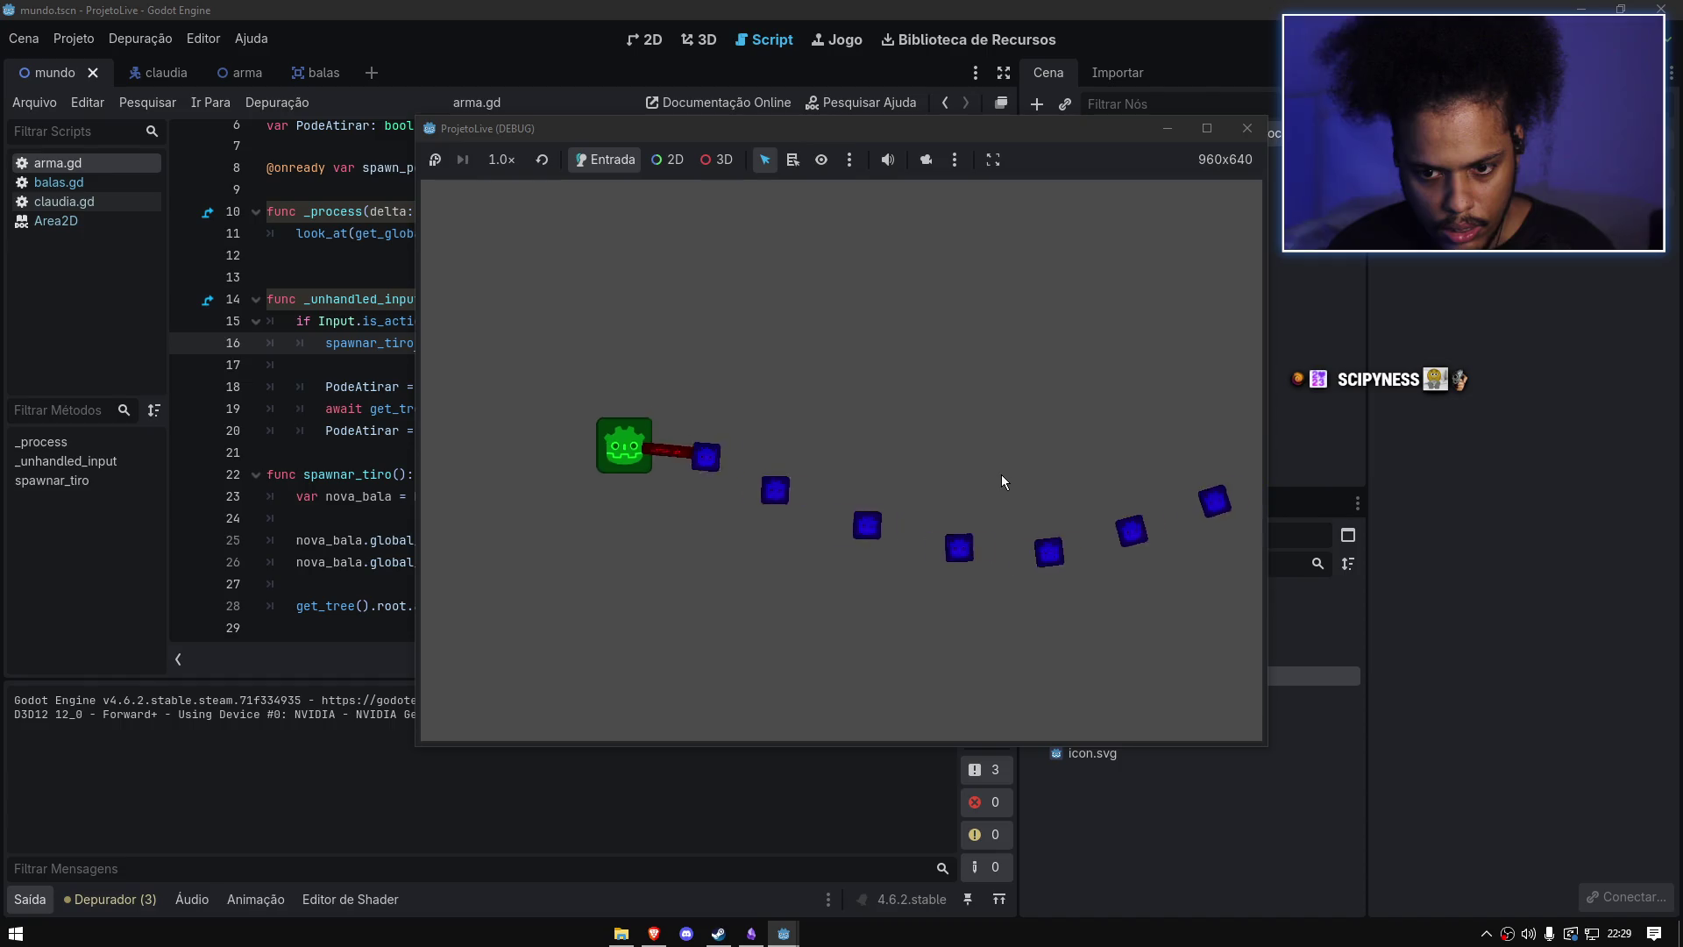
{"action": "left_click", "coordinate": [1248, 128]}
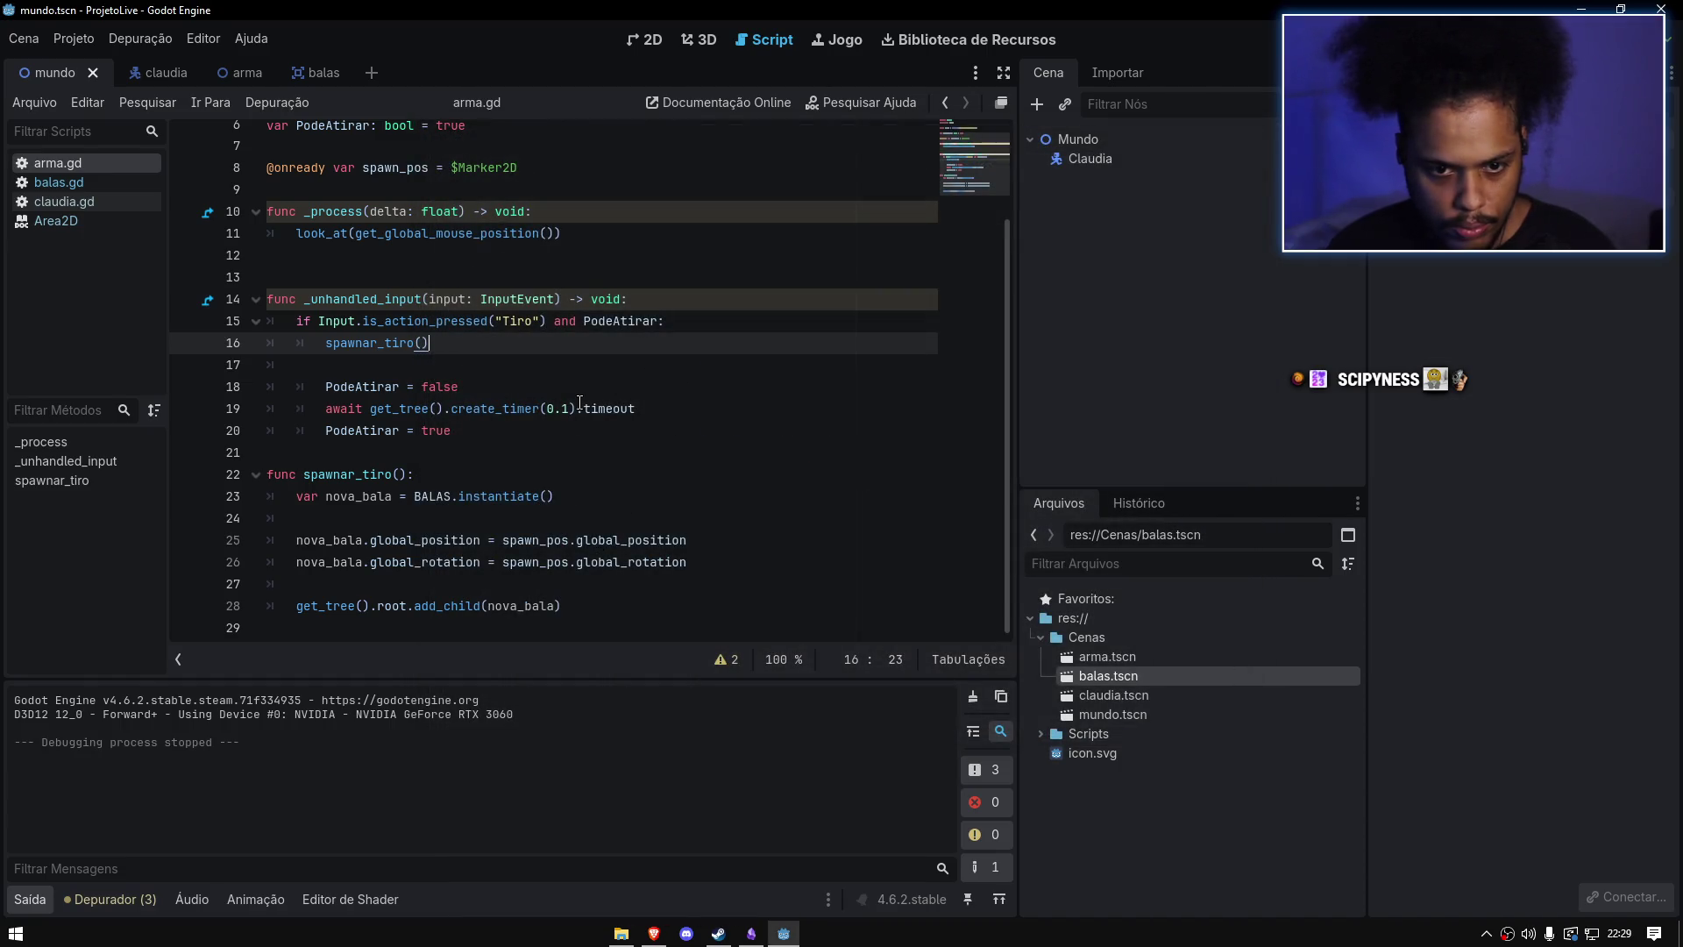
{"action": "left_click", "coordinate": [572, 409]}
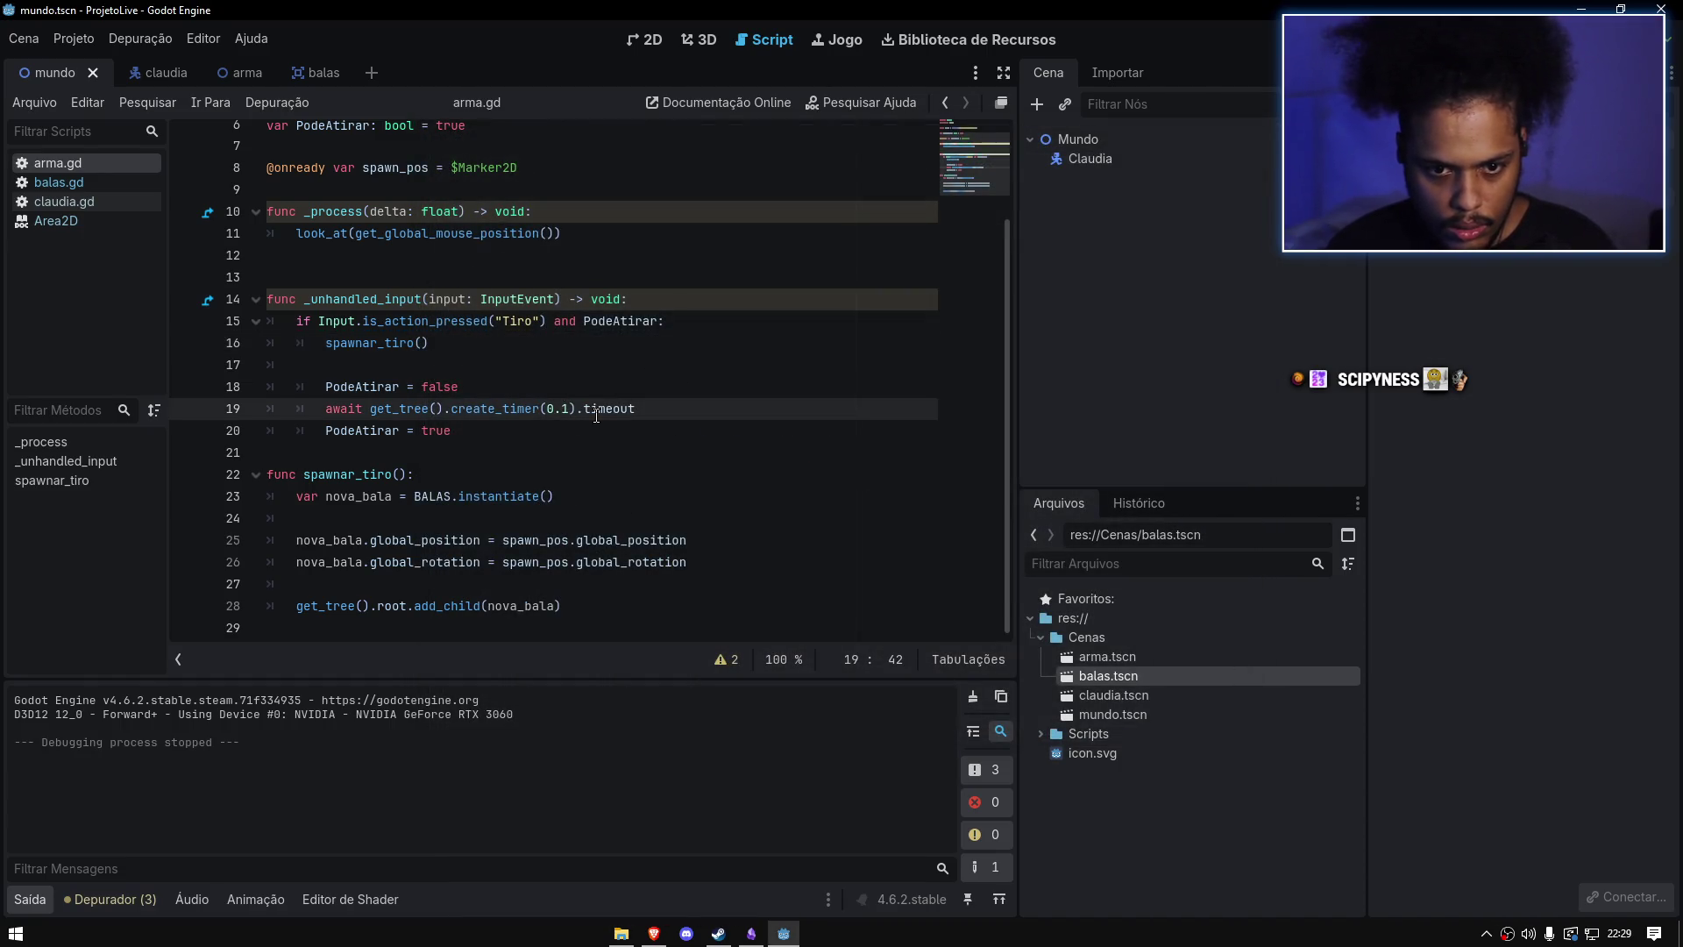
{"action": "type", "text": "0"}
{"action": "key", "text": "BackSpace"}
{"action": "type", "text": "02"}
{"action": "left_click", "coordinate": [648, 366]}
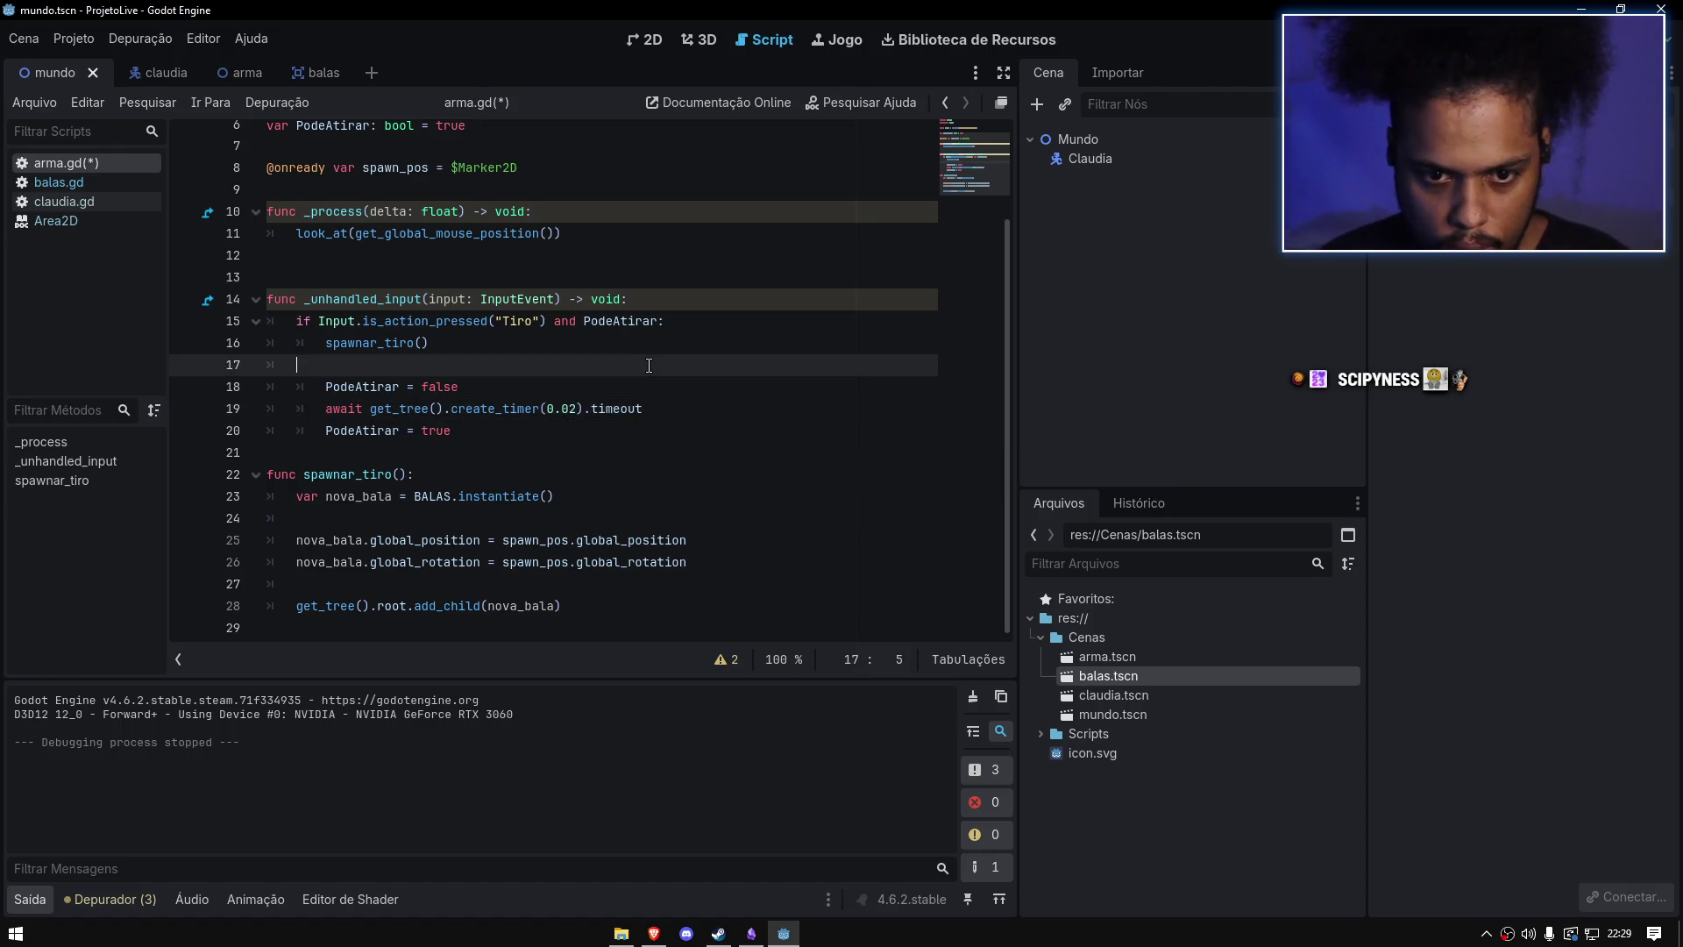
{"action": "key", "text": "F5"}
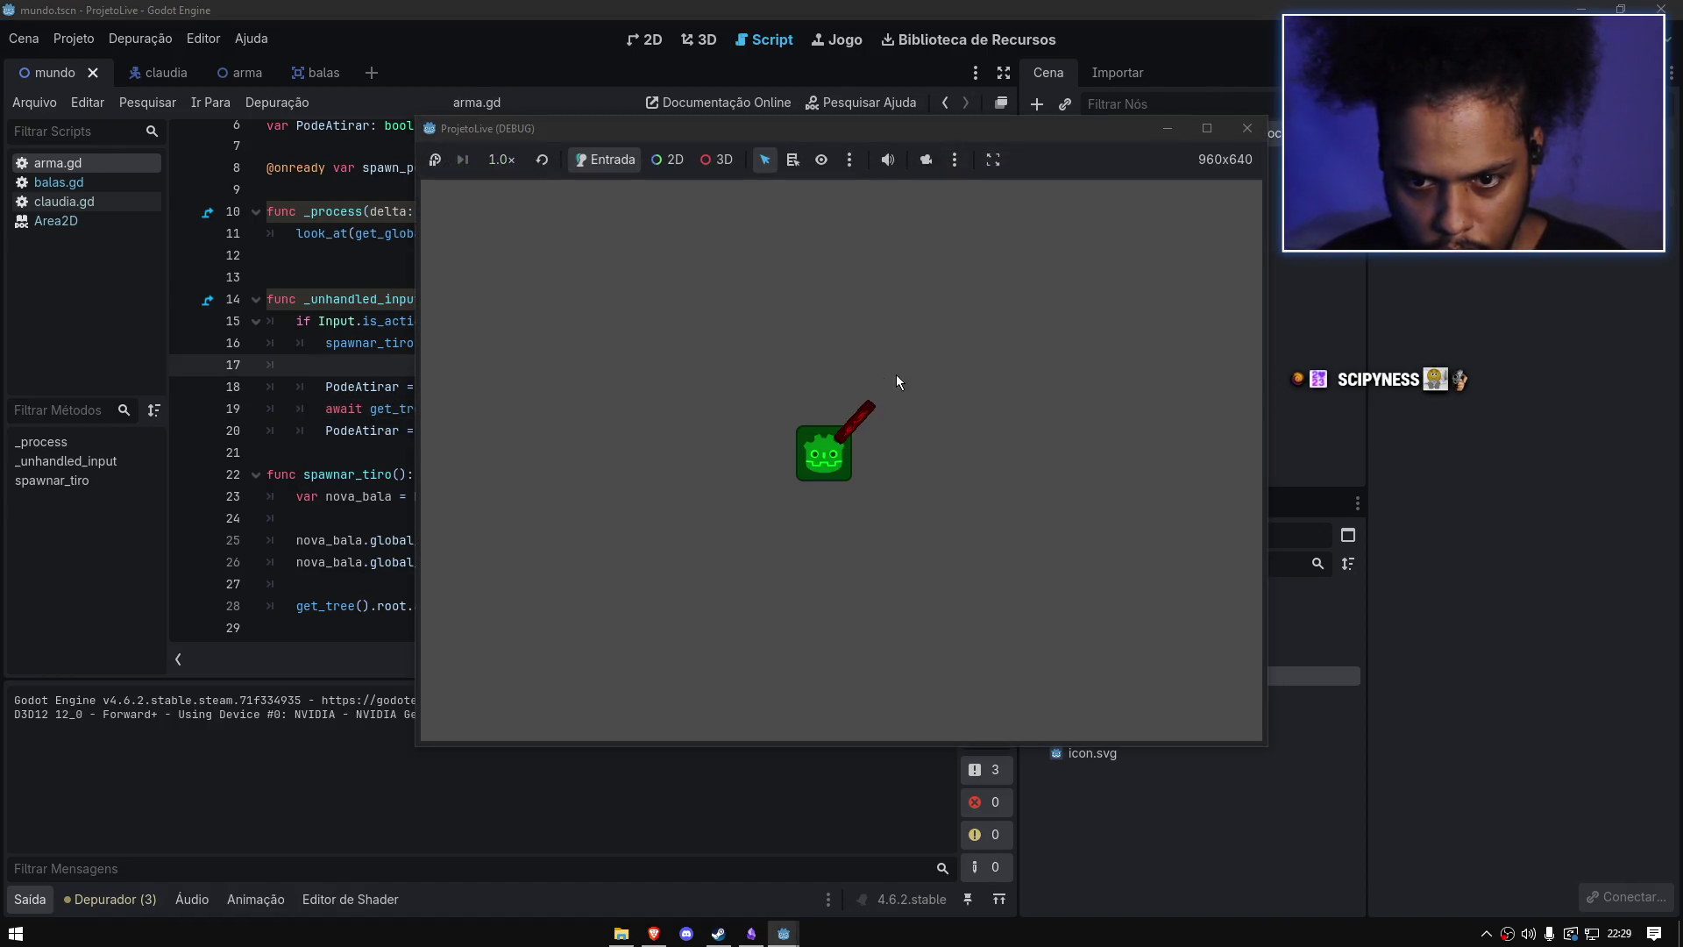
{"action": "mouse_move", "coordinate": [896, 380]}
{"action": "left_mouse_down"}
{"action": "mouse_move", "coordinate": [921, 364]}
{"action": "mouse_move", "coordinate": [794, 527]}
{"action": "mouse_move", "coordinate": [766, 414]}
{"action": "mouse_move", "coordinate": [566, 492]}
{"action": "mouse_move", "coordinate": [581, 511]}
{"action": "mouse_move", "coordinate": [606, 451]}
{"action": "mouse_move", "coordinate": [760, 335]}
{"action": "mouse_move", "coordinate": [922, 344]}
{"action": "mouse_move", "coordinate": [990, 588]}
{"action": "mouse_move", "coordinate": [931, 349]}
{"action": "mouse_move", "coordinate": [638, 528]}
{"action": "mouse_move", "coordinate": [871, 340]}
{"action": "mouse_move", "coordinate": [960, 347]}
{"action": "left_mouse_up"}
{"action": "key", "text": "a"}
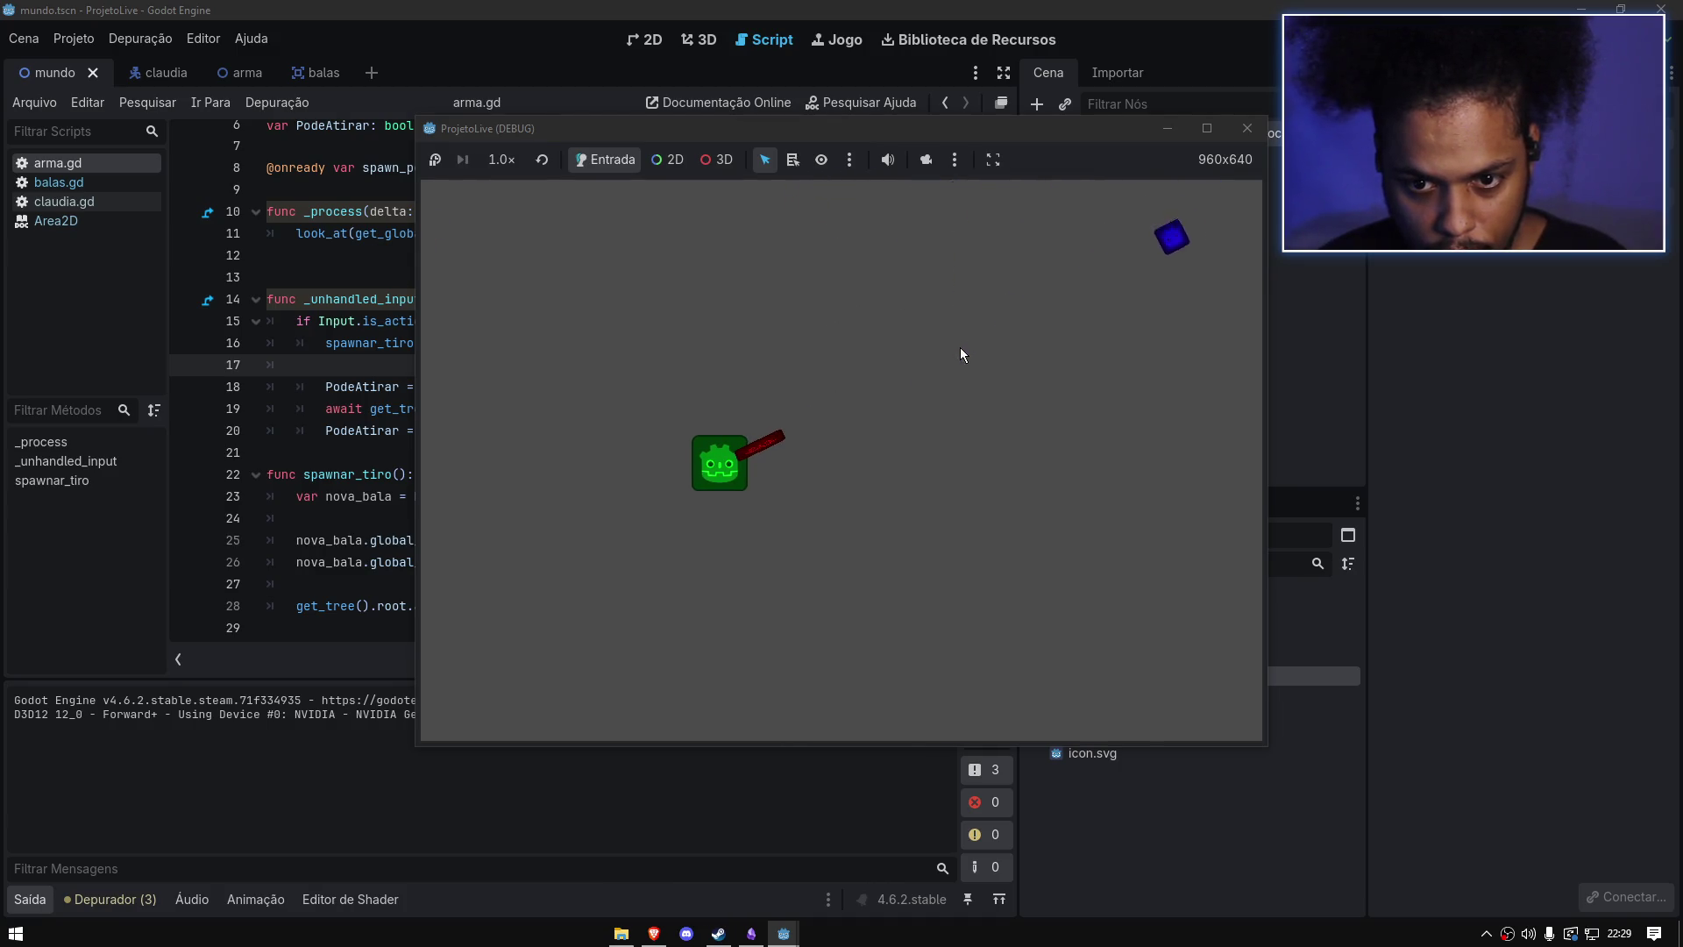
{"action": "left_click", "coordinate": [960, 349]}
{"action": "mouse_move", "coordinate": [964, 352]}
{"action": "left_mouse_down"}
{"action": "mouse_move", "coordinate": [911, 465]}
{"action": "mouse_move", "coordinate": [921, 408]}
{"action": "mouse_move", "coordinate": [1195, 198]}
{"action": "left_mouse_up"}
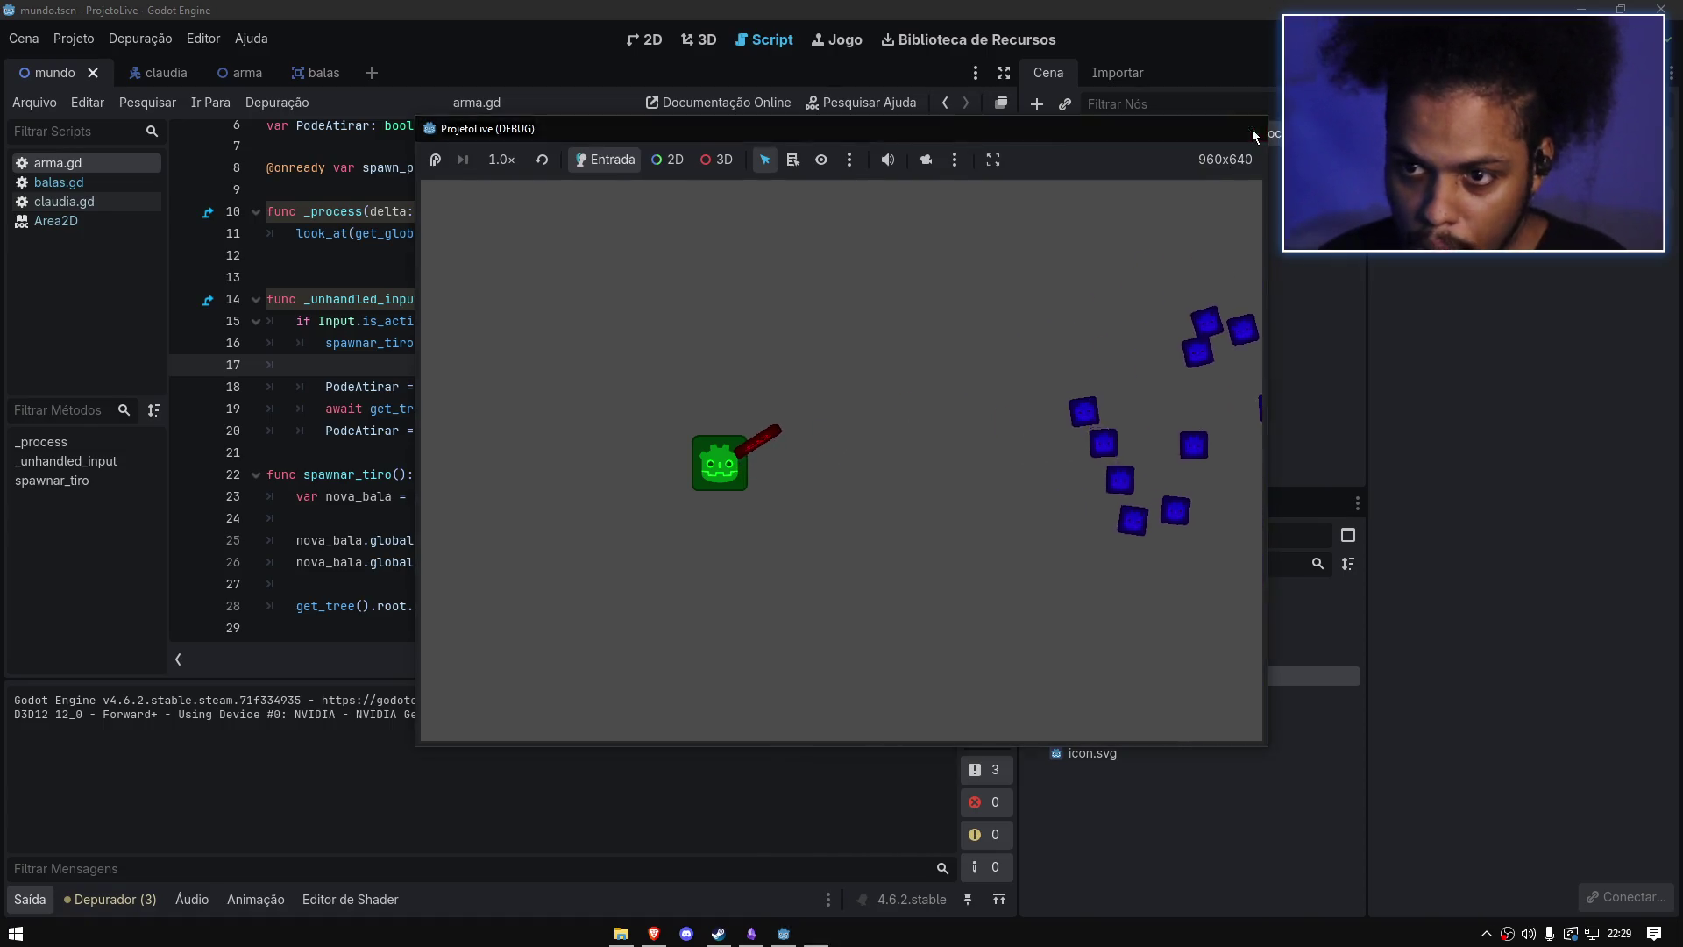
{"action": "left_click", "coordinate": [1254, 131]}
{"action": "left_click", "coordinate": [679, 403]}
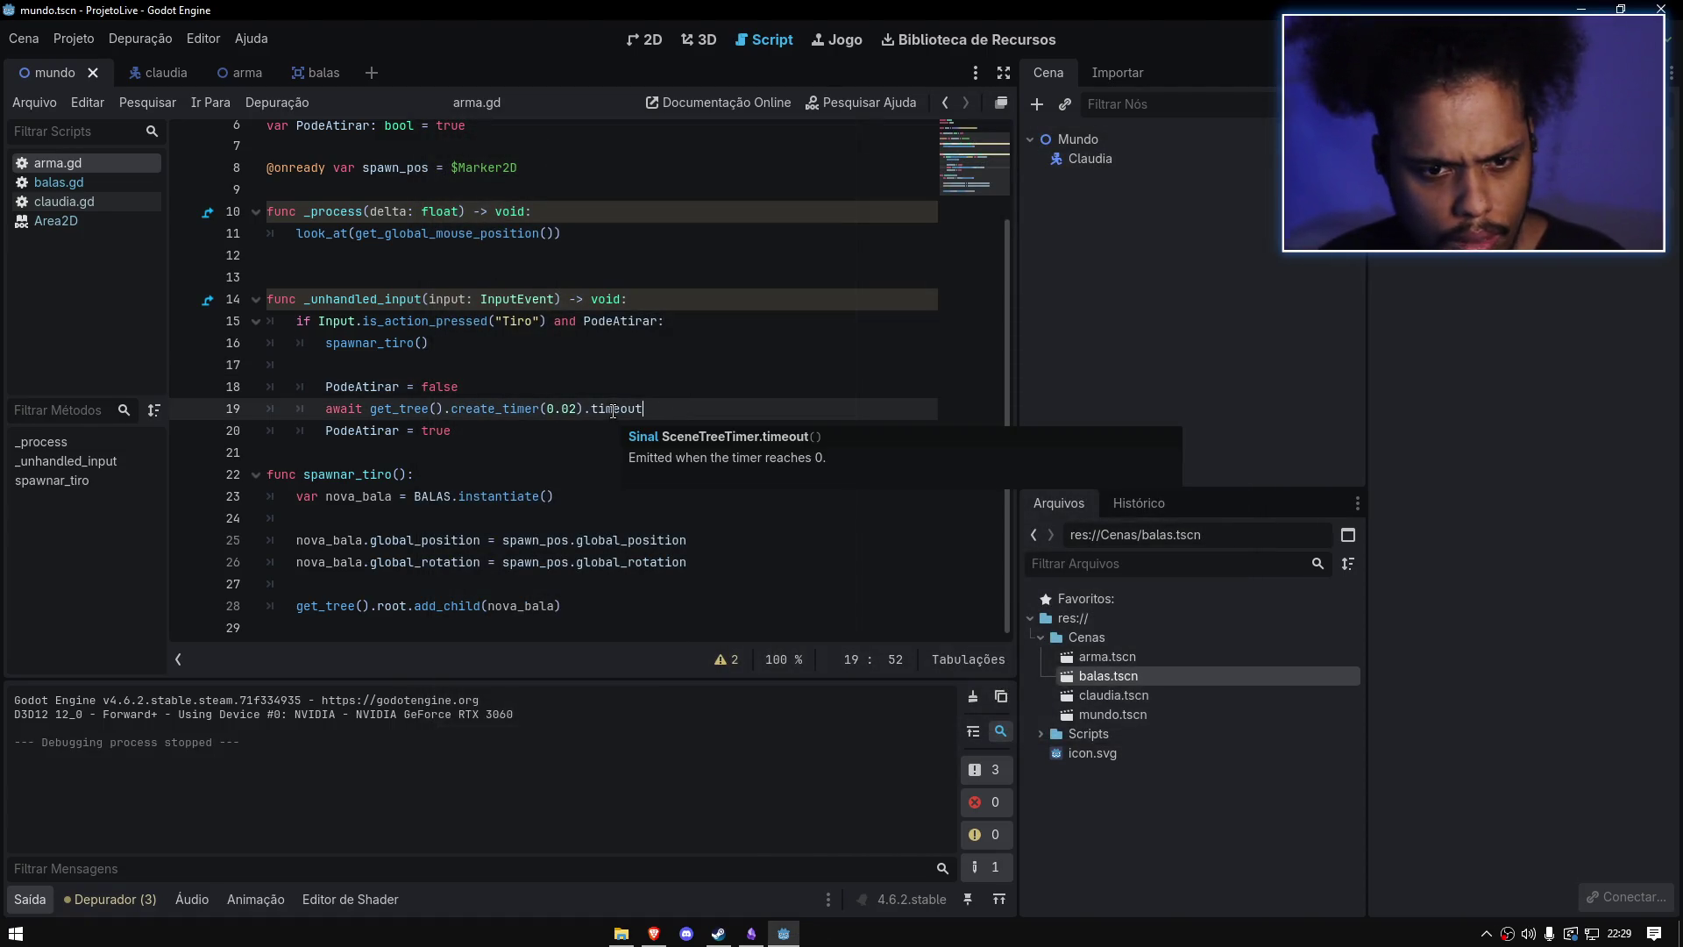
{"action": "type", "text": "1"}
{"action": "left_click", "coordinate": [639, 345]}
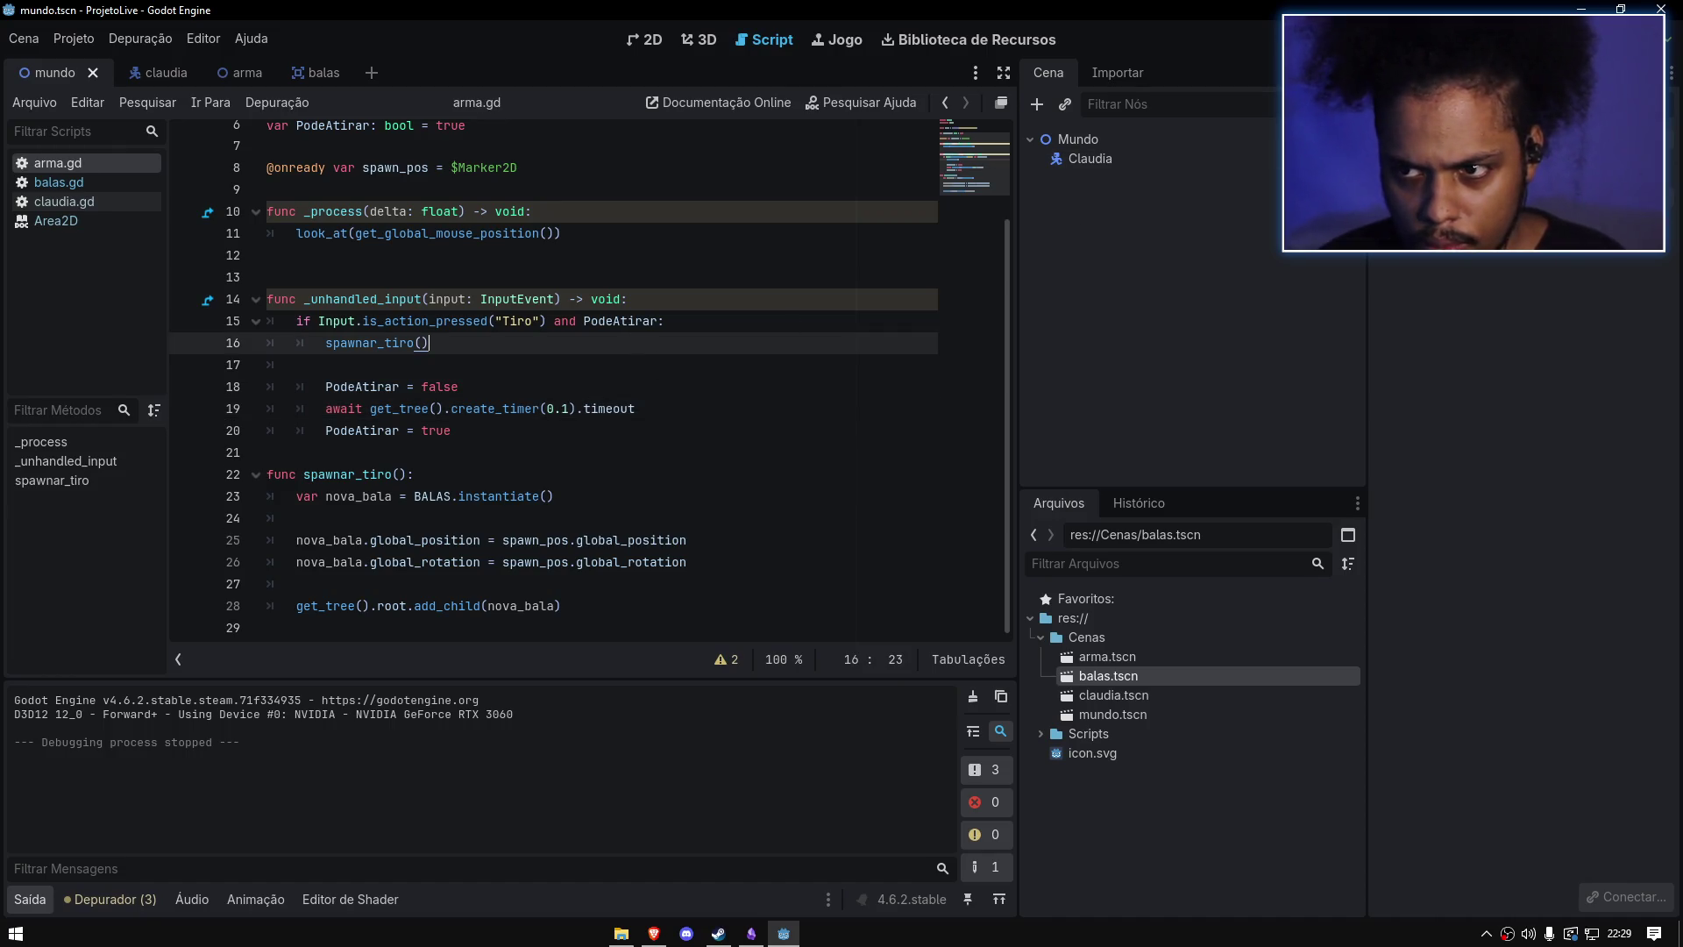
{"action": "key", "text": "F5"}
{"action": "left_click", "coordinate": [971, 300]}
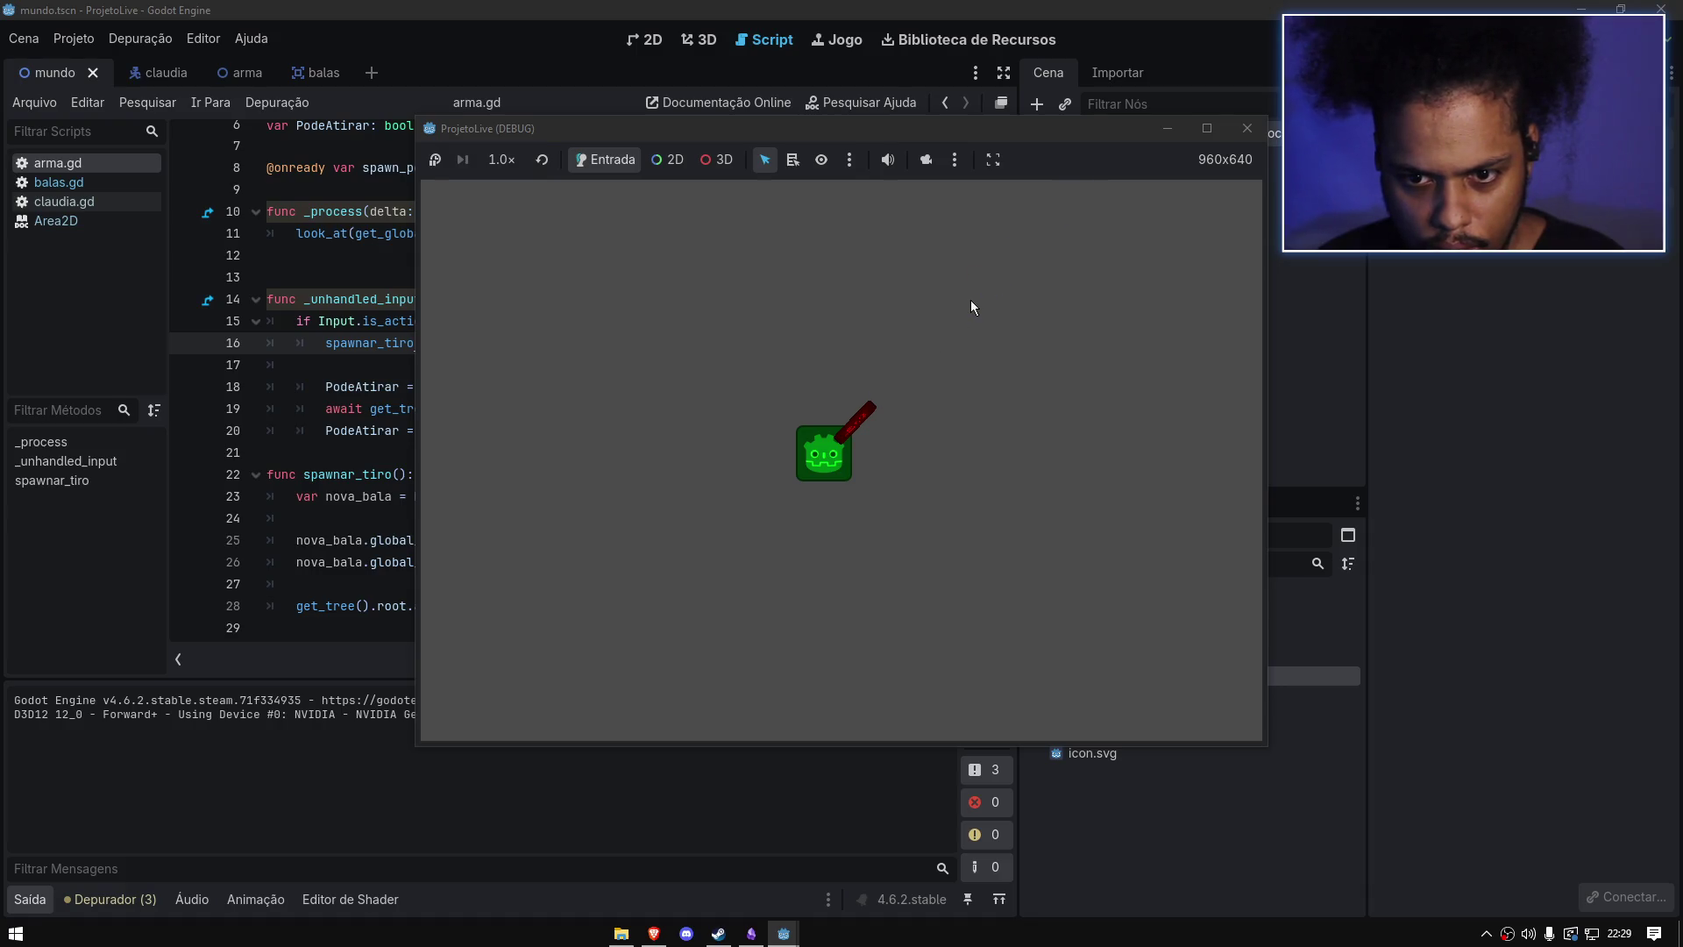
{"action": "mouse_move", "coordinate": [970, 300]}
{"action": "left_mouse_down"}
{"action": "mouse_move", "coordinate": [654, 312]}
{"action": "mouse_move", "coordinate": [566, 409]}
{"action": "mouse_move", "coordinate": [591, 450]}
{"action": "left_mouse_up"}
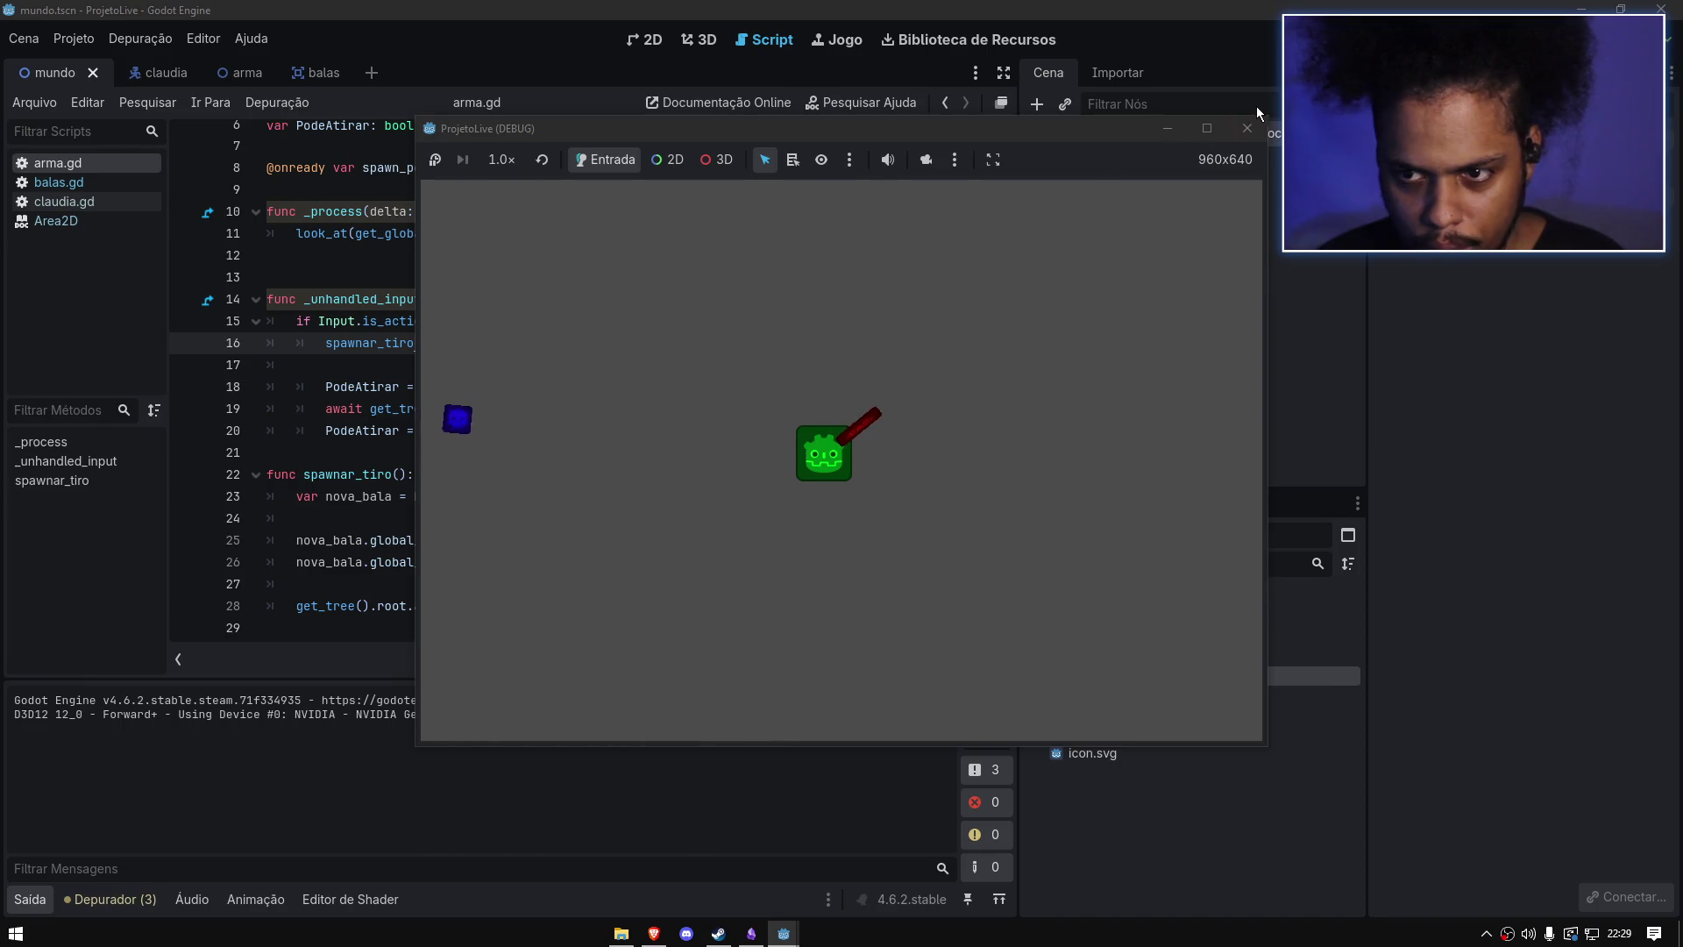
{"action": "left_click", "coordinate": [1247, 128]}
{"action": "left_click", "coordinate": [580, 372]}
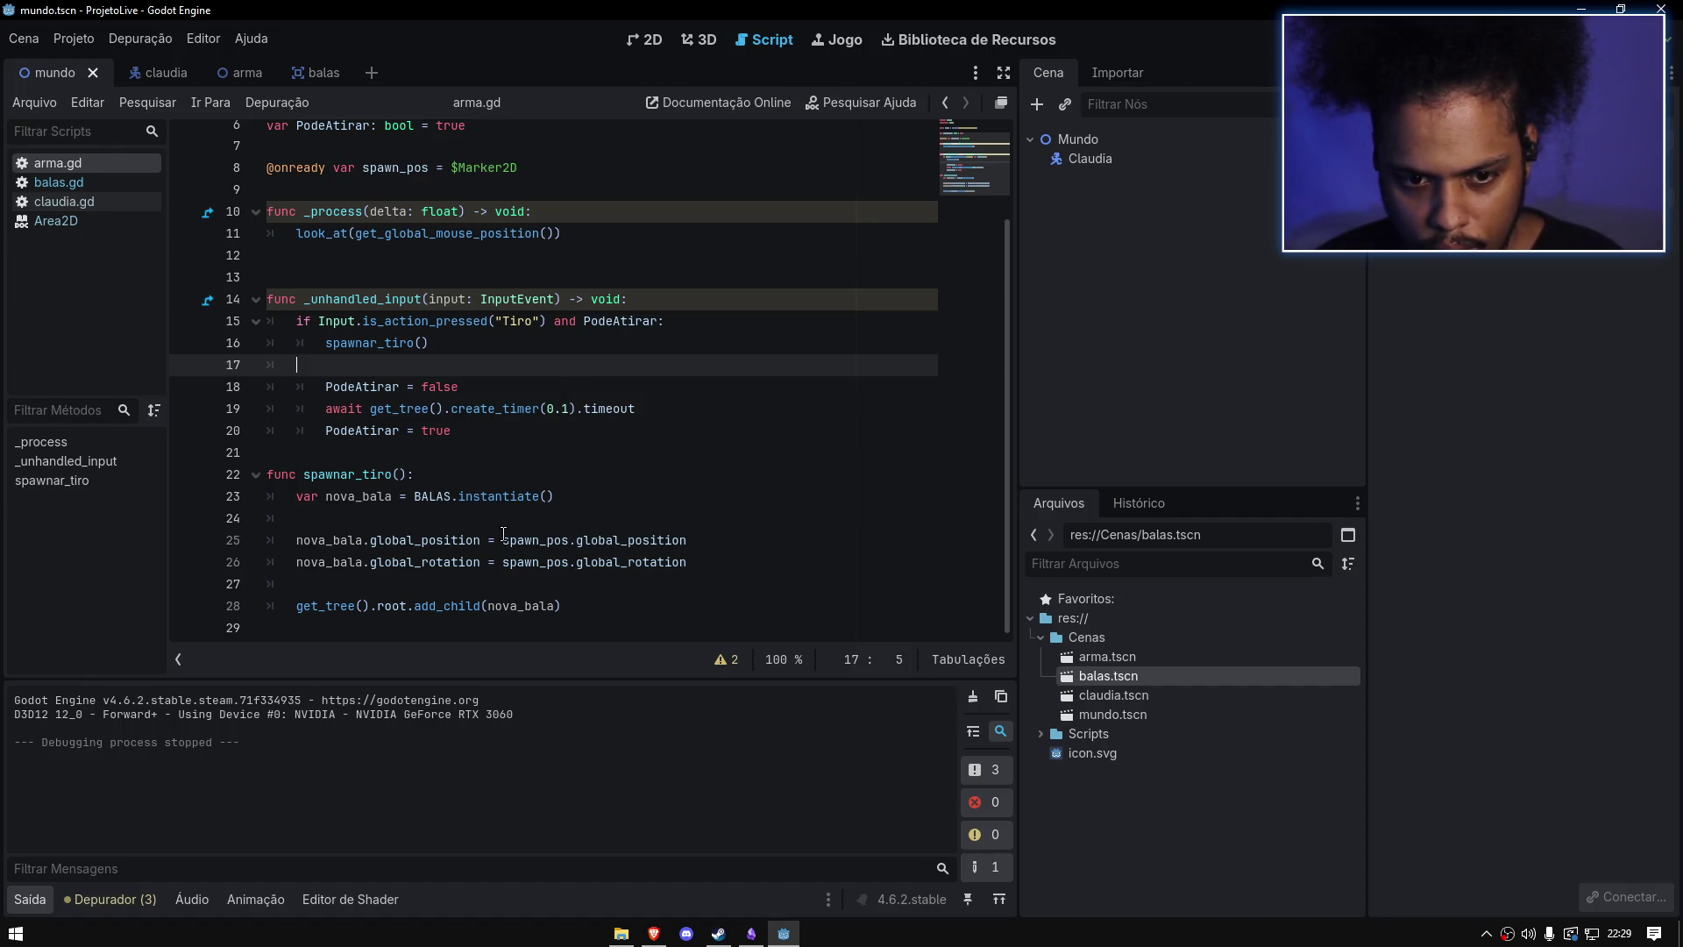
Step: Delete the global_position and global_rotation references on lines 25–26 and run the game
{"action": "double_click", "coordinate": [456, 540]}
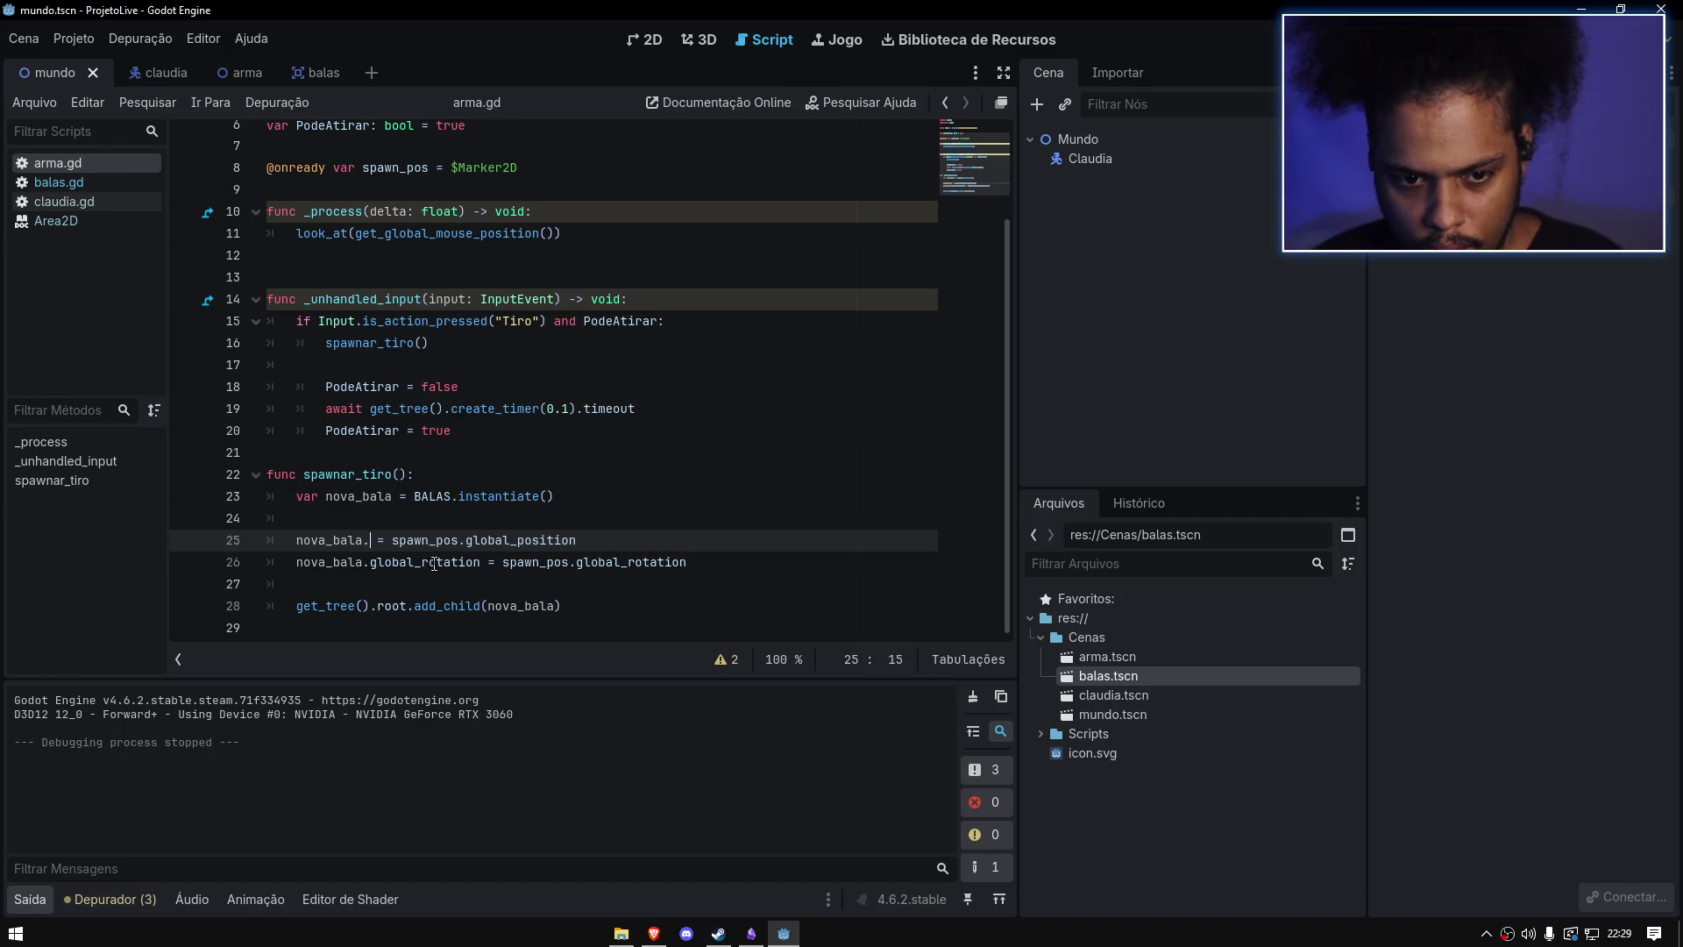
{"action": "double_click", "coordinate": [435, 563]}
{"action": "key", "text": "BackSpace"}
{"action": "left_click", "coordinate": [526, 496]}
{"action": "left_click", "coordinate": [372, 544]}
{"action": "key", "text": "BackSpace"}
{"action": "left_click", "coordinate": [369, 571]}
{"action": "key", "text": "BackSpace"}
{"action": "left_click", "coordinate": [482, 470]}
{"action": "key", "text": "F5"}
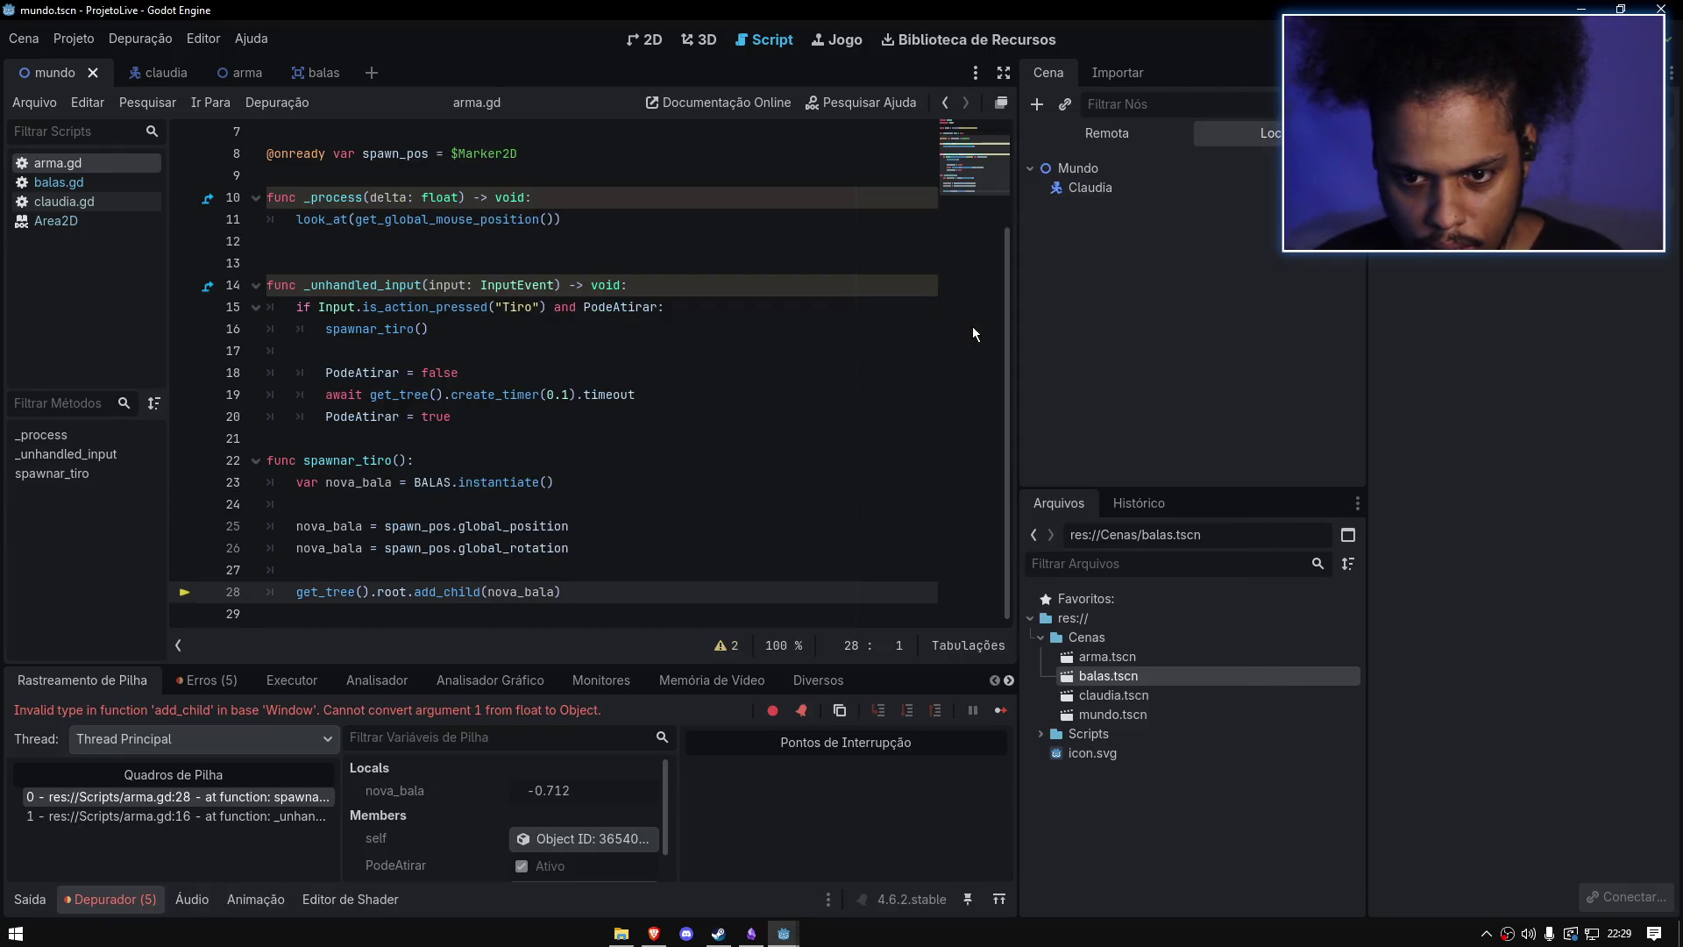
Step: Undo those deletions, test-fire the game, then delete the cooldown lines below spawnar_tiro()
{"action": "key", "text": "ctrl+z"}
{"action": "key", "text": "ctrl+z"}
{"action": "key", "text": "ctrl+z"}
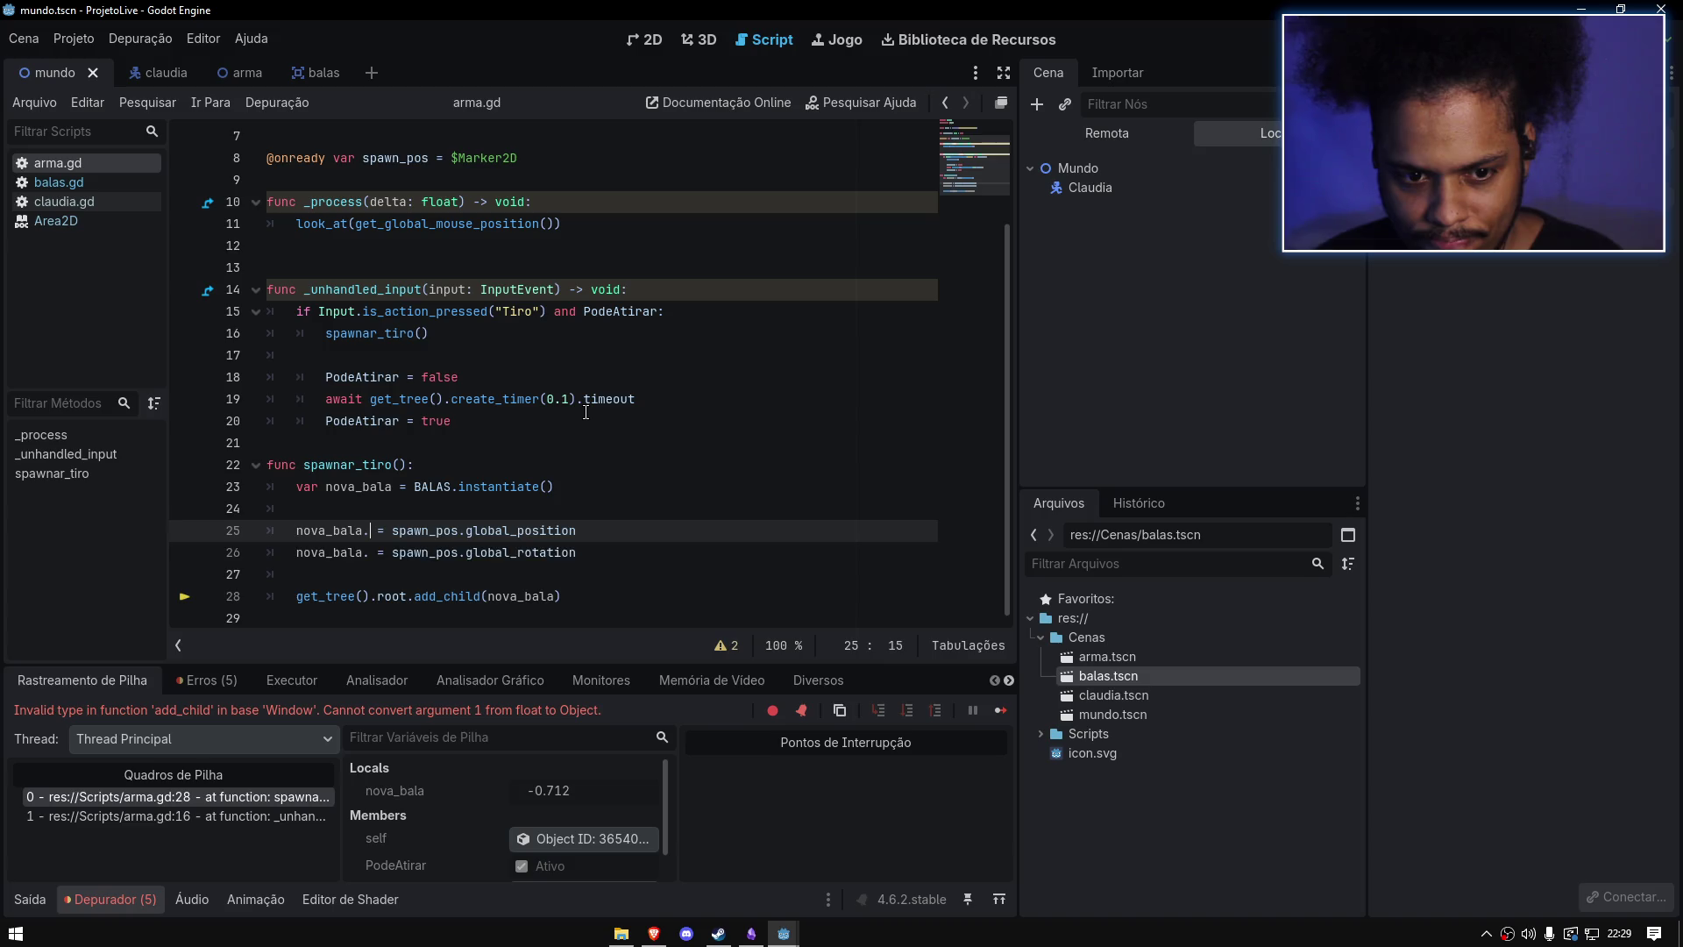
{"action": "type", "text": "global_position"}
{"action": "left_click", "coordinate": [585, 412]}
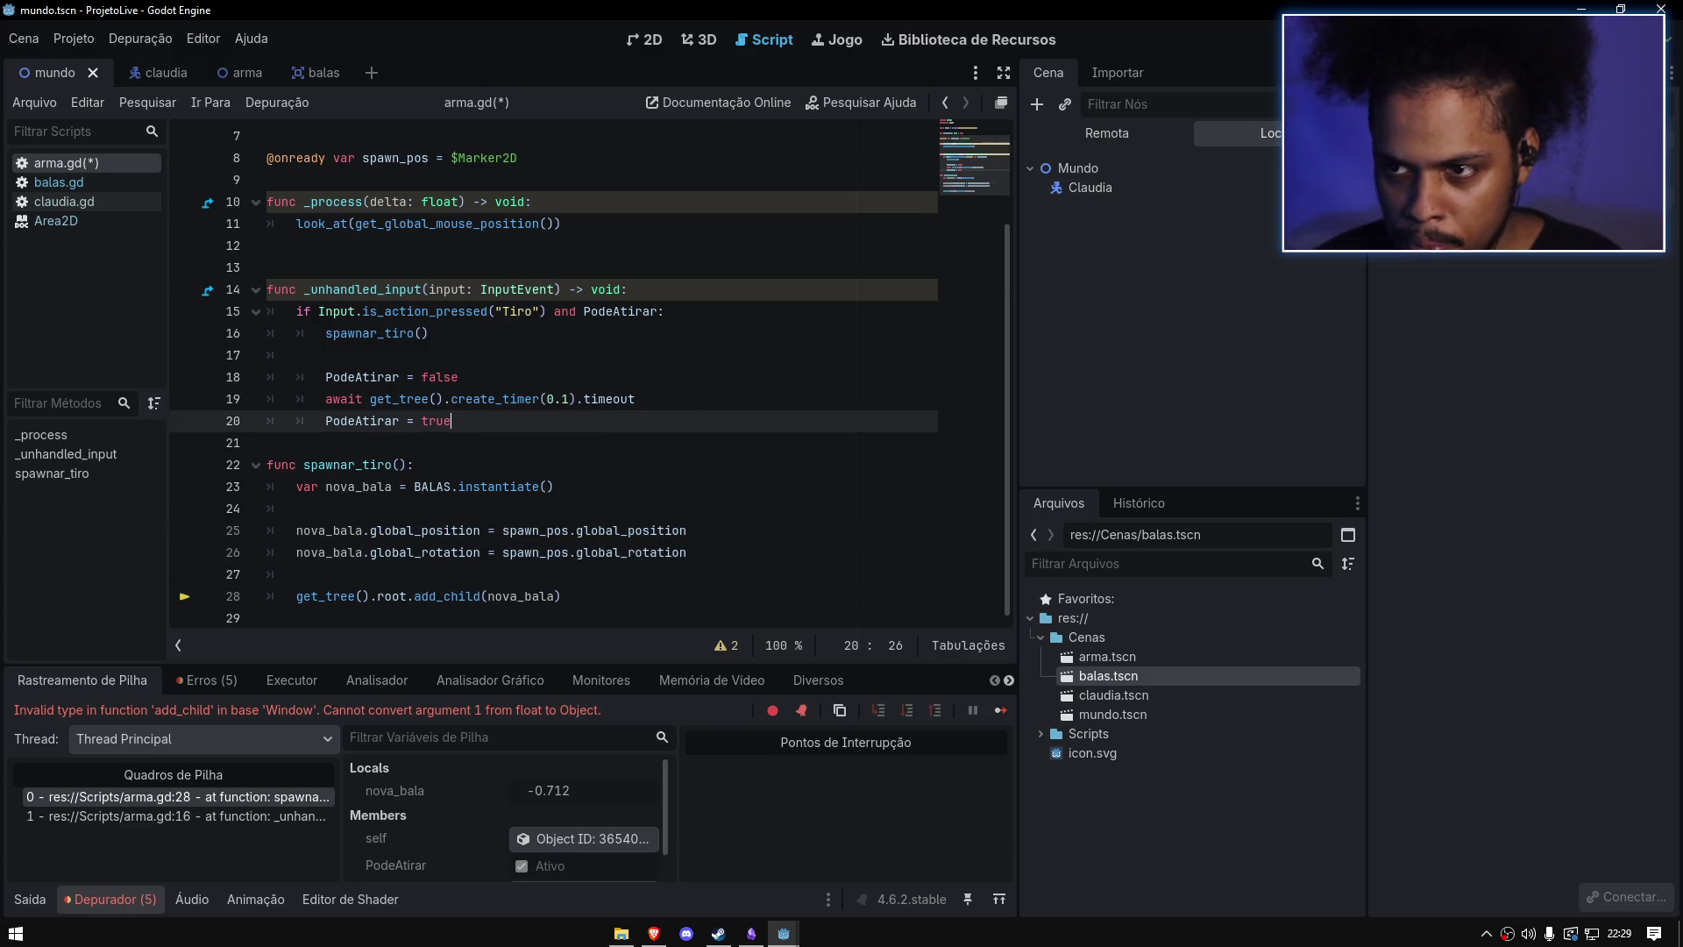
{"action": "key", "text": "F5"}
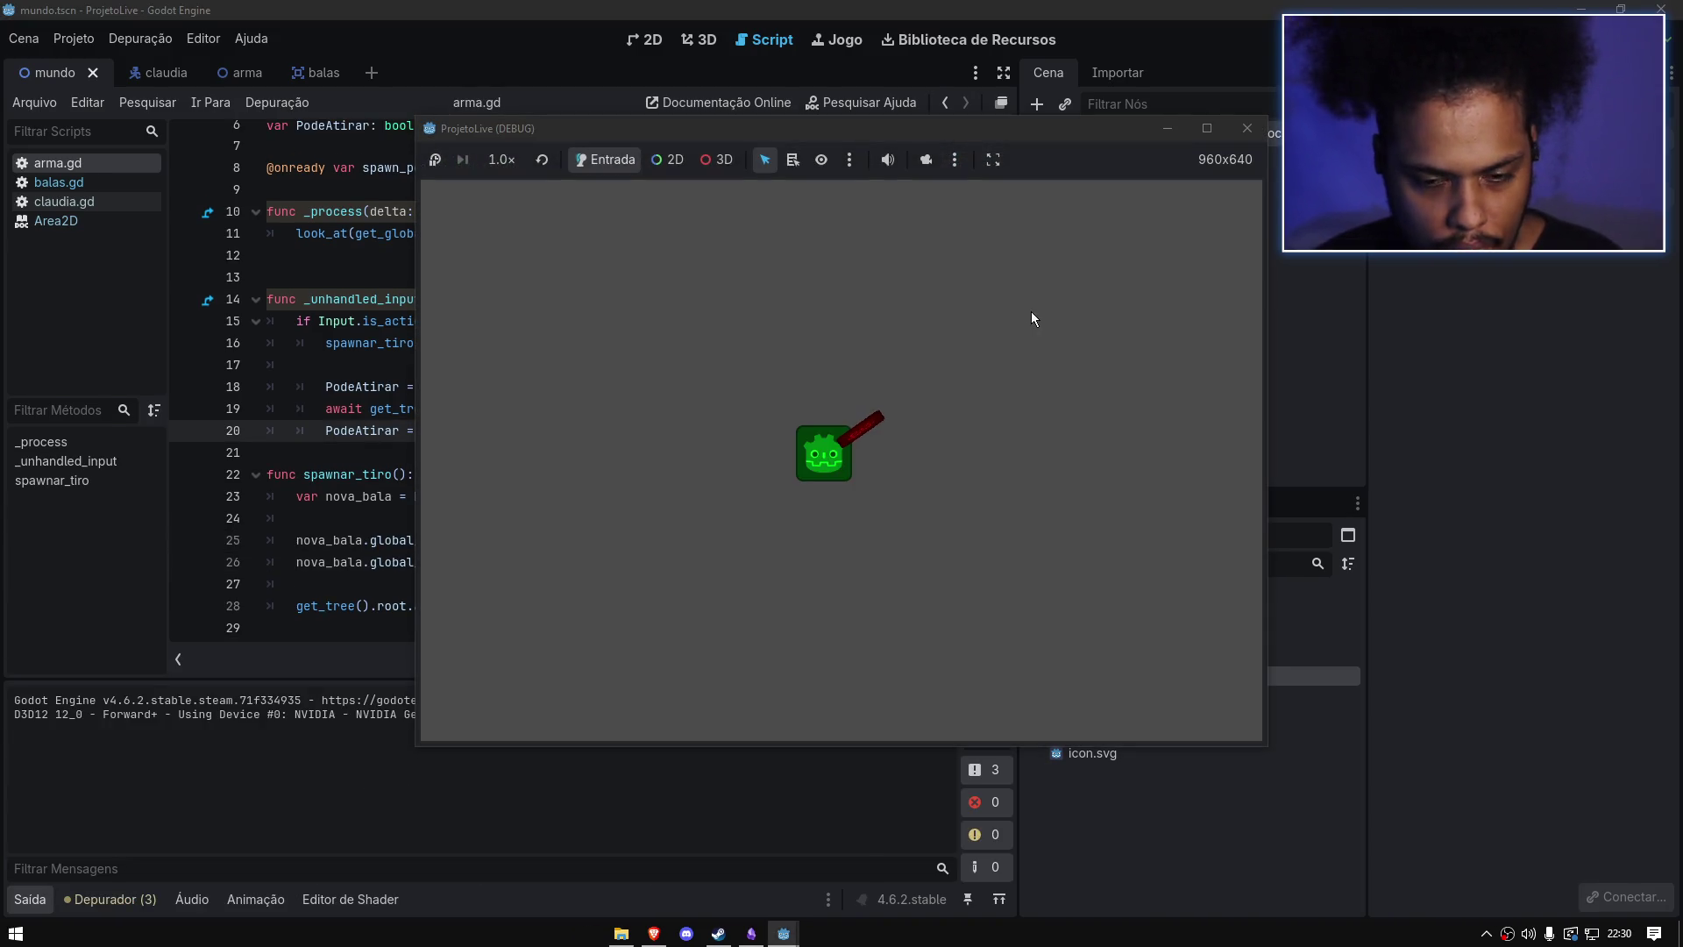
{"action": "left_click", "coordinate": [1030, 312]}
{"action": "mouse_move", "coordinate": [1030, 312]}
{"action": "left_mouse_down"}
{"action": "mouse_move", "coordinate": [796, 300]}
{"action": "mouse_move", "coordinate": [613, 339]}
{"action": "mouse_move", "coordinate": [954, 300]}
{"action": "mouse_move", "coordinate": [1260, 146]}
{"action": "left_mouse_up"}
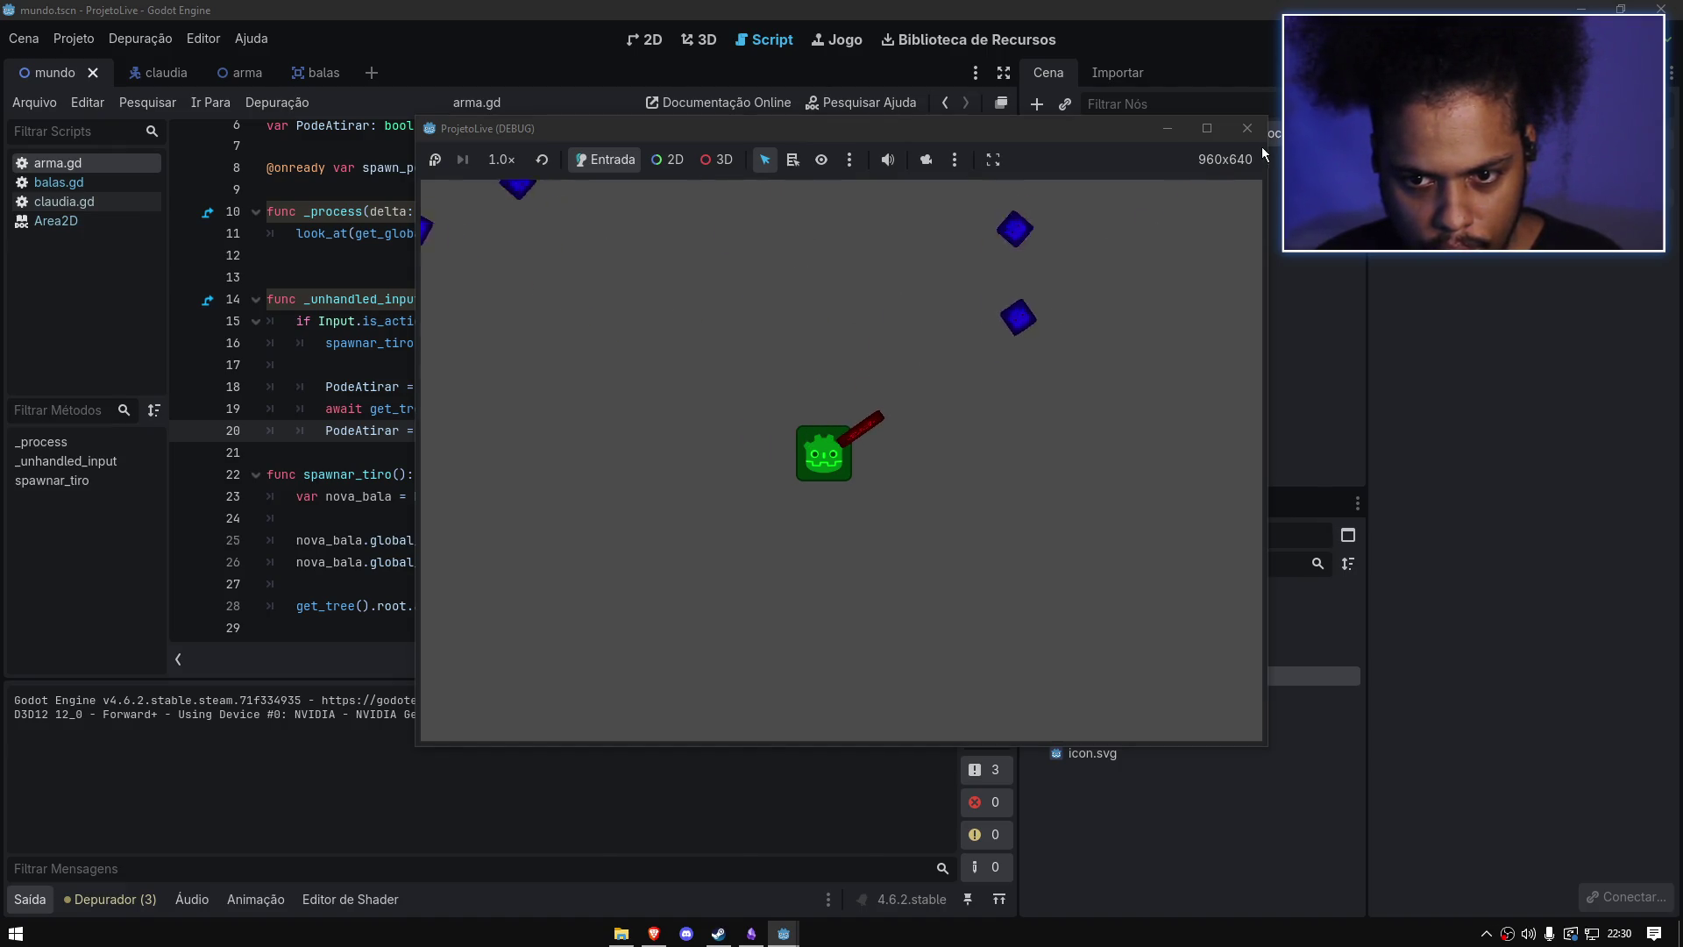
{"action": "left_click", "coordinate": [1254, 129]}
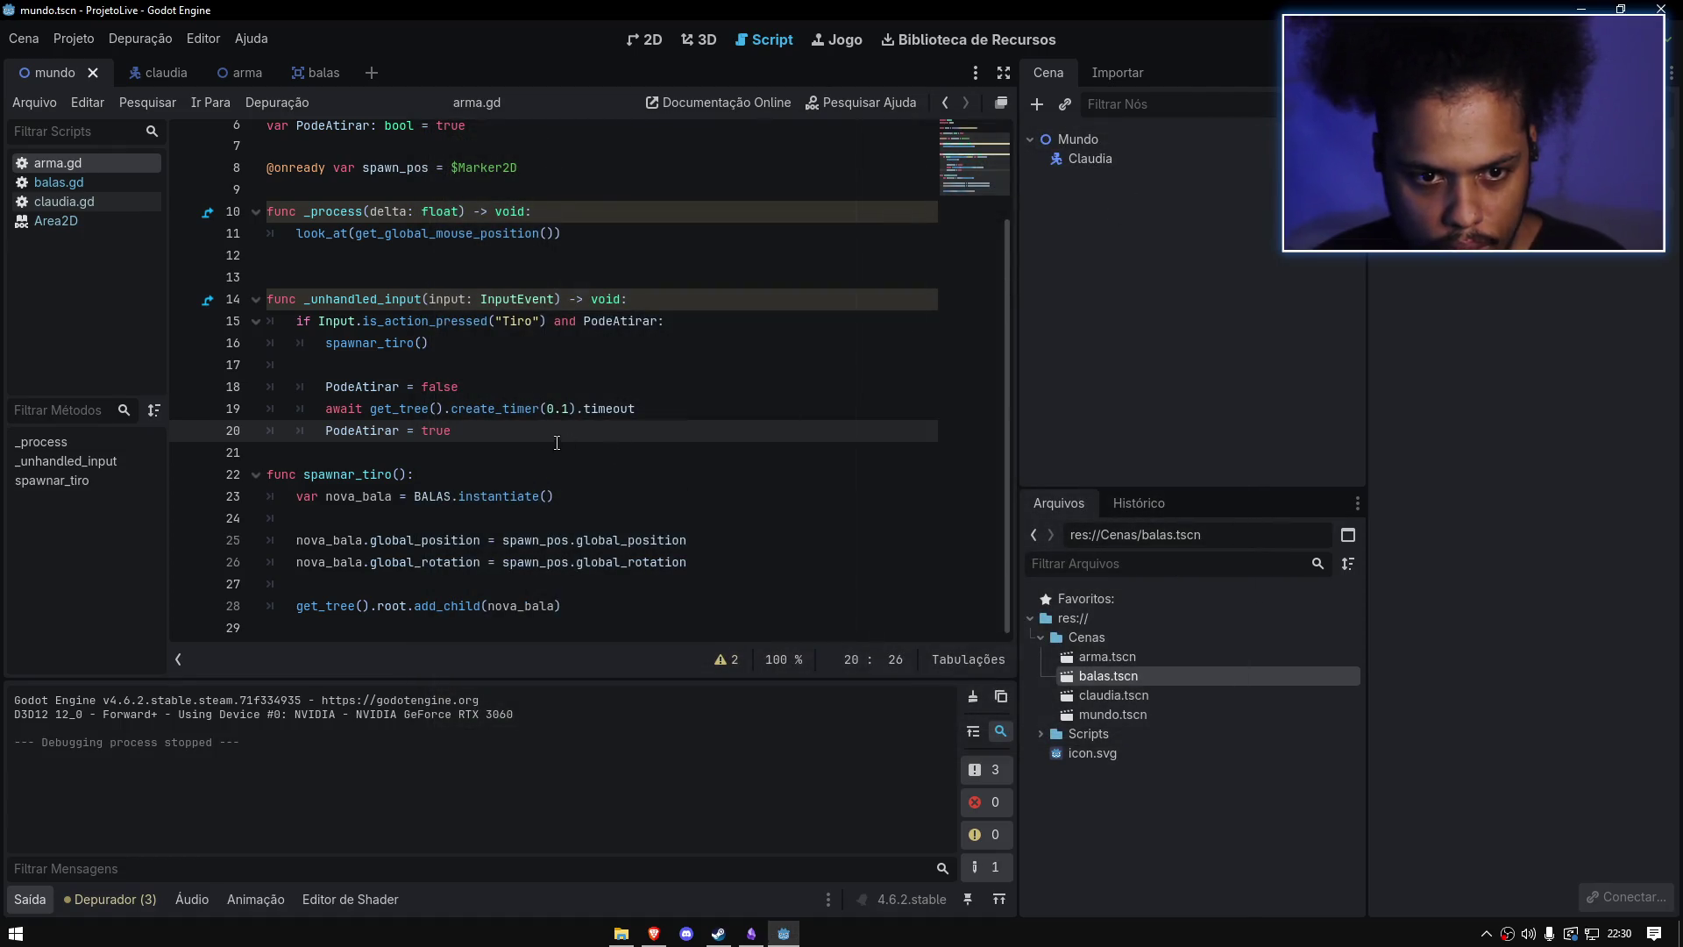
{"action": "left_click_drag", "start_coordinate": [520, 431], "coordinate": [550, 344]}
{"action": "key", "text": "BackSpace"}
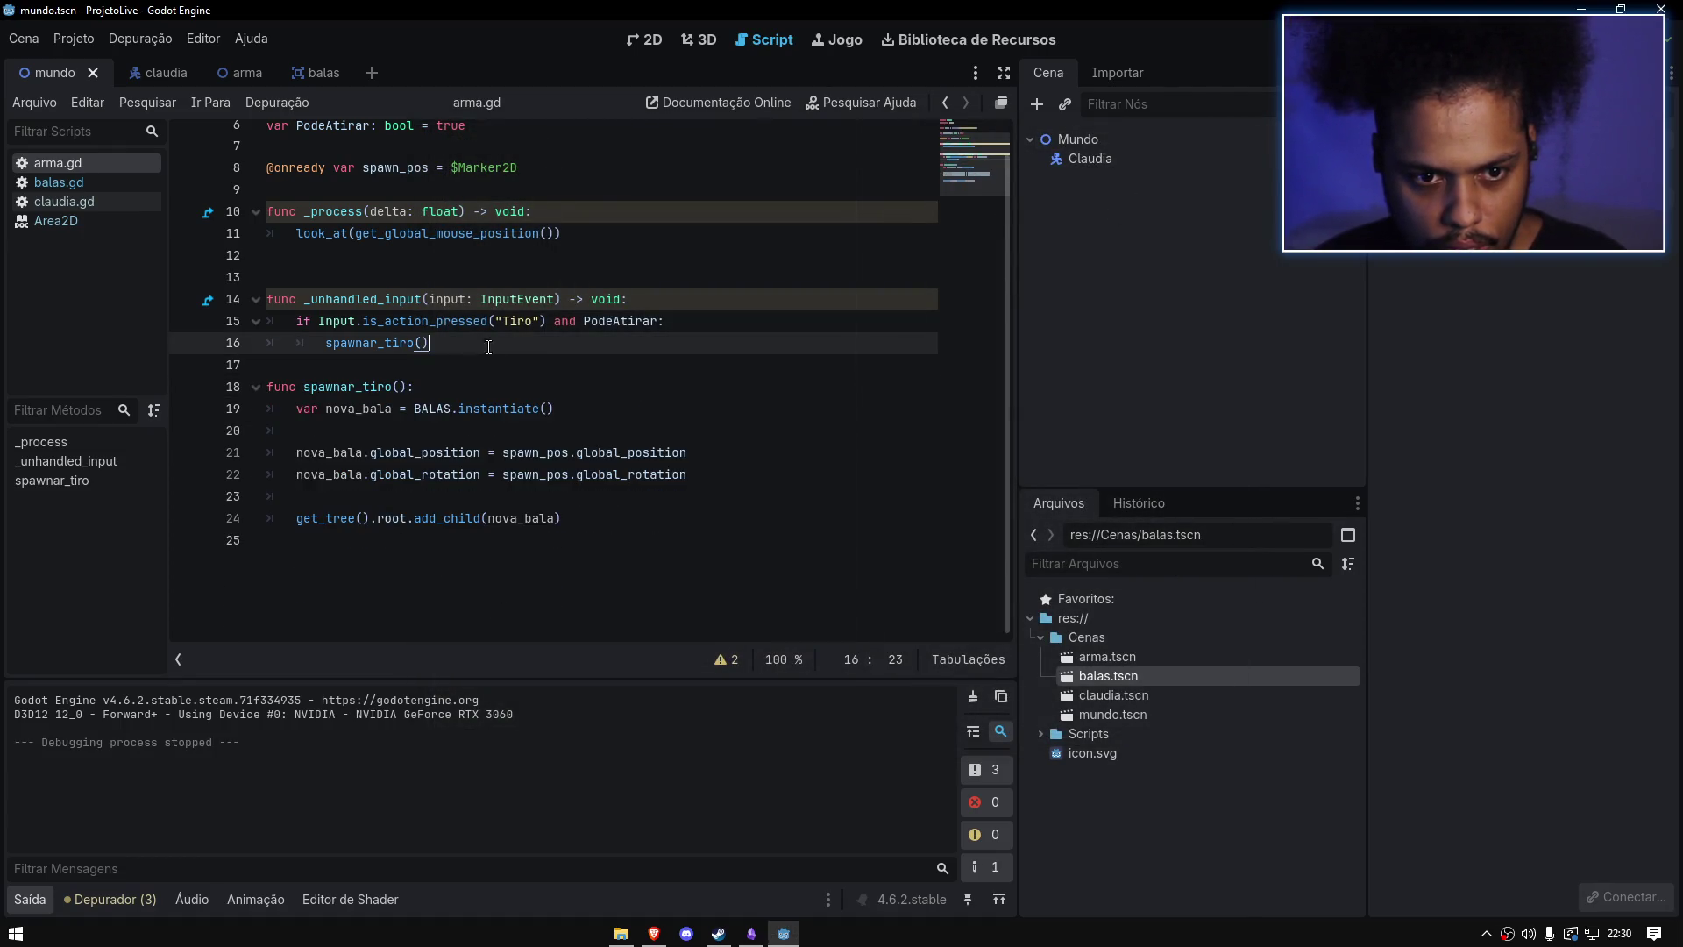
Step: Run the game, fire a stream of bullets, and stop it
{"action": "key", "text": "F5"}
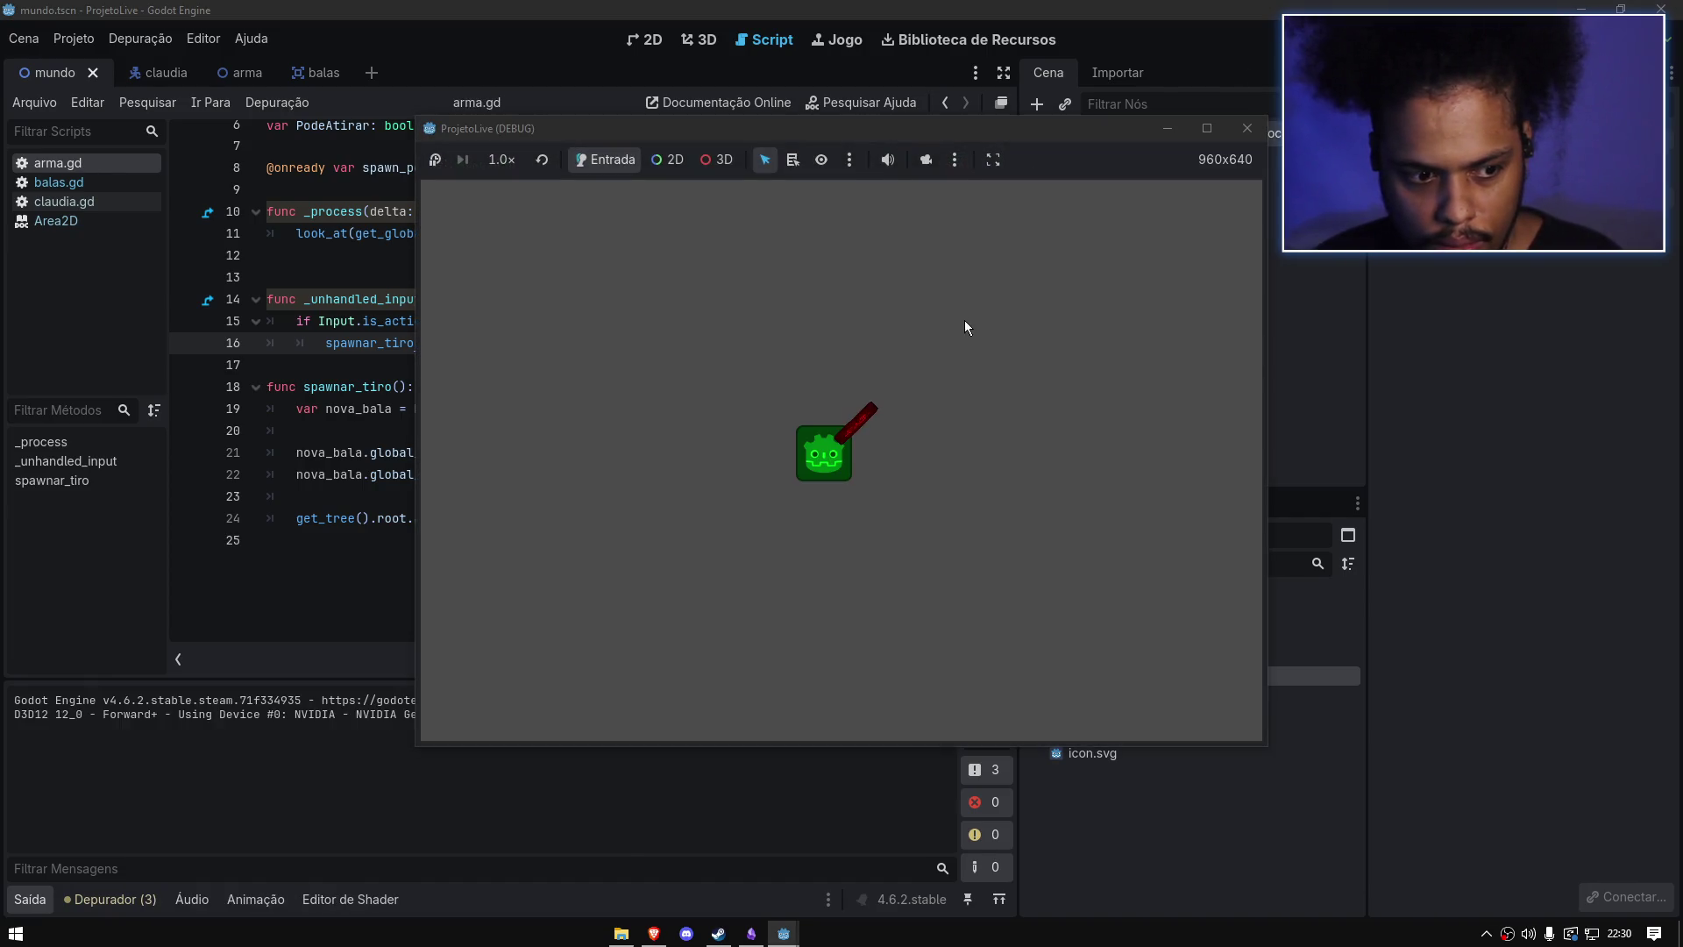
{"action": "left_click", "coordinate": [965, 322]}
{"action": "mouse_move", "coordinate": [965, 321]}
{"action": "left_mouse_down"}
{"action": "mouse_move", "coordinate": [666, 321]}
{"action": "mouse_move", "coordinate": [910, 282]}
{"action": "mouse_move", "coordinate": [1240, 168]}
{"action": "left_mouse_up"}
{"action": "key", "text": "F8"}
Step: Remove 'and PodeAtirar' from line 15's firing condition and rerun the game, firing continuously
{"action": "scroll", "coordinate": [592, 309], "scroll_direction": "up", "scroll_amount": 2}
{"action": "double_click", "coordinate": [613, 437]}
{"action": "key", "text": "BackSpace"}
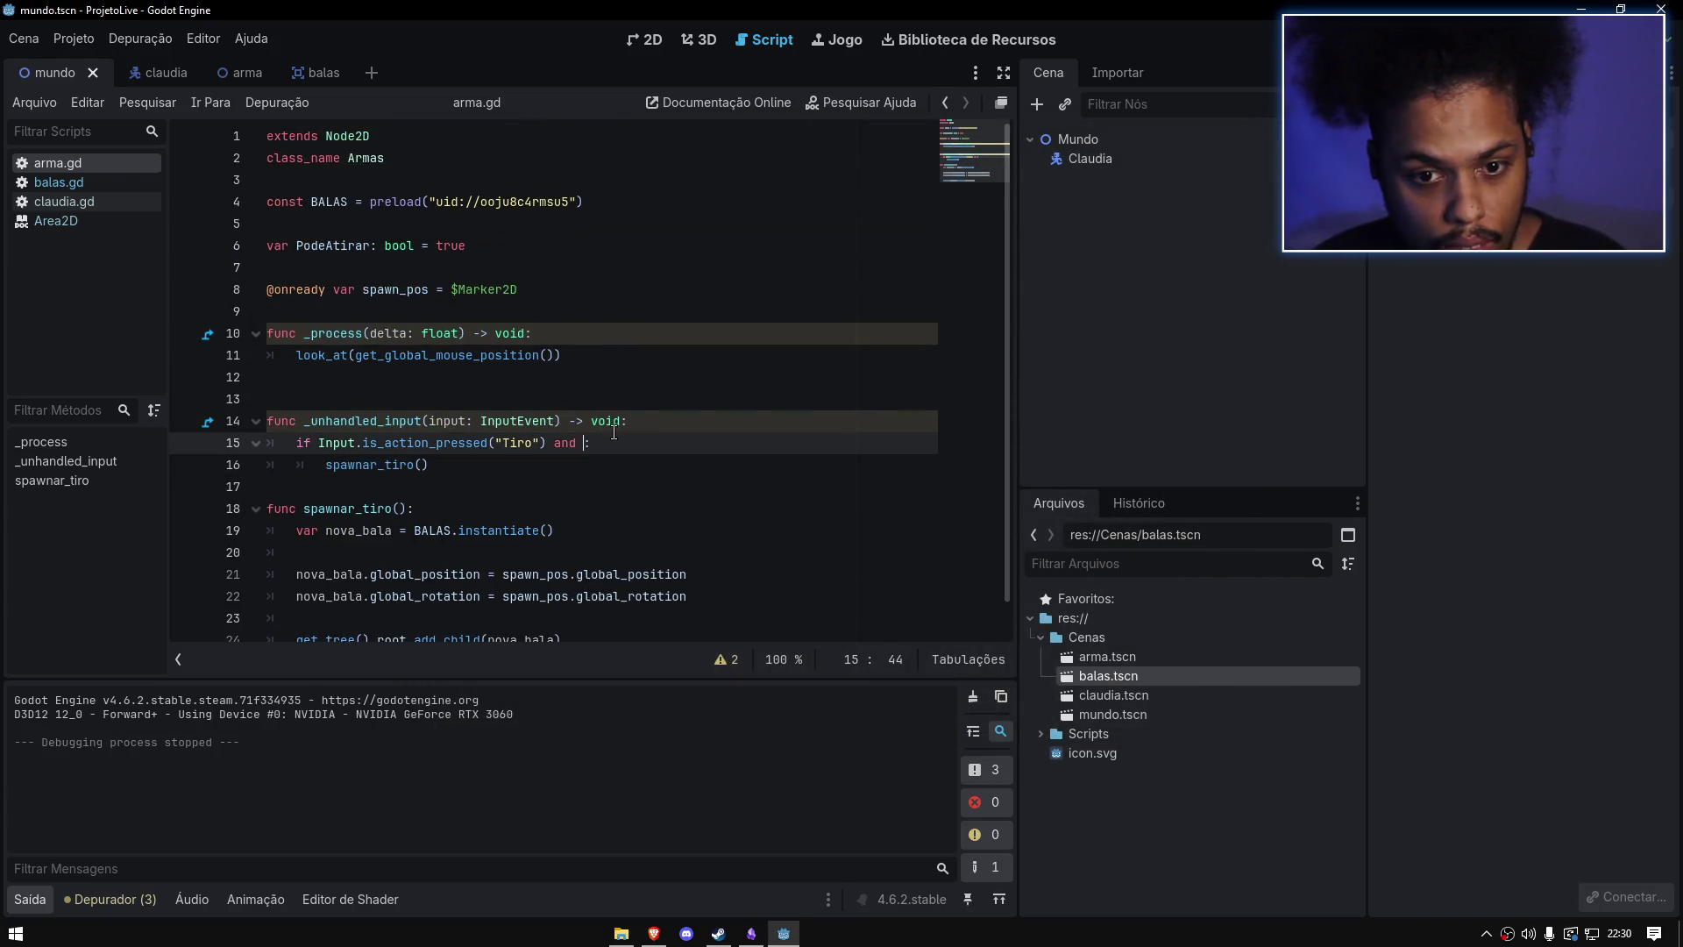
{"action": "key", "text": "BackSpace"}
{"action": "key", "text": "BackSpace"}
{"action": "left_click", "coordinate": [534, 311]}
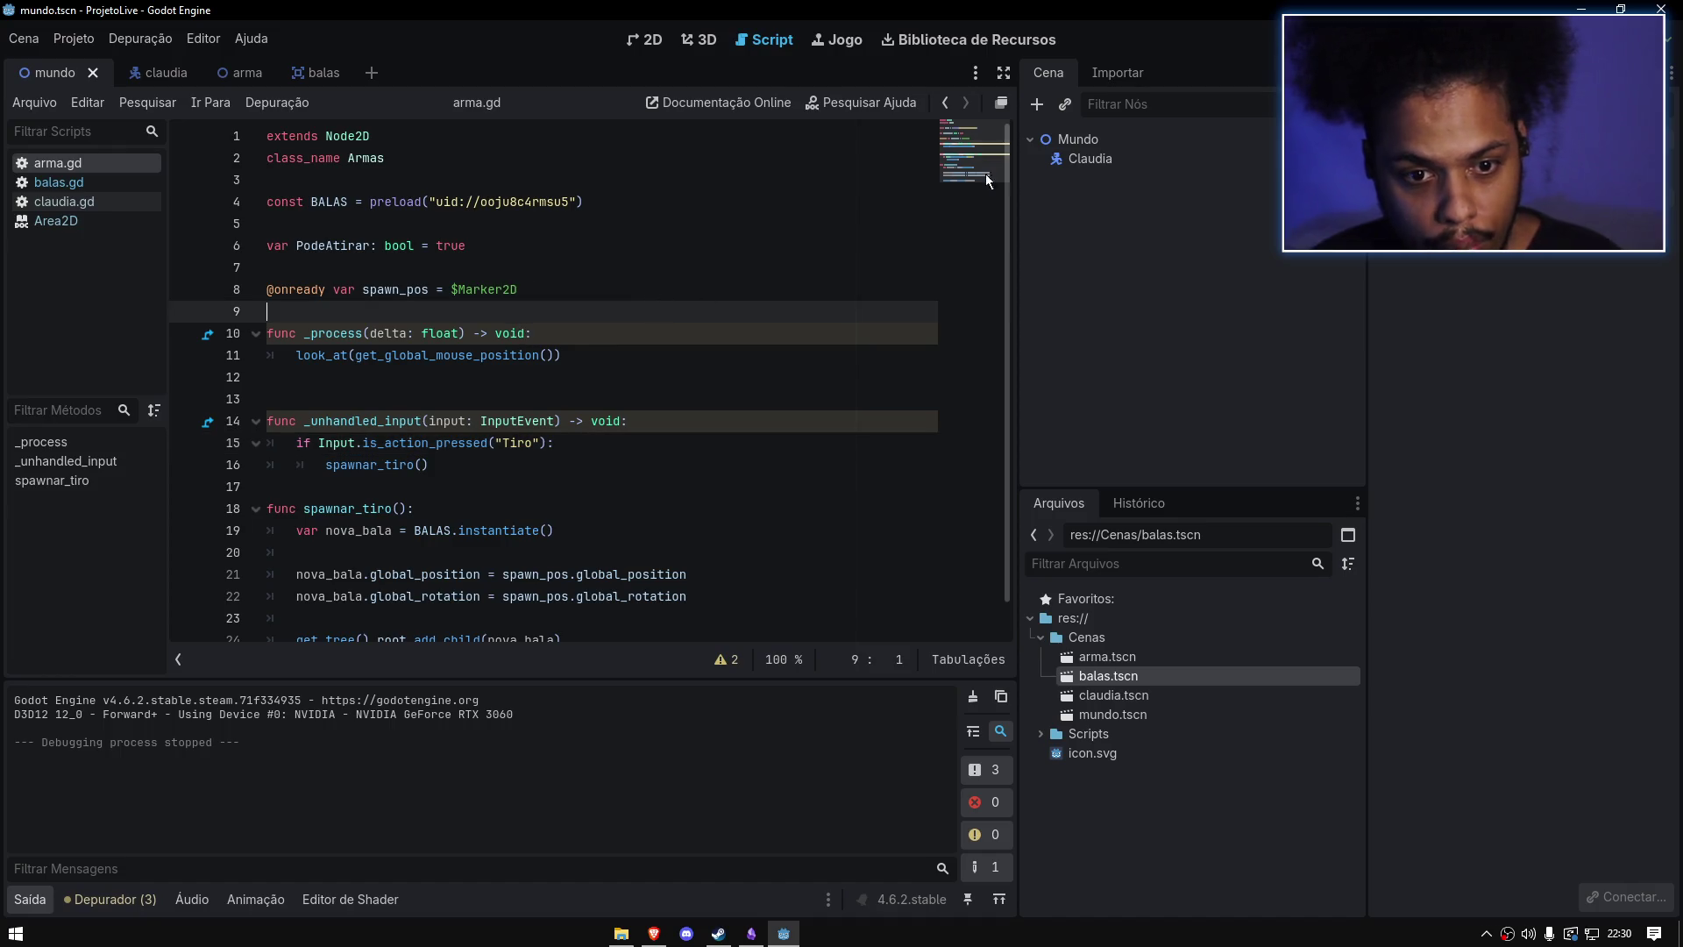
{"action": "key", "text": "F5"}
{"action": "left_click", "coordinate": [1017, 321]}
{"action": "mouse_move", "coordinate": [1017, 321]}
{"action": "left_mouse_down"}
{"action": "mouse_move", "coordinate": [601, 387]}
{"action": "mouse_move", "coordinate": [526, 456]}
{"action": "mouse_move", "coordinate": [556, 349]}
{"action": "mouse_move", "coordinate": [1176, 239]}
{"action": "left_mouse_up"}
Step: Close the game, make line 15 check the handler's input parameter, and save arma.gd
{"action": "left_click", "coordinate": [1245, 132]}
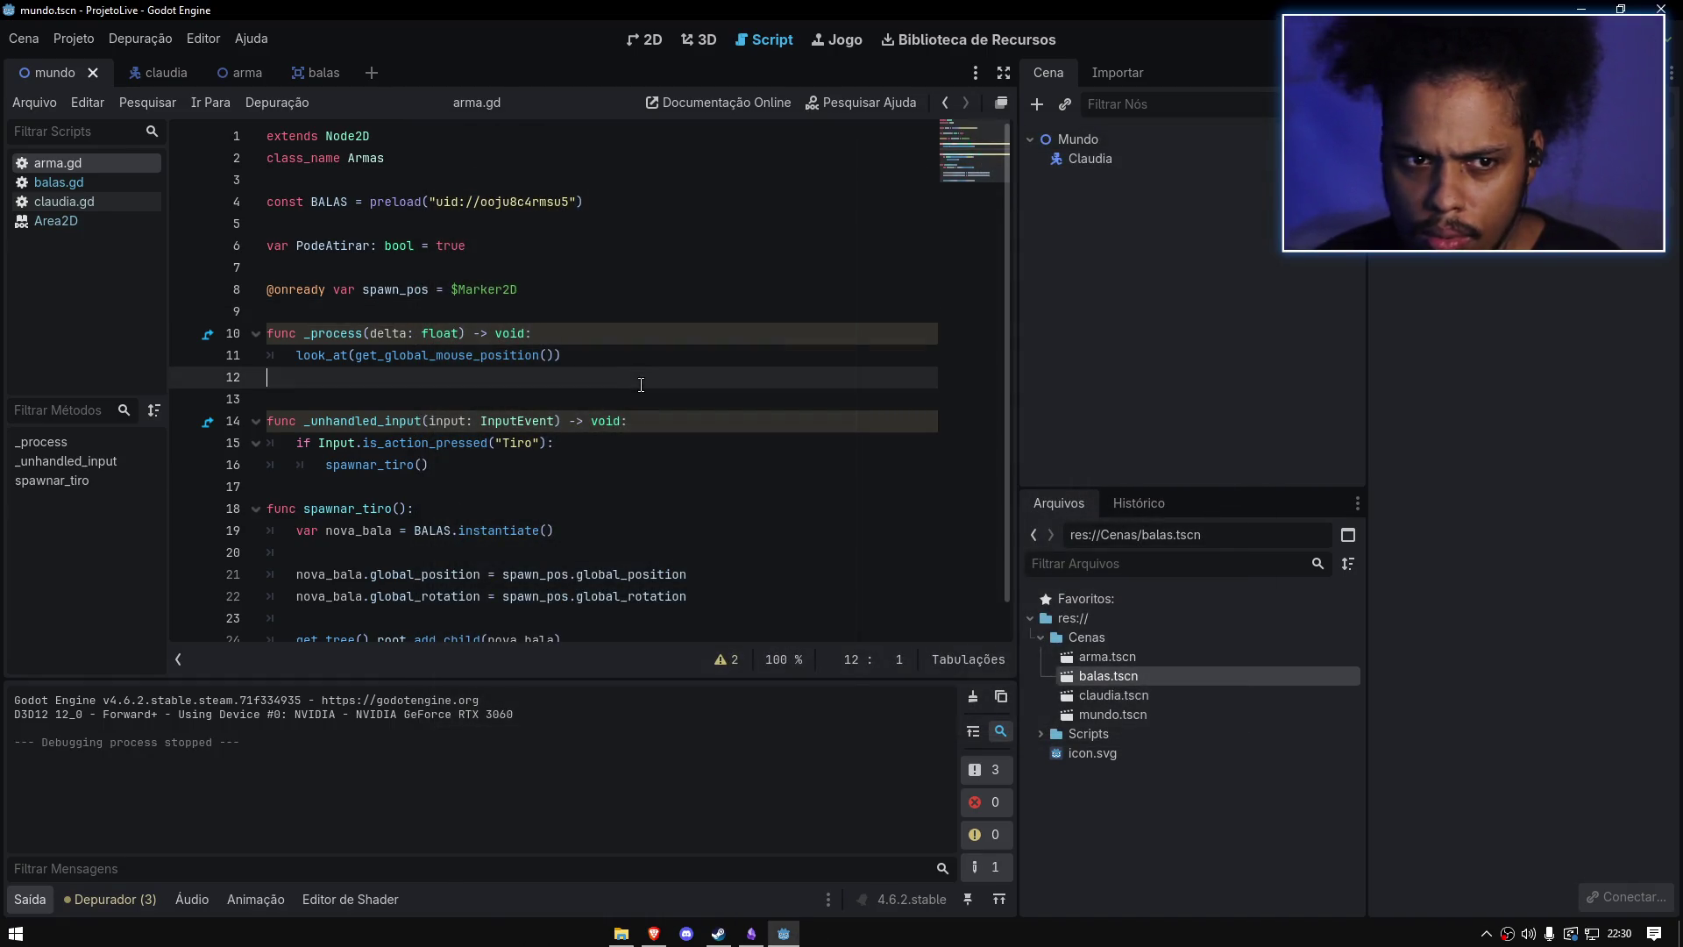
{"action": "left_click", "coordinate": [564, 355]}
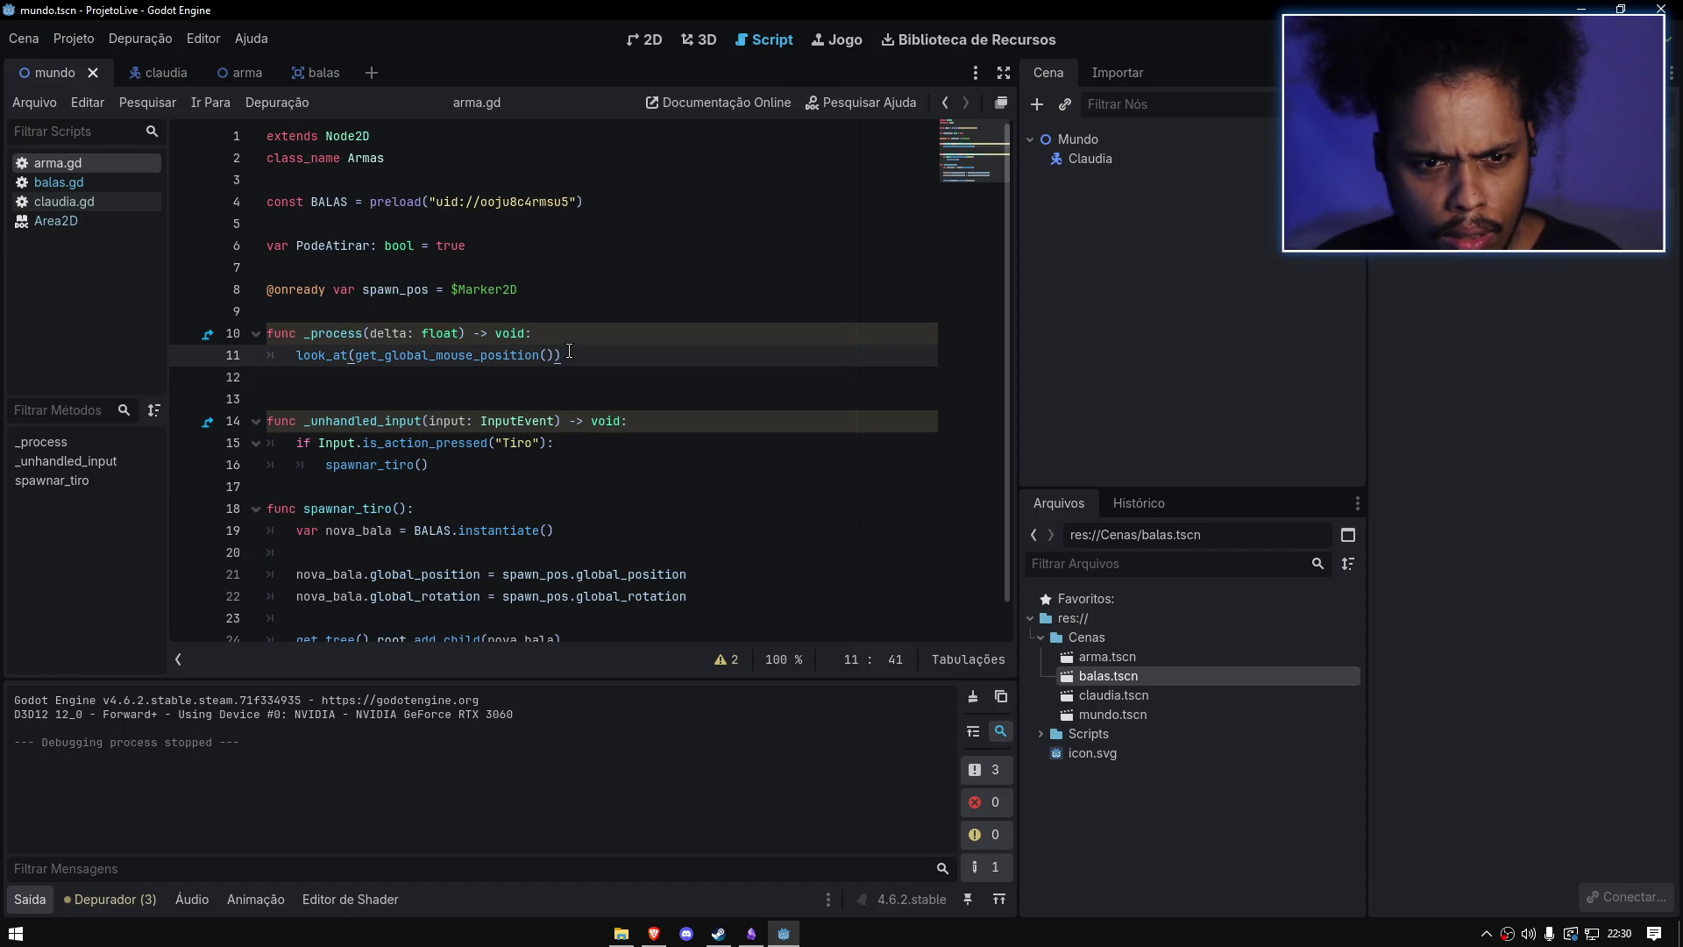
{"action": "scroll", "coordinate": [576, 346], "scroll_direction": "down", "scroll_amount": 1}
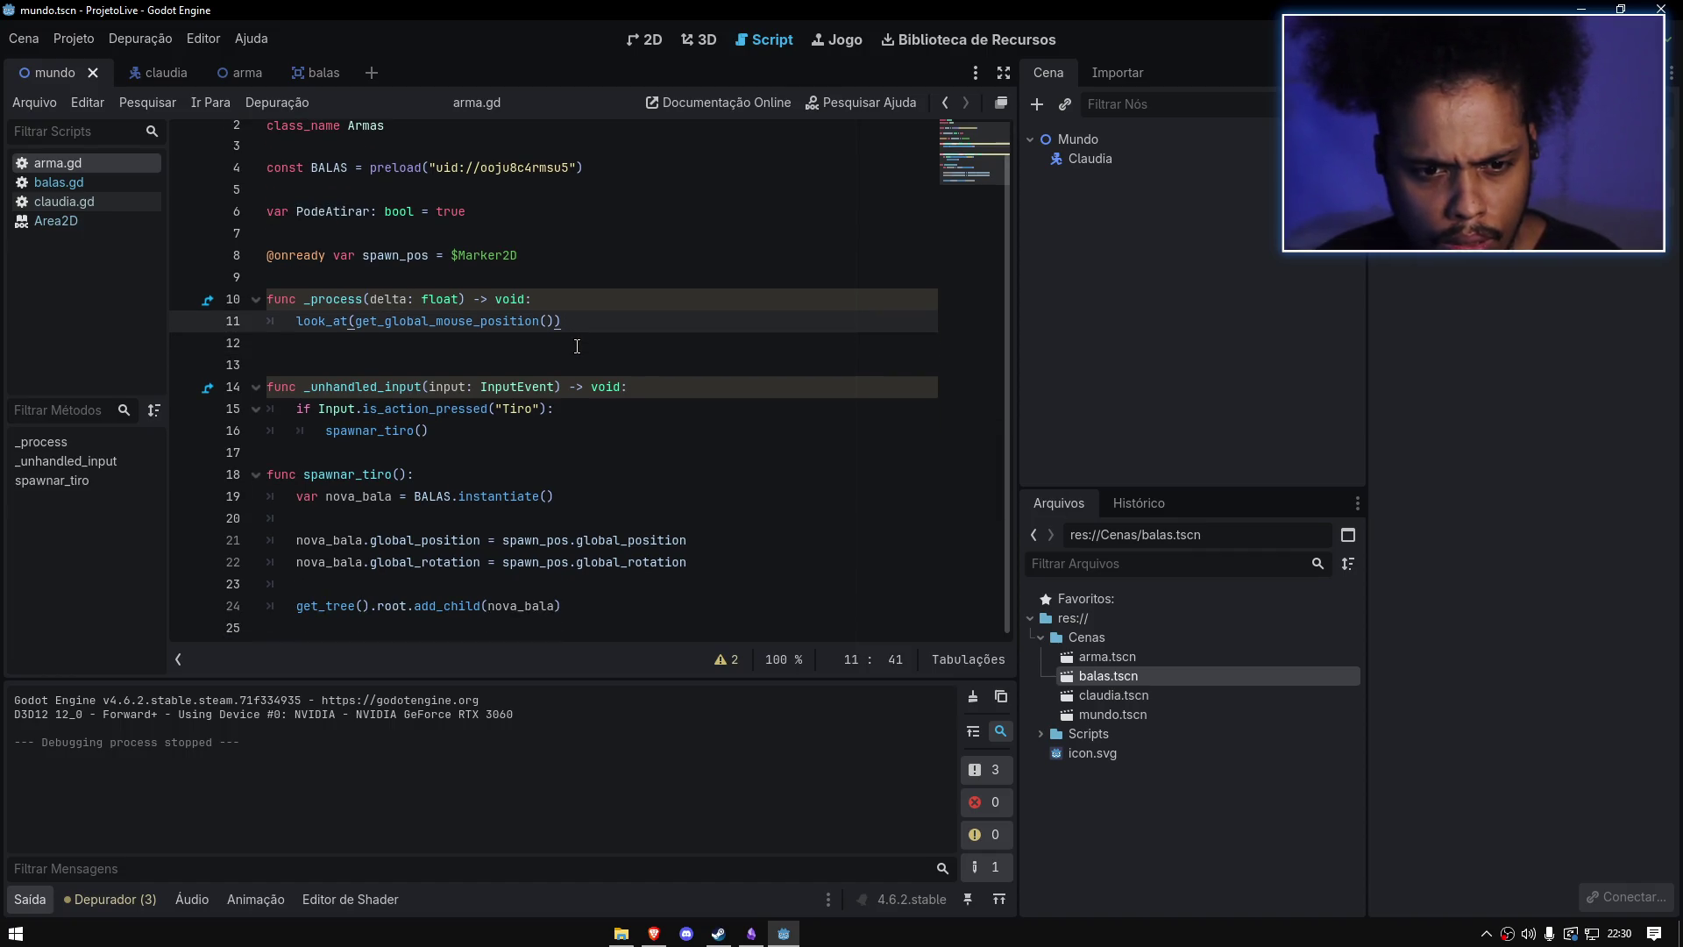
{"action": "left_click", "coordinate": [565, 438]}
{"action": "scroll", "coordinate": [526, 456], "scroll_direction": "up", "scroll_amount": 1}
{"action": "left_click", "coordinate": [444, 420]}
{"action": "double_click", "coordinate": [443, 420]}
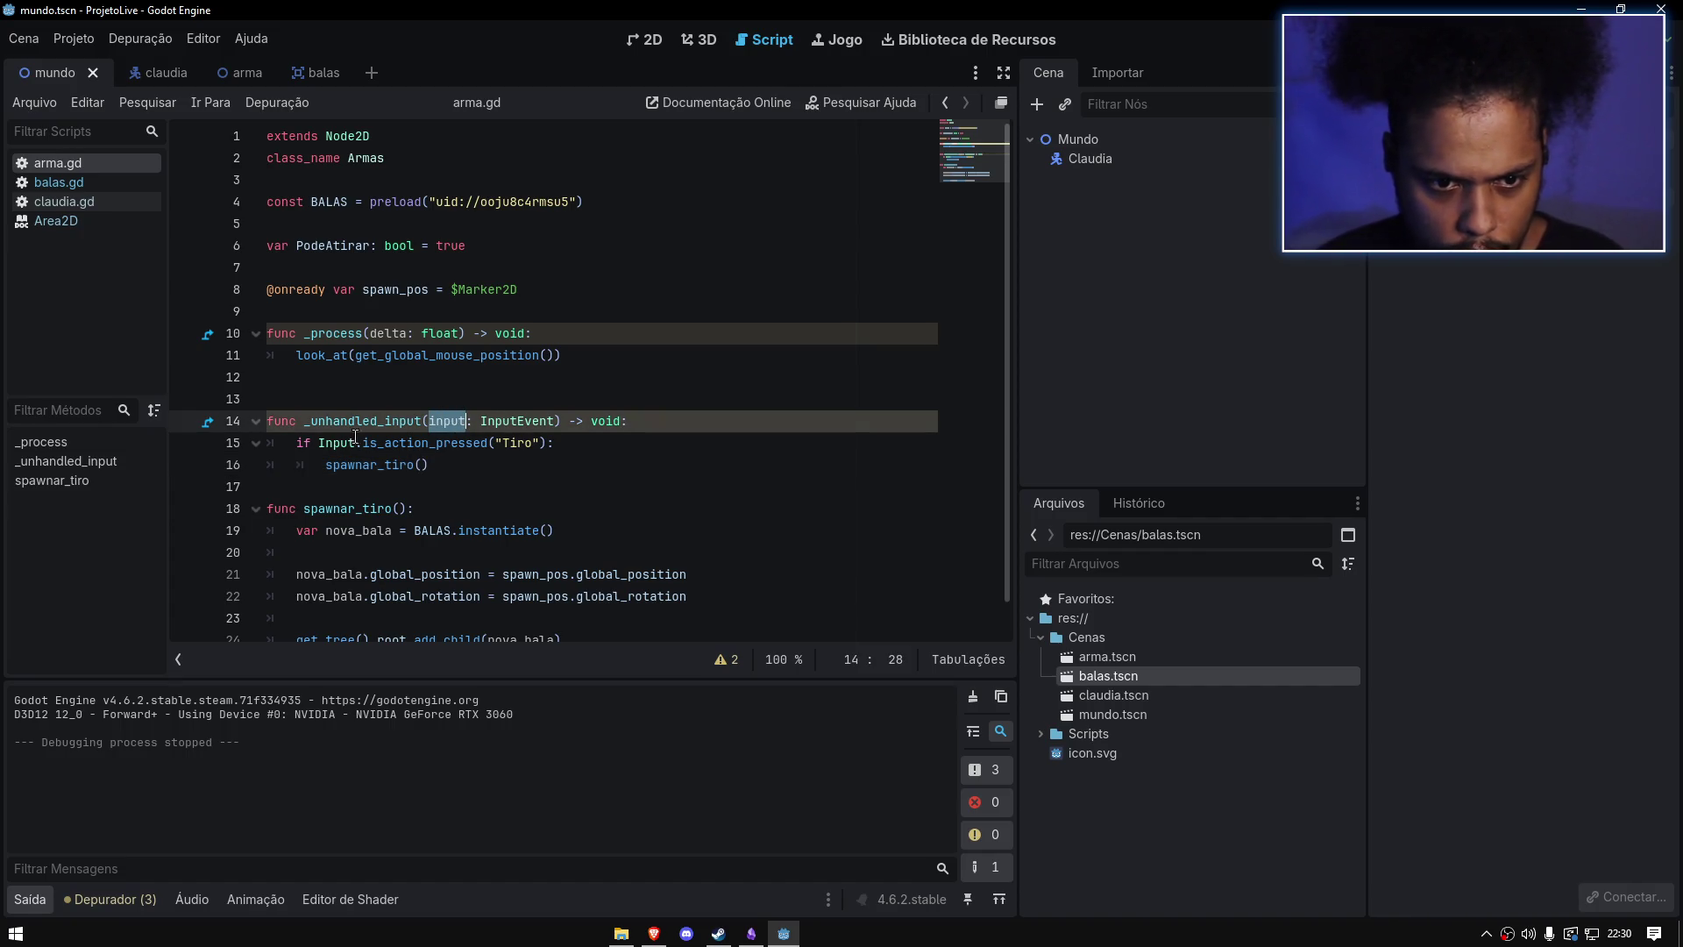
{"action": "type", "text": "eve"}
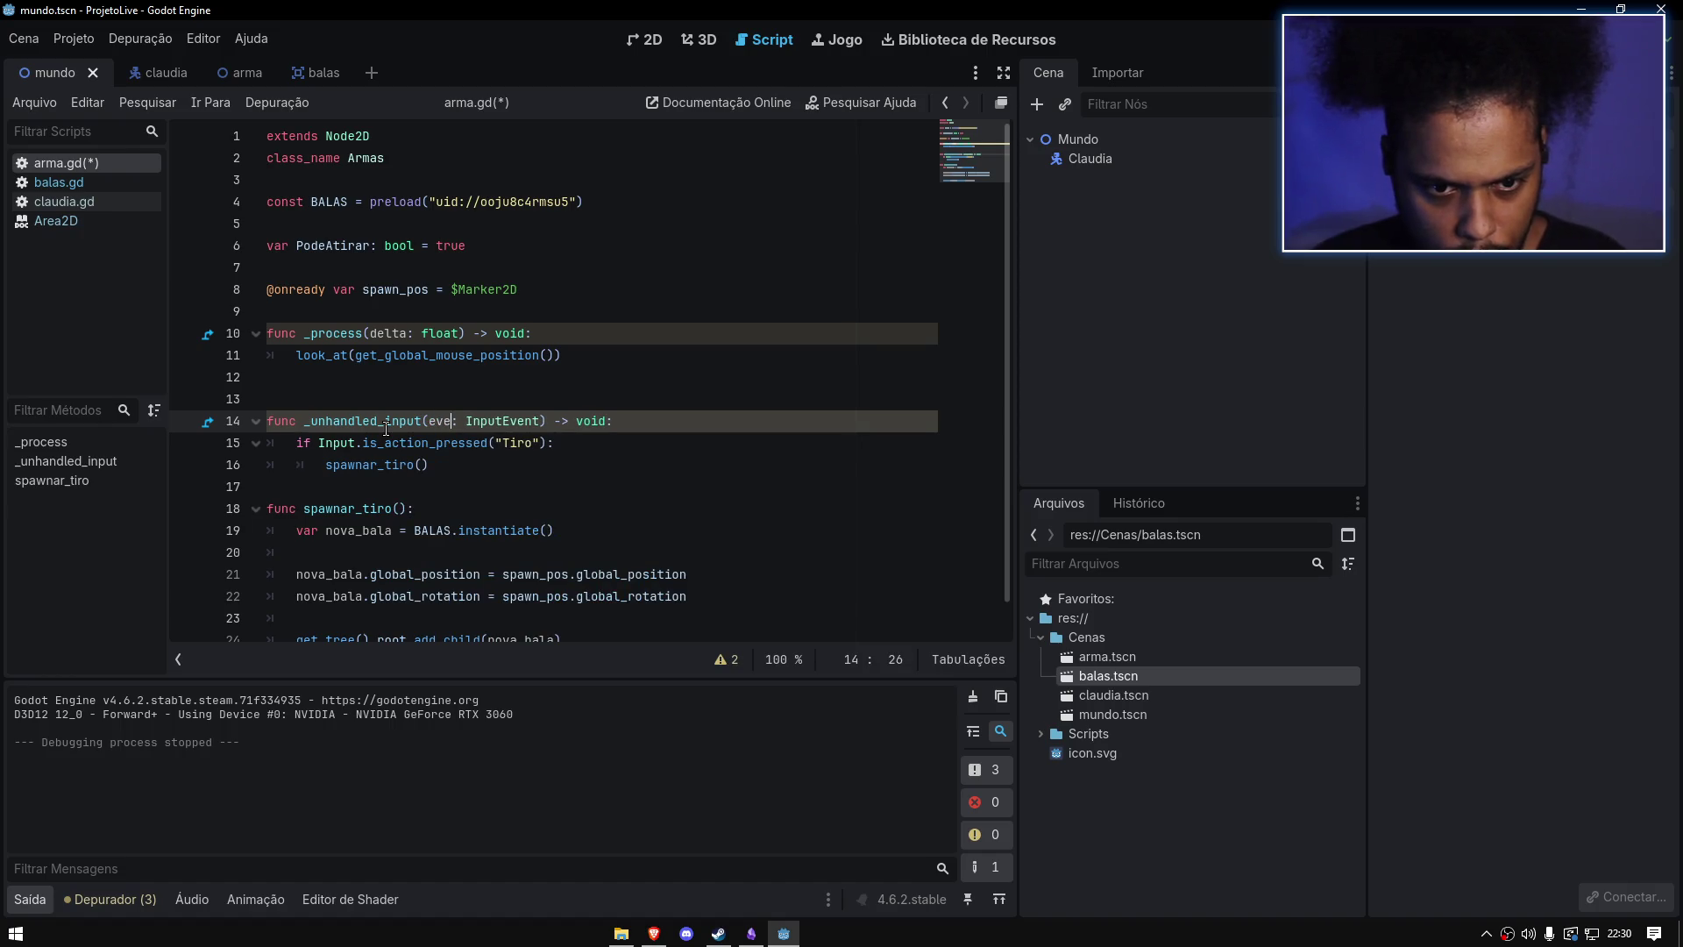
{"action": "key", "text": "ctrl+z"}
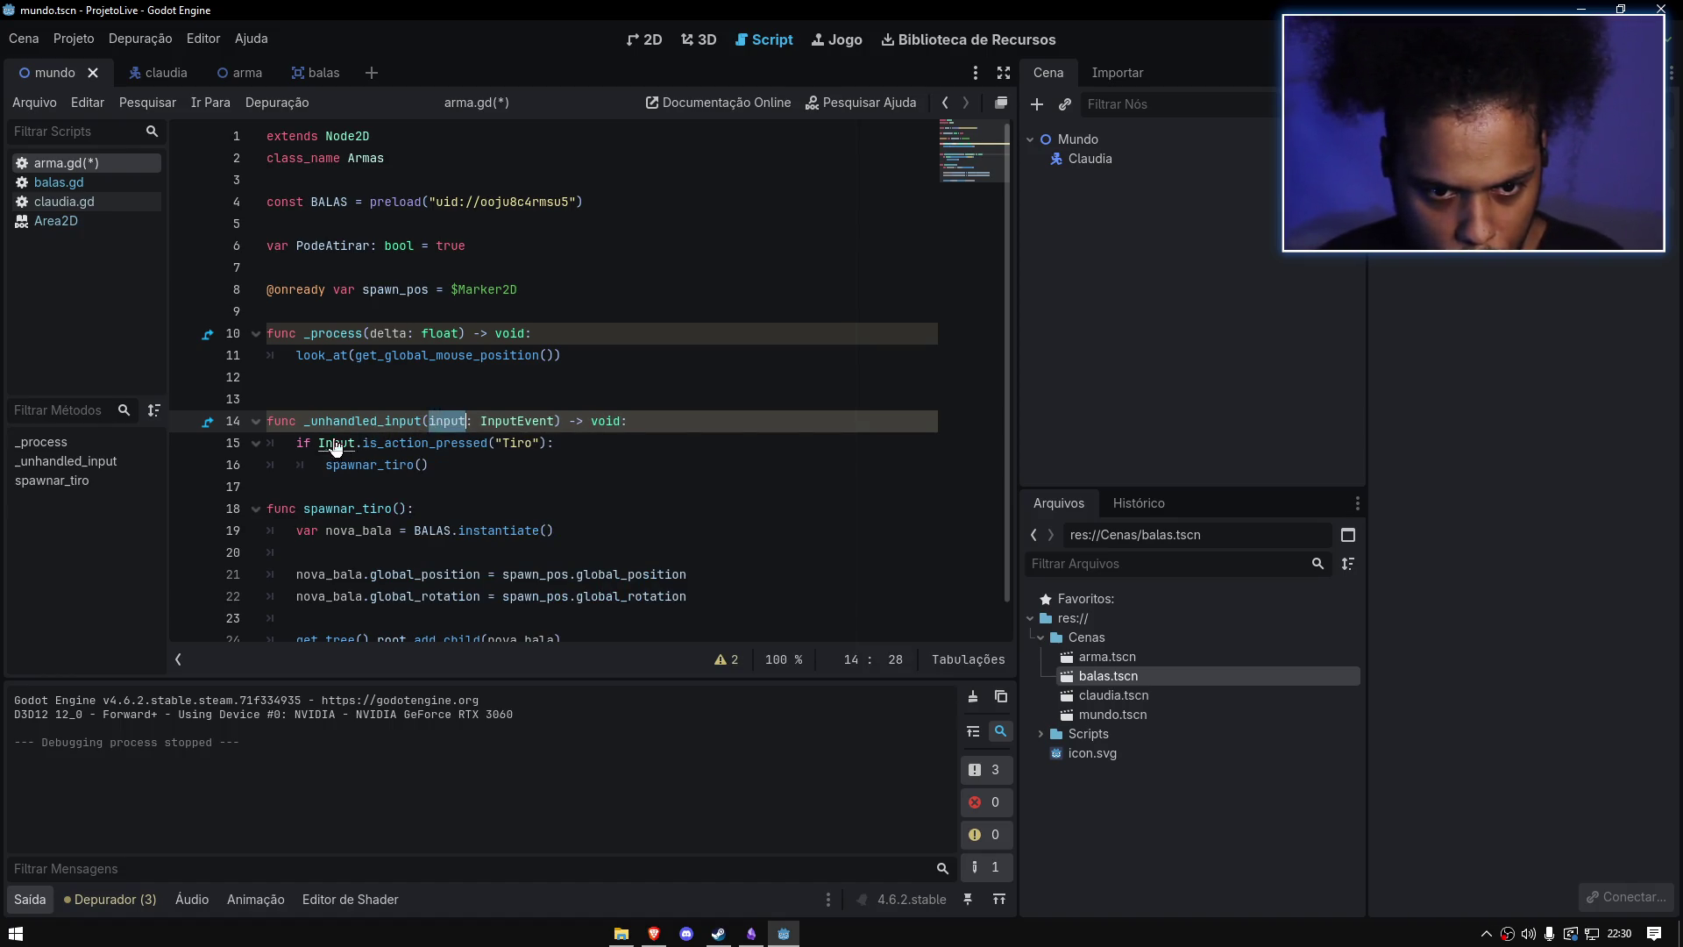
{"action": "key", "text": "ctrl+s"}
Step: Run the game, fire several bullets while moving with WASD, then close it
{"action": "left_click", "coordinate": [368, 377]}
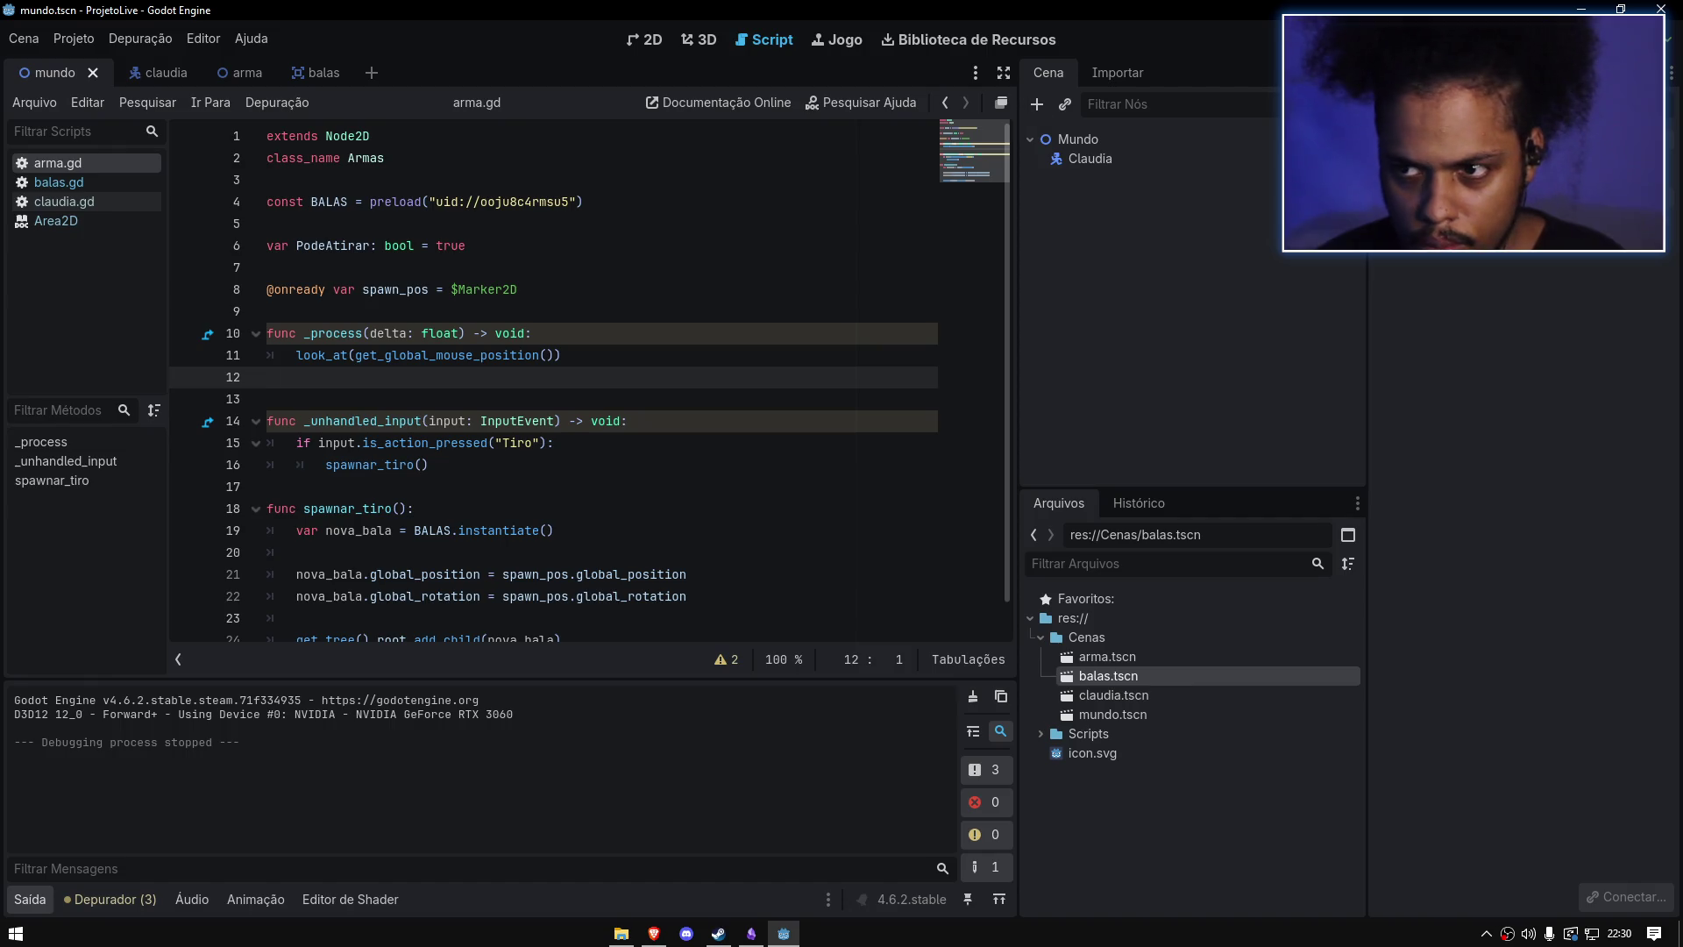
{"action": "key", "text": "F5"}
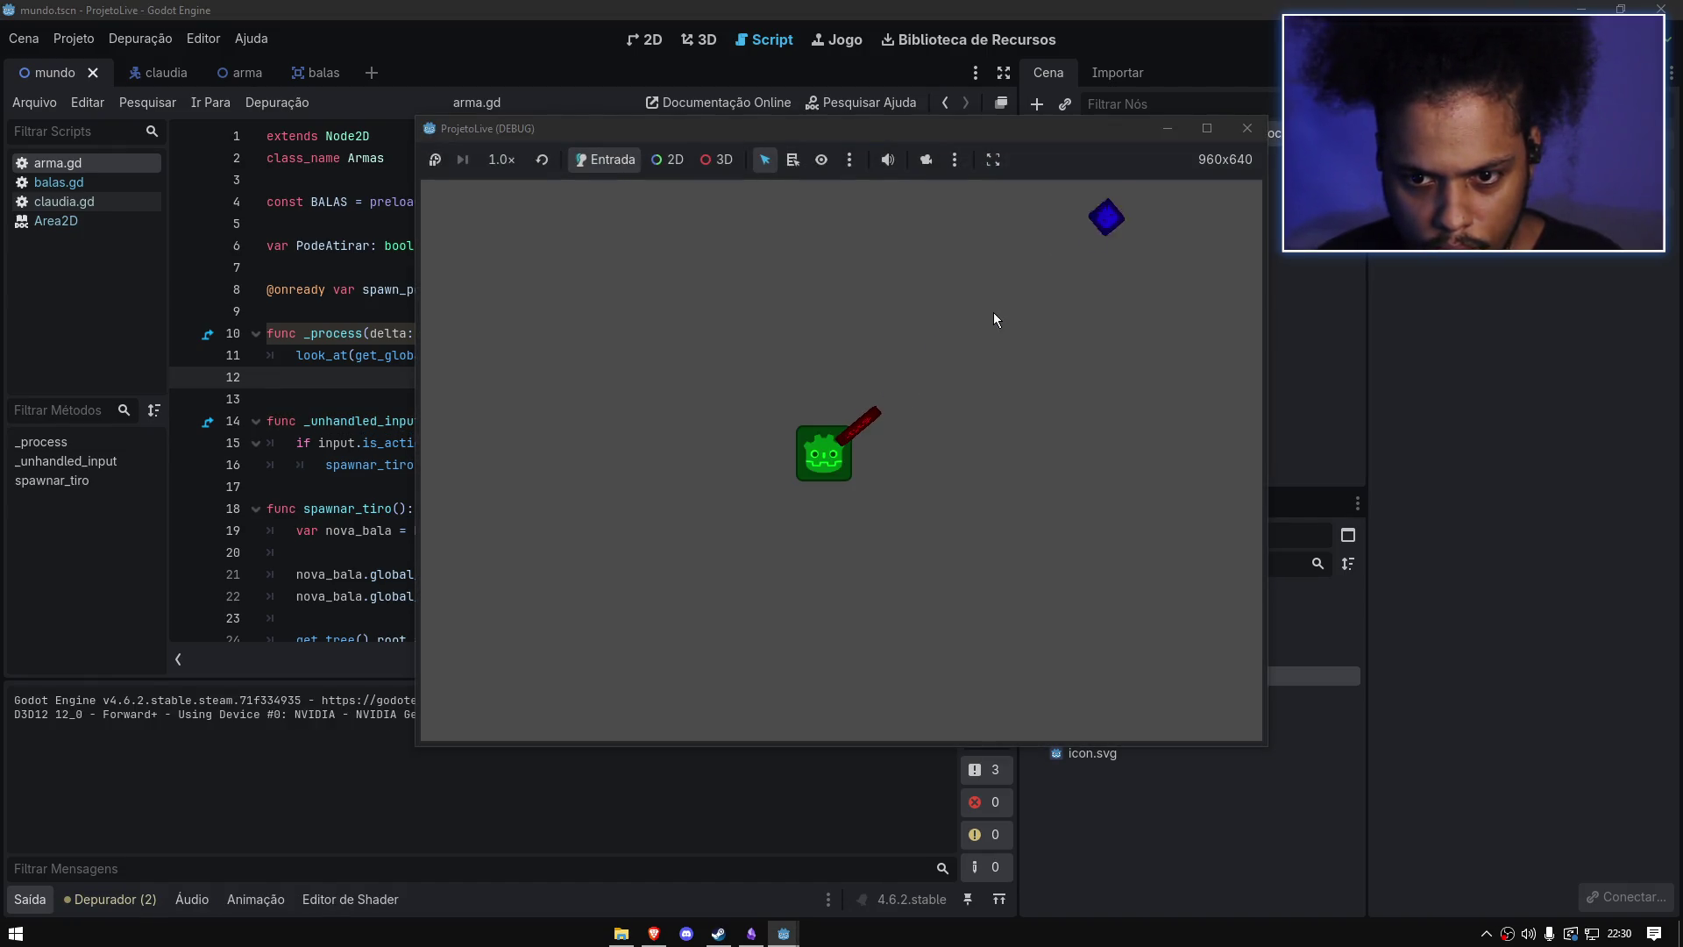
{"action": "key", "text": "s"}
{"action": "left_click", "coordinate": [982, 330]}
{"action": "left_click", "coordinate": [968, 331]}
{"action": "key", "text": "d"}
{"action": "key", "text": "s"}
{"action": "left_click", "coordinate": [859, 355]}
{"action": "left_click", "coordinate": [771, 364]}
{"action": "key", "text": "w"}
{"action": "left_click", "coordinate": [693, 375]}
{"action": "left_click", "coordinate": [1248, 127]}
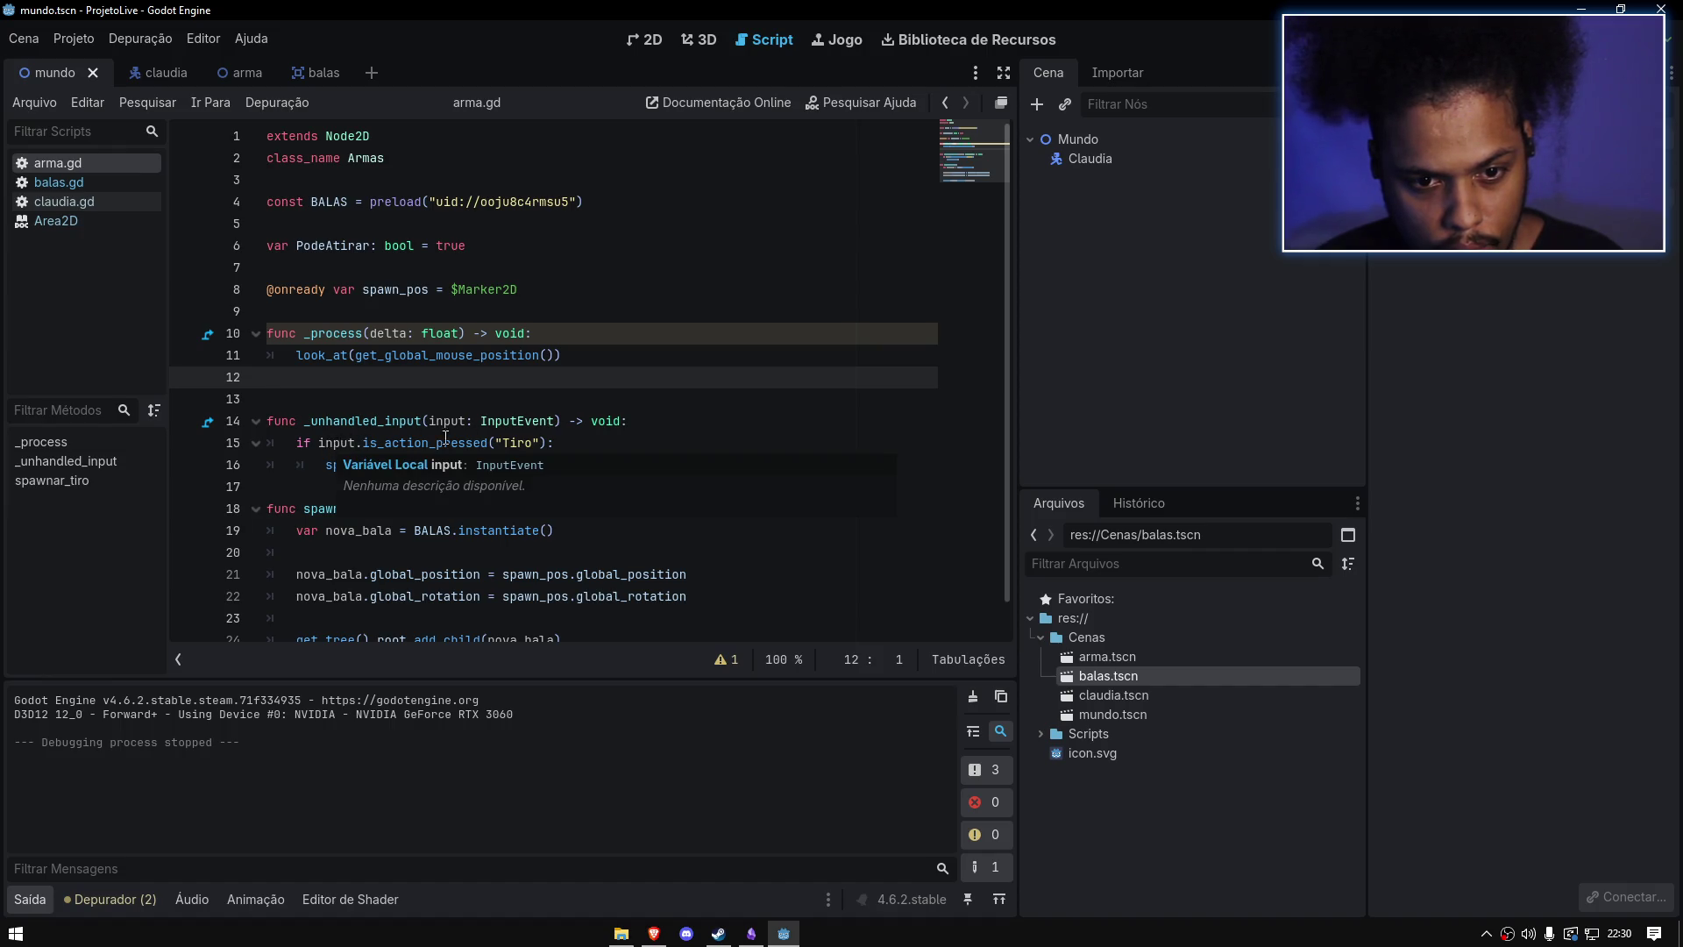
Step: Remove the handler's 'input: InputEvent' parameter, restore Input.is_action_pressed("Tiro") on line 15, and save
{"action": "left_click", "coordinate": [611, 432]}
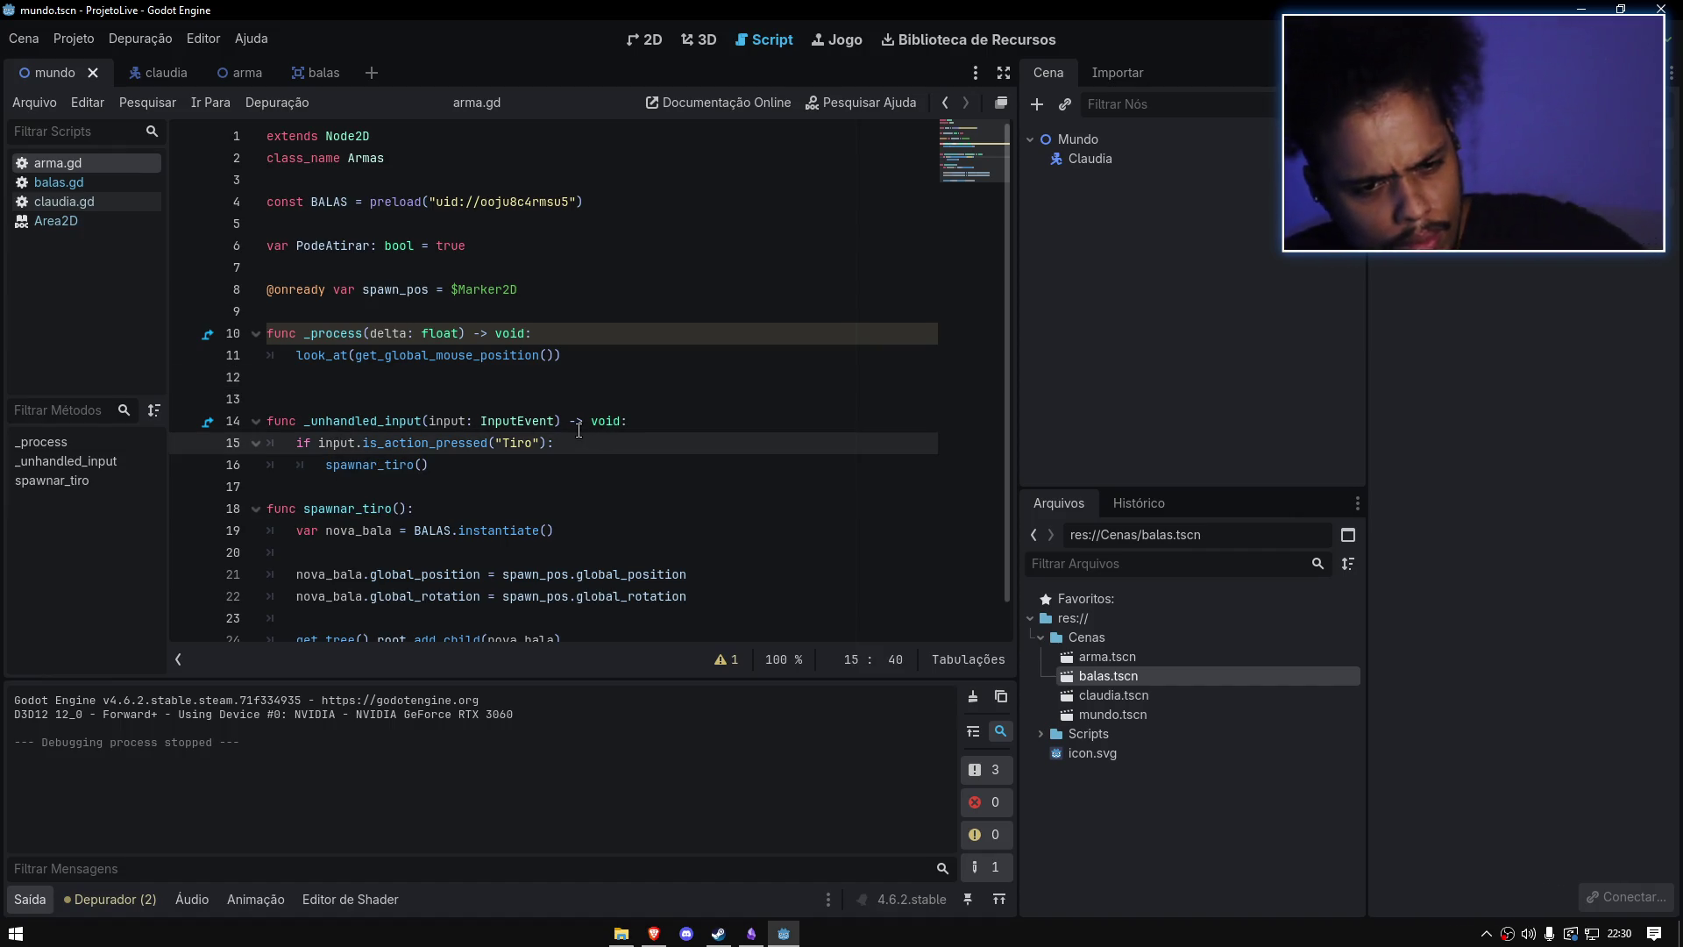
{"action": "key", "text": "Down"}
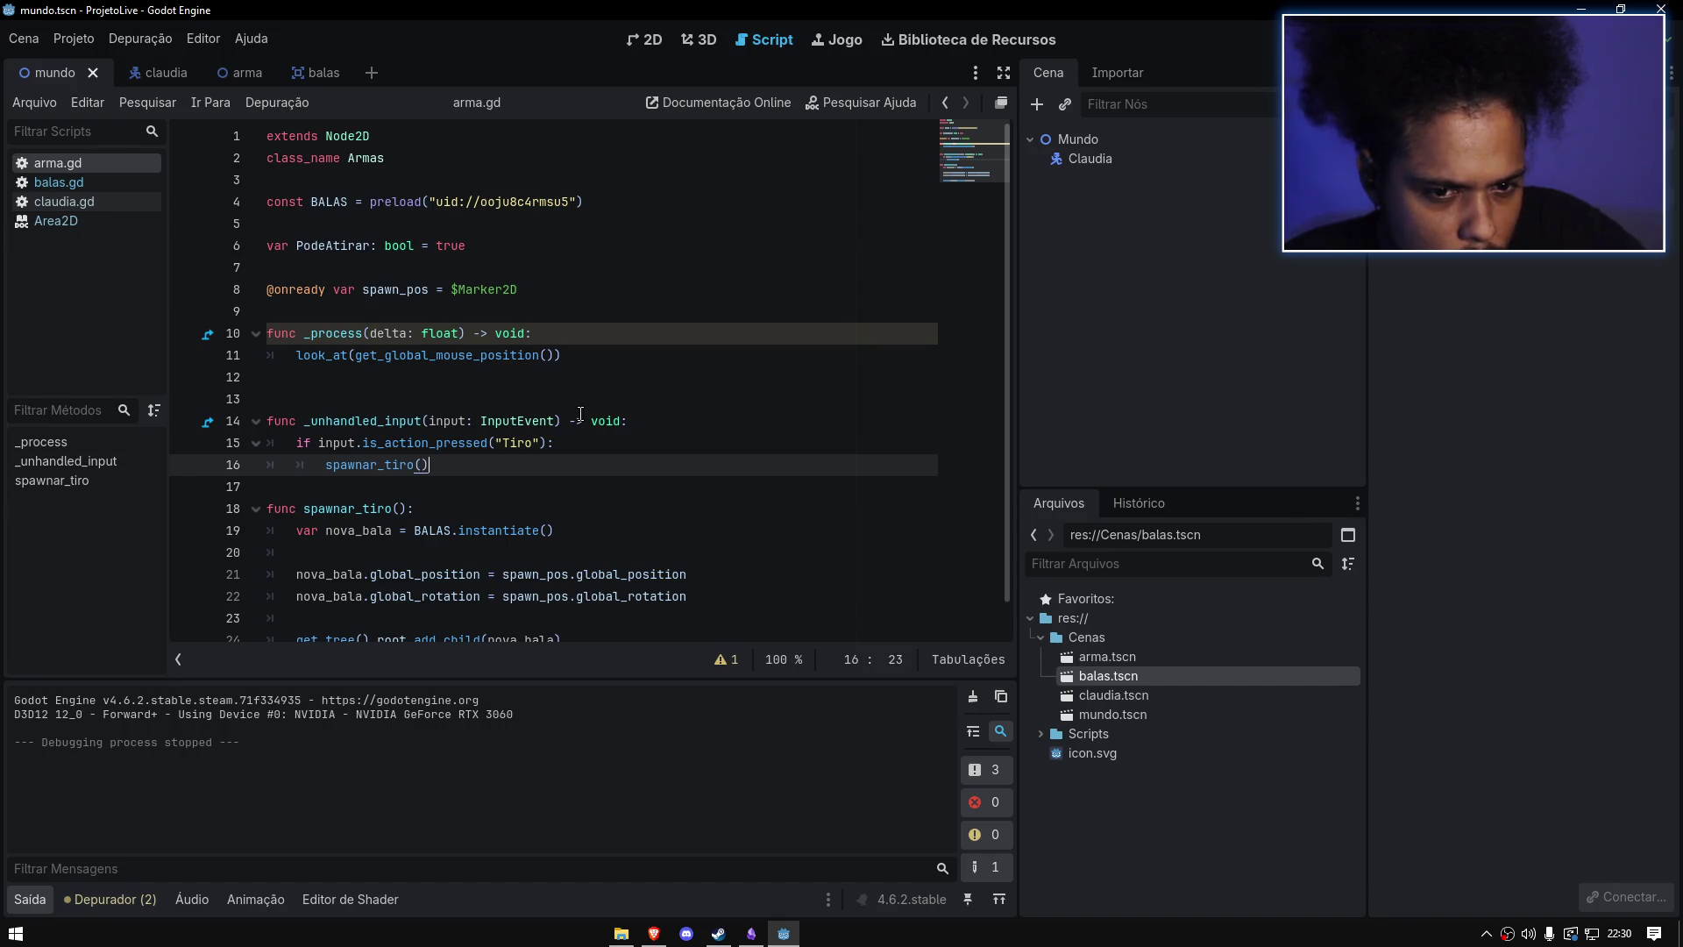
{"action": "left_click_drag", "start_coordinate": [556, 419], "coordinate": [428, 421]}
{"action": "key", "text": "BackSpace"}
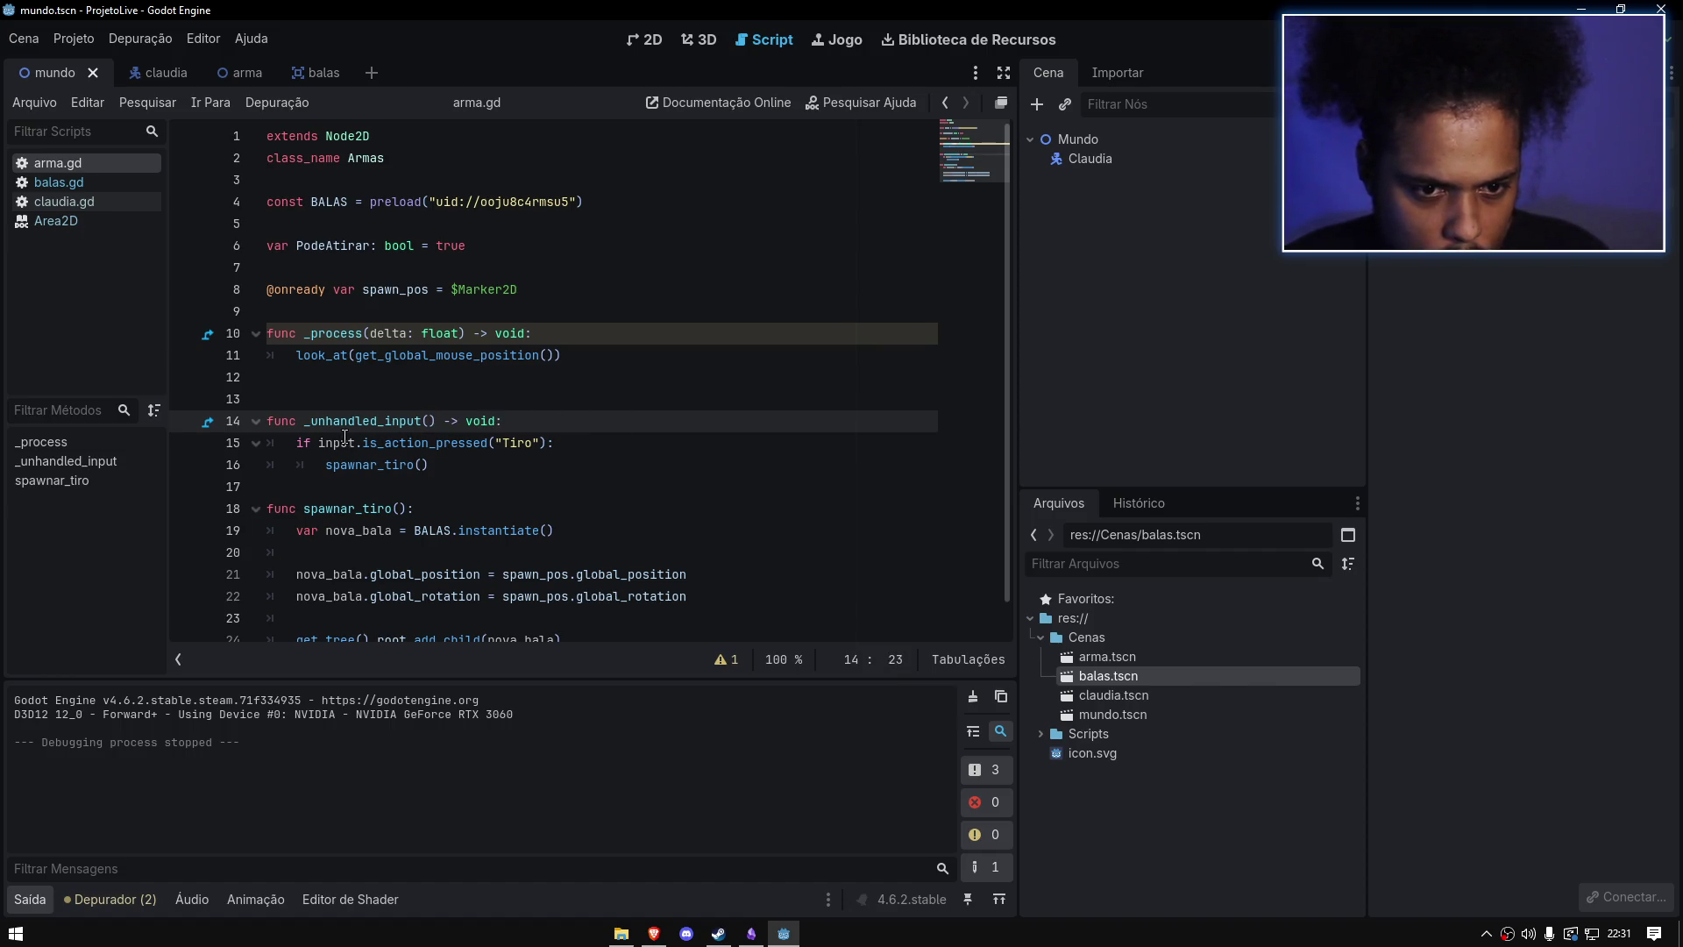
{"action": "double_click", "coordinate": [345, 441]}
{"action": "key", "text": "BackSpace"}
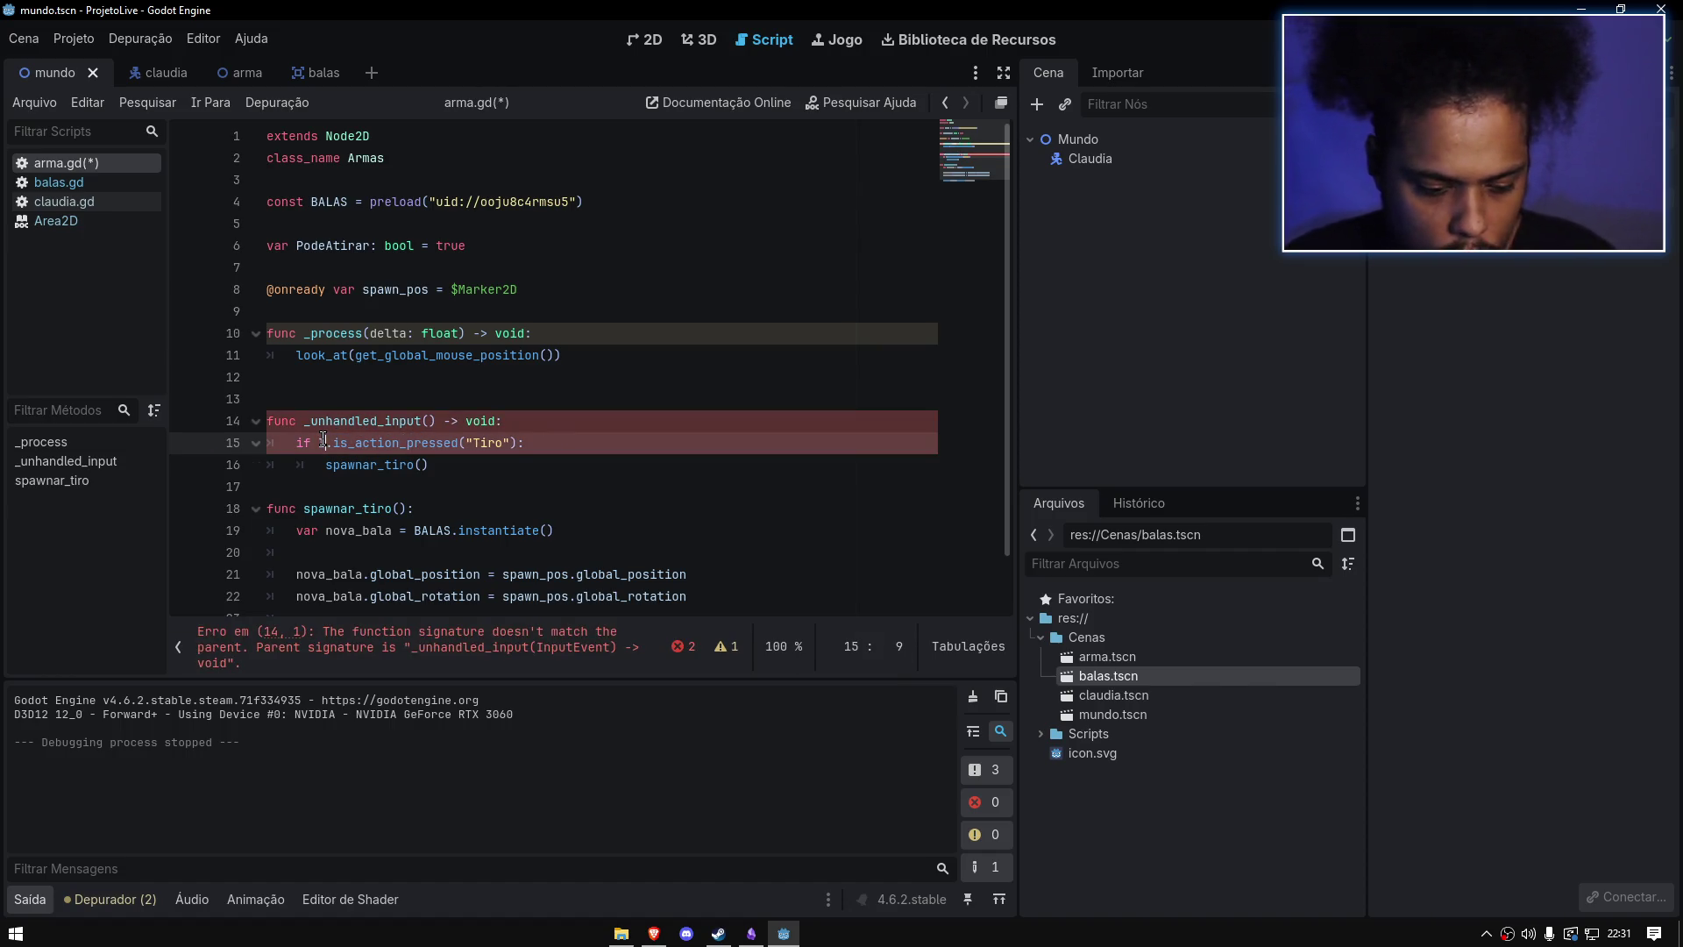
{"action": "type", "text": "Inp"}
{"action": "key", "text": "Down"}
{"action": "key", "text": "Down"}
{"action": "key", "text": "Return"}
{"action": "left_click", "coordinate": [621, 277]}
{"action": "key", "text": "ctrl+s"}
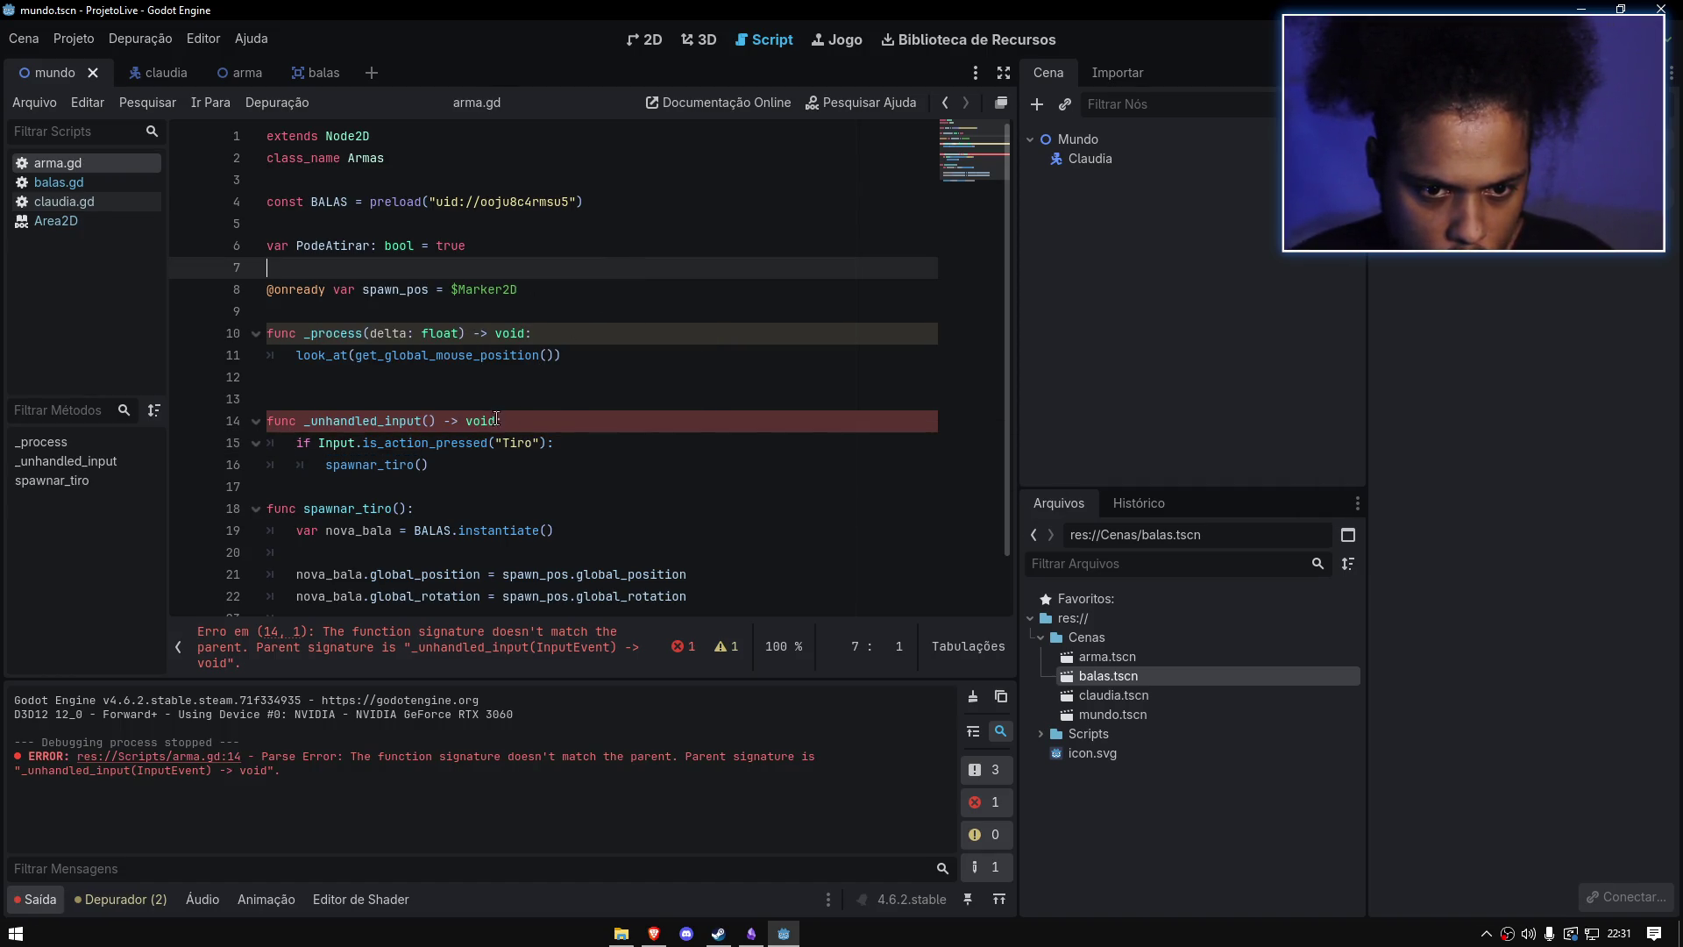
Step: Start renaming _unhandled_input on line 14 to a custom function name
{"action": "scroll", "coordinate": [500, 419], "scroll_direction": "down", "scroll_amount": 1}
{"action": "left_click", "coordinate": [351, 360]}
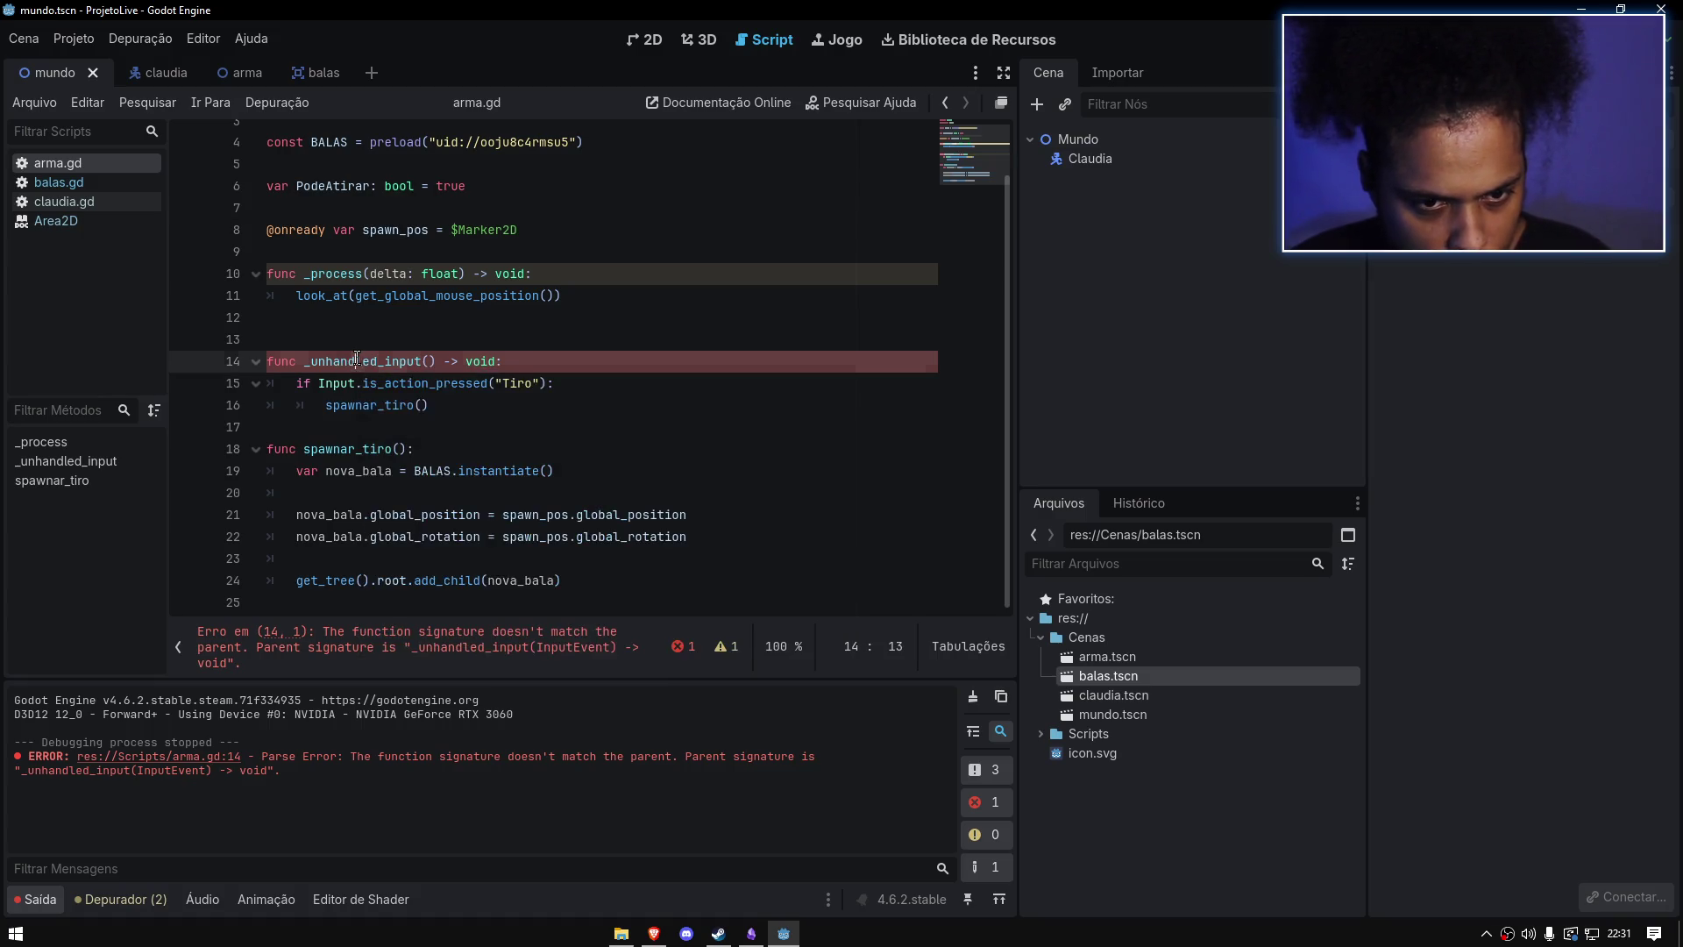
{"action": "left_click_drag", "start_coordinate": [414, 362], "coordinate": [304, 362]}
{"action": "type", "text": "sexo"}
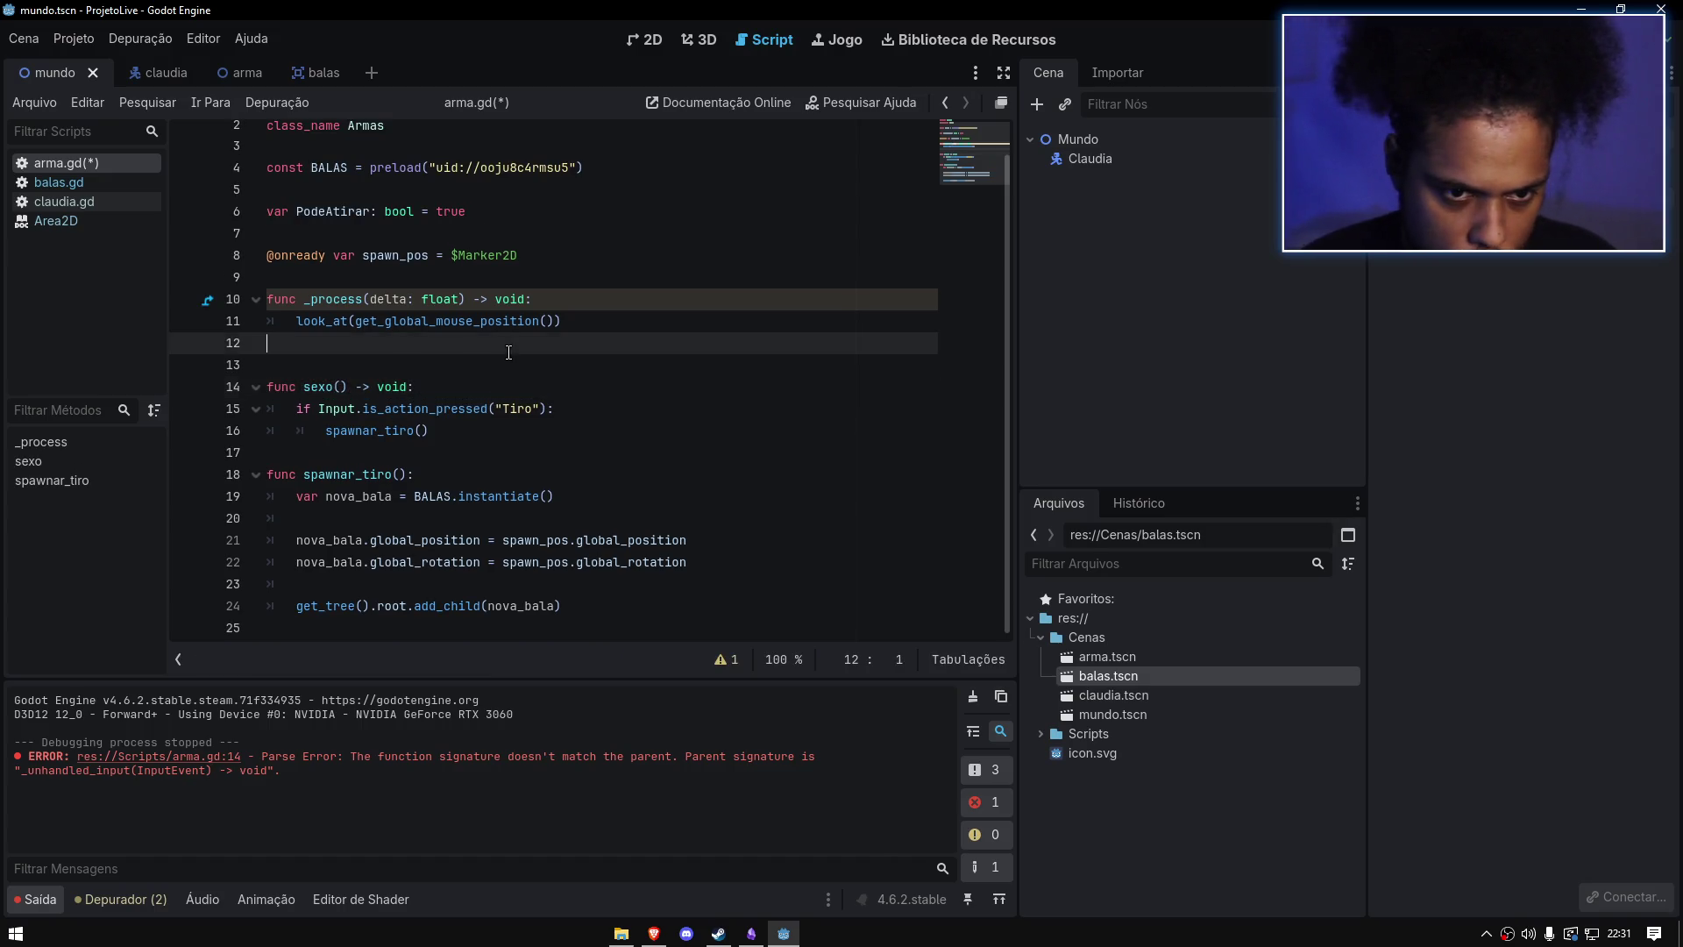
Step: Call the custom function from _process below look_at, save, and test-fire in the running game
{"action": "left_click_drag", "start_coordinate": [348, 387], "coordinate": [314, 387]}
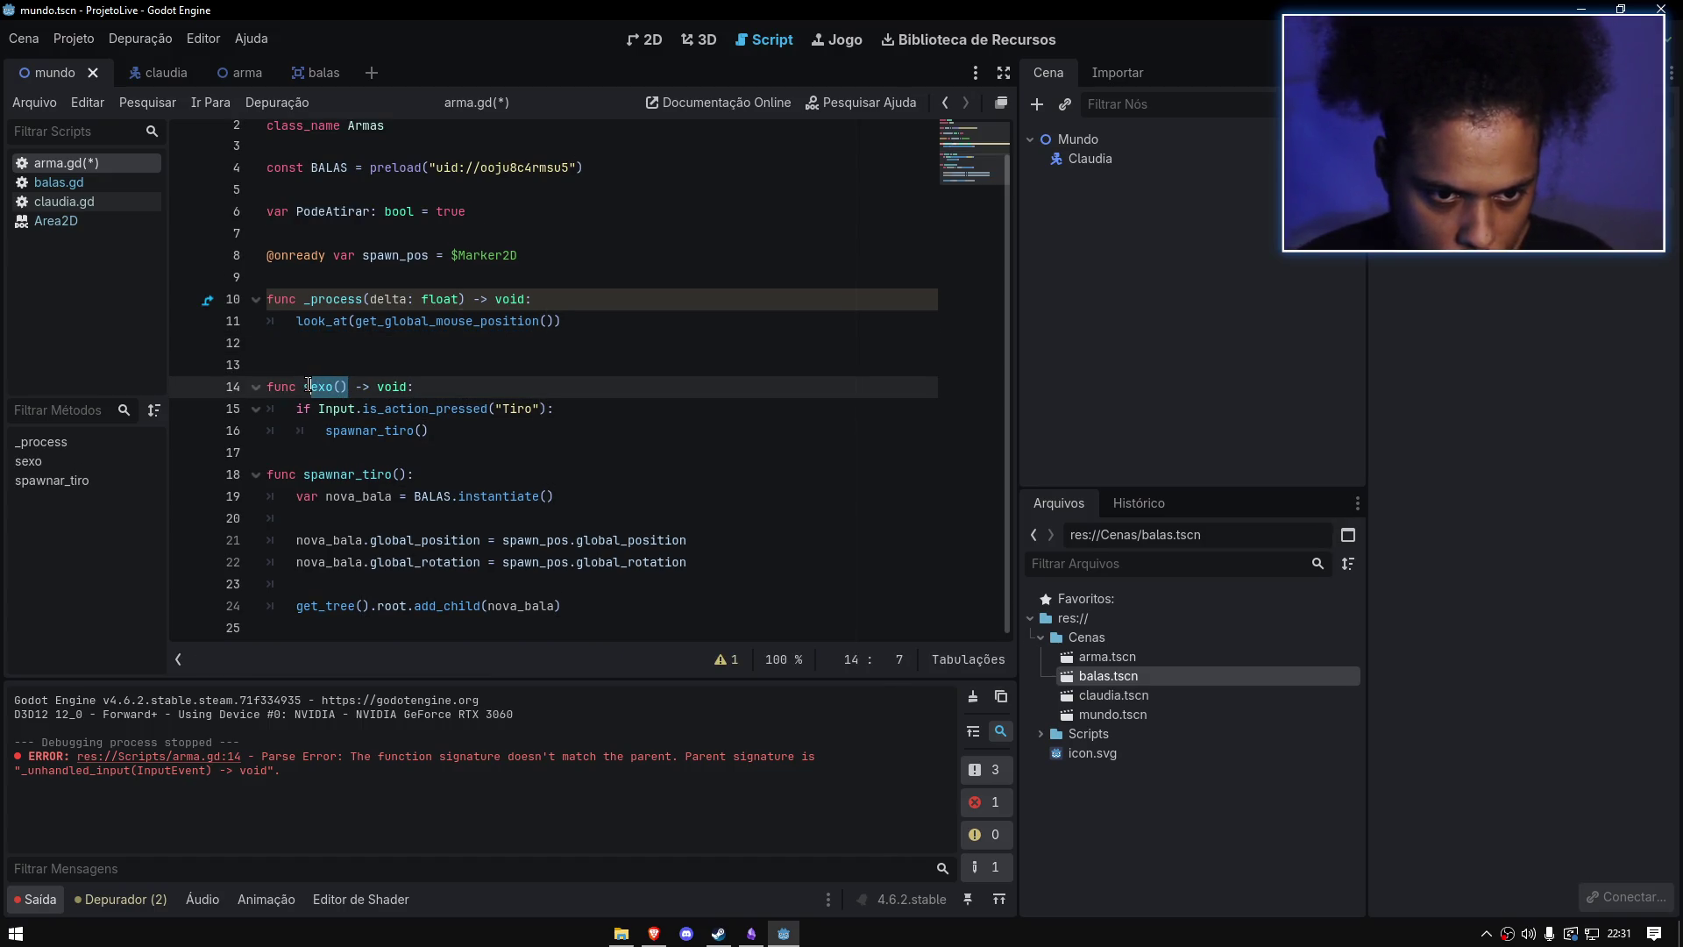
{"action": "left_click", "coordinate": [561, 321]}
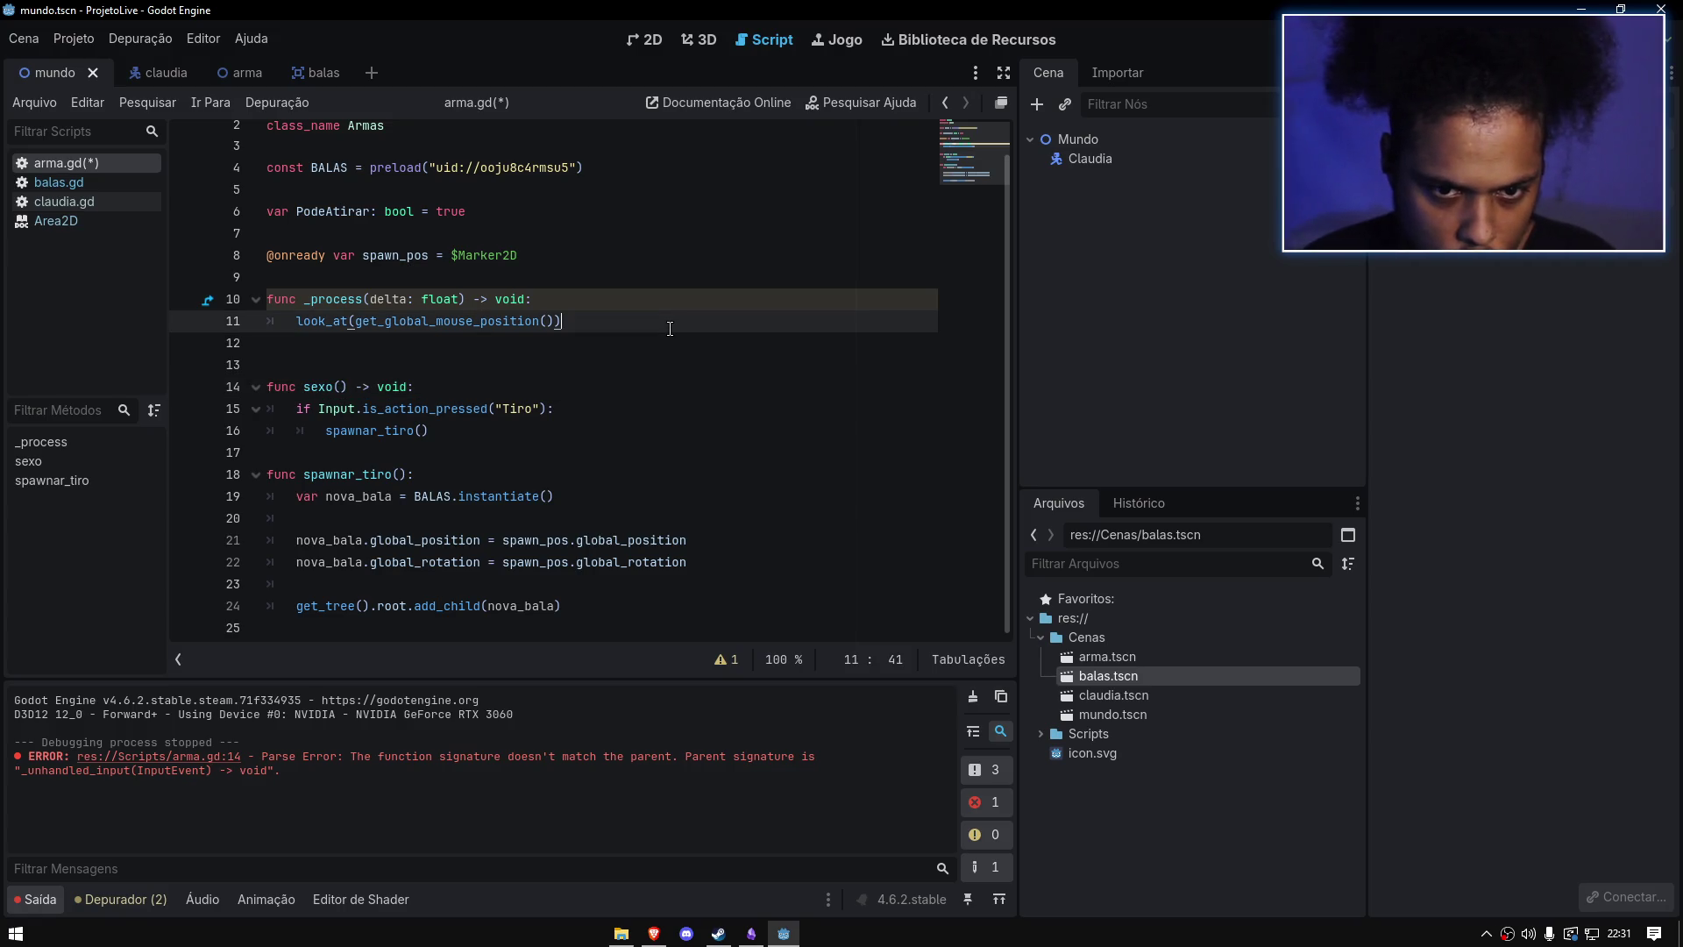
{"action": "key", "text": "Return"}
{"action": "type", "text": "sexo()"}
{"action": "left_click", "coordinate": [672, 299]}
{"action": "key", "text": "ctrl+s"}
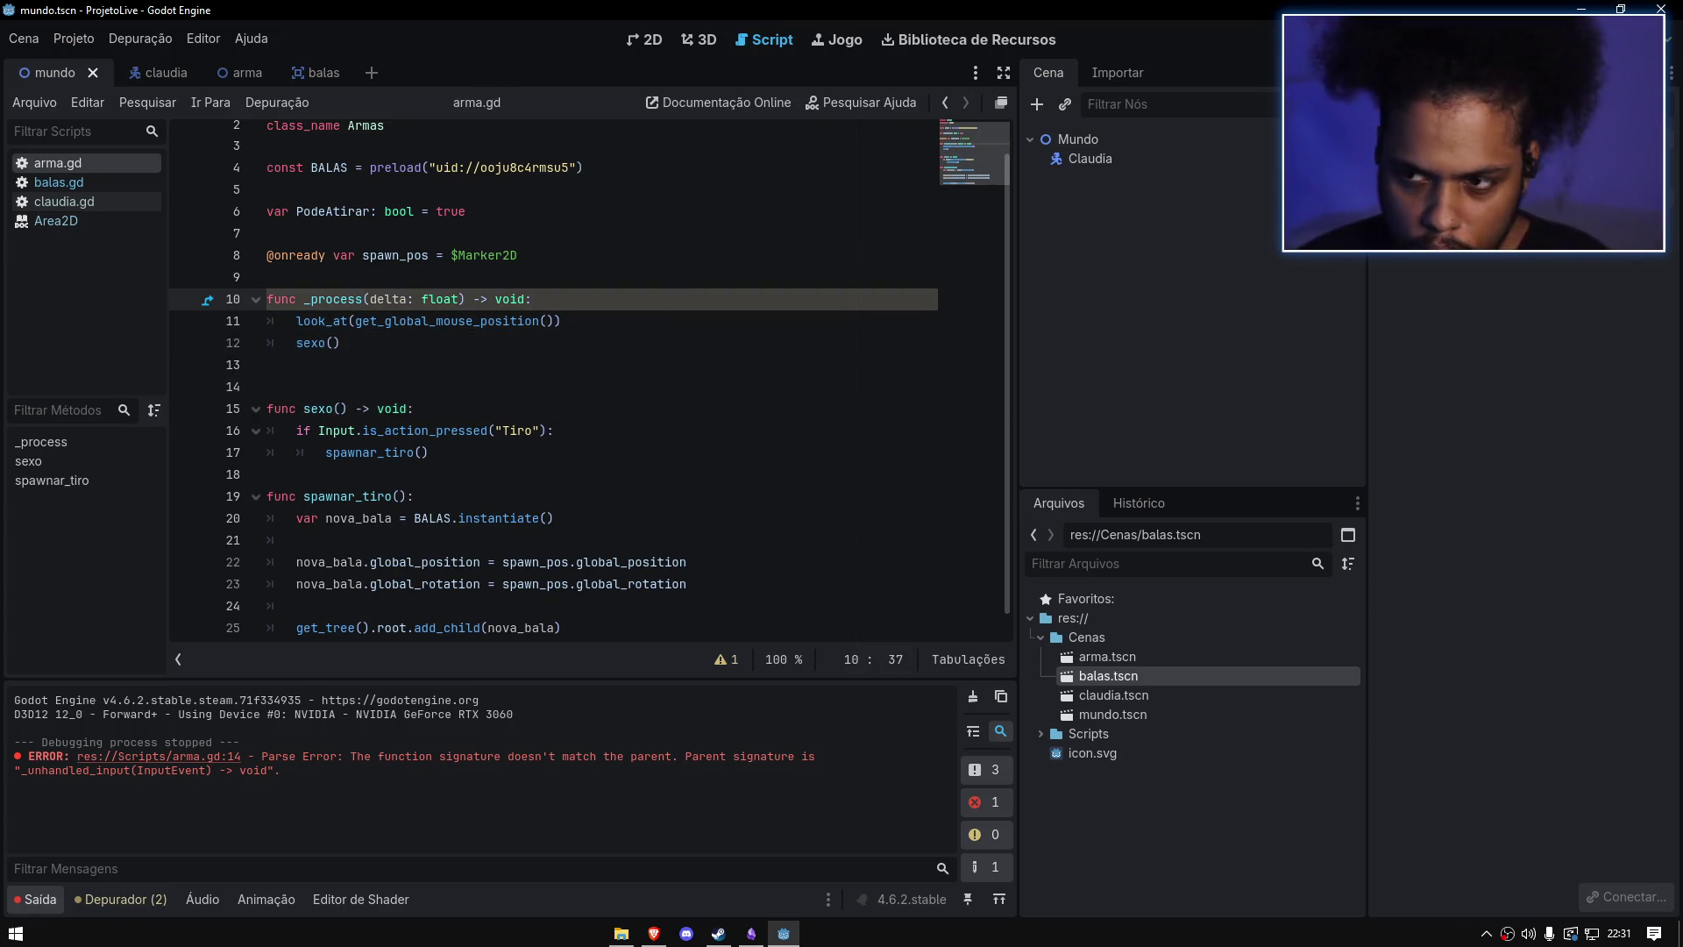
{"action": "key", "text": "F5"}
{"action": "mouse_move", "coordinate": [1009, 335]}
{"action": "left_mouse_down"}
{"action": "mouse_move", "coordinate": [983, 315]}
{"action": "mouse_move", "coordinate": [651, 413]}
{"action": "left_mouse_up"}
{"action": "key", "text": "F8"}
Step: Restore the cooldown handler, rename it sexo, save, and test-fire bullets again
{"action": "left_click", "coordinate": [318, 342]}
{"action": "key", "text": "BackSpace"}
{"action": "key", "text": "BackSpace"}
{"action": "key", "text": "BackSpace"}
{"action": "key", "text": "ctrl+z"}
{"action": "key", "text": "ctrl+z"}
{"action": "key", "text": "ctrl+z"}
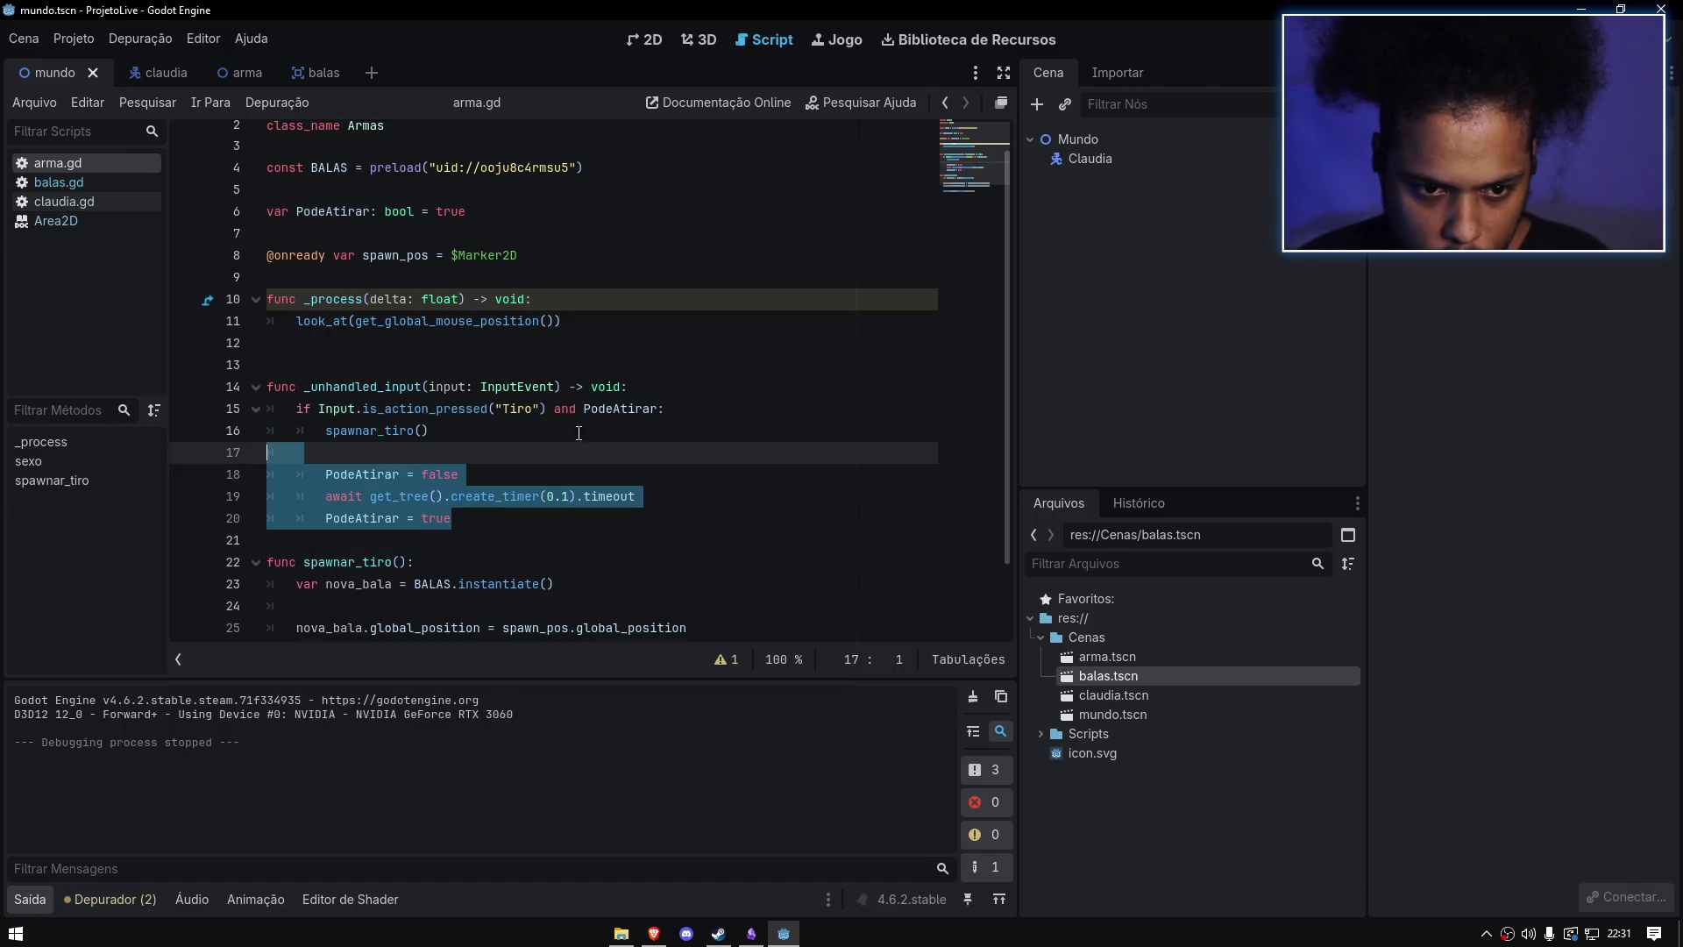
{"action": "left_click_drag", "start_coordinate": [561, 386], "coordinate": [306, 386]}
{"action": "type", "text": "sexo("}
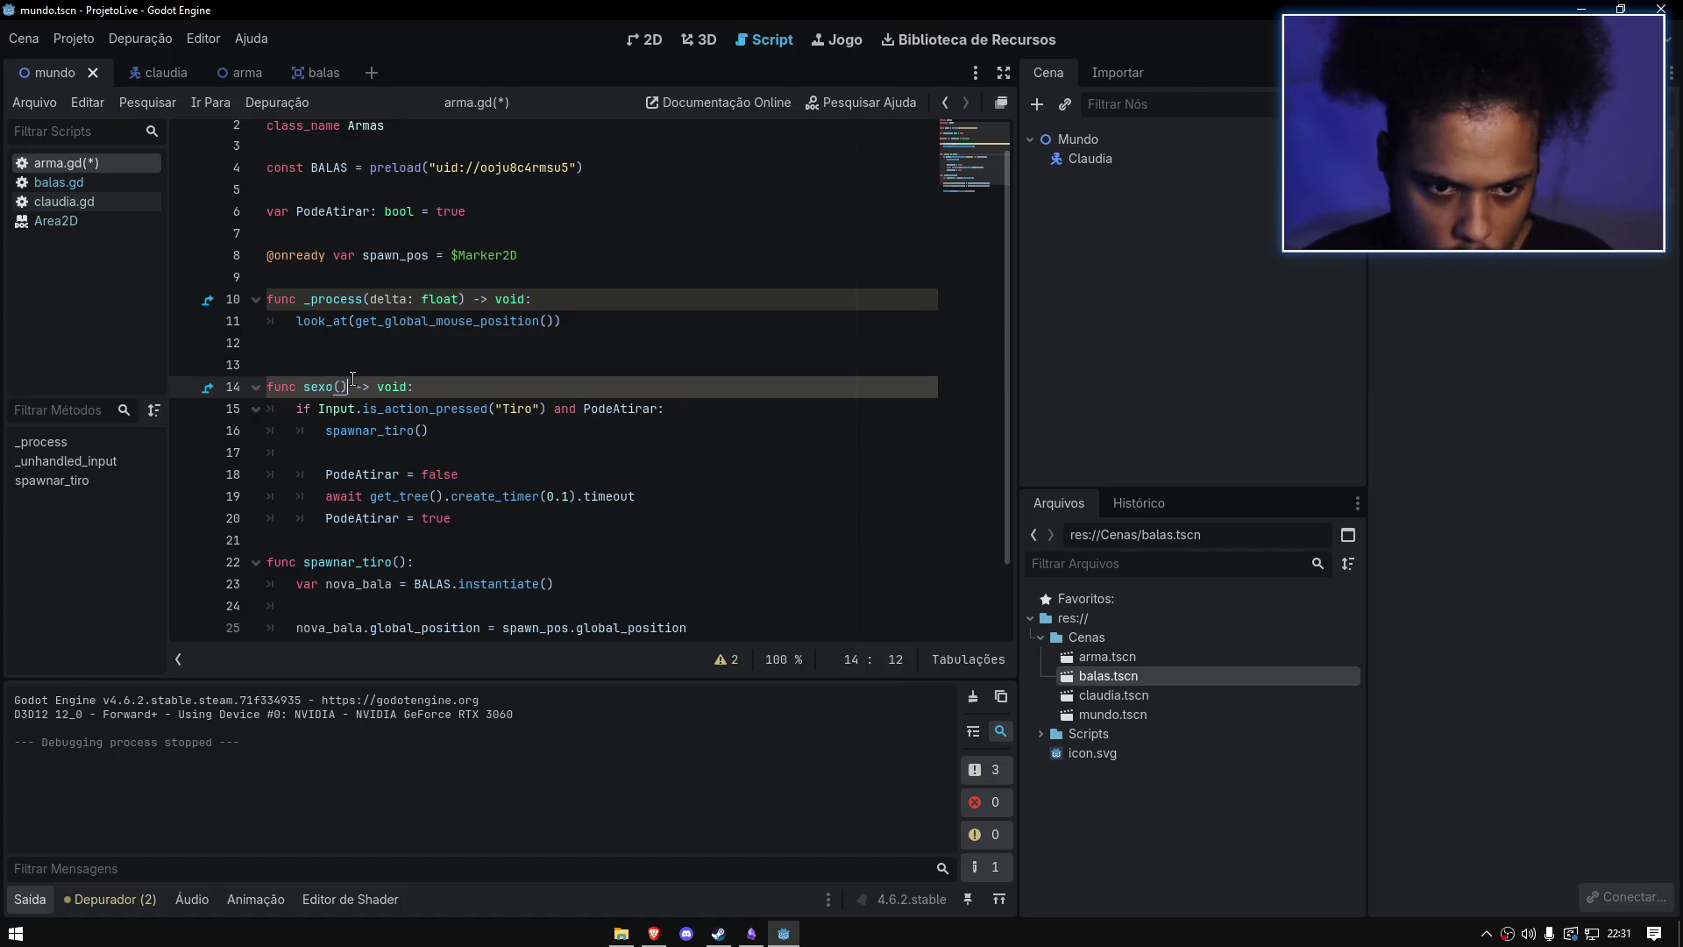
{"action": "type", "text": "()"}
{"action": "left_click_drag", "start_coordinate": [349, 387], "coordinate": [305, 386]}
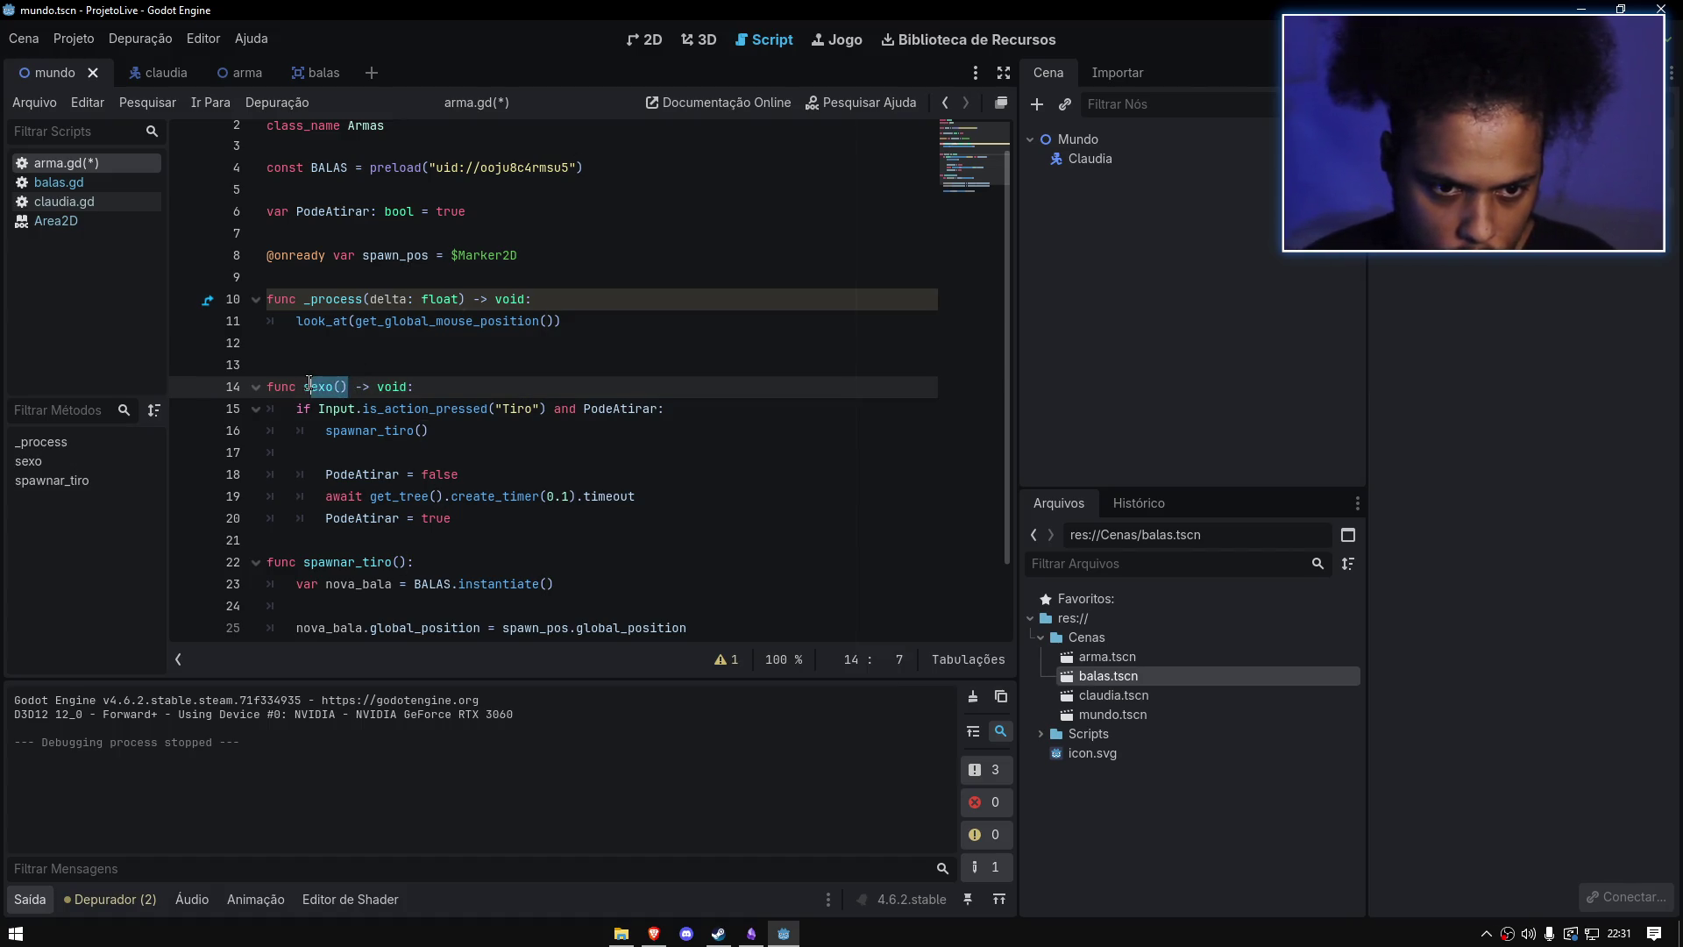
{"action": "left_click", "coordinate": [317, 342]}
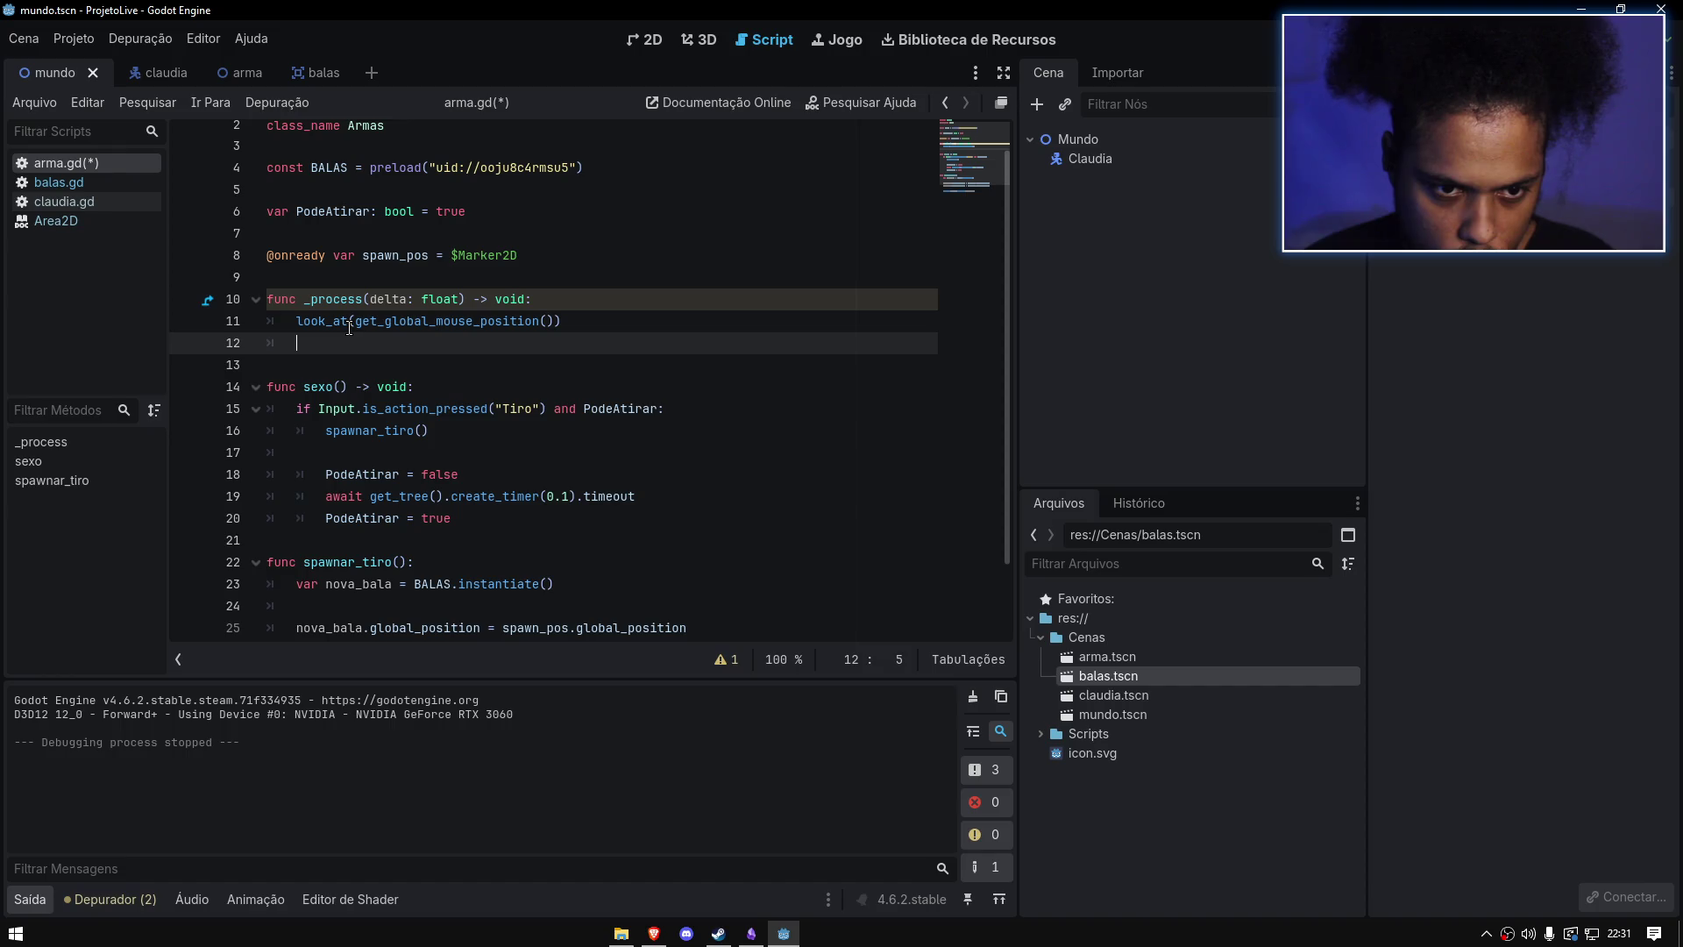
{"action": "type", "text": "sexo()"}
{"action": "left_click", "coordinate": [506, 448]}
{"action": "key", "text": "ctrl+s"}
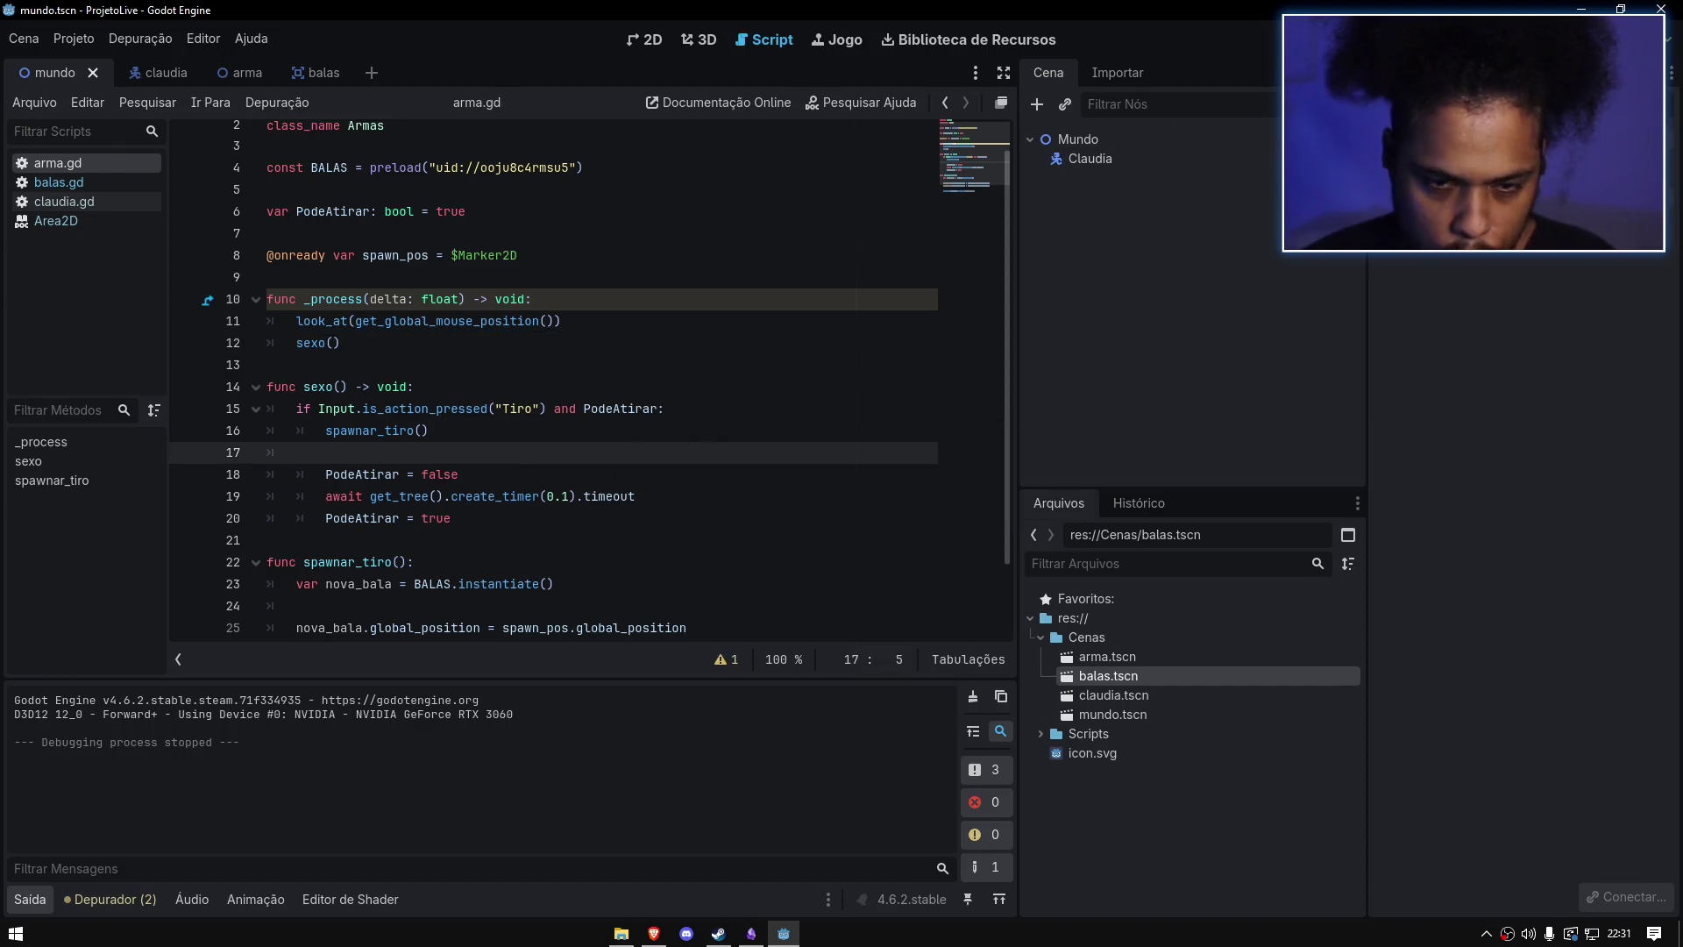
{"action": "key", "text": "F5"}
{"action": "mouse_move", "coordinate": [1082, 307]}
{"action": "left_mouse_down"}
{"action": "mouse_move", "coordinate": [601, 345]}
{"action": "mouse_move", "coordinate": [608, 439]}
{"action": "mouse_move", "coordinate": [1003, 552]}
{"action": "mouse_move", "coordinate": [955, 575]}
{"action": "mouse_move", "coordinate": [806, 579]}
{"action": "mouse_move", "coordinate": [778, 406]}
{"action": "mouse_move", "coordinate": [770, 524]}
{"action": "left_mouse_up"}
{"action": "key", "text": "F8"}
Step: Rename the firing function to Atirar, update the call on line 12, save, and run
{"action": "double_click", "coordinate": [316, 387]}
{"action": "type", "text": "Atirar"}
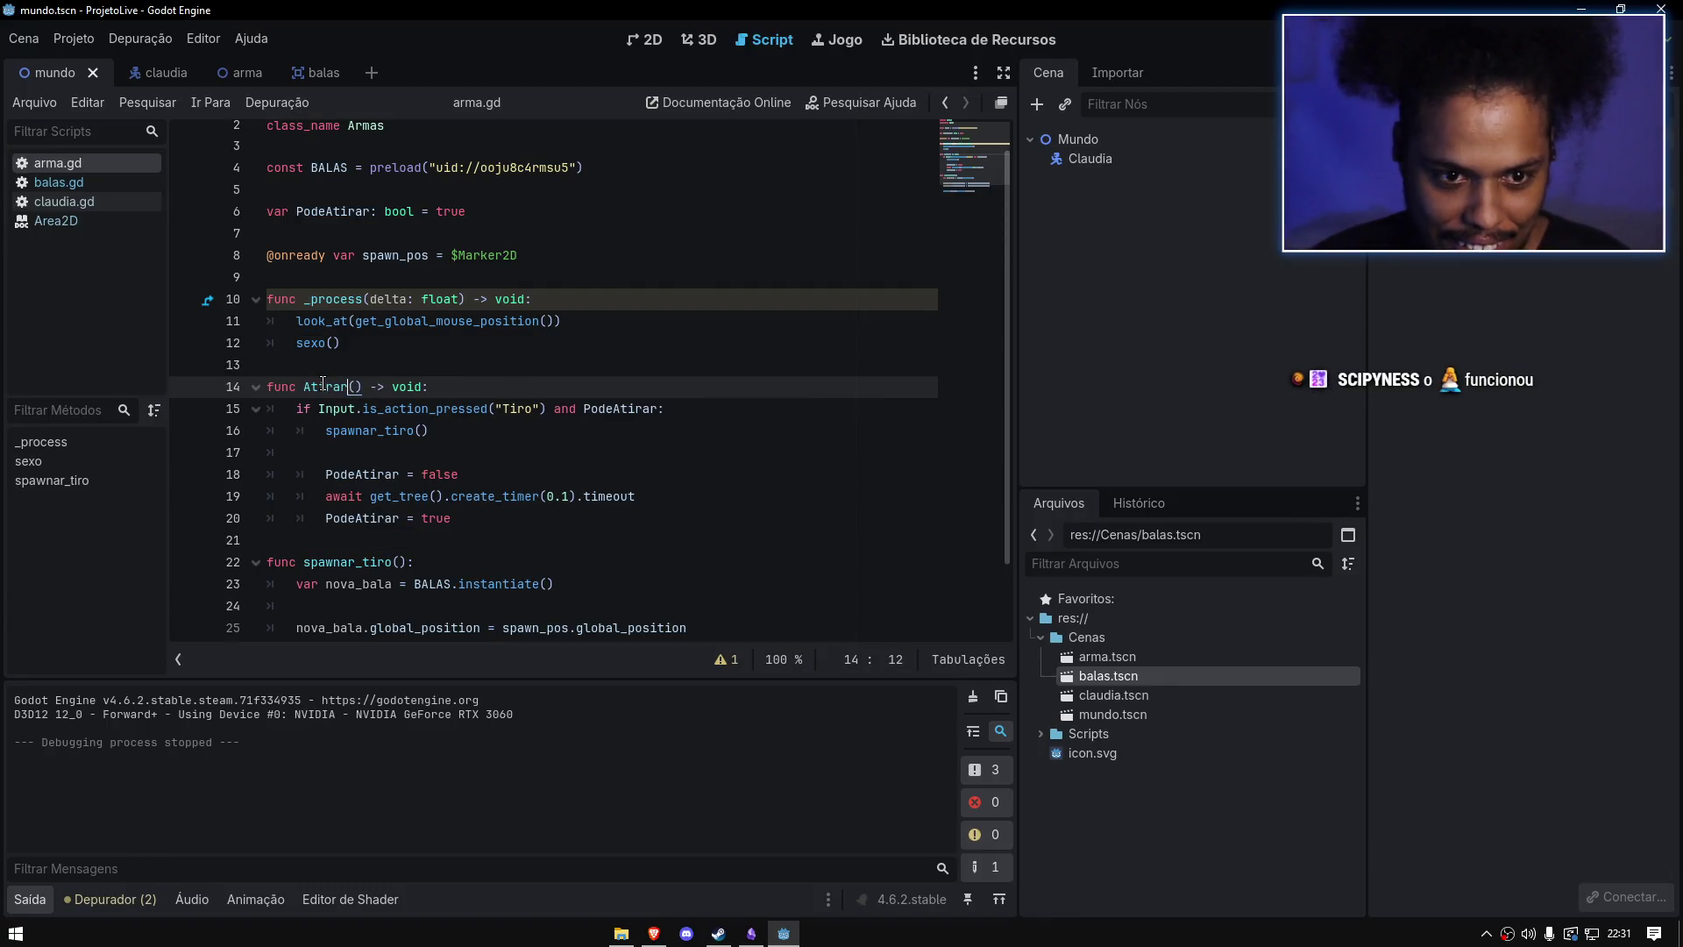
{"action": "double_click", "coordinate": [325, 386]}
{"action": "key", "text": "ctrl+c"}
{"action": "double_click", "coordinate": [311, 343]}
{"action": "key", "text": "ctrl+v"}
{"action": "key", "text": "ctrl+s"}
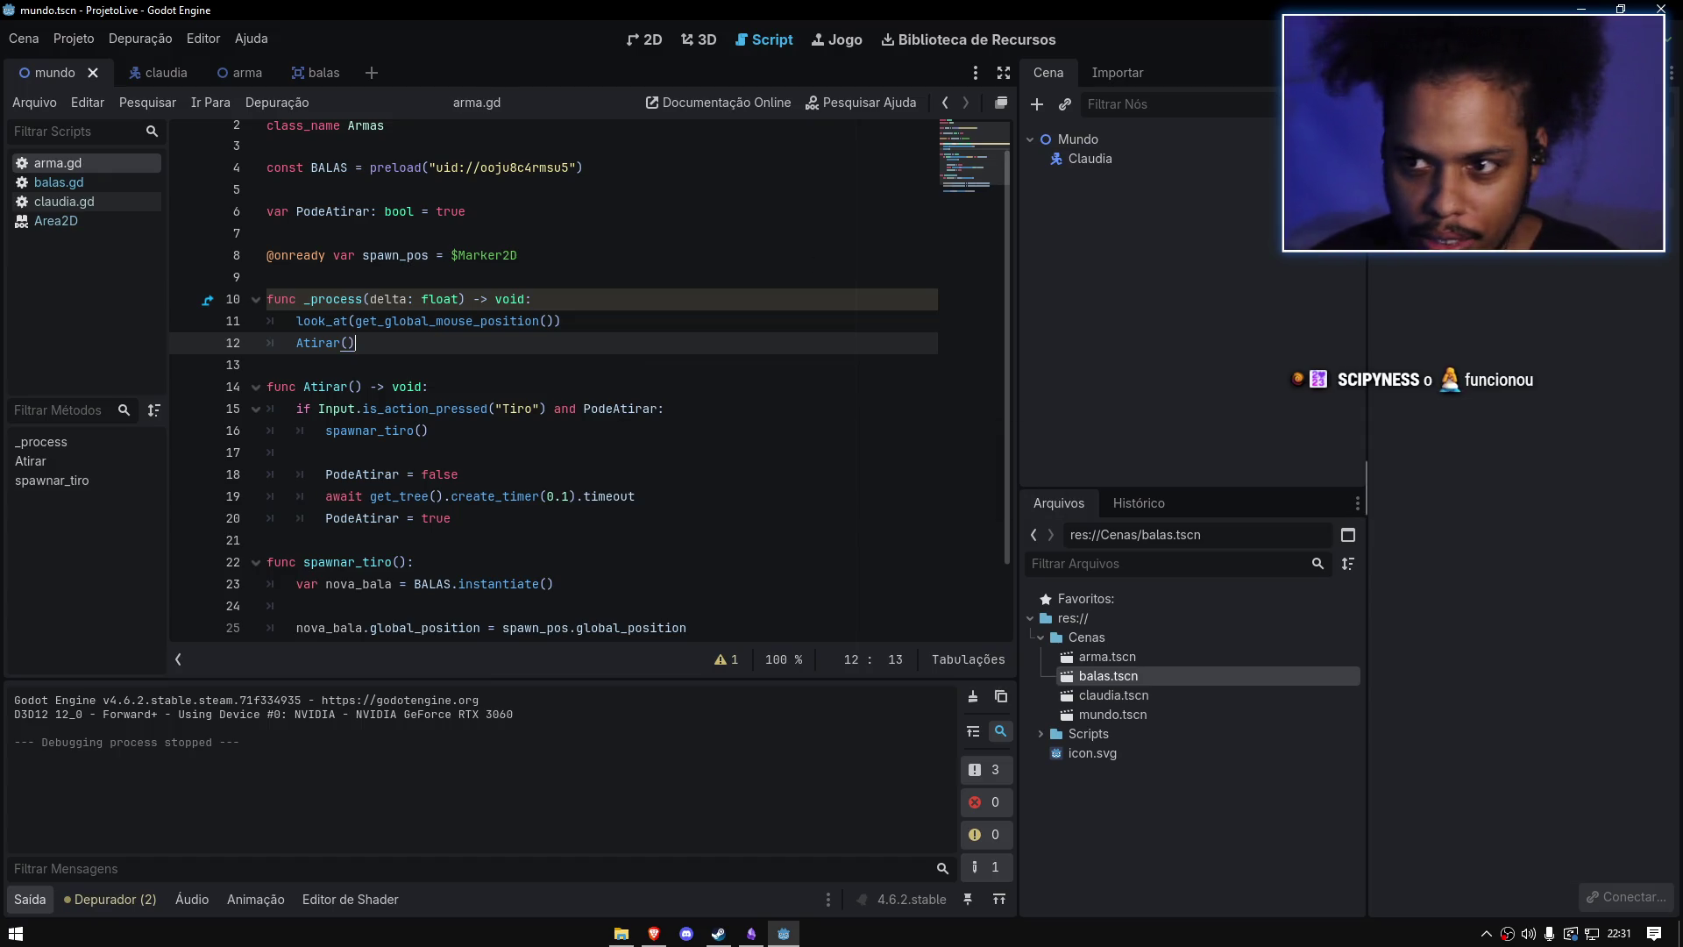
{"action": "key", "text": "F5"}
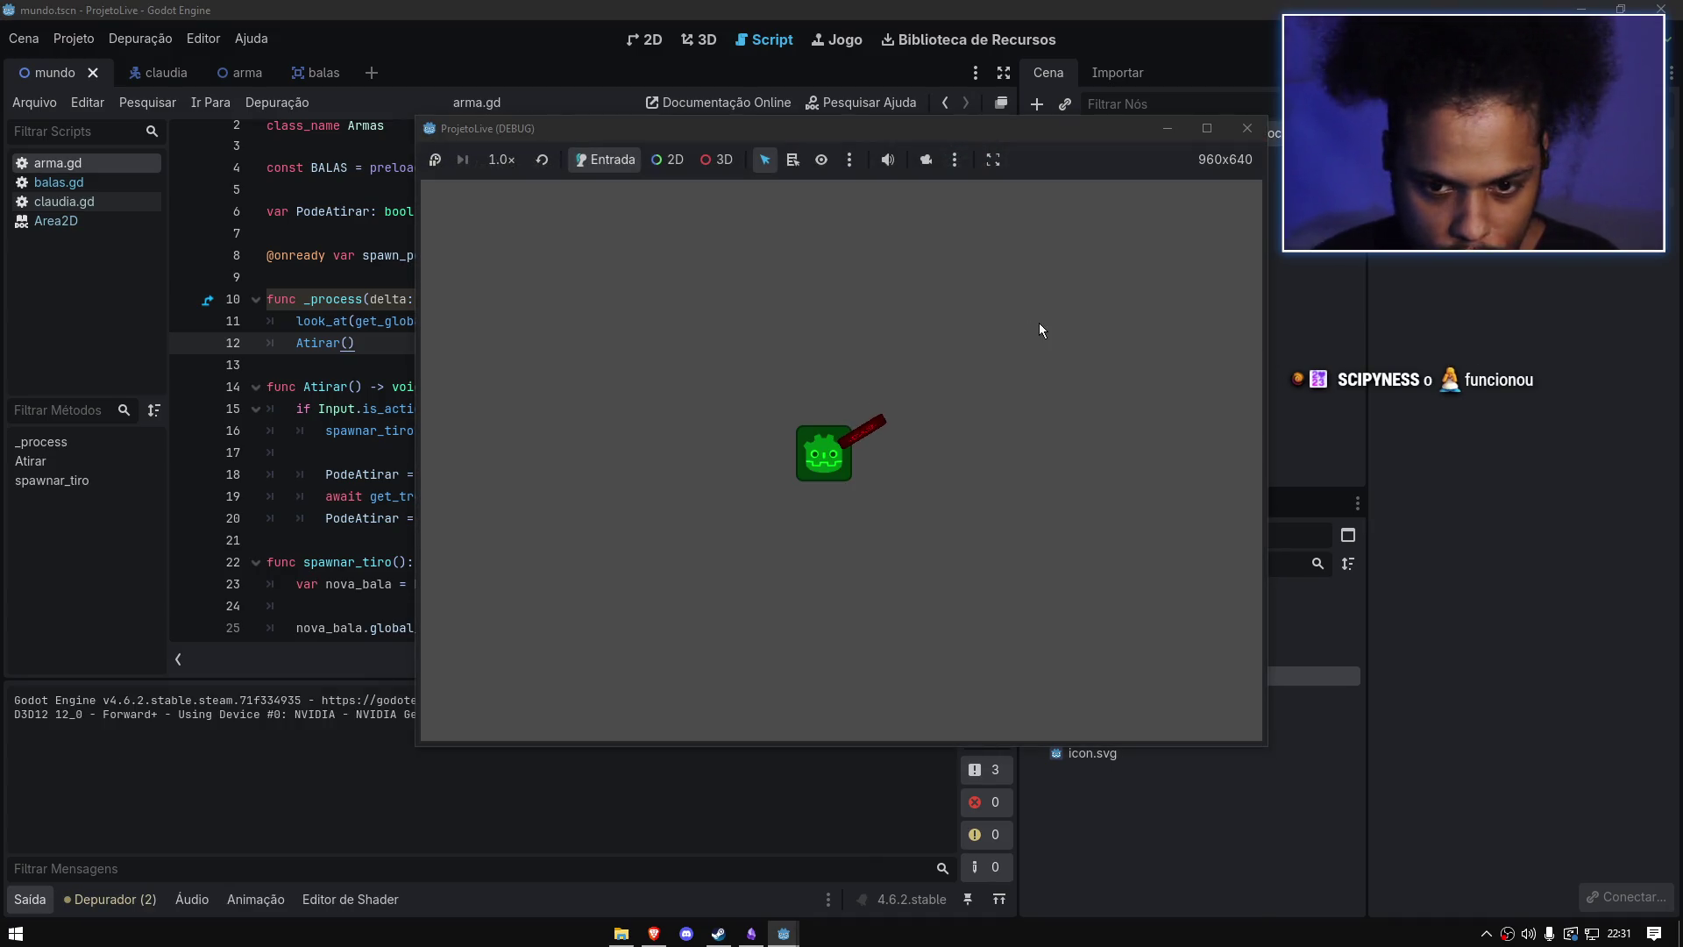
Step: Close the test run, change create_timer(0.1) to 0.3 on line 19, and rerun the game
{"action": "mouse_move", "coordinate": [1039, 326]}
{"action": "left_mouse_down"}
{"action": "mouse_move", "coordinate": [765, 515]}
{"action": "mouse_move", "coordinate": [693, 352]}
{"action": "mouse_move", "coordinate": [709, 351]}
{"action": "left_mouse_up"}
{"action": "left_click", "coordinate": [1247, 128]}
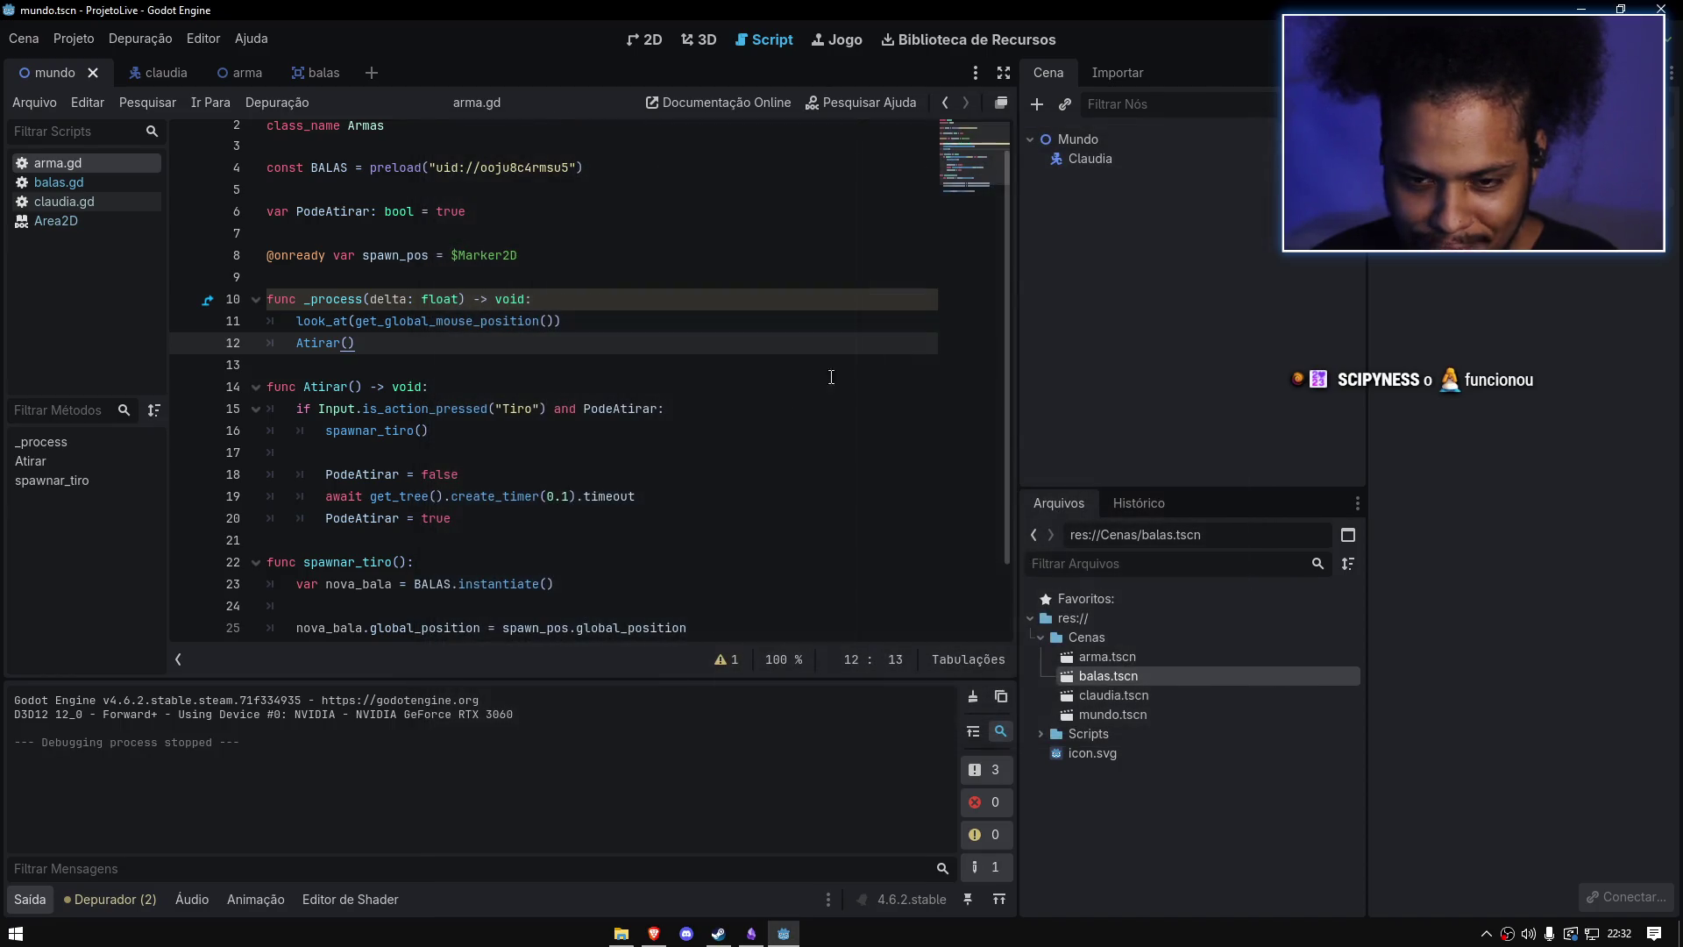
{"action": "left_click", "coordinate": [570, 497]}
{"action": "key", "text": "BackSpace"}
{"action": "type", "text": "3"}
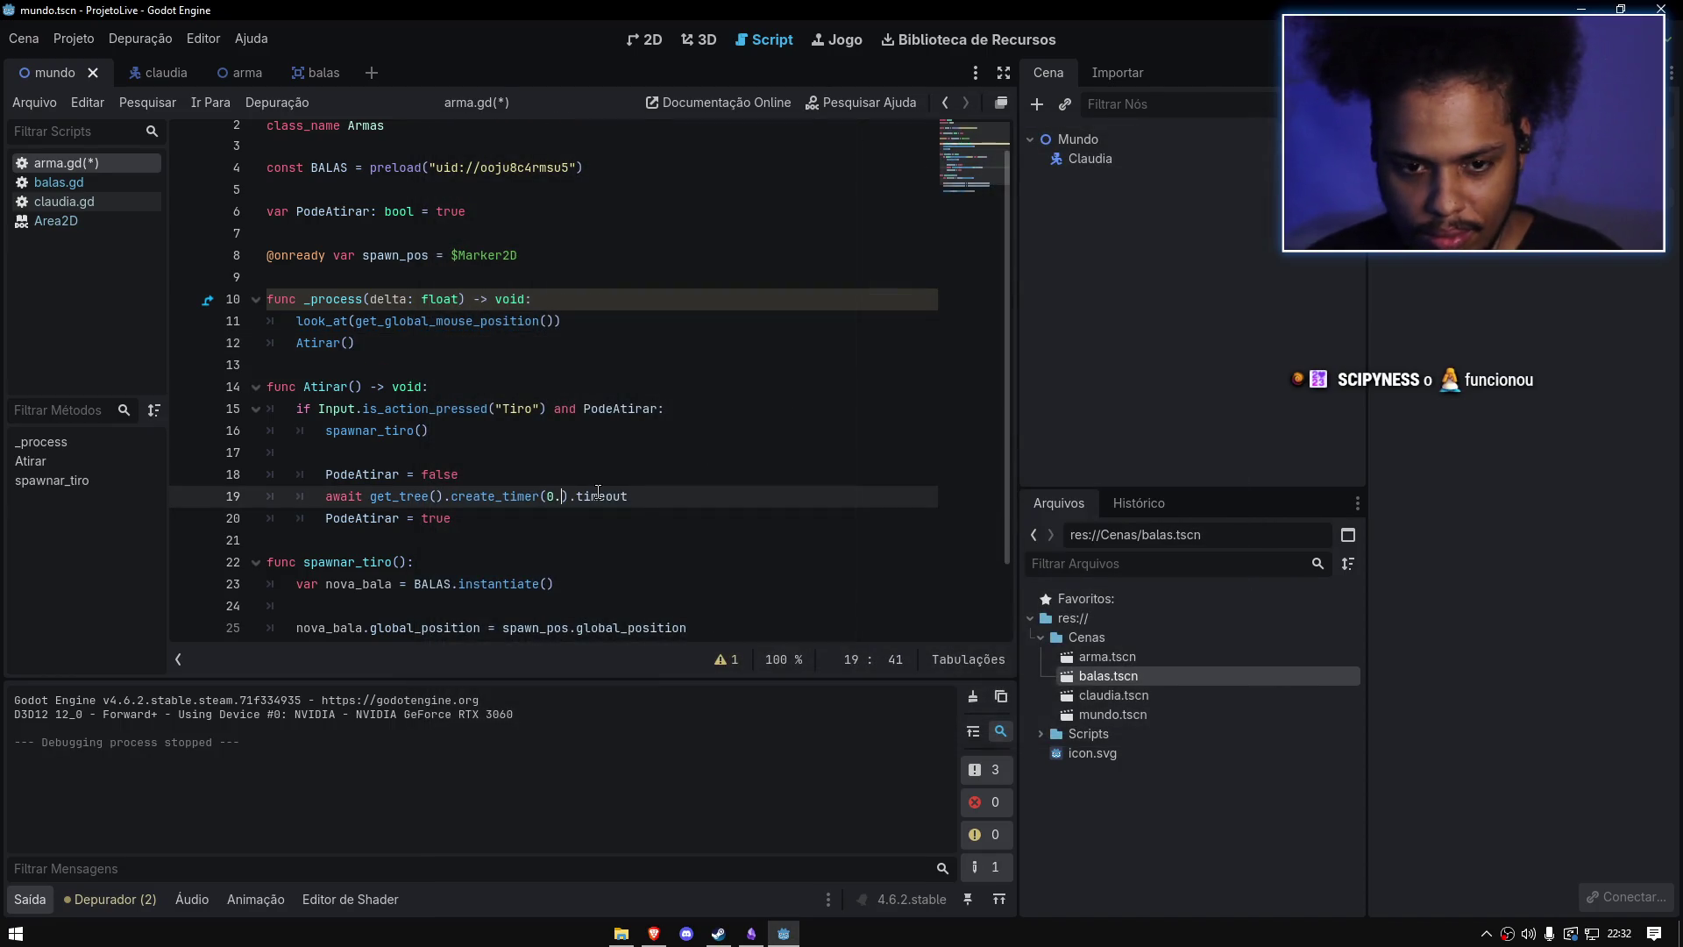
{"action": "left_click", "coordinate": [713, 446]}
{"action": "key", "text": "F5"}
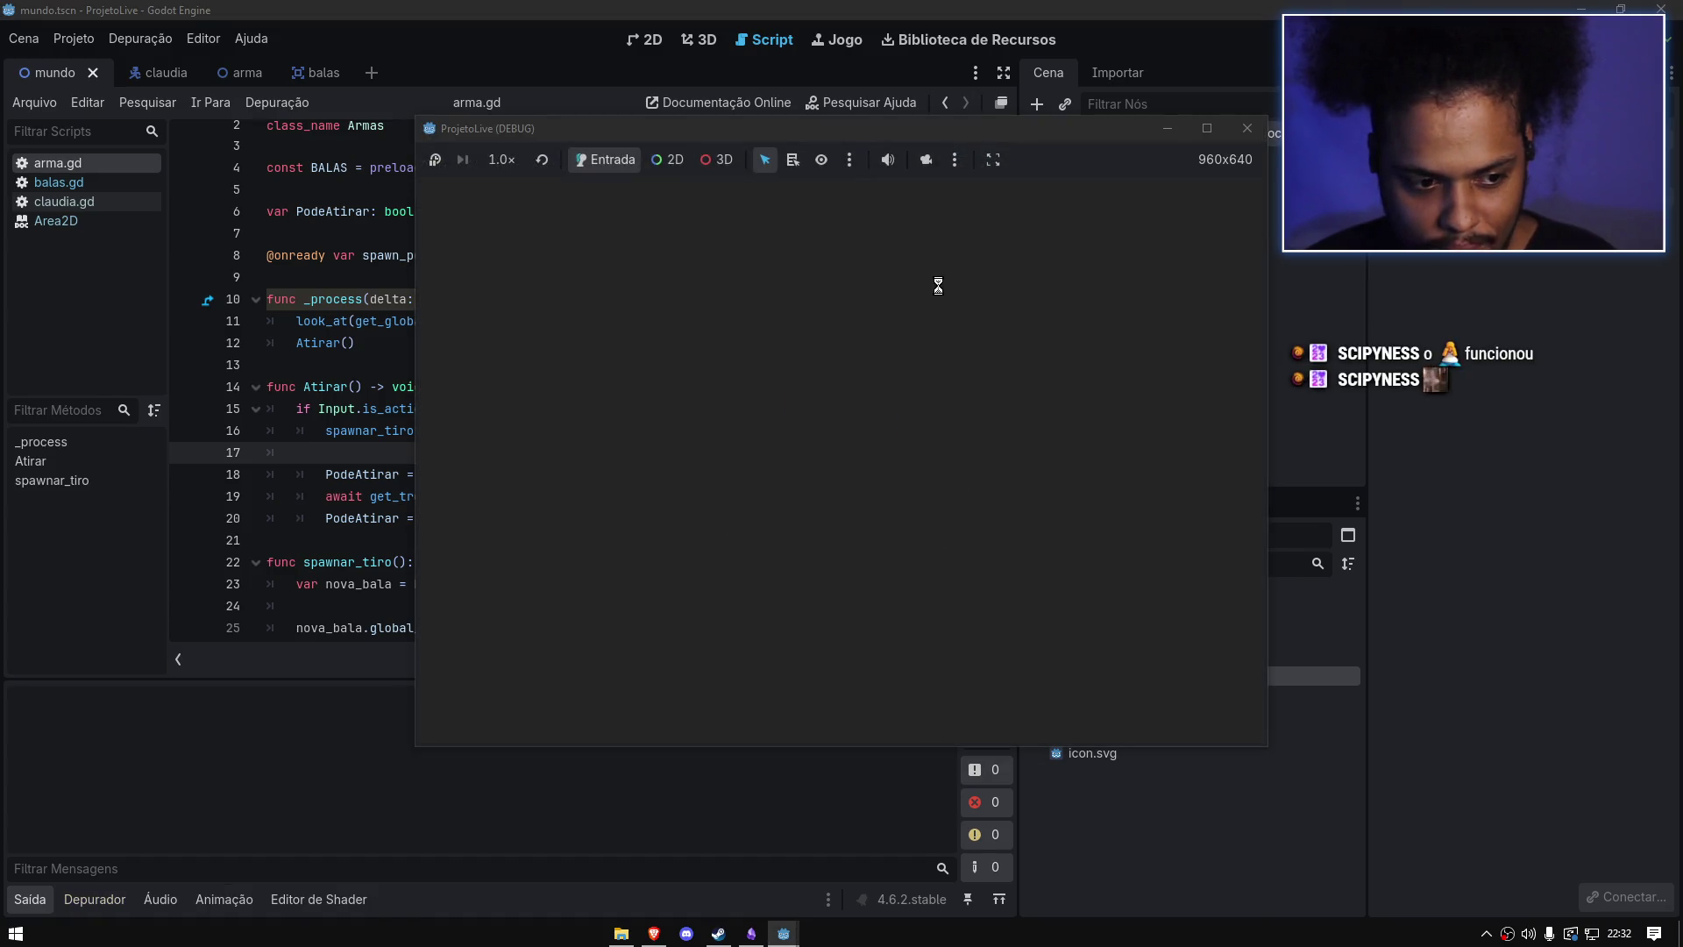
Step: Test the slower 0.3-second firing rate in-game, then return to the 2D scene view
{"action": "left_click", "coordinate": [940, 287]}
{"action": "key", "text": "s"}
{"action": "left_click", "coordinate": [815, 320]}
{"action": "key", "text": "a"}
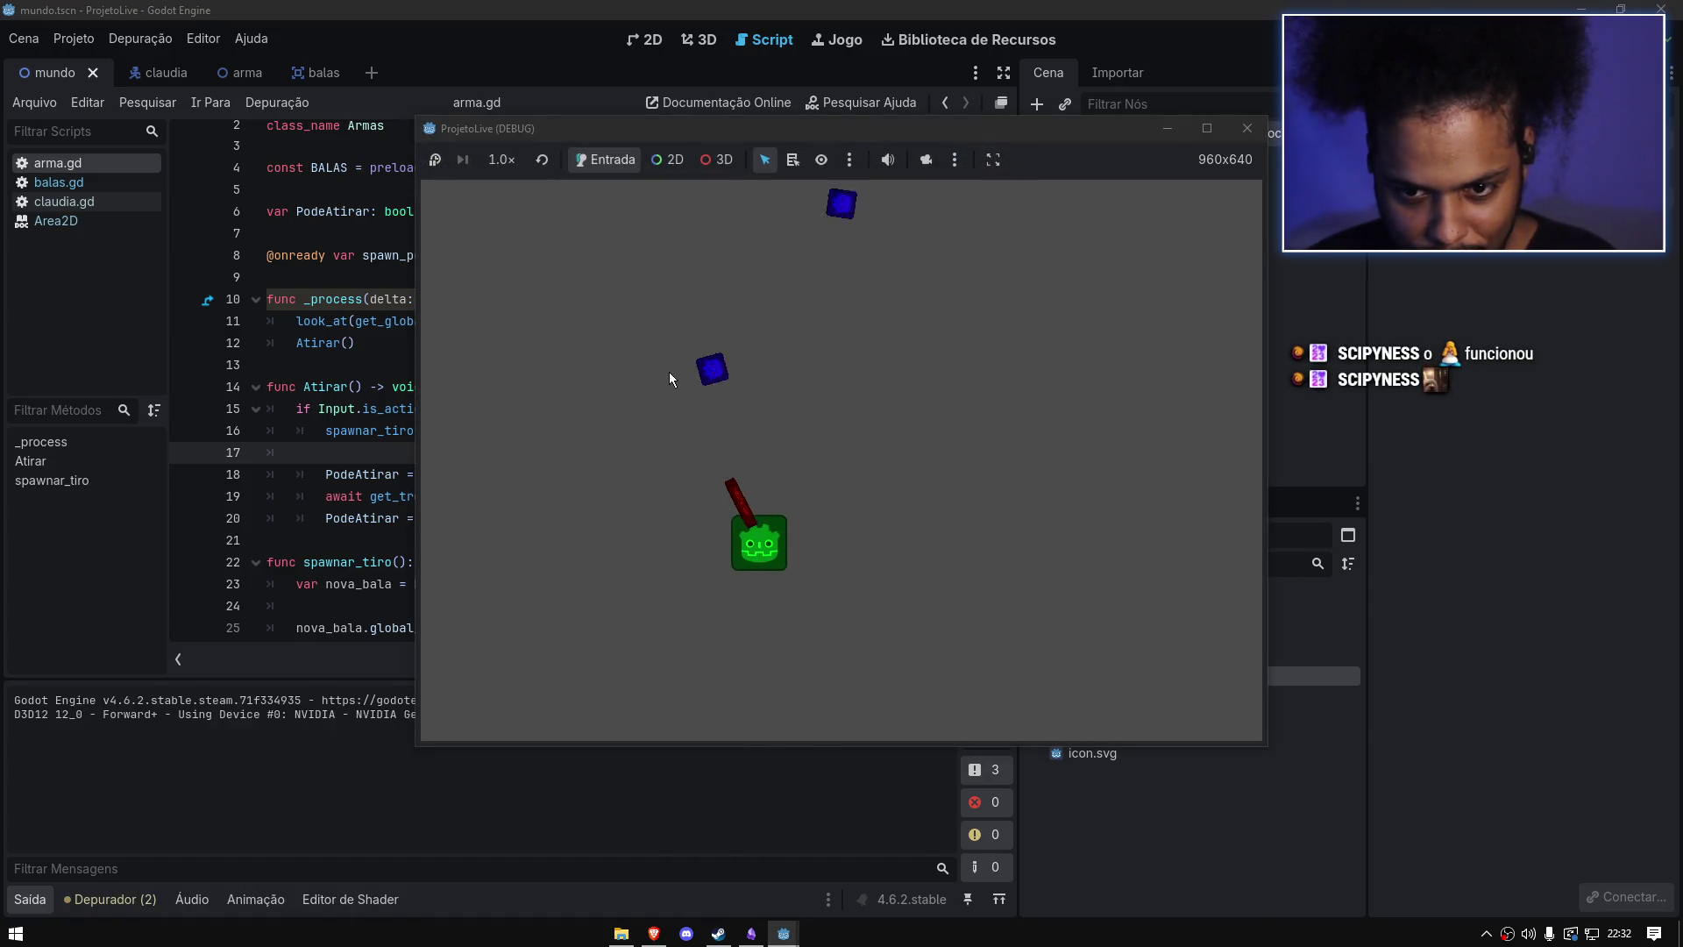
{"action": "left_click", "coordinate": [586, 407]}
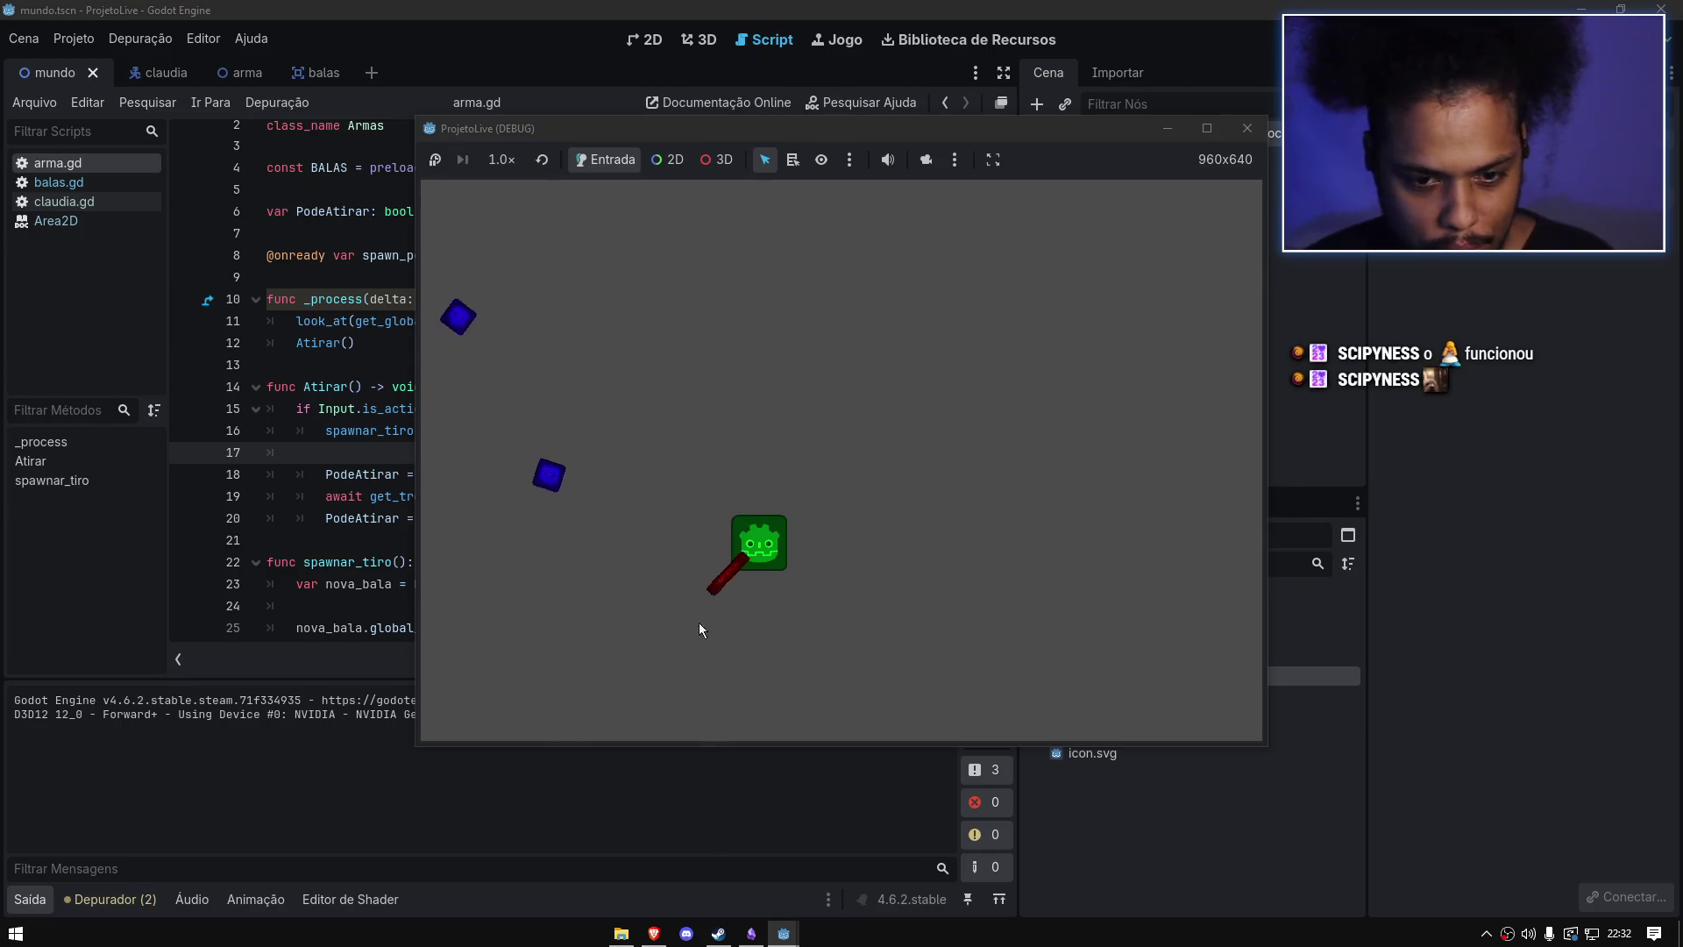
{"action": "key", "text": "s"}
{"action": "left_click", "coordinate": [1247, 128]}
{"action": "left_click", "coordinate": [666, 408]}
{"action": "scroll", "coordinate": [569, 490], "scroll_direction": "down", "scroll_amount": 1}
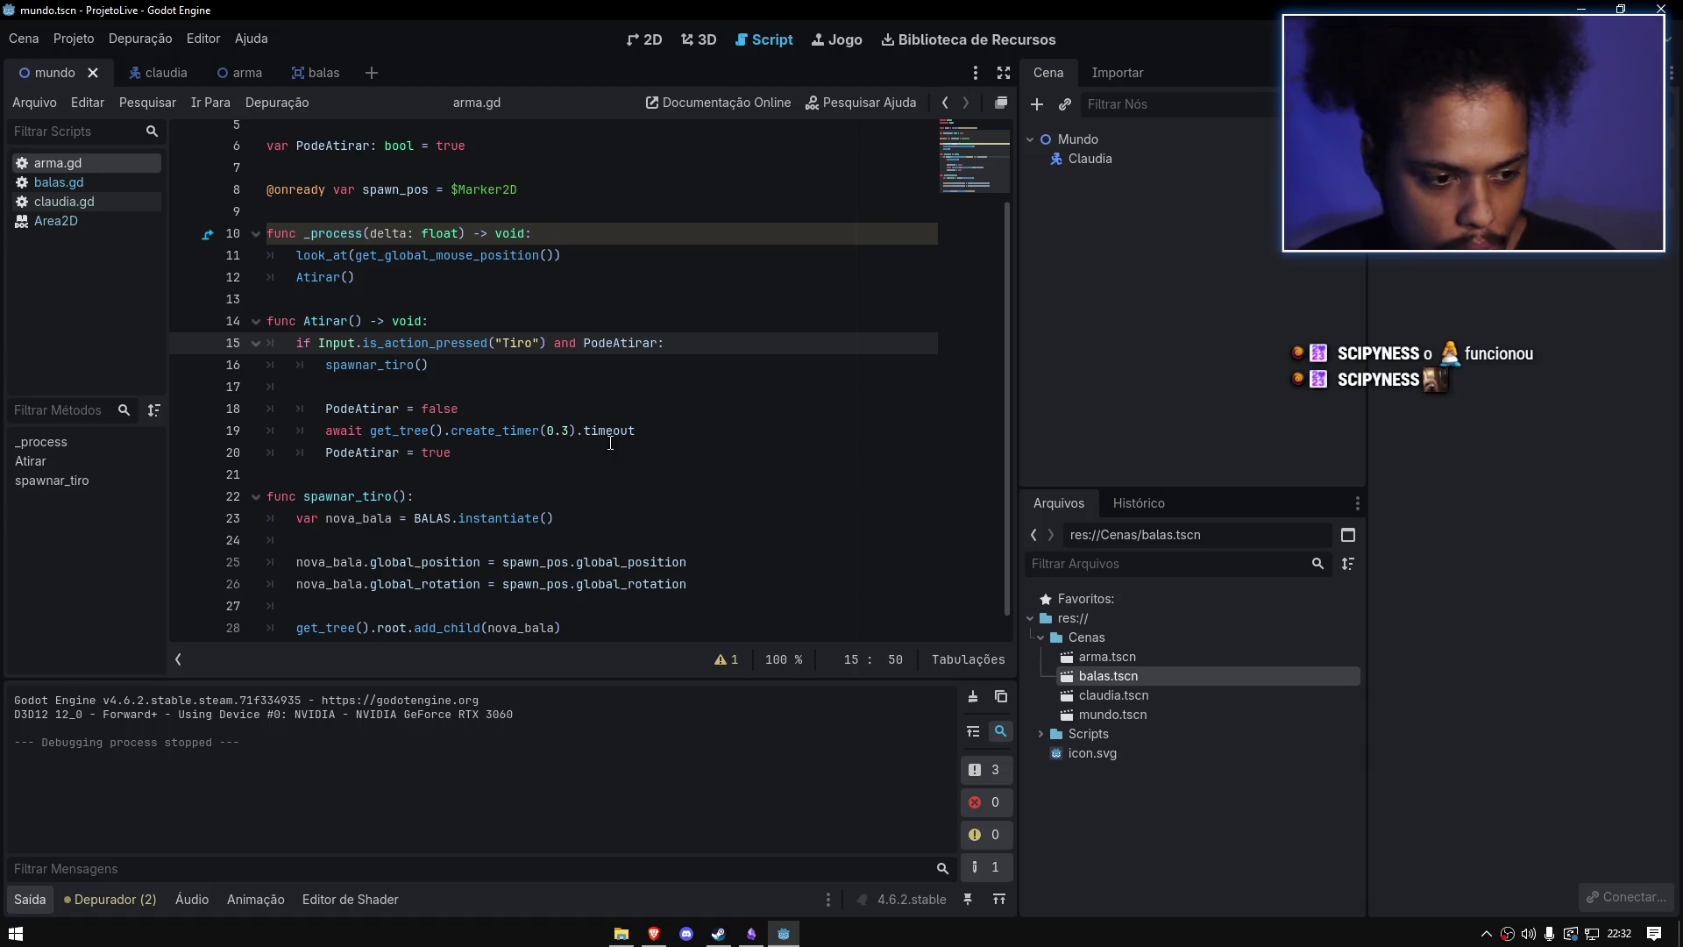
{"action": "left_click", "coordinate": [648, 40]}
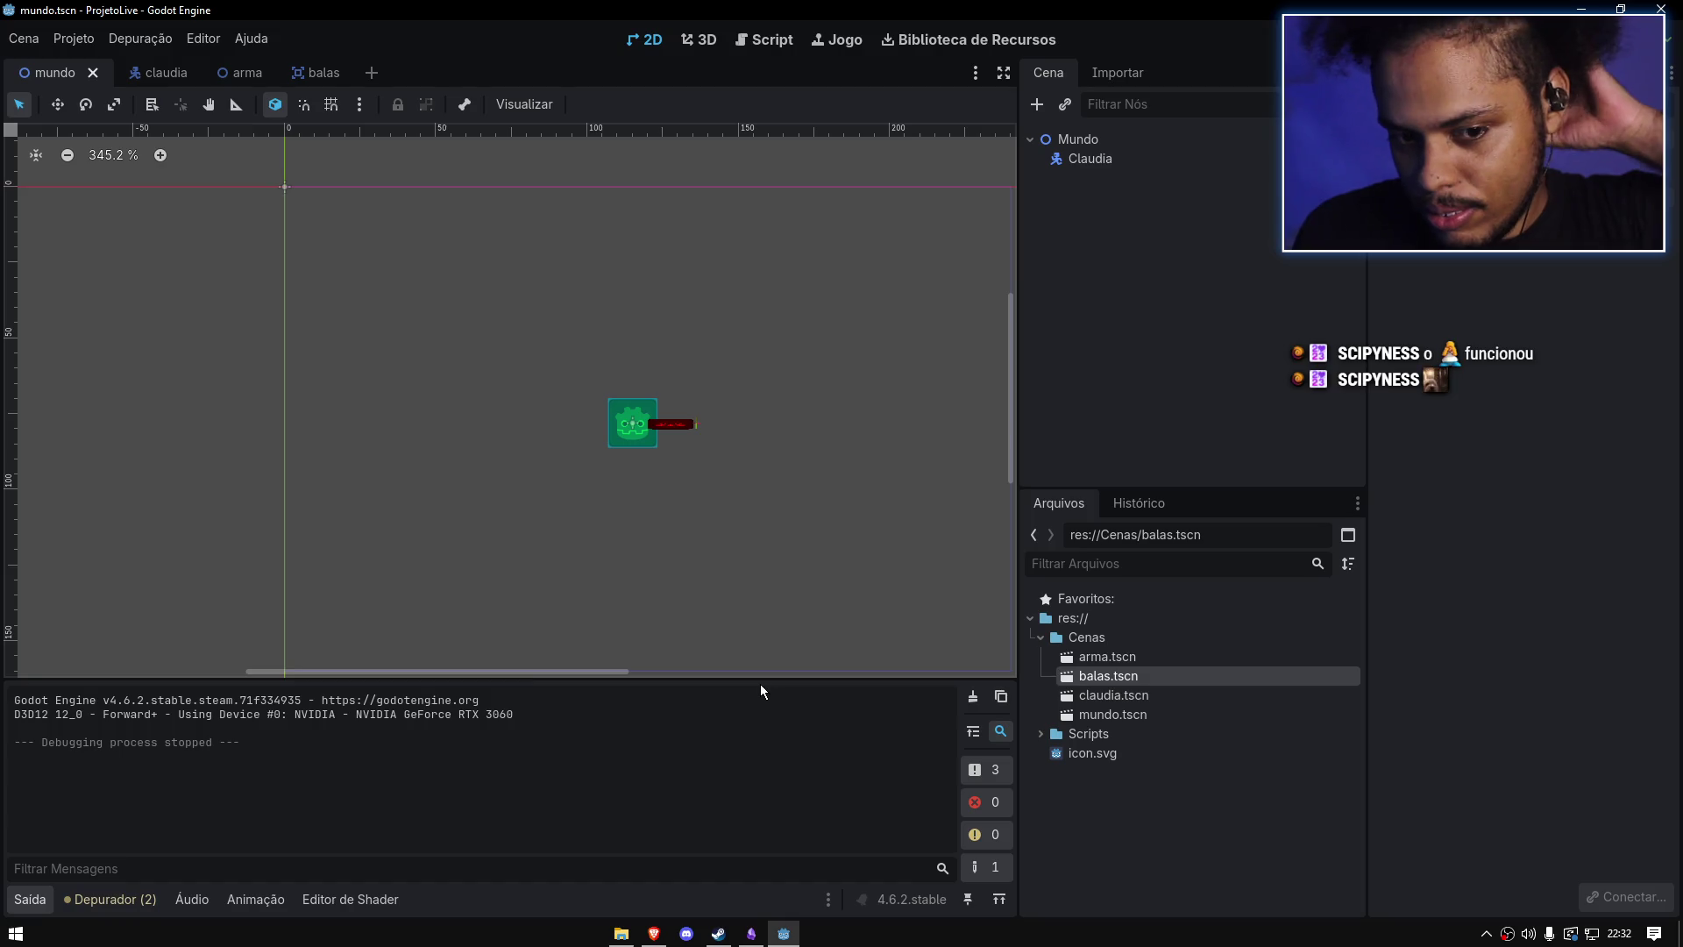
Step: Switch to Obsidian and pan the 'referencias e coisa' canvas to show its cards
{"action": "left_click", "coordinate": [751, 932]}
{"action": "scroll", "coordinate": [879, 612], "scroll_direction": "down", "scroll_amount": 3}
{"action": "mouse_move", "coordinate": [878, 612]}
{"action": "left_mouse_down"}
{"action": "mouse_move", "coordinate": [736, 206]}
{"action": "mouse_move", "coordinate": [692, 297]}
{"action": "left_mouse_up"}
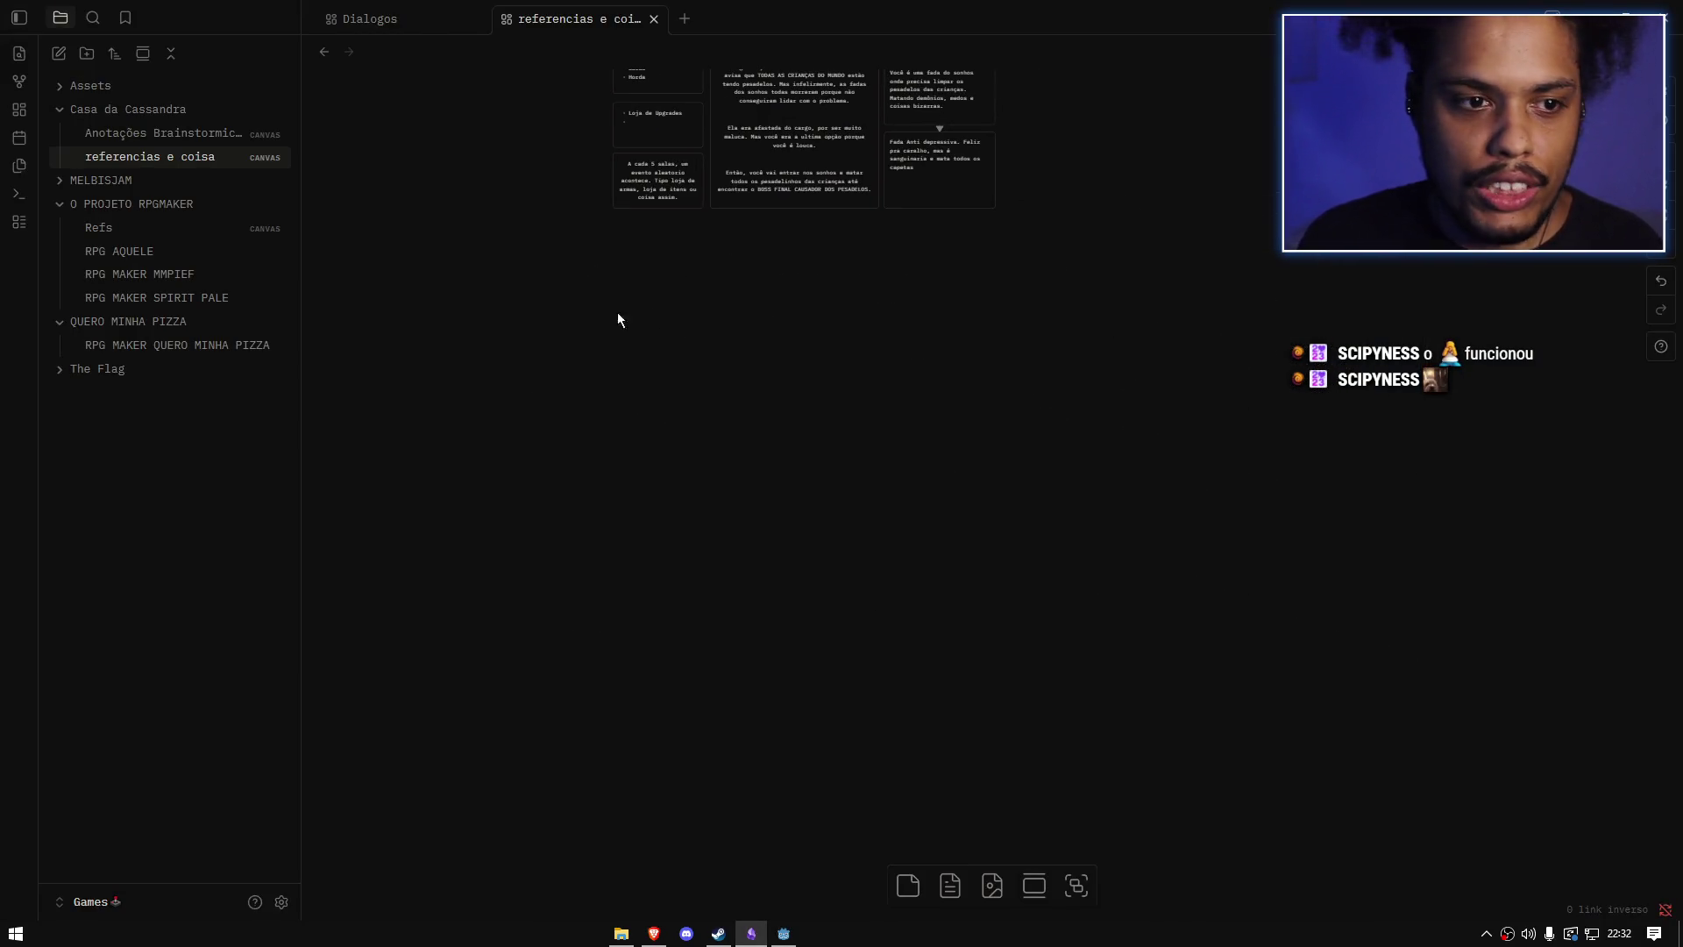
Step: Delete the Anotações Brainstorming canvas after comparing it with 'referencias e coisa'
{"action": "left_click", "coordinate": [186, 135]}
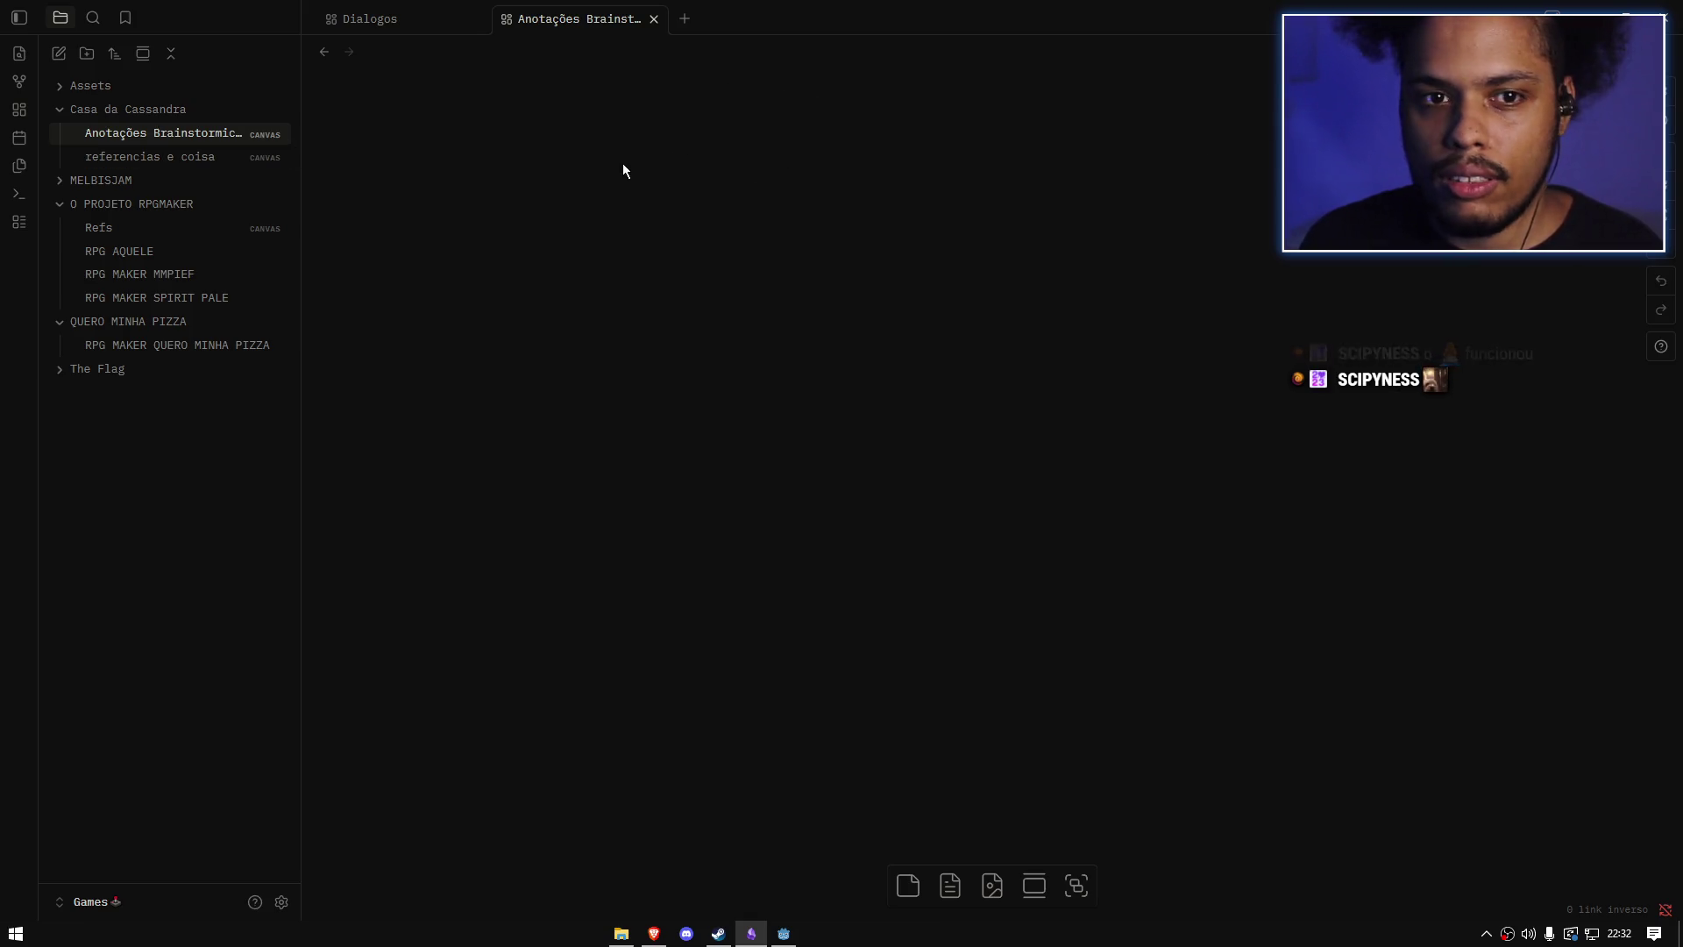
{"action": "left_click", "coordinate": [189, 158]}
{"action": "left_click", "coordinate": [185, 139]}
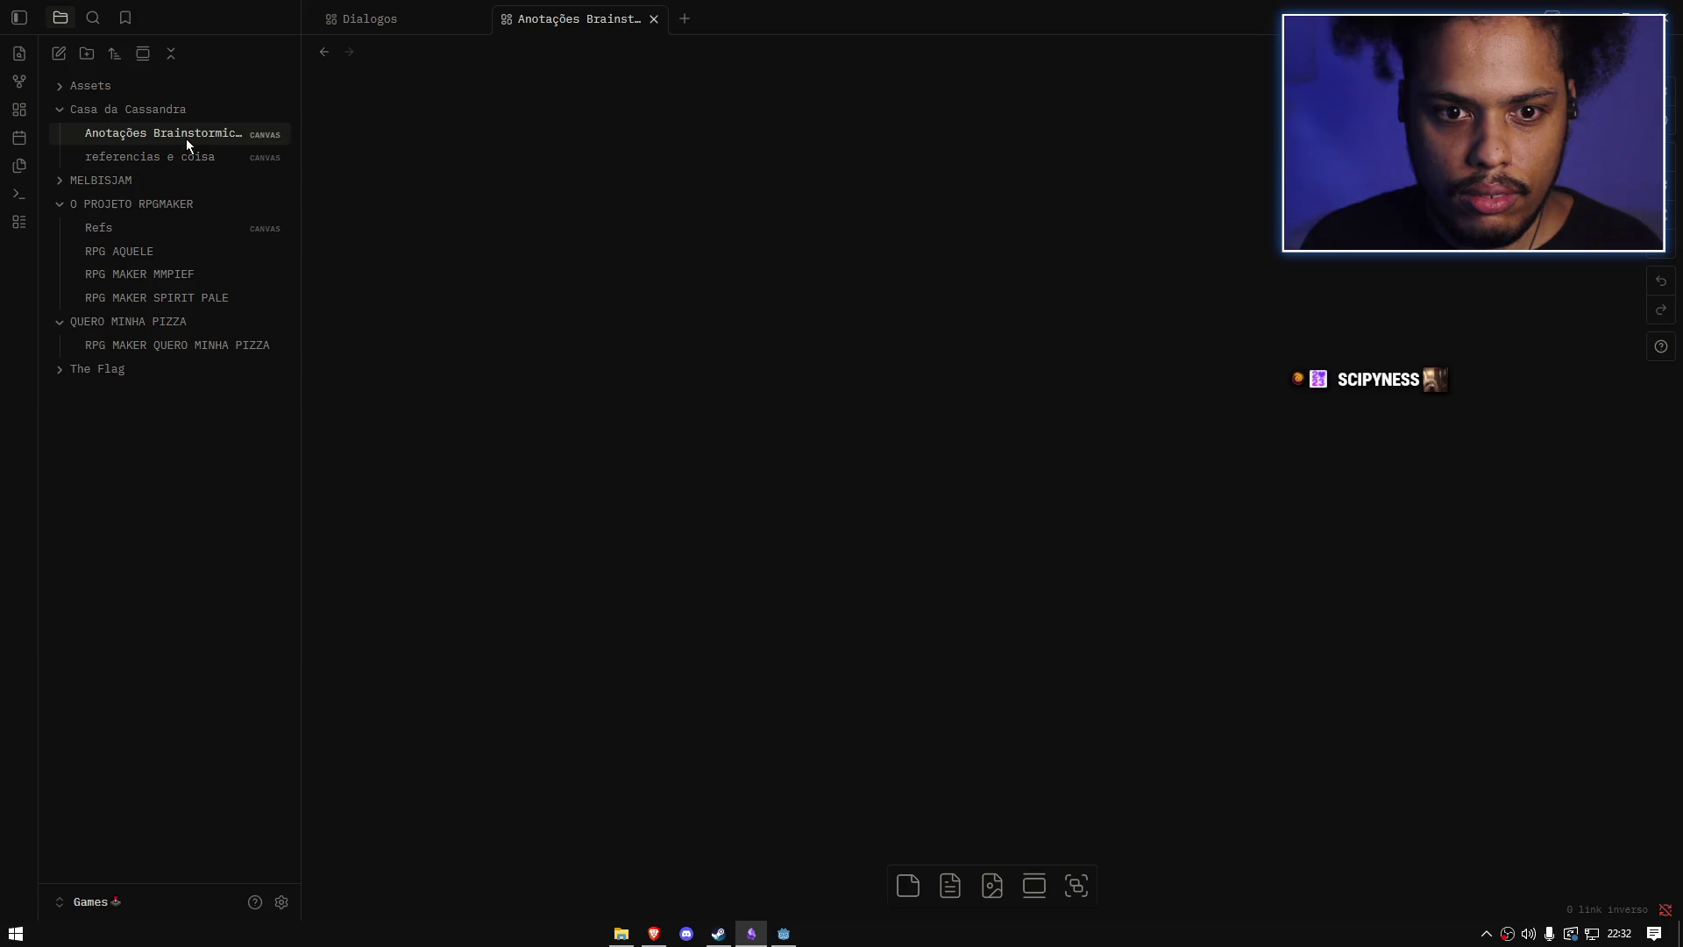
{"action": "right_click", "coordinate": [189, 136]}
{"action": "key", "text": "Escape"}
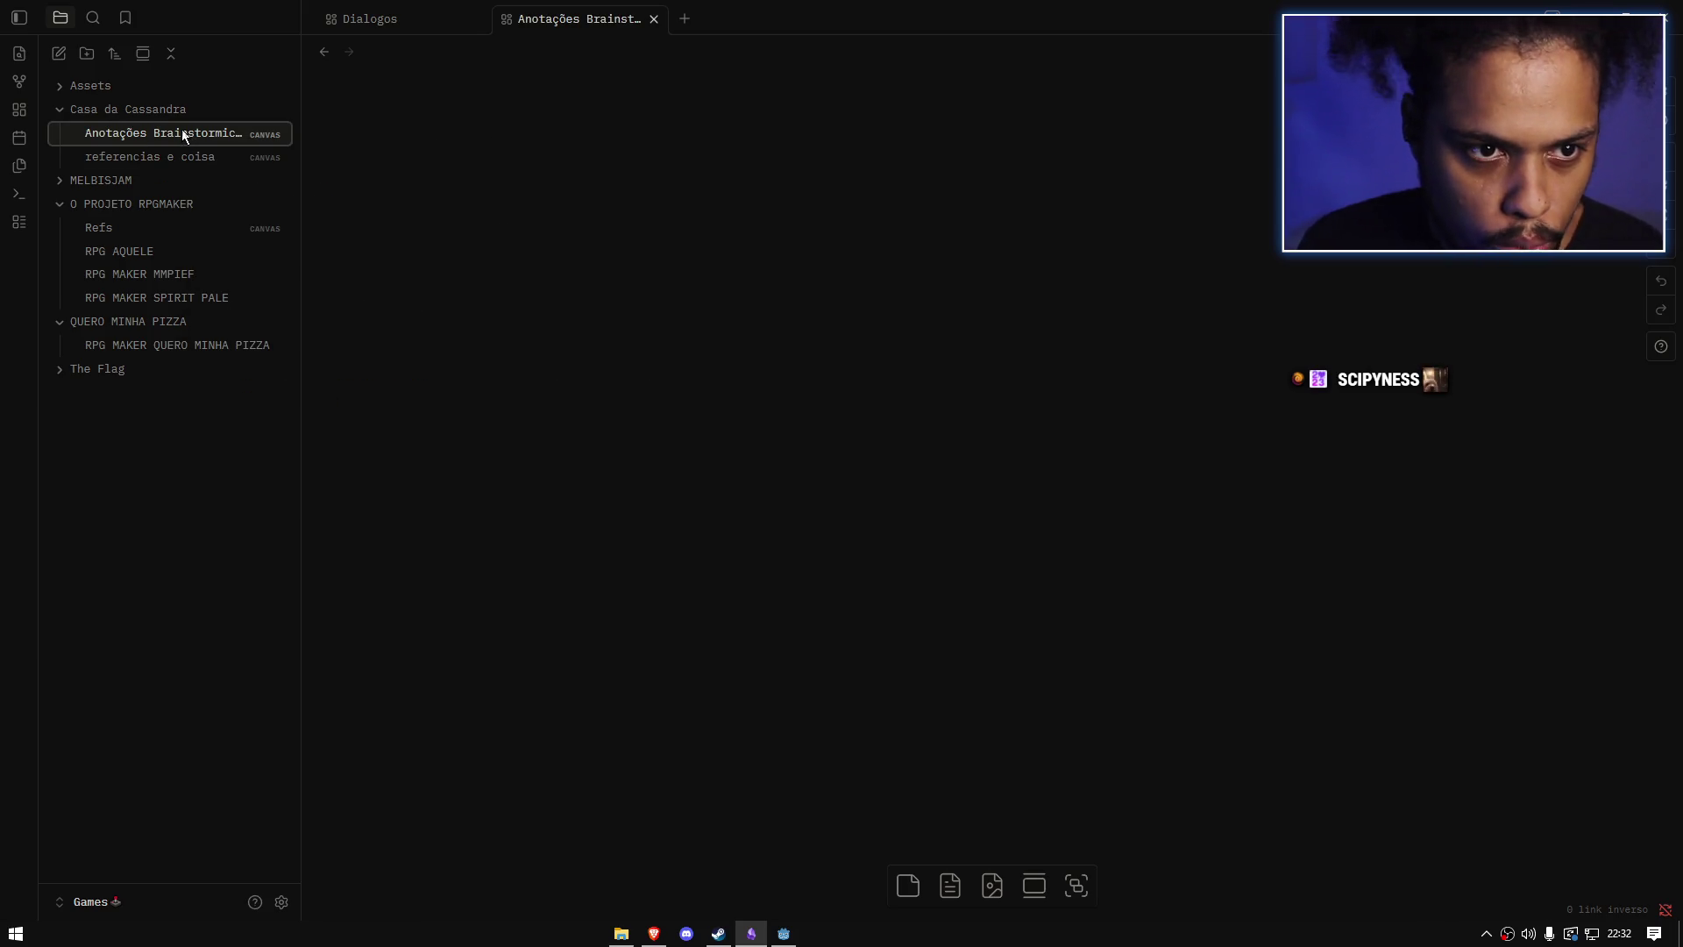
{"action": "left_click", "coordinate": [166, 156]}
{"action": "left_click", "coordinate": [176, 135]}
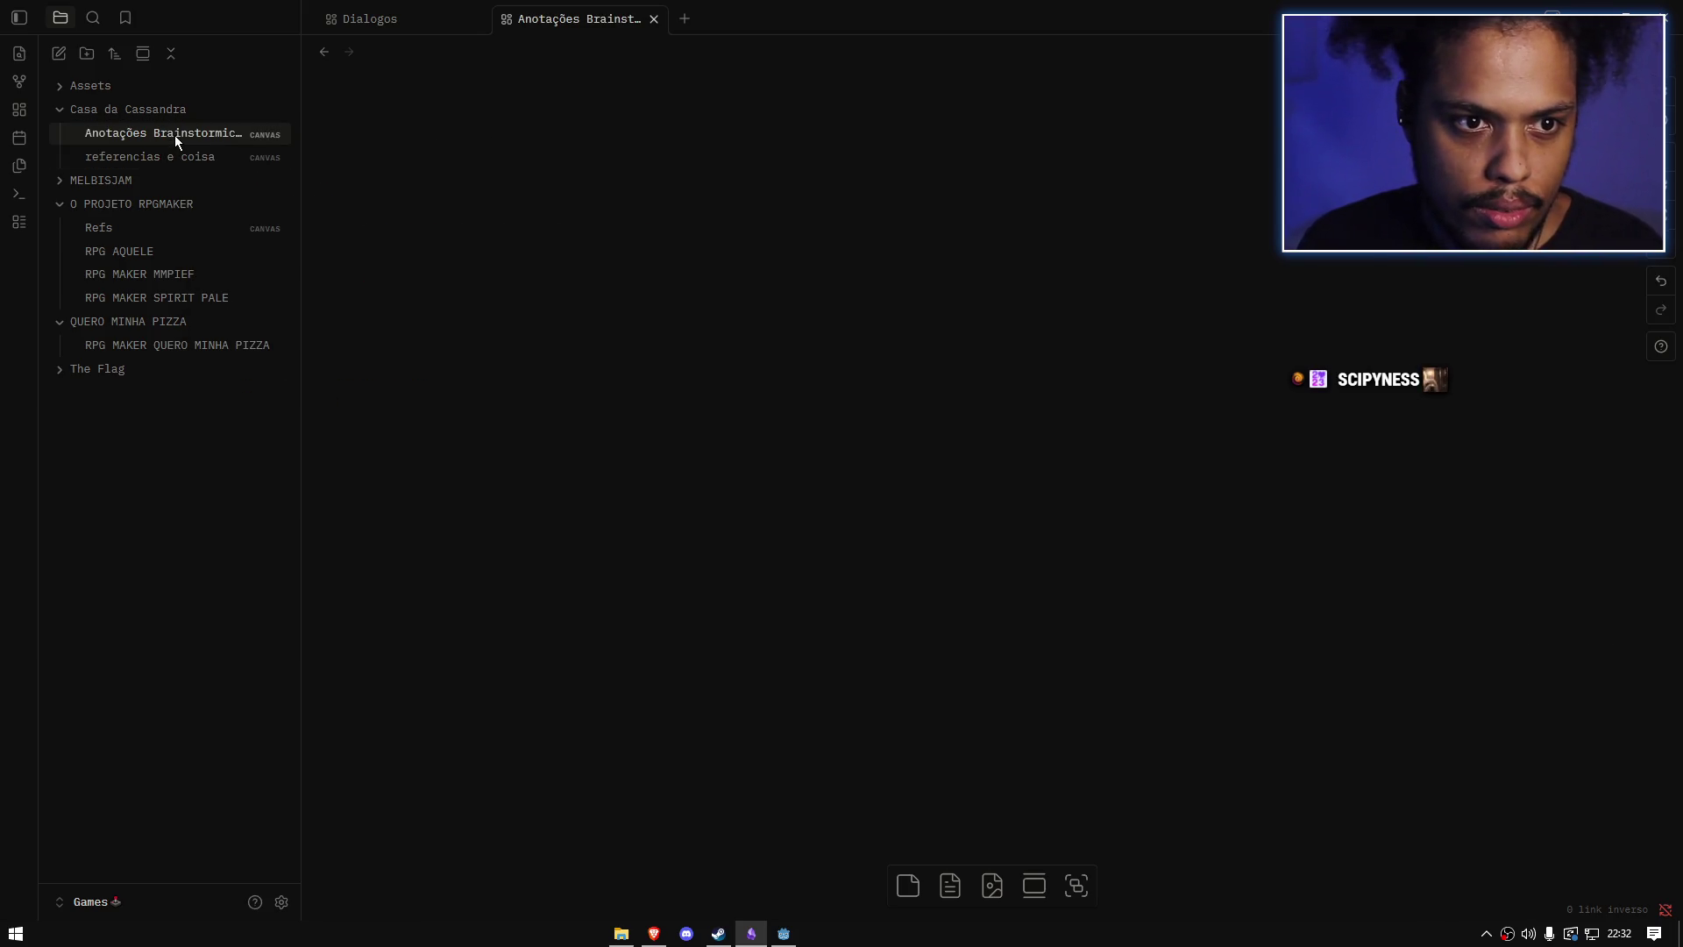
{"action": "right_click", "coordinate": [175, 135]}
{"action": "left_click", "coordinate": [230, 451]}
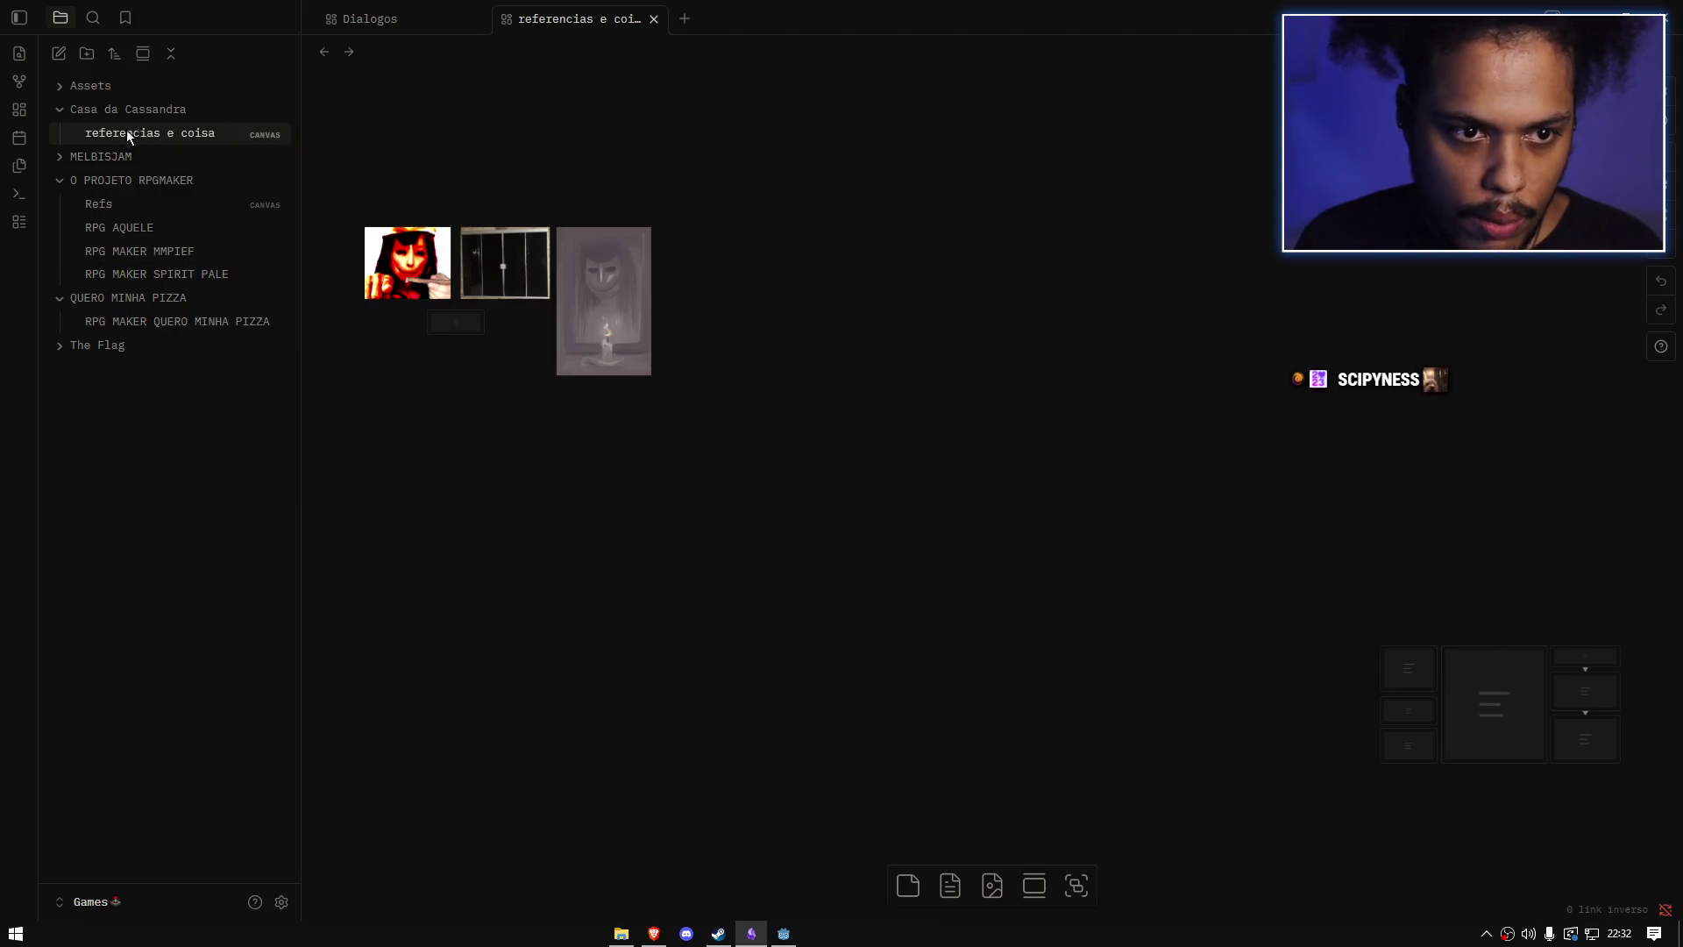
Step: Create note 'COISAS A SE FAZER DA FADA FODA' in Casa da Cassandra and begin a # heading
{"action": "right_click", "coordinate": [118, 108]}
{"action": "left_click", "coordinate": [173, 128]}
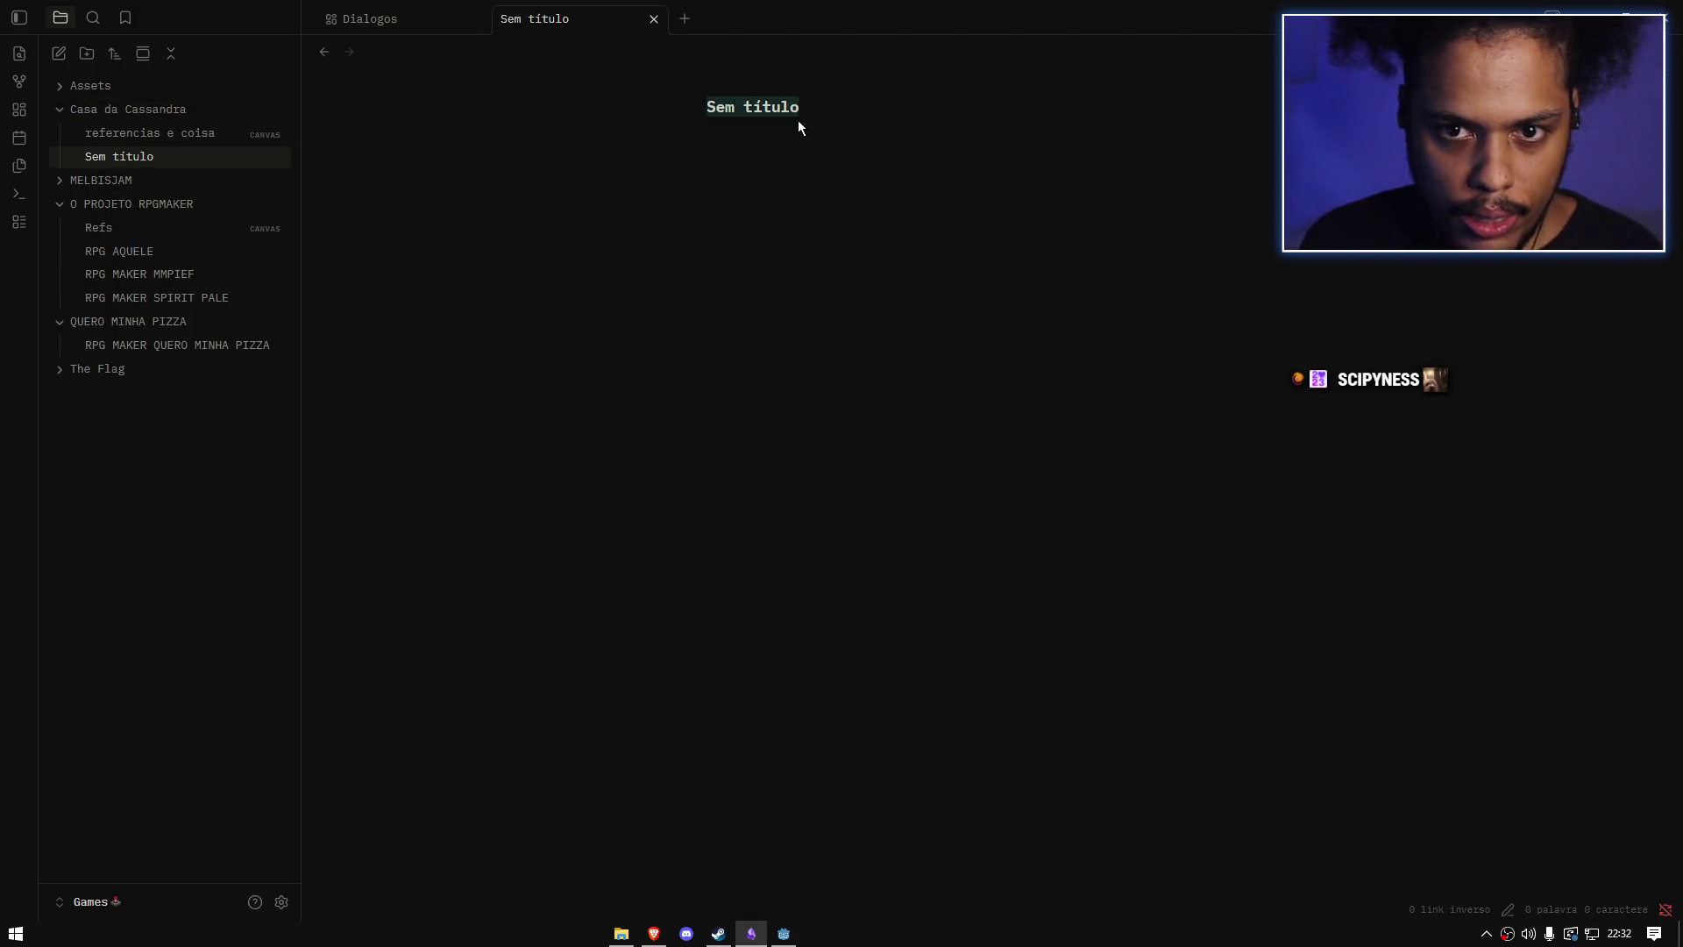
{"action": "type", "text": "CAOISAS A S"}
{"action": "key", "text": "ctrl+a"}
{"action": "type", "text": "COISAS A"}
{"action": "key", "text": "BackSpace"}
{"action": "type", "text": "ZER DA FADA FODA"}
{"action": "key", "text": "Return"}
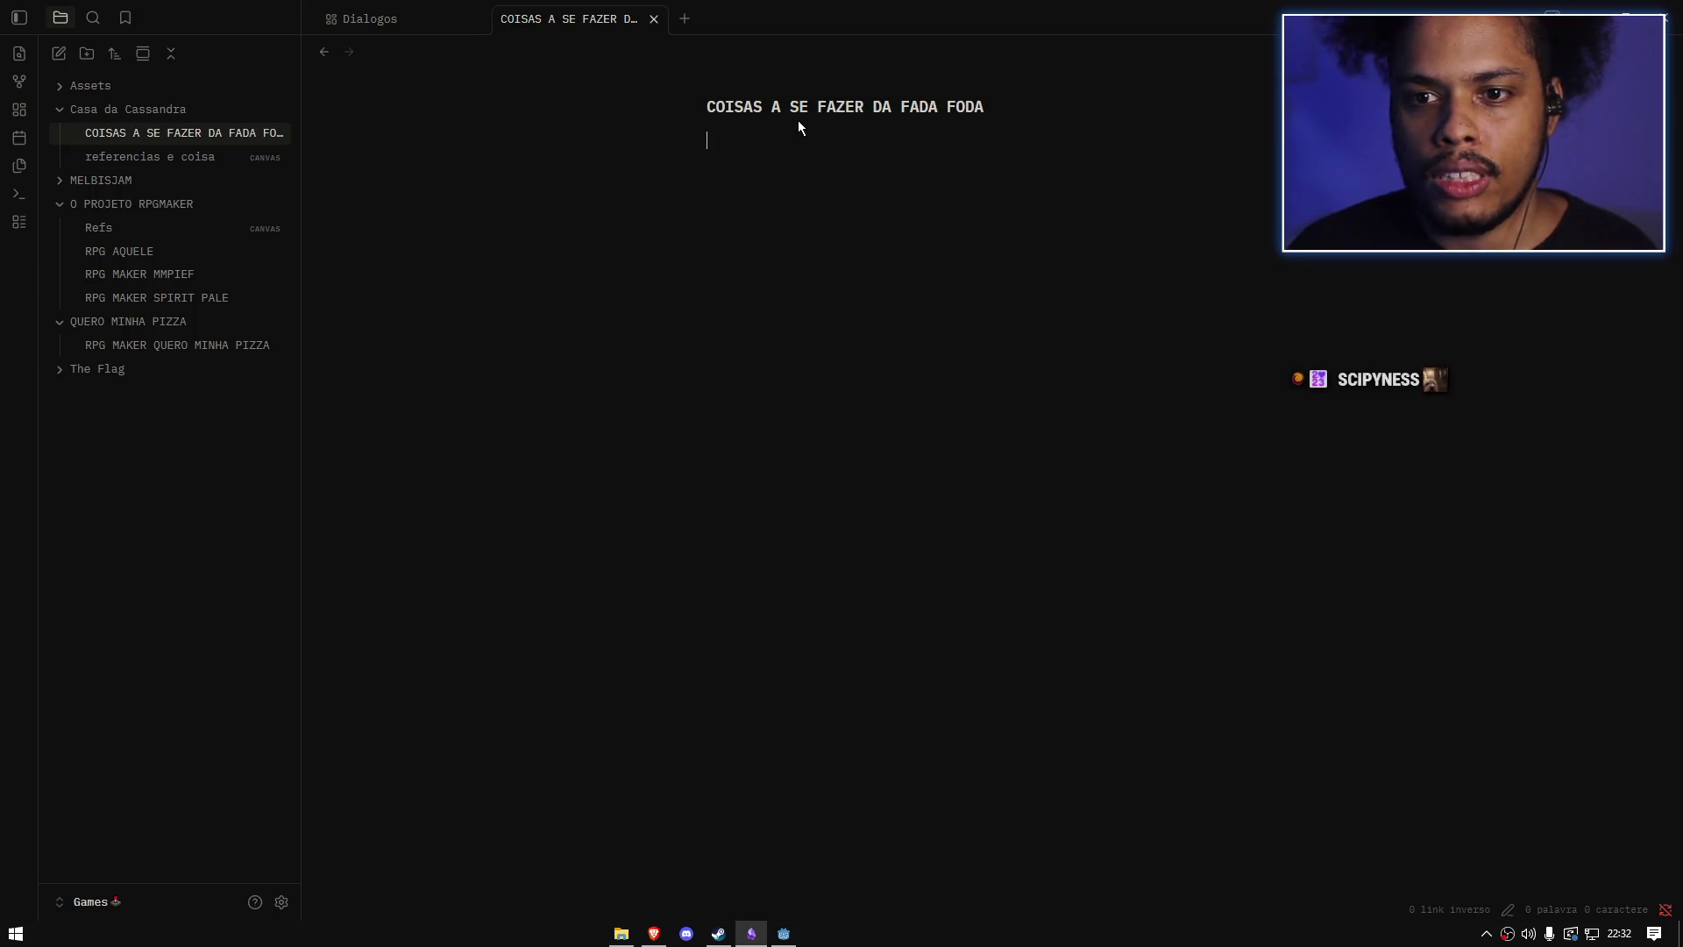
{"action": "type", "text": "# LISTA "}
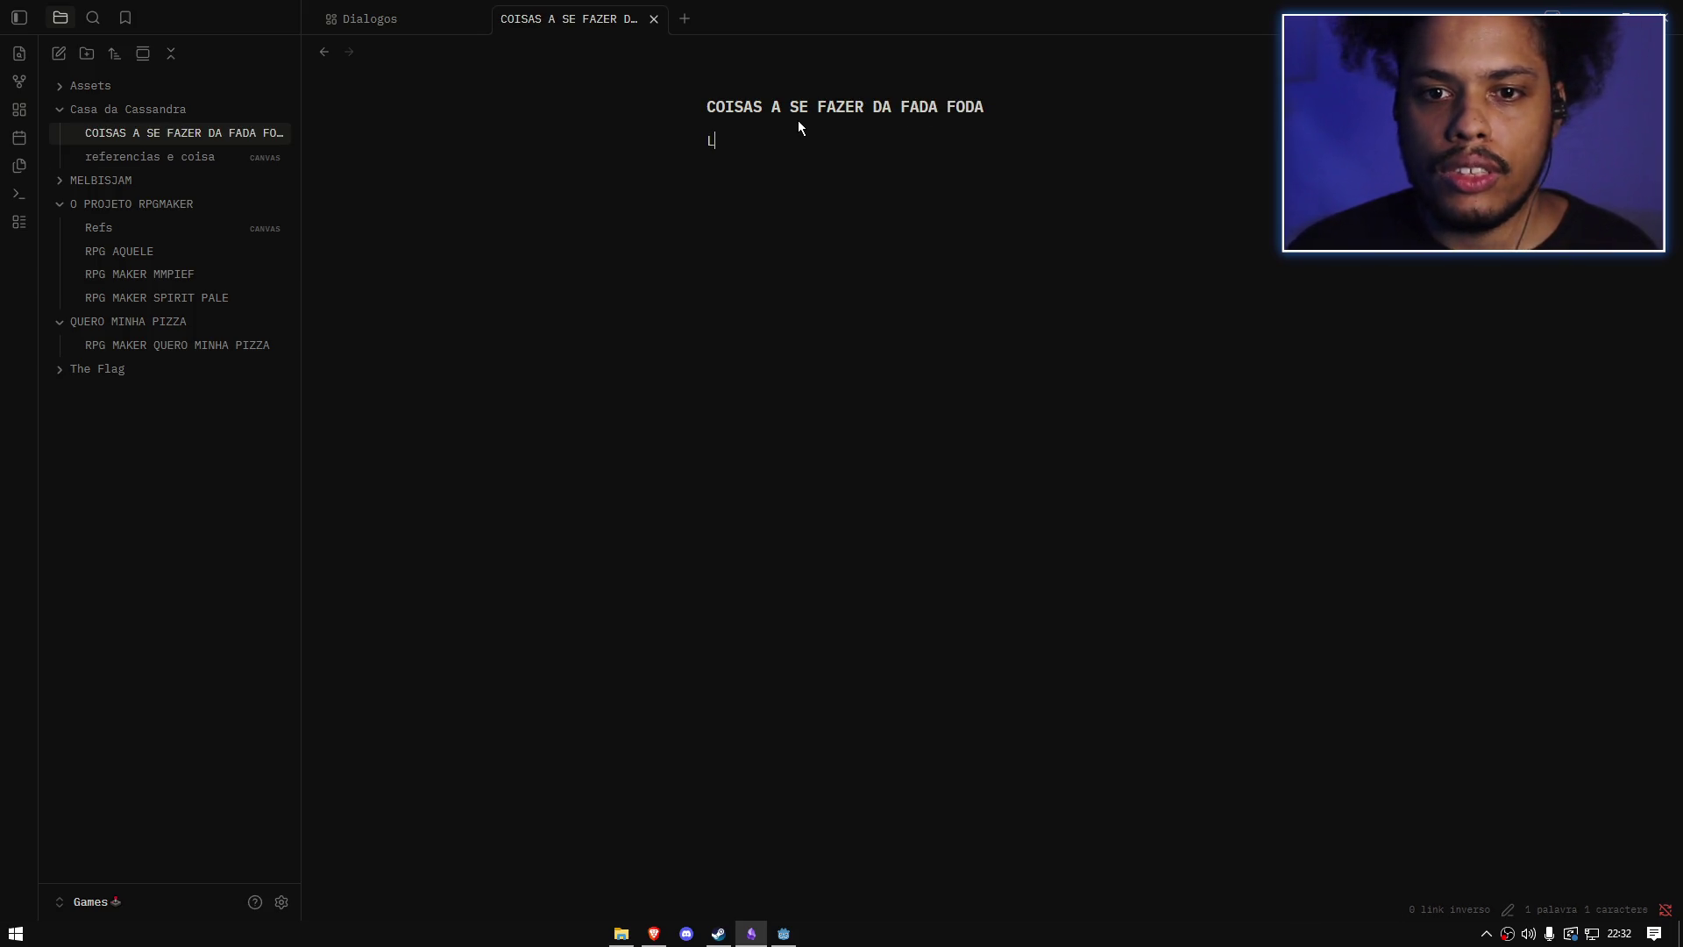
{"action": "type", "text": "DE COISAS FODASF"}
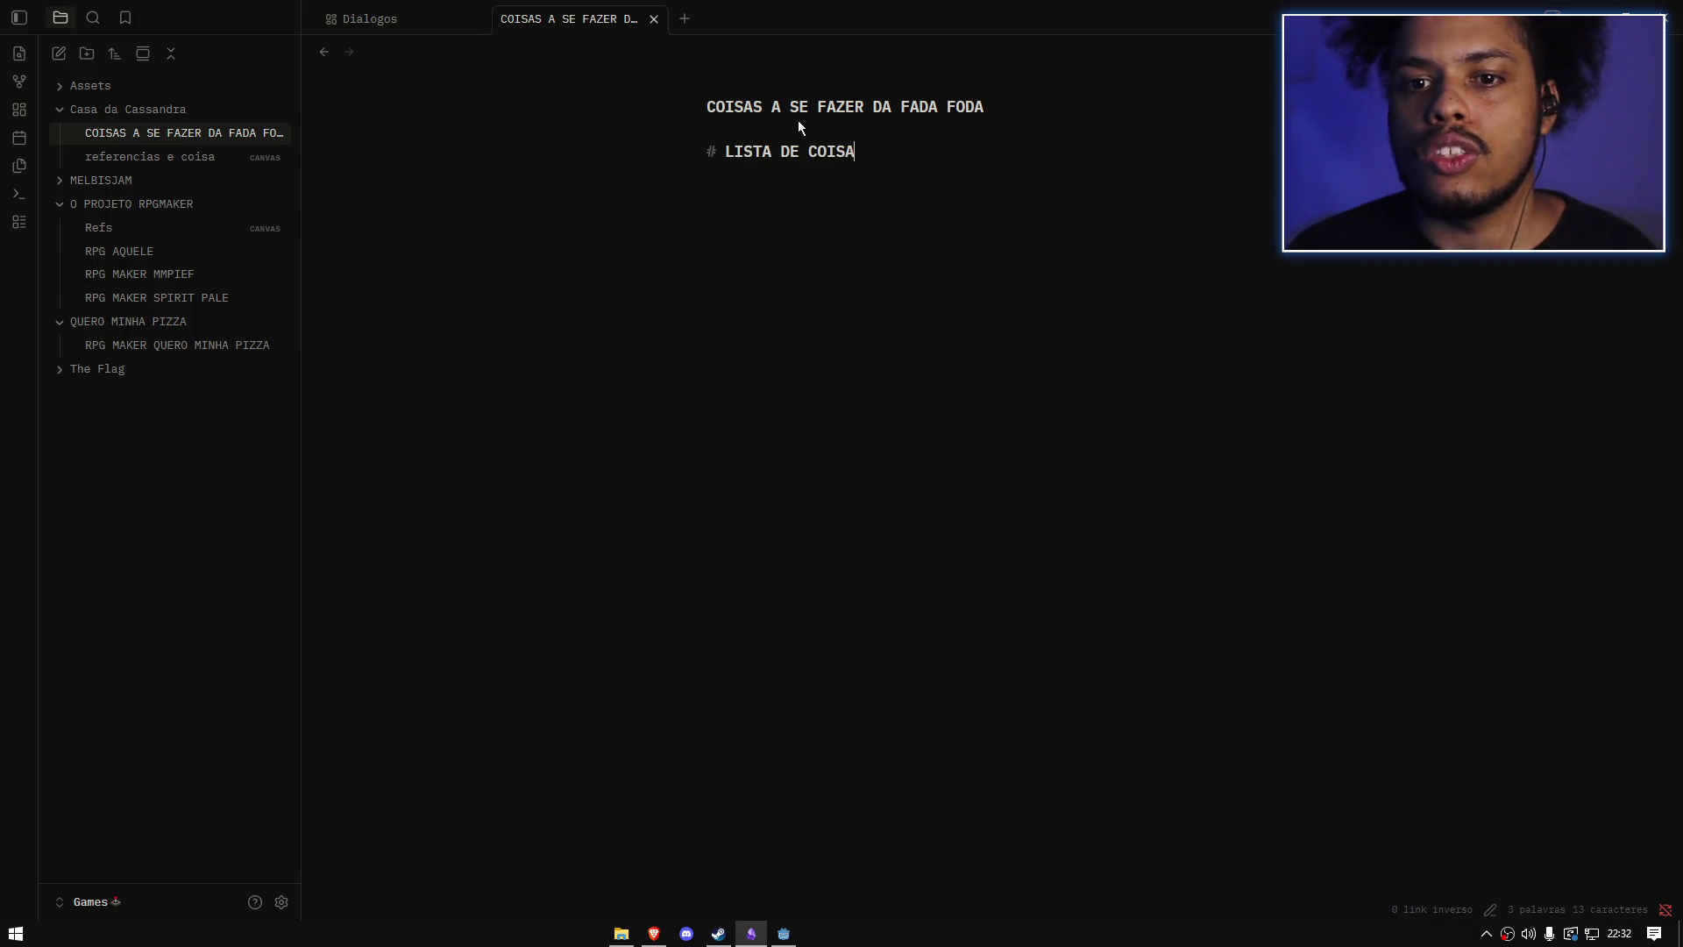
Step: Fix the heading to 'LISTA DE COISAS FADAS FODAS' and try, then remove, a SEGAG checkbox line
{"action": "key", "text": "BackSpace"}
{"action": "key", "text": "BackSpace"}
{"action": "key", "text": "BackSpace"}
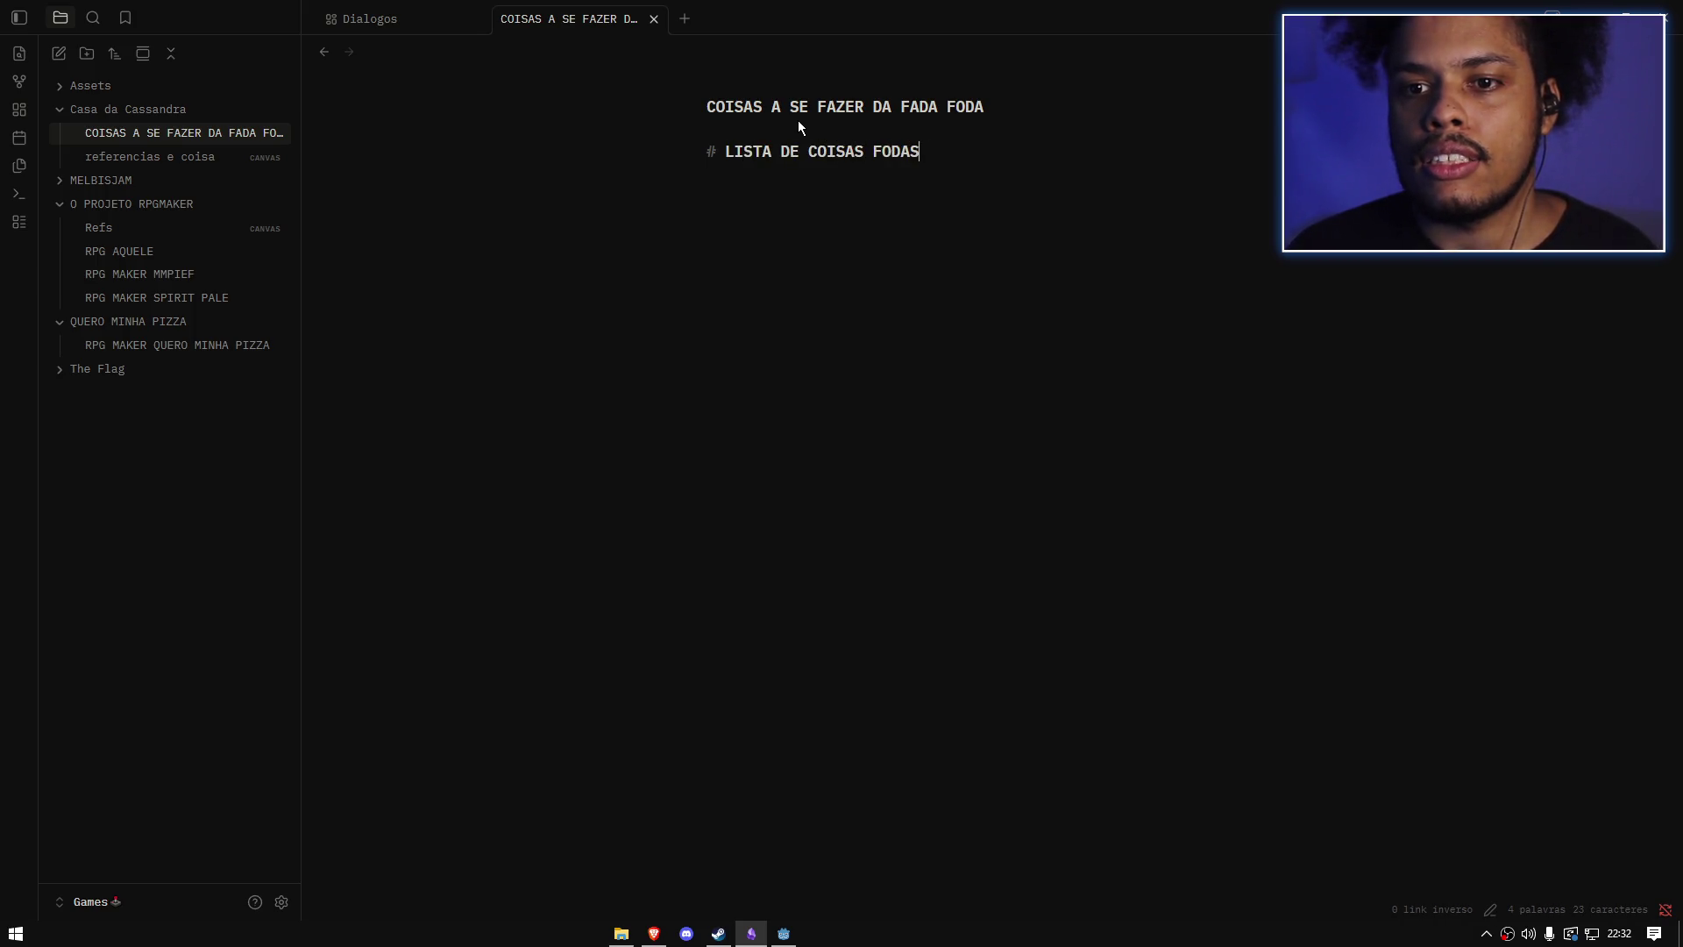
{"action": "type", "text": "ADAS FODAS"}
{"action": "key", "text": "Return"}
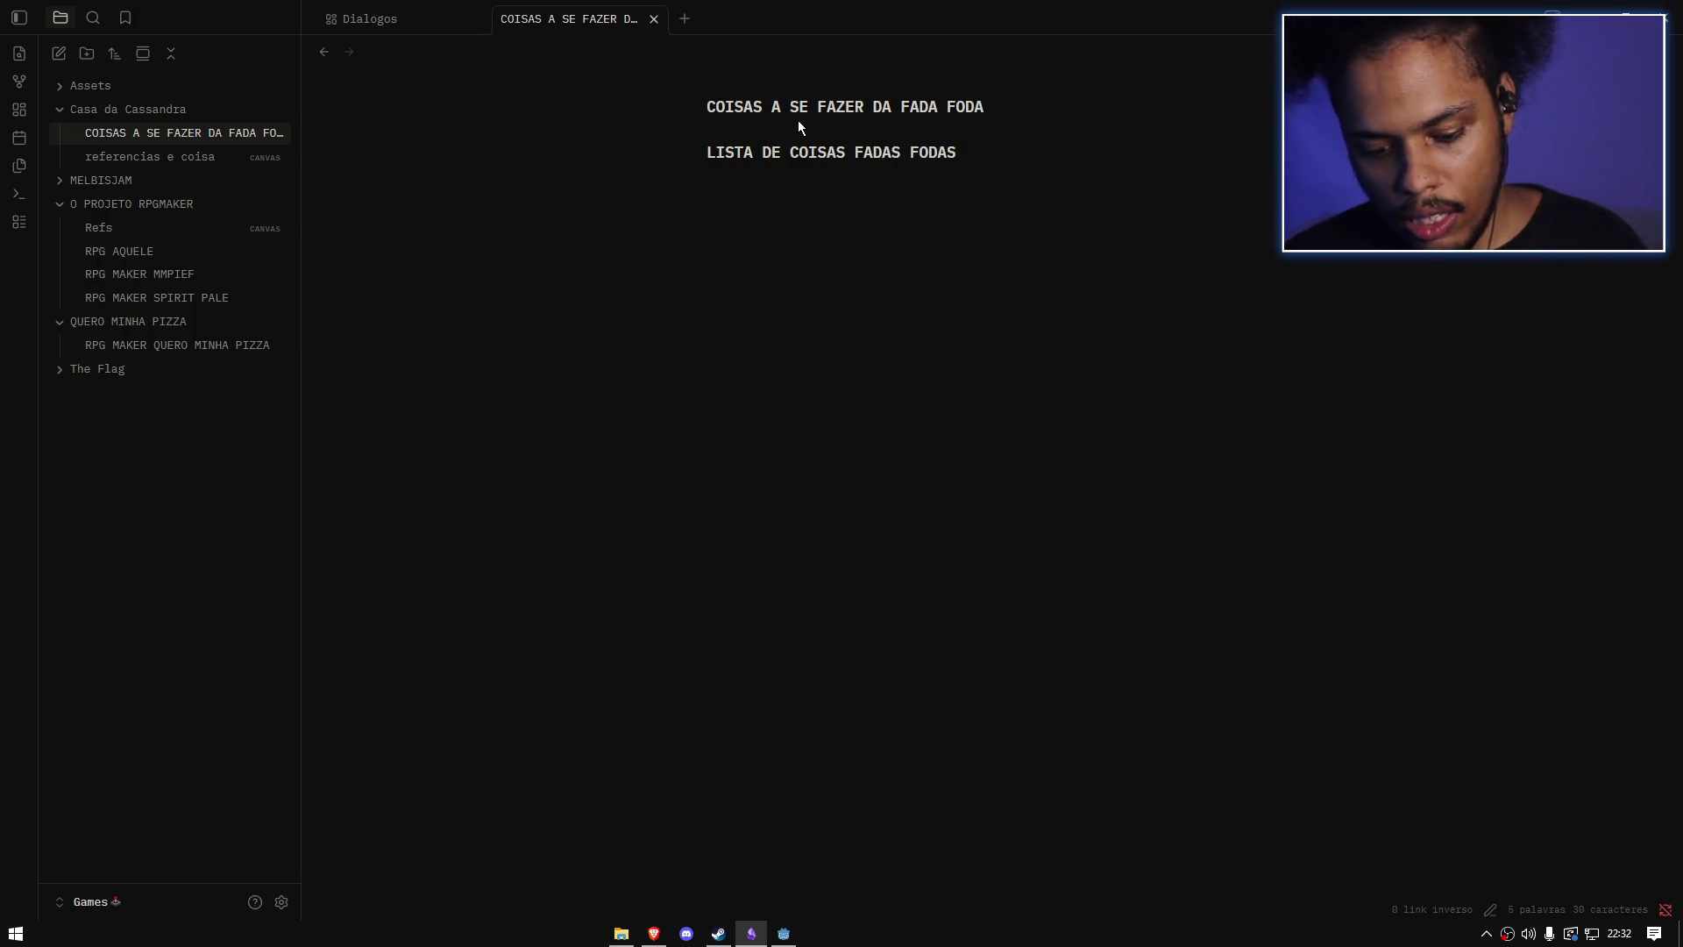
{"action": "type", "text": "[ ]"}
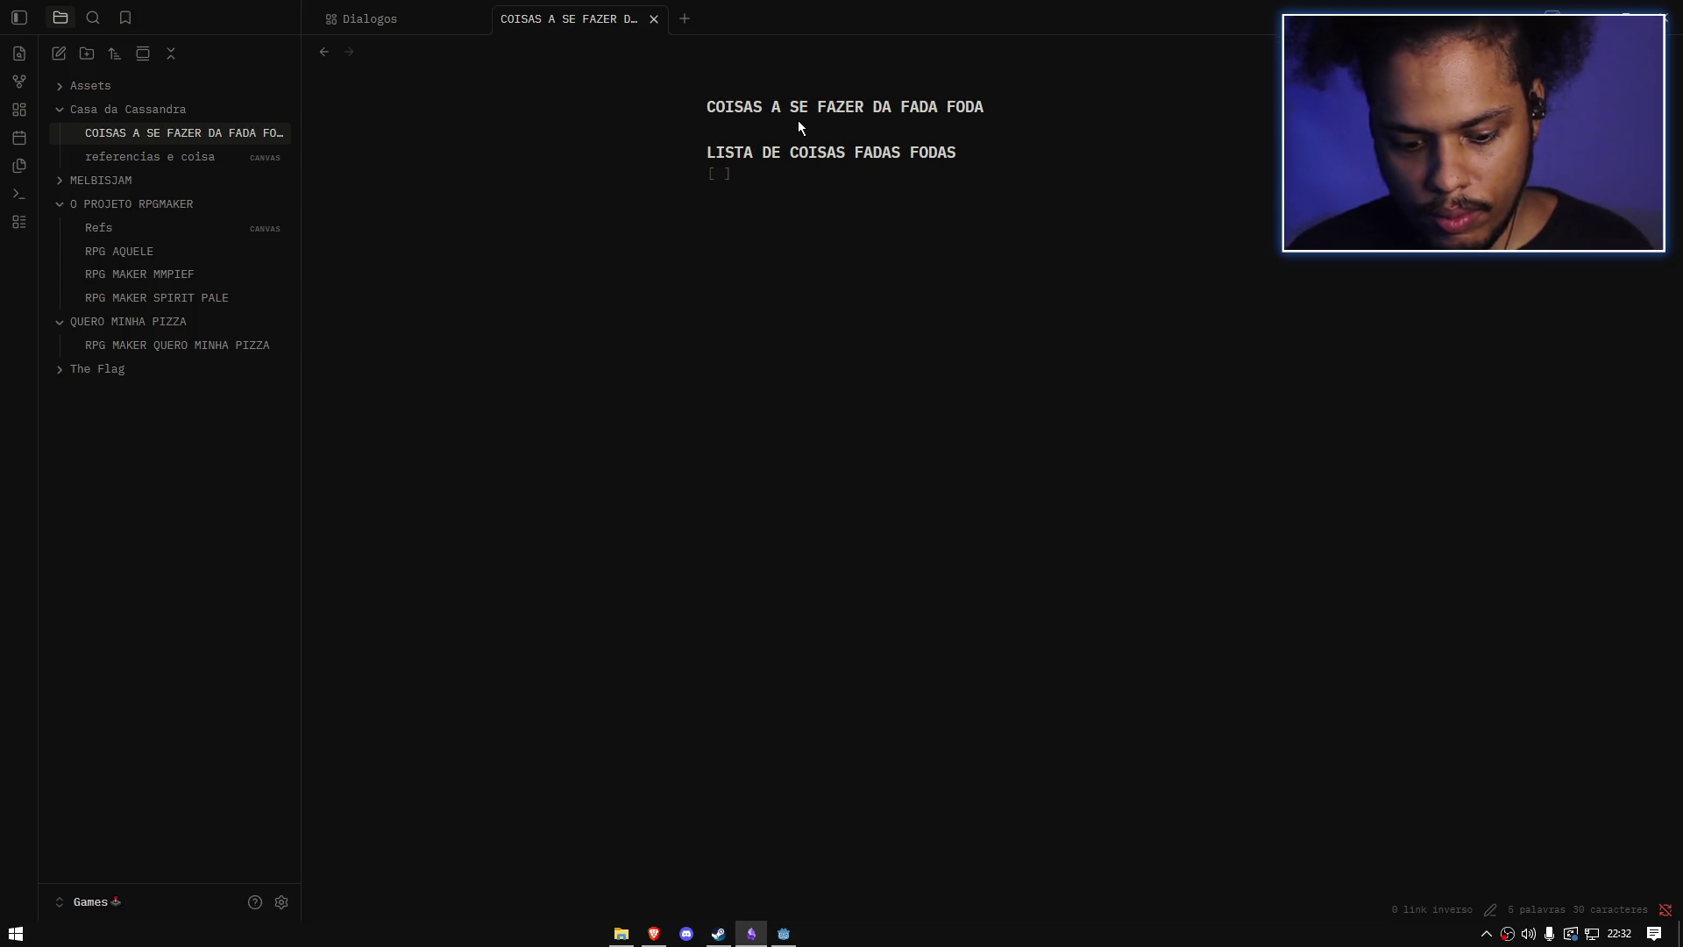
{"action": "key", "text": "BackSpace"}
{"action": "key", "text": "BackSpace"}
{"action": "key", "text": "BackSpace"}
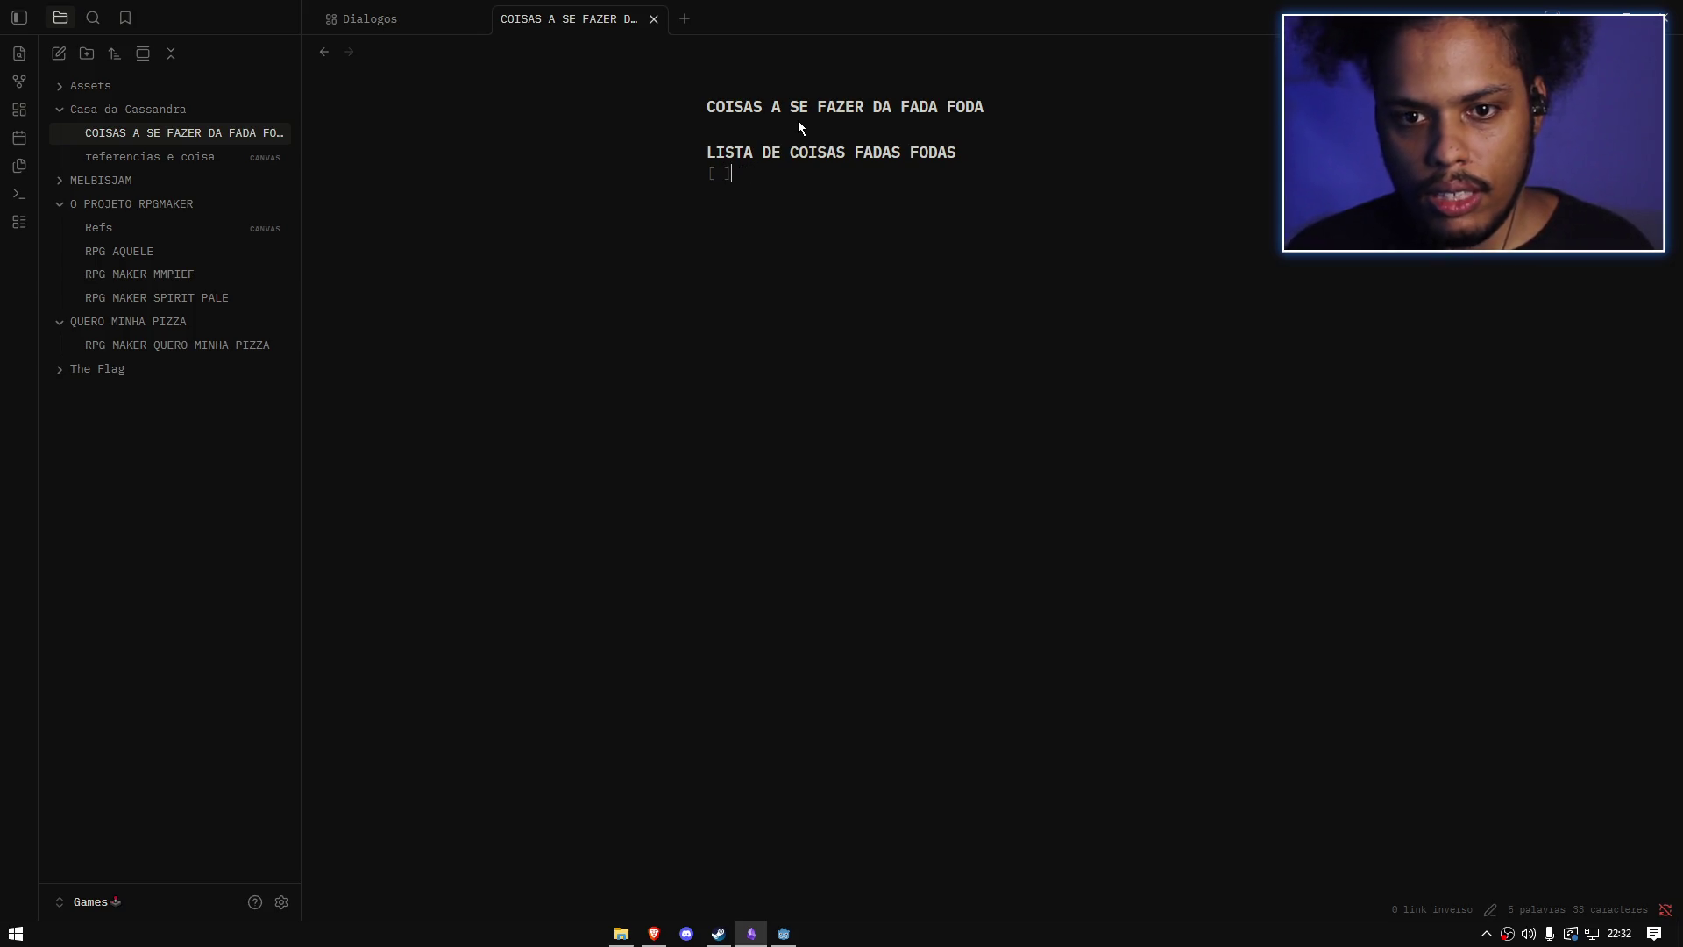
{"action": "type", "text": "SEGAG"}
{"action": "key", "text": "Return"}
{"action": "key", "text": "BackSpace"}
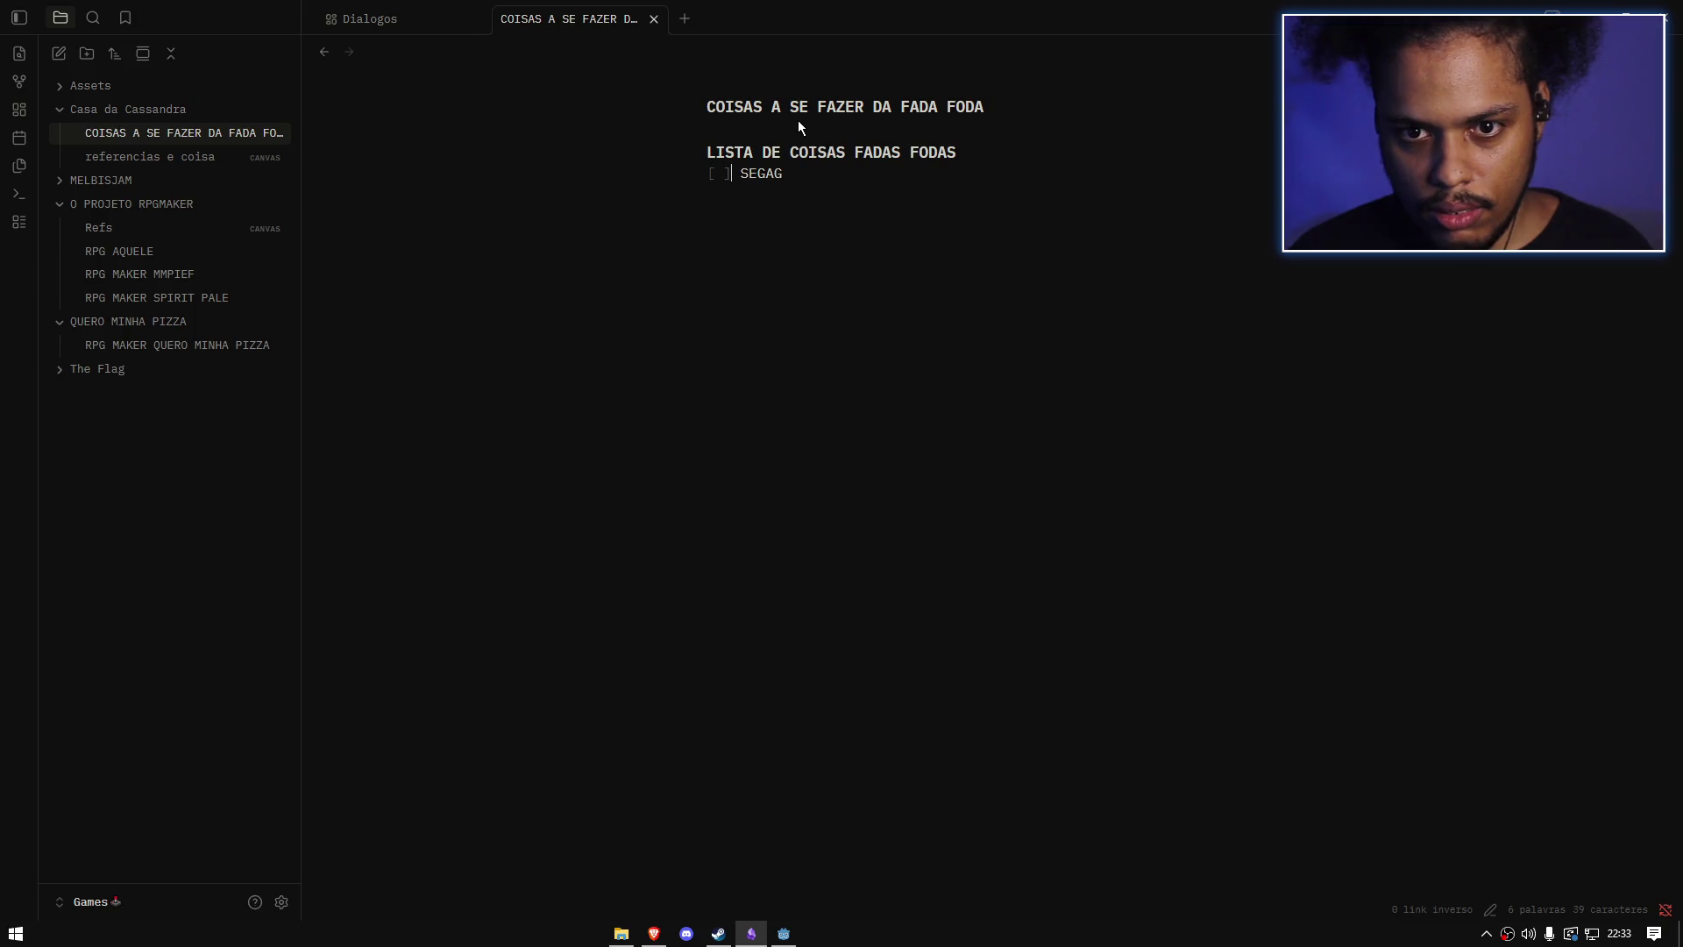
{"action": "key", "text": "BackSpace"}
{"action": "key", "text": "BackSpace"}
{"action": "key", "text": "BackSpace"}
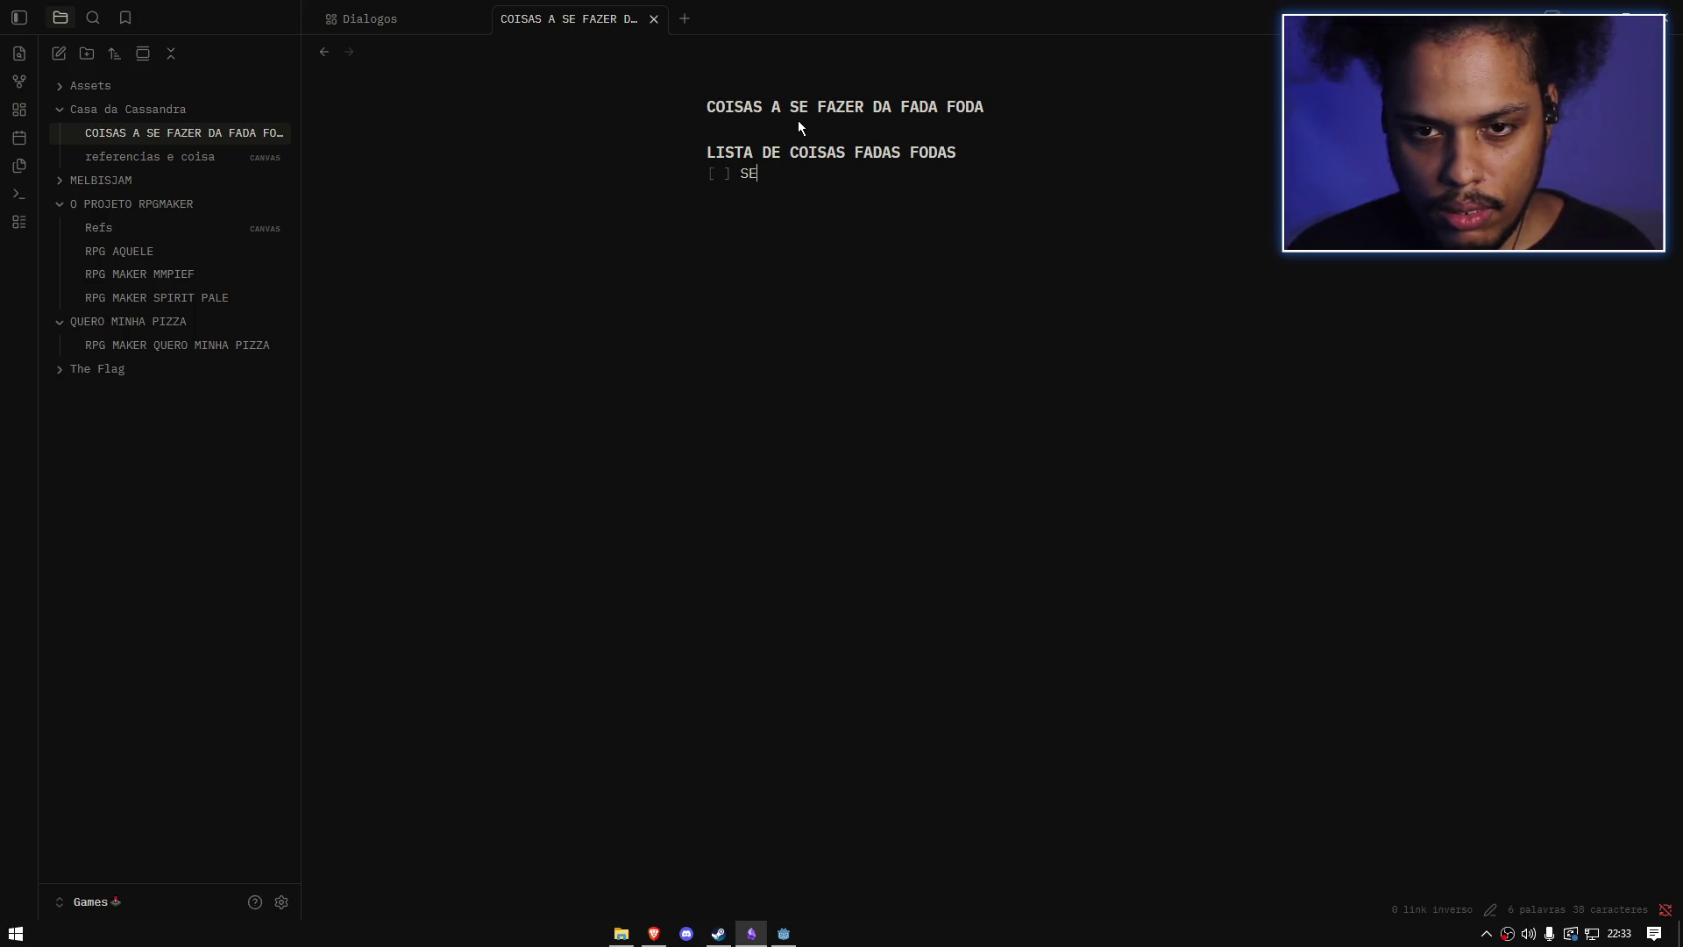
Step: Retry the checkbox markdown with test lines, leaving an unchecked 'geagae' draft task
{"action": "type", "text": "- [ ] AEGE"}
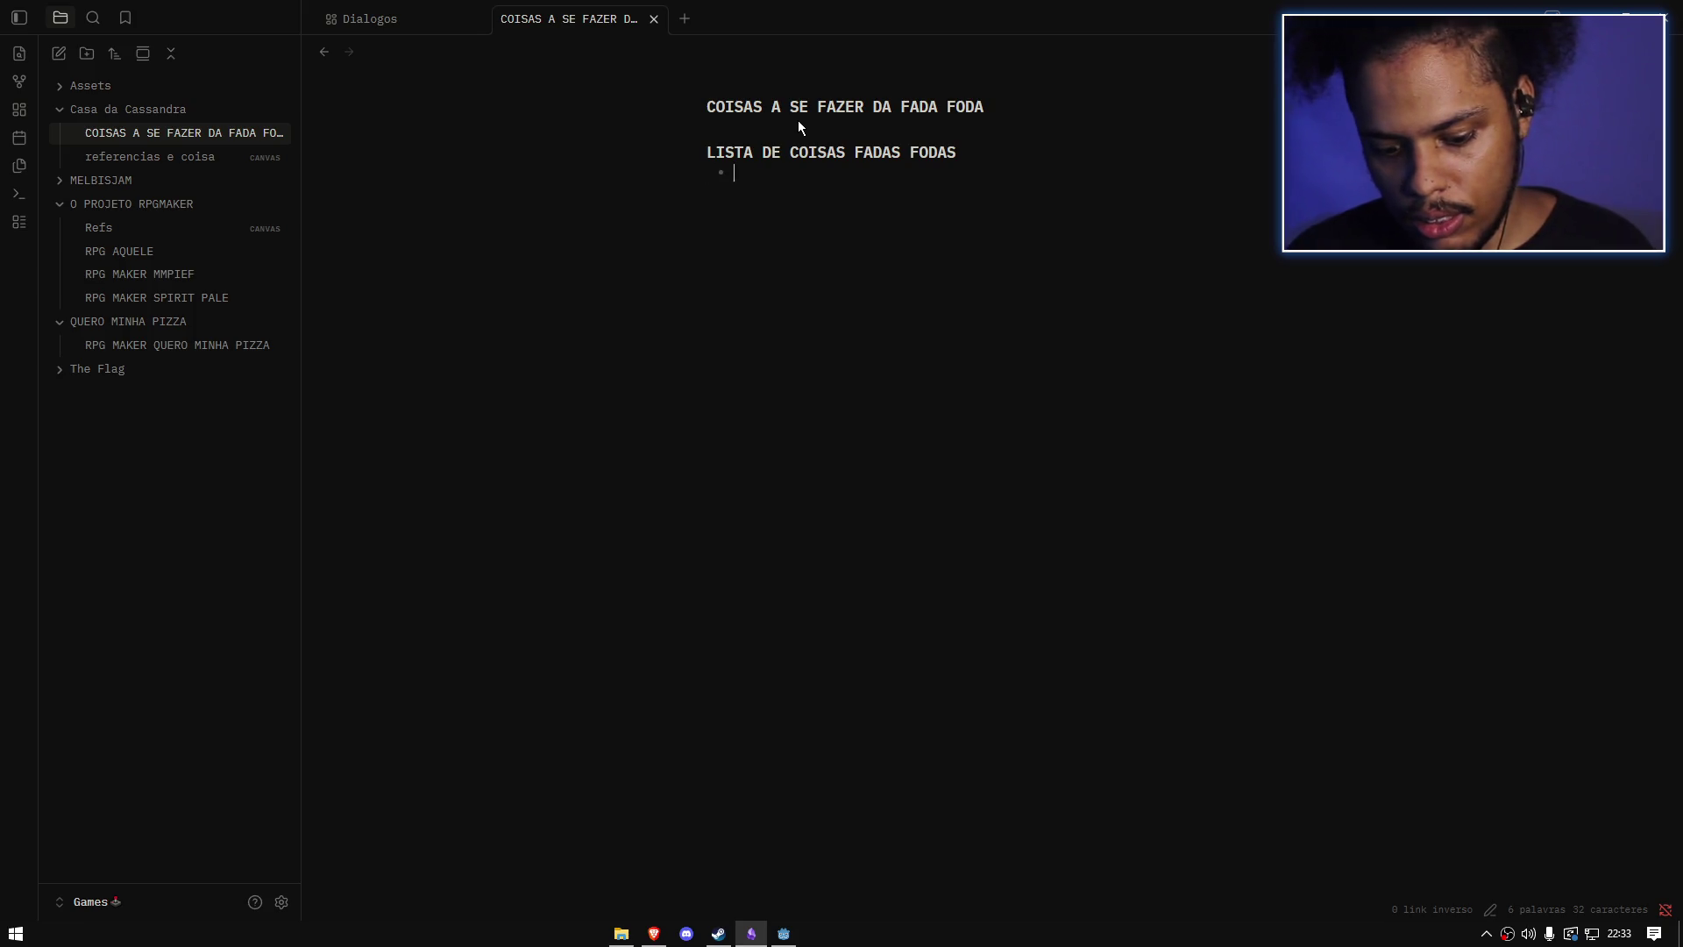
{"action": "key", "text": "BackSpace"}
{"action": "key", "text": "BackSpace"}
{"action": "key", "text": "BackSpace"}
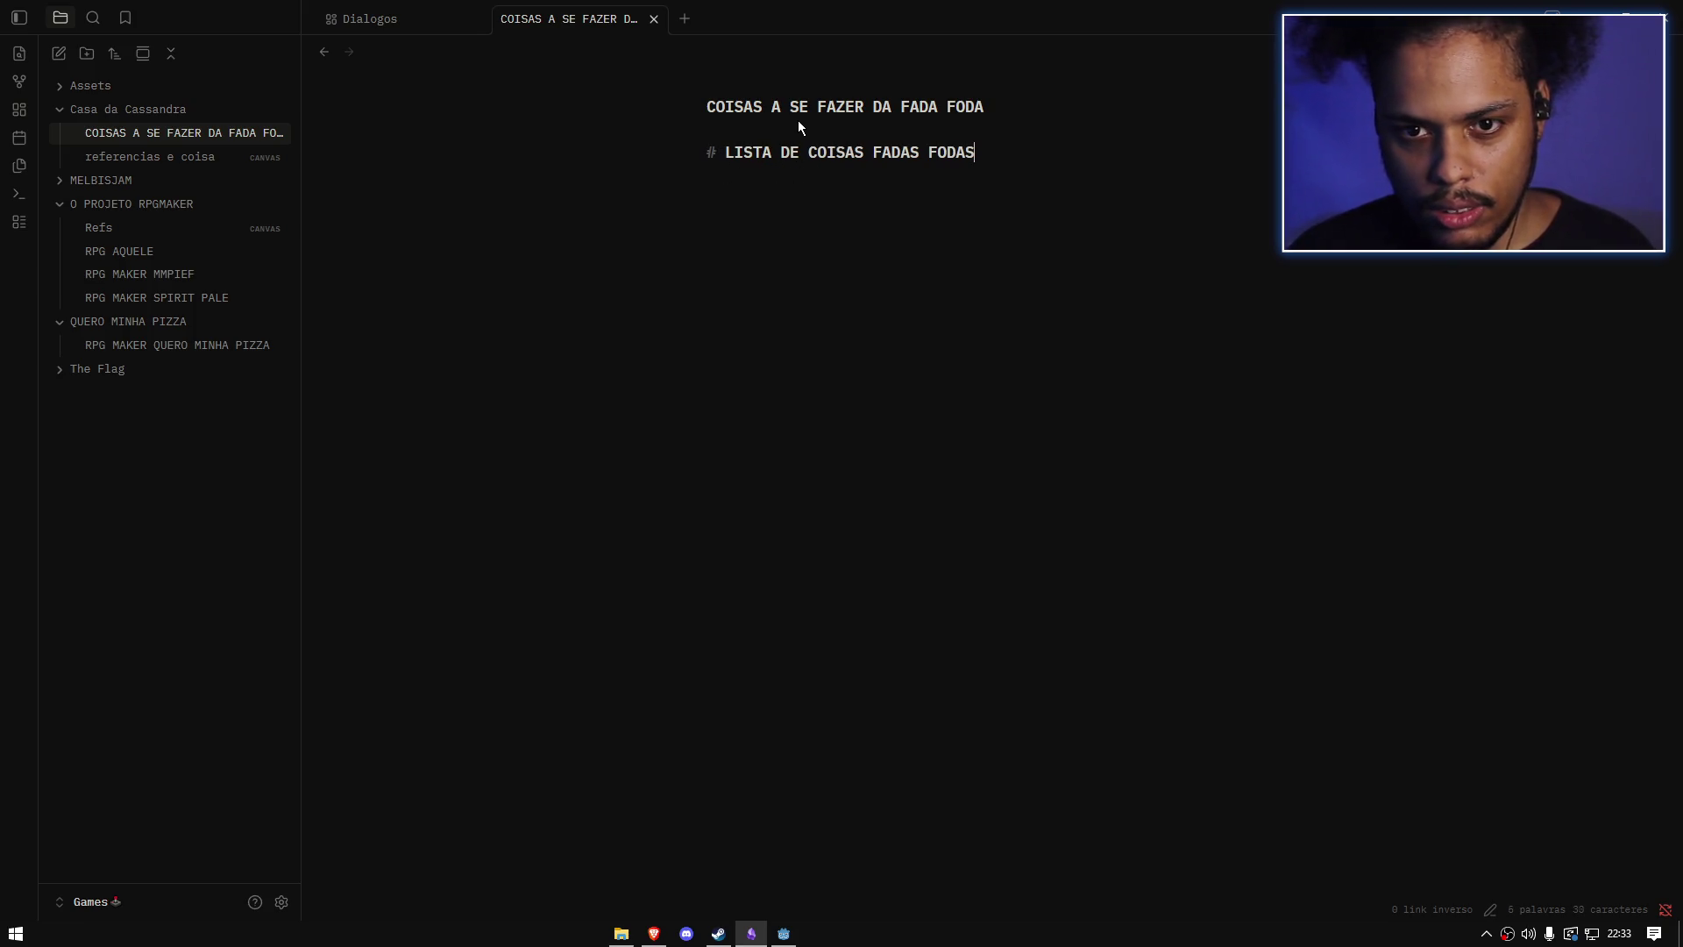
{"action": "type", "text": "[] - EGAGEA"}
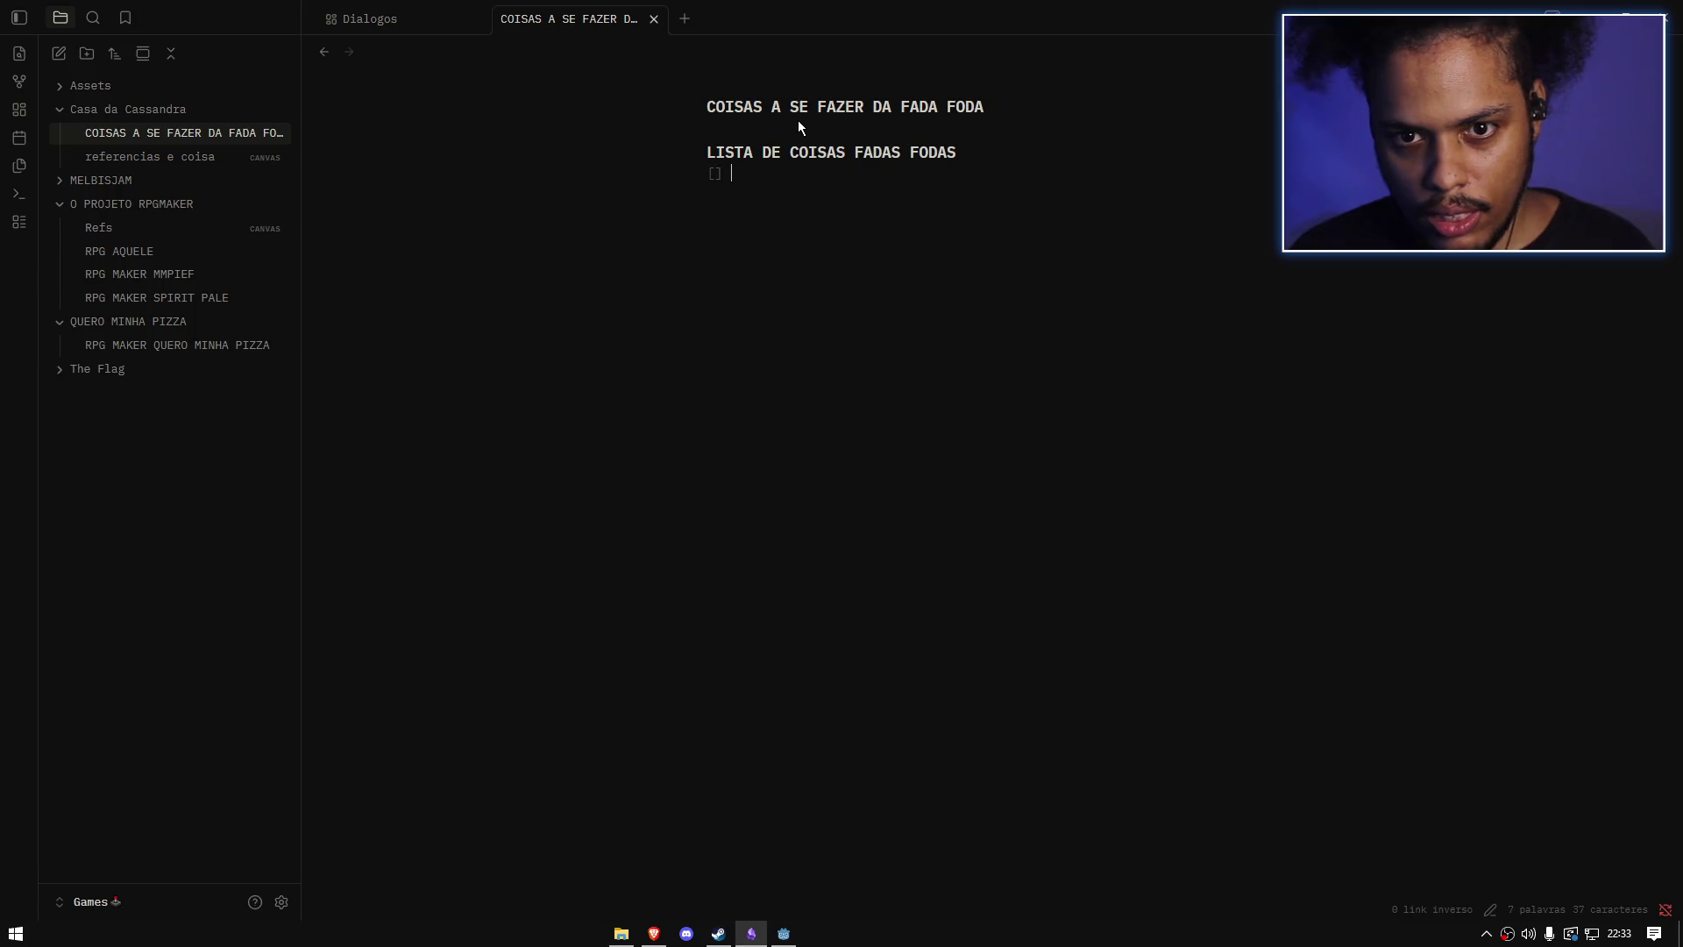
{"action": "key", "text": "Return"}
{"action": "key", "text": "BackSpace"}
{"action": "key", "text": "BackSpace"}
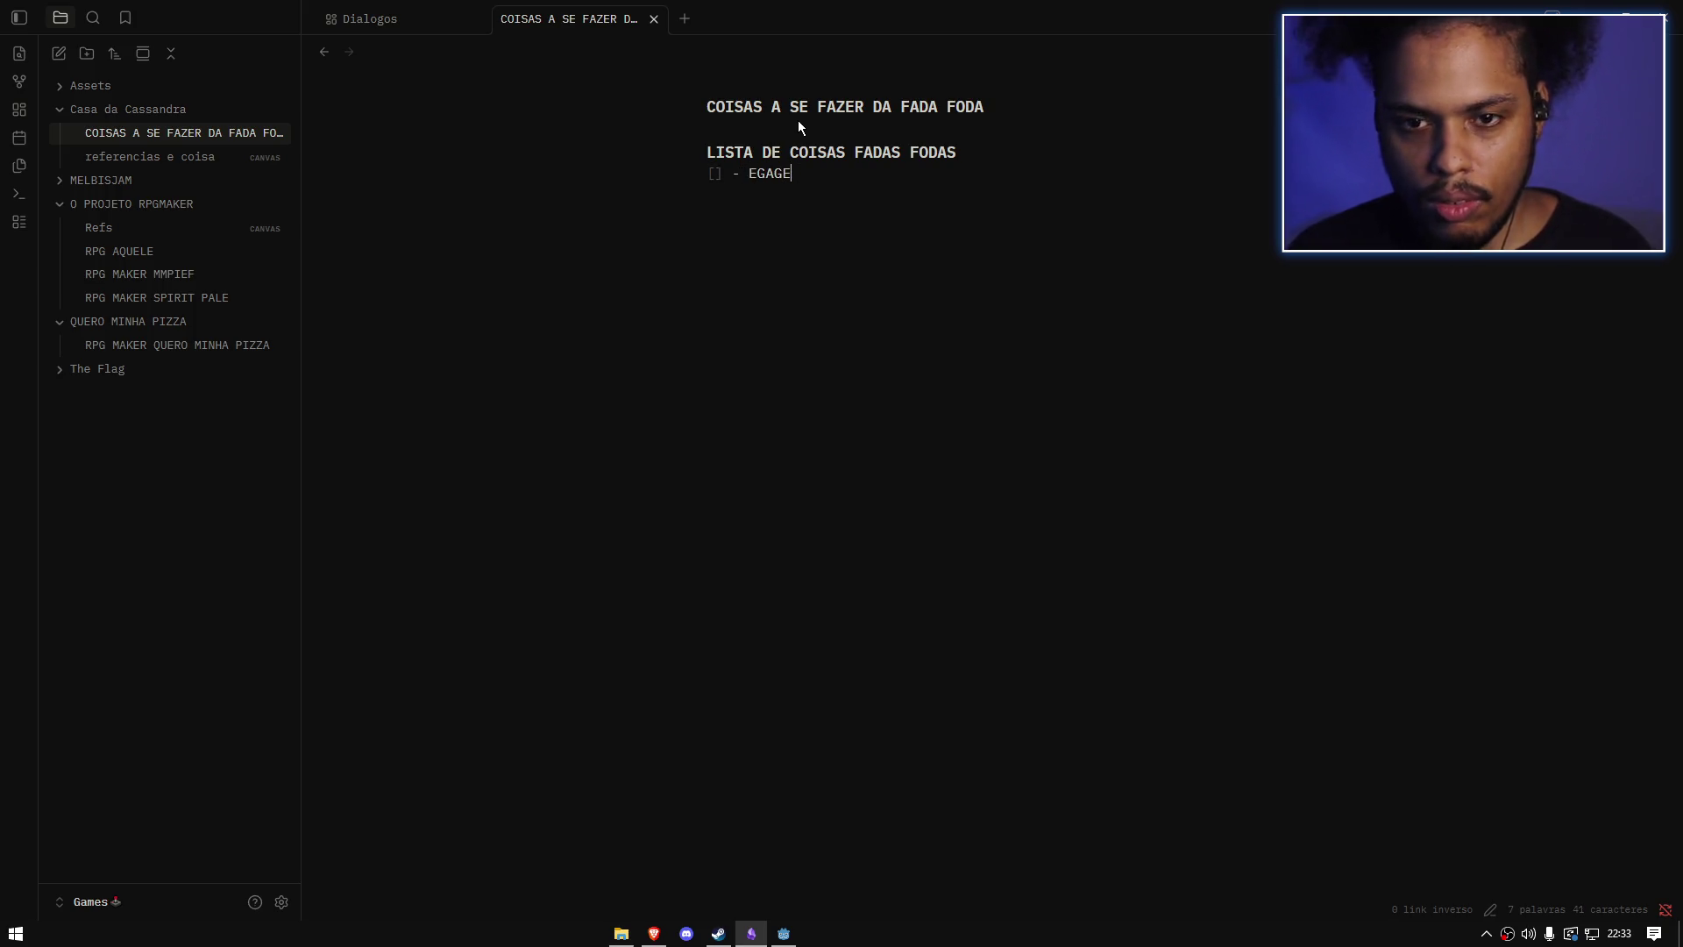
{"action": "key", "text": "Home"}
{"action": "key", "text": "Right"}
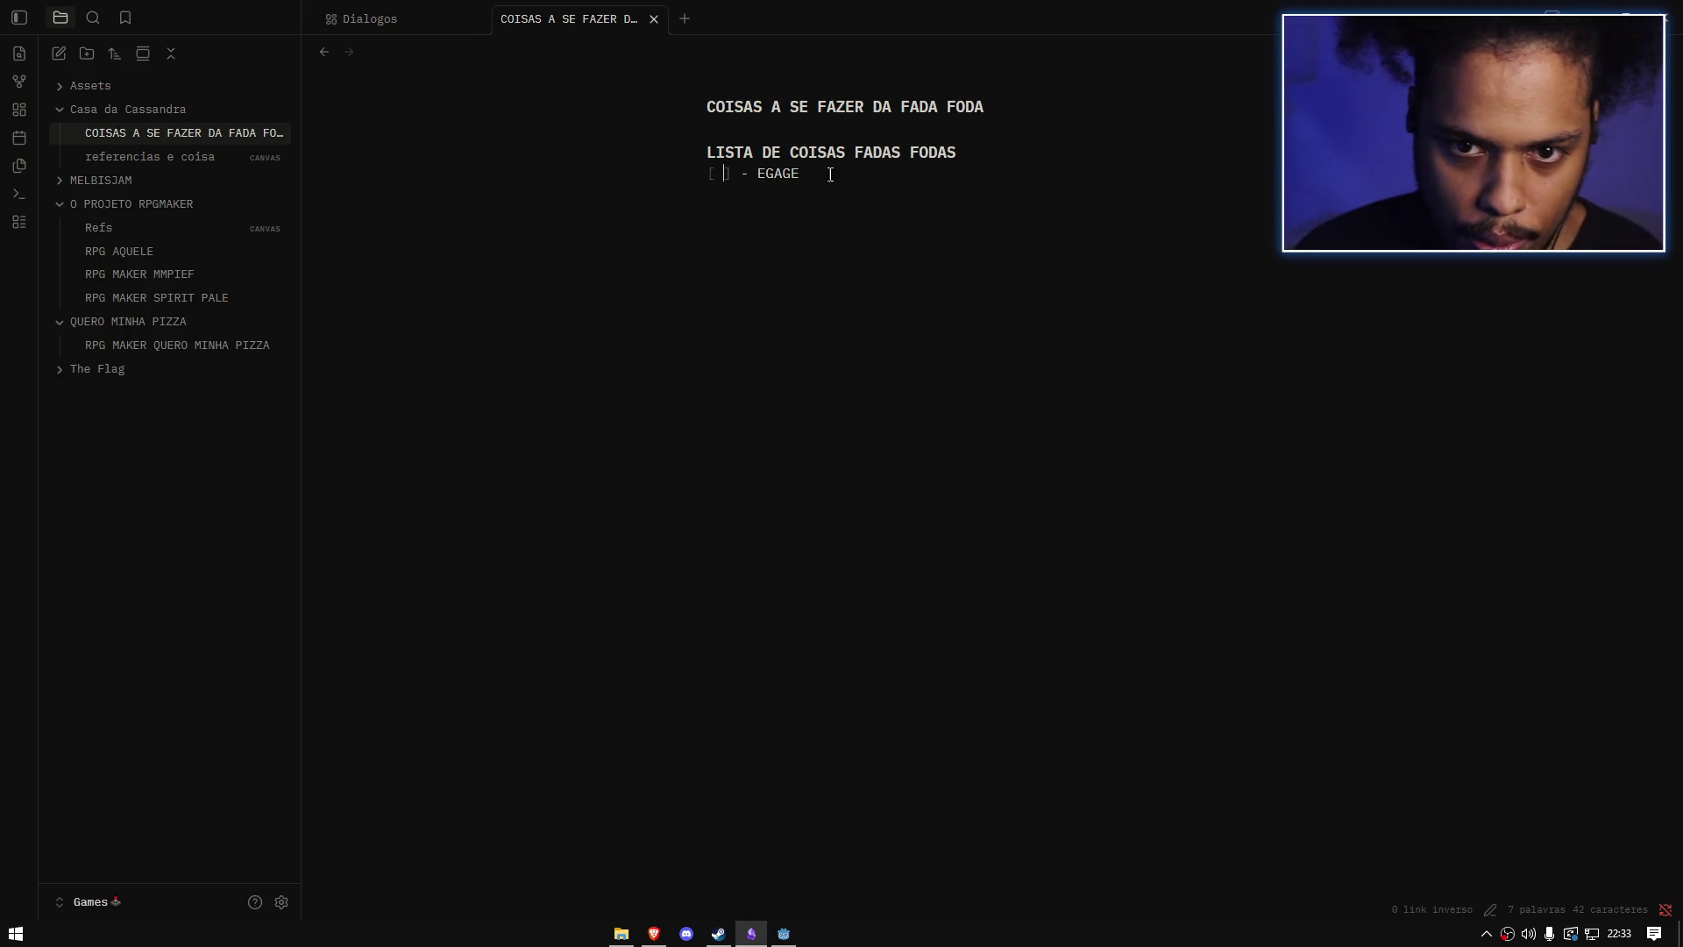
{"action": "left_click_drag", "start_coordinate": [801, 192], "coordinate": [710, 171]}
{"action": "key", "text": "BackSpace"}
{"action": "type", "text": "- [] geagae"}
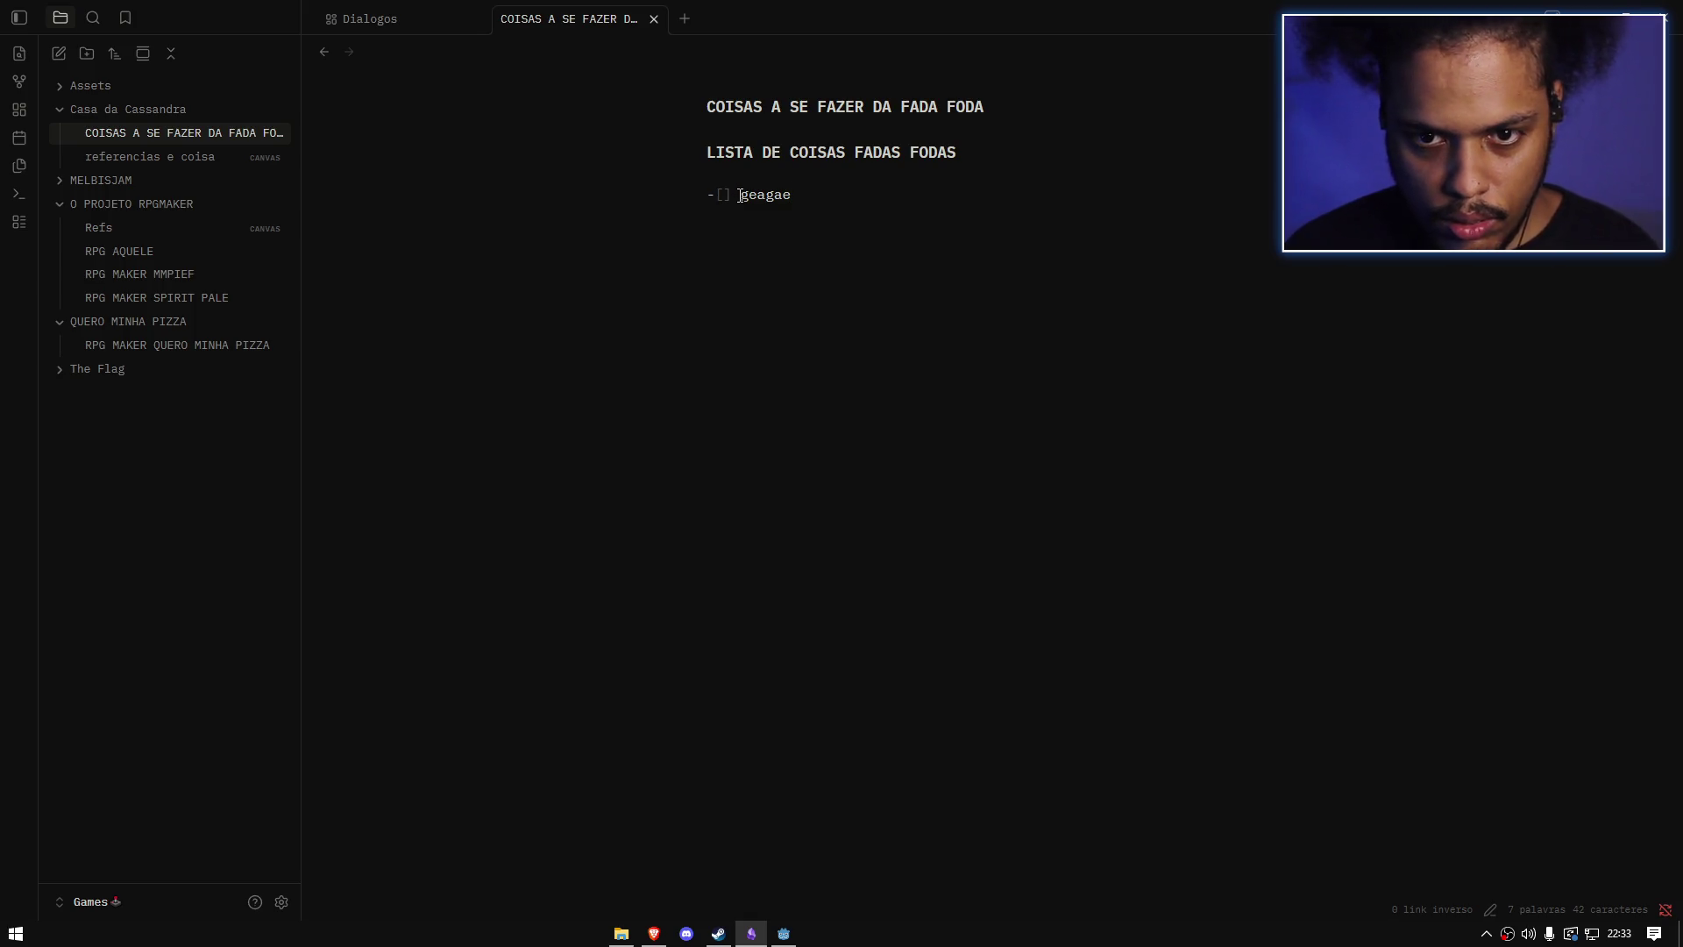
{"action": "left_click", "coordinate": [728, 194]}
Step: Fix the task to '- [ ]' and replace geagae with Foda Andar through Inimigo Atirar? (six tasks)
{"action": "type", "text": "]"}
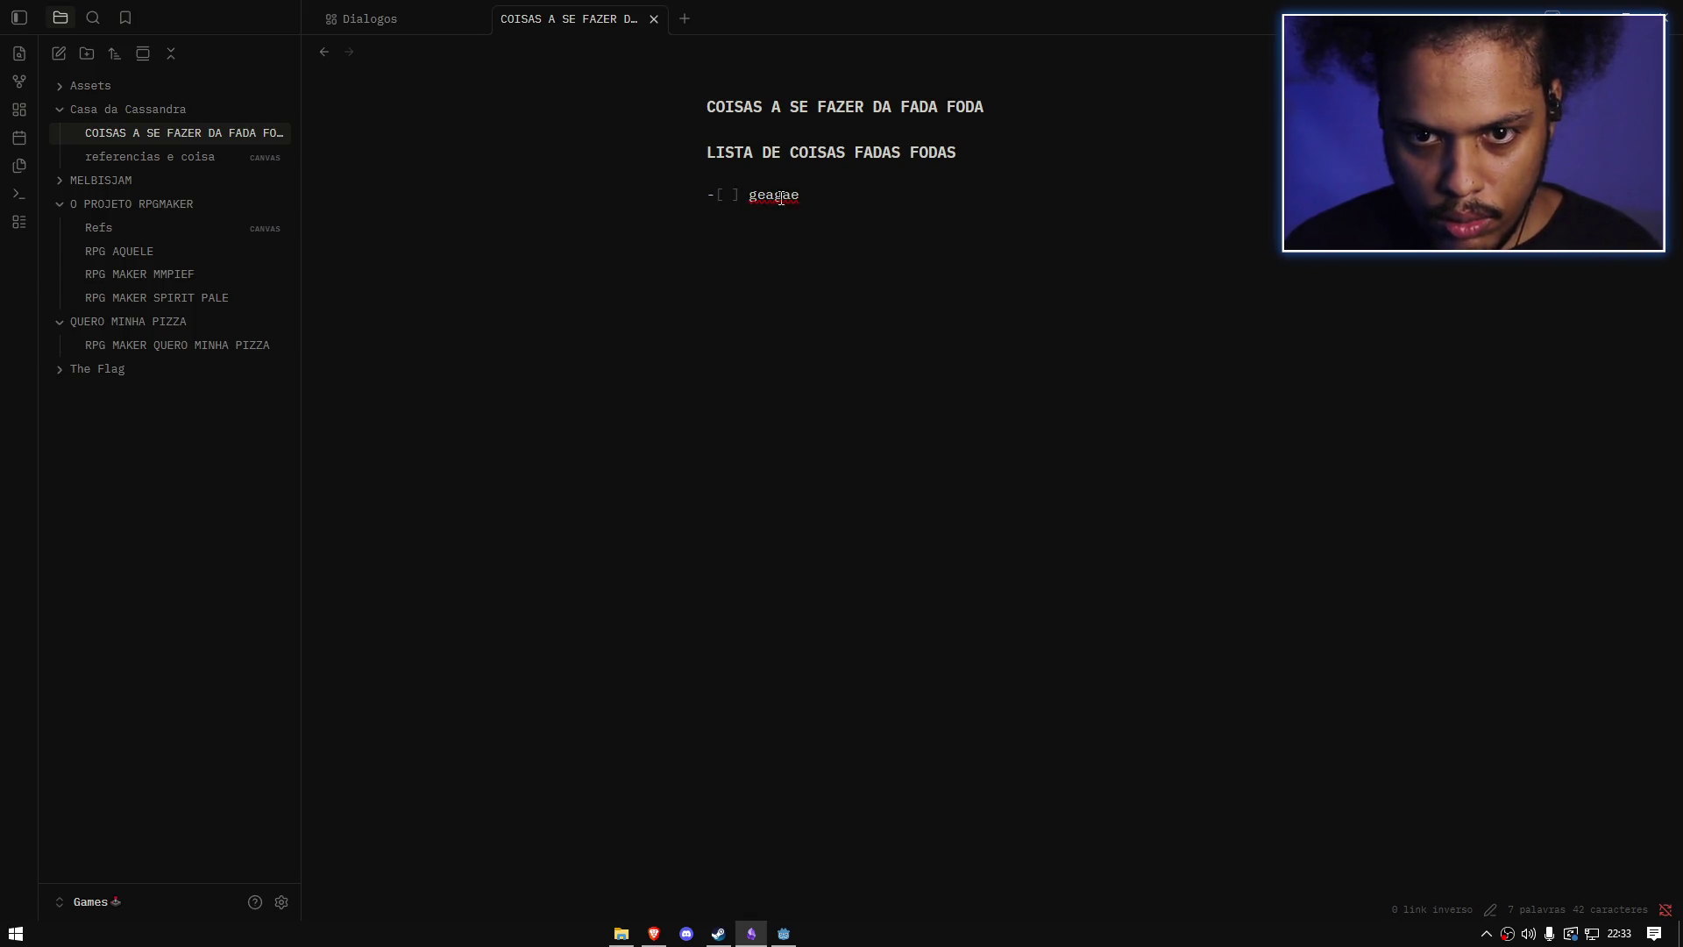
{"action": "left_click", "coordinate": [716, 197]}
{"action": "left_click", "coordinate": [820, 201]}
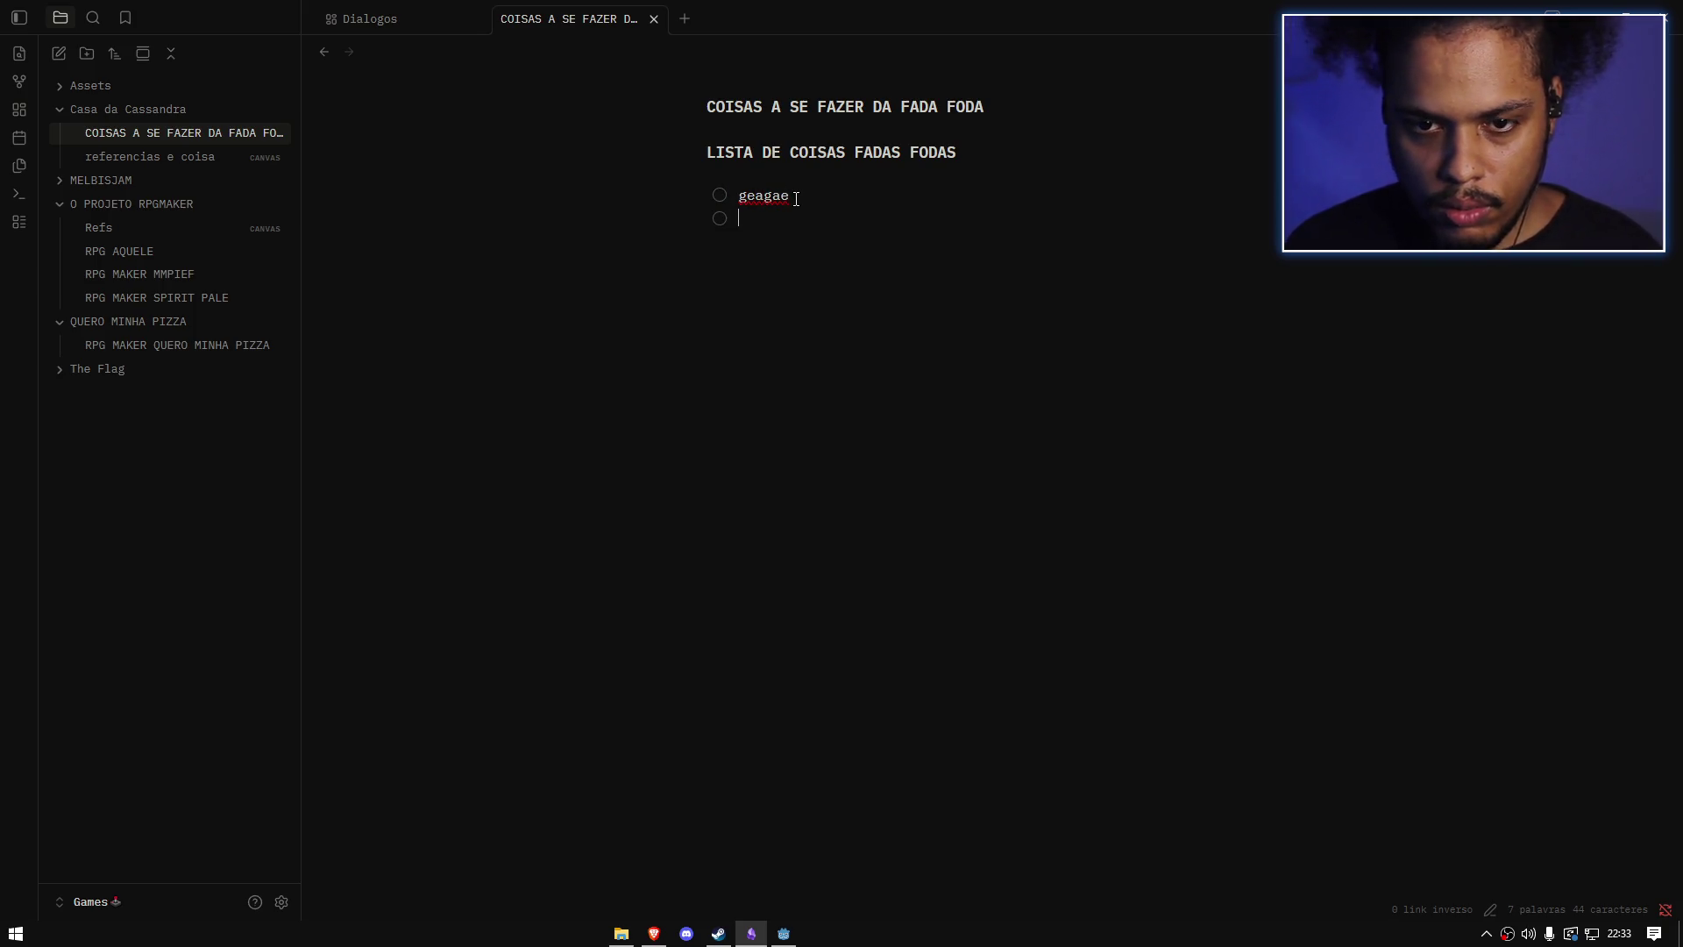
{"action": "left_click_drag", "start_coordinate": [796, 196], "coordinate": [748, 198]}
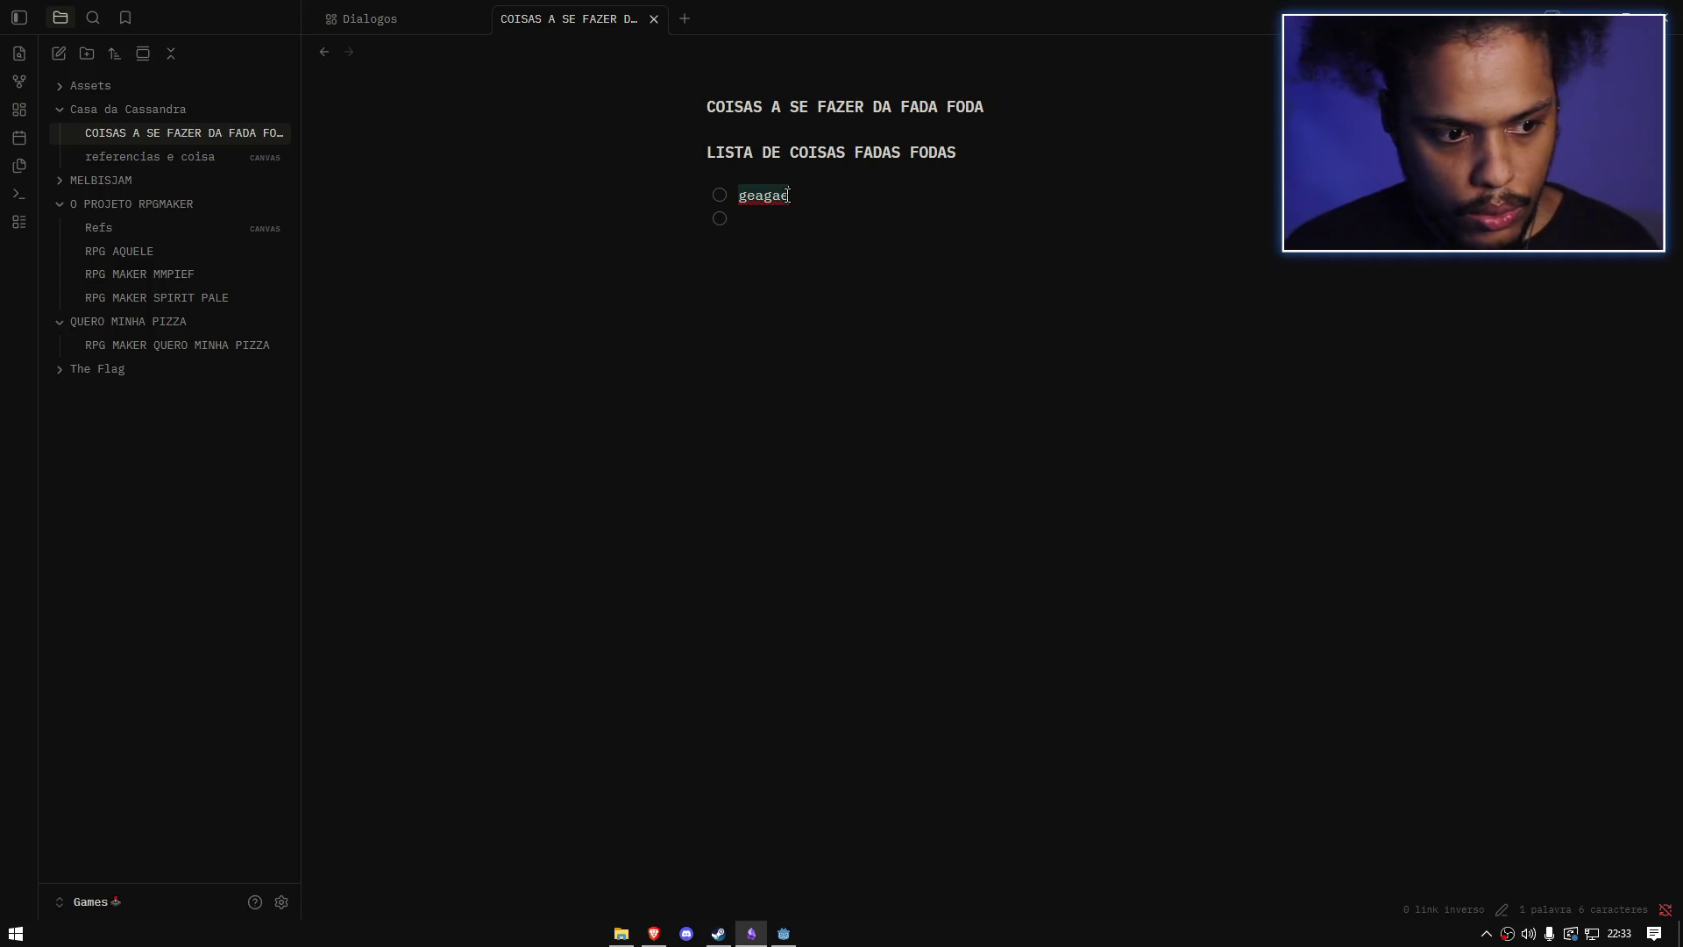
{"action": "type", "text": "Foda andar"}
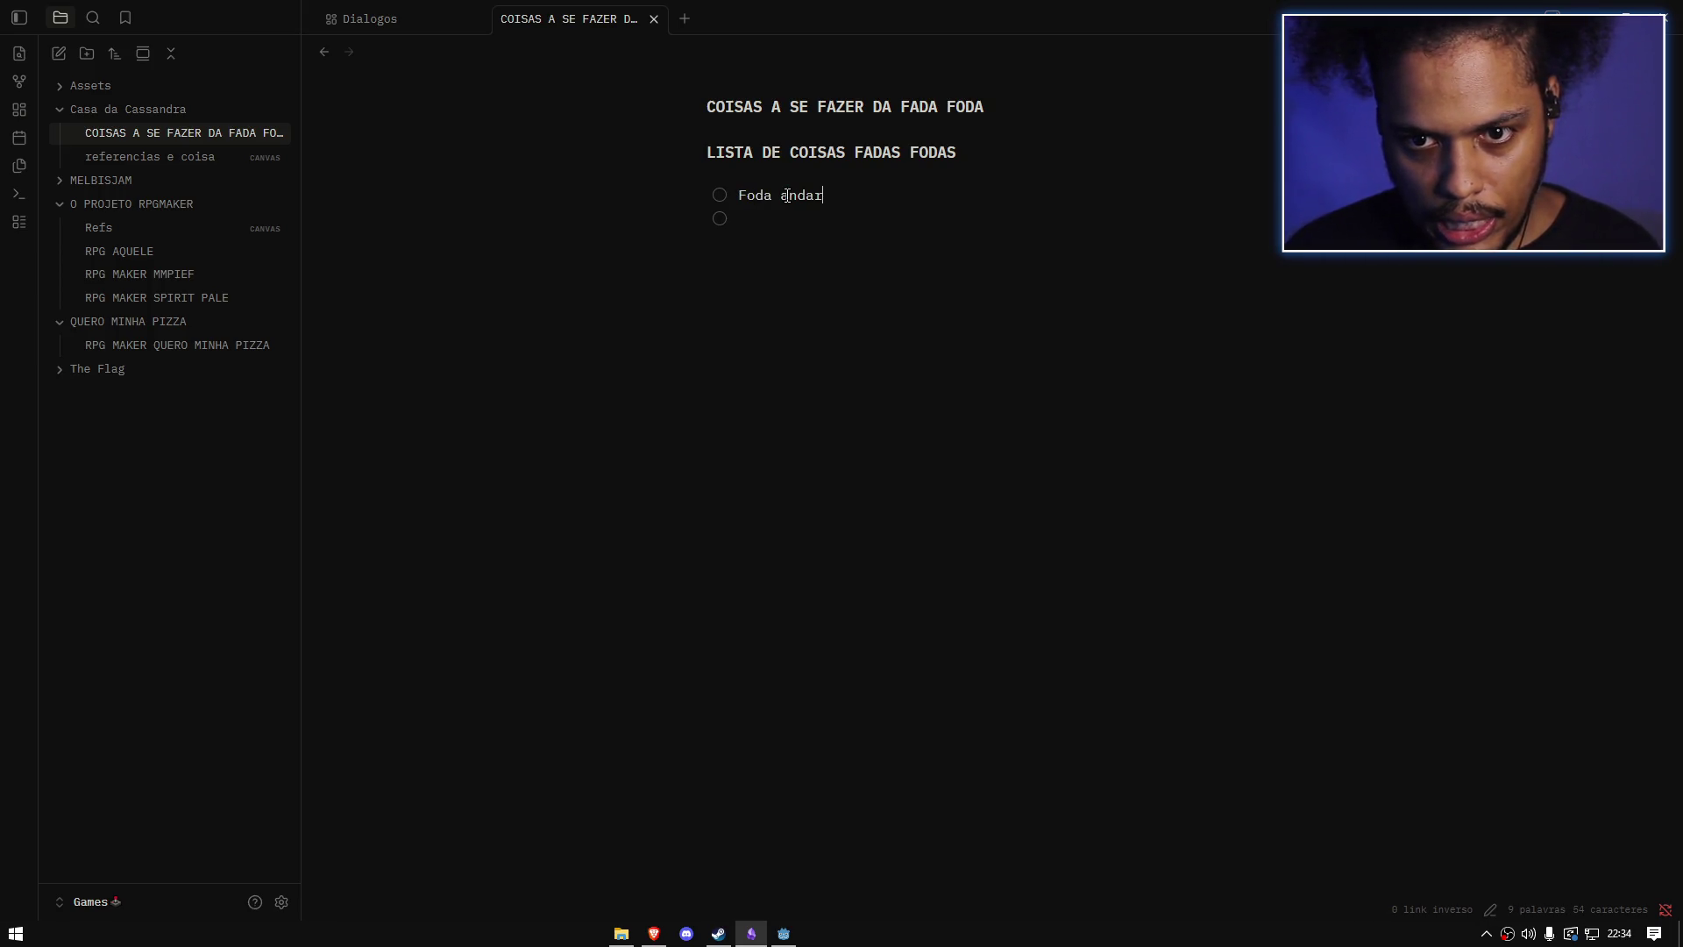
{"action": "type", "text": "ma atirar"}
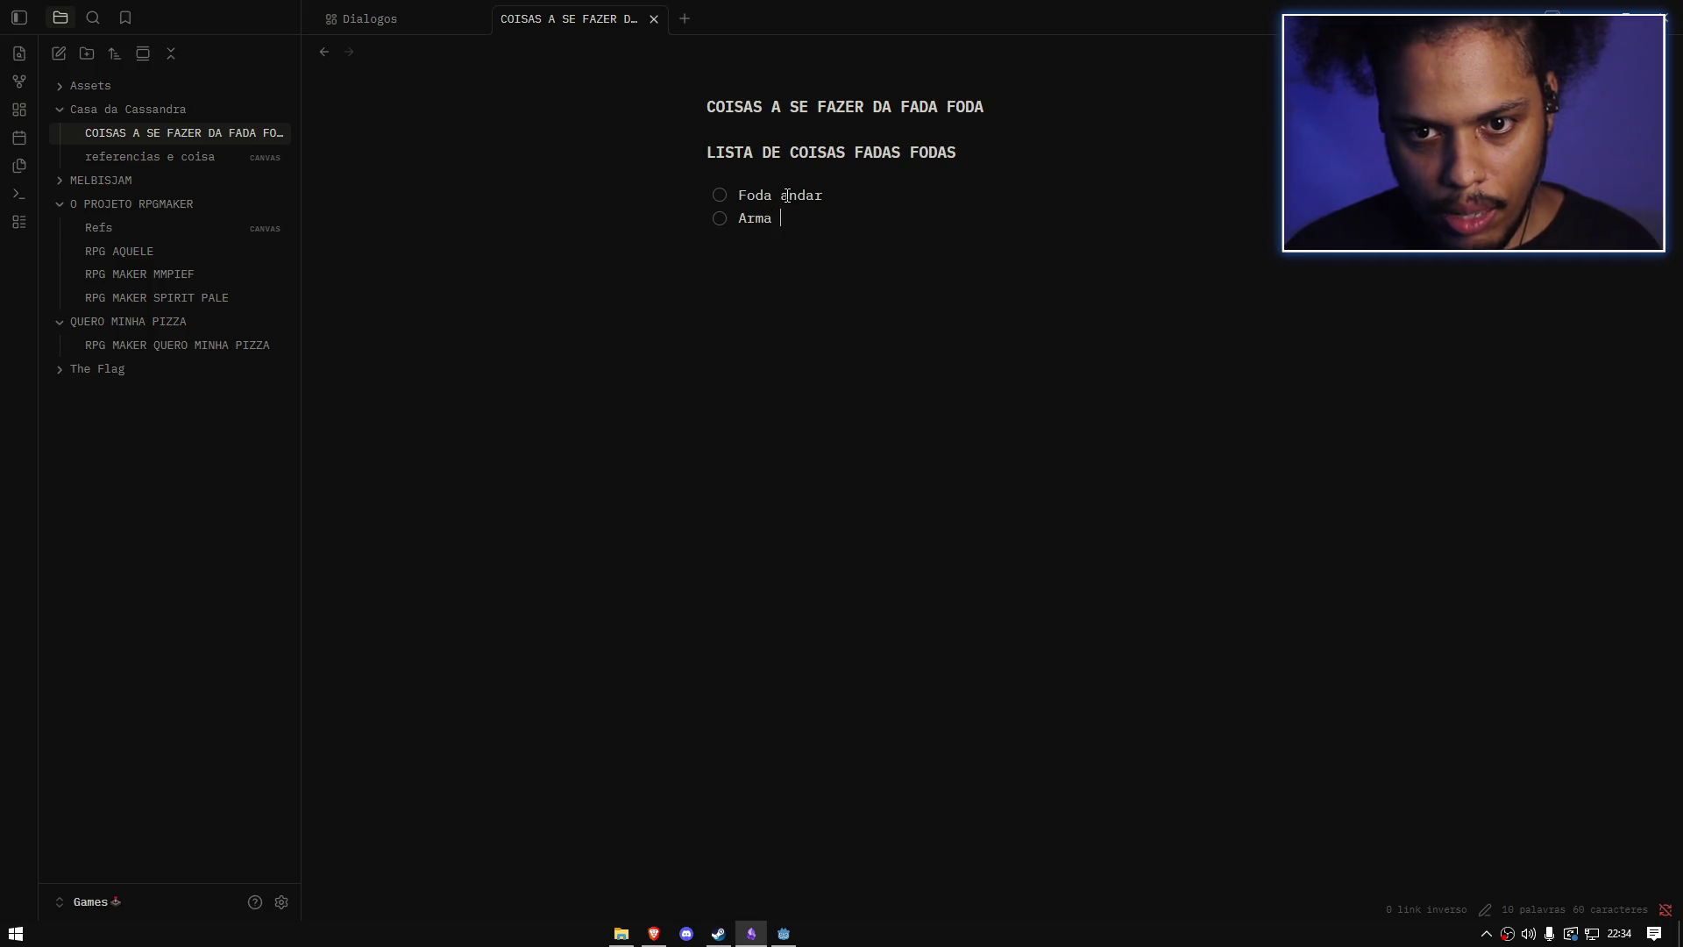
{"action": "key", "text": "Return"}
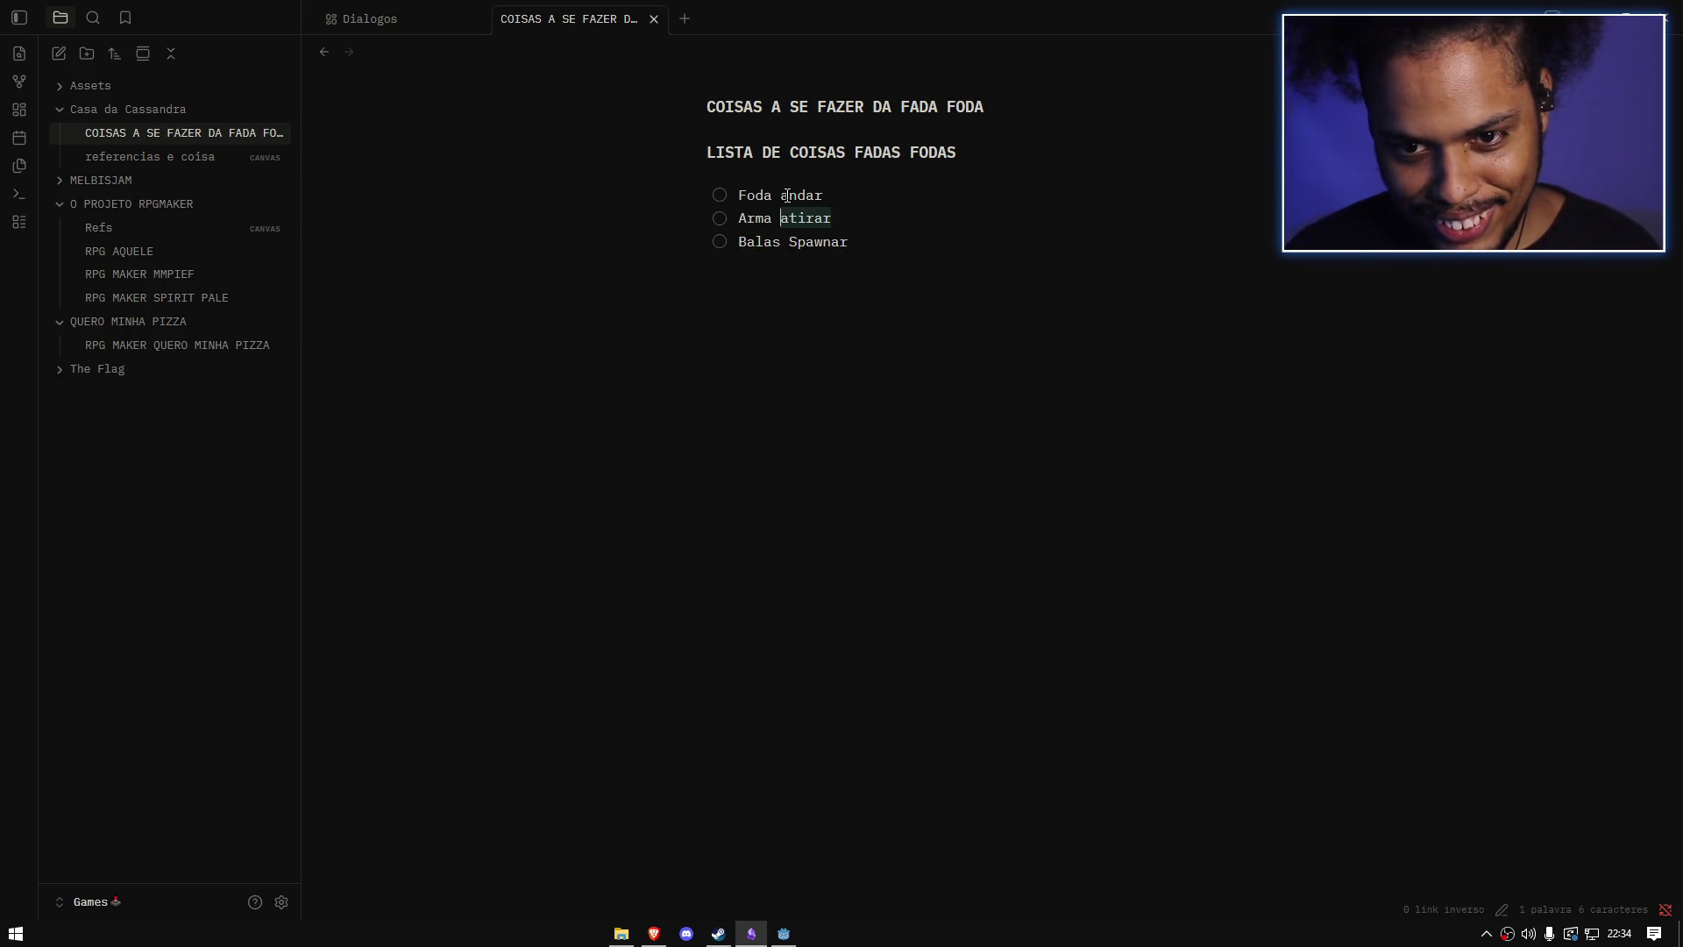
{"action": "key", "text": "ctrl+shift+Left"}
{"action": "type", "text": "Atirar"}
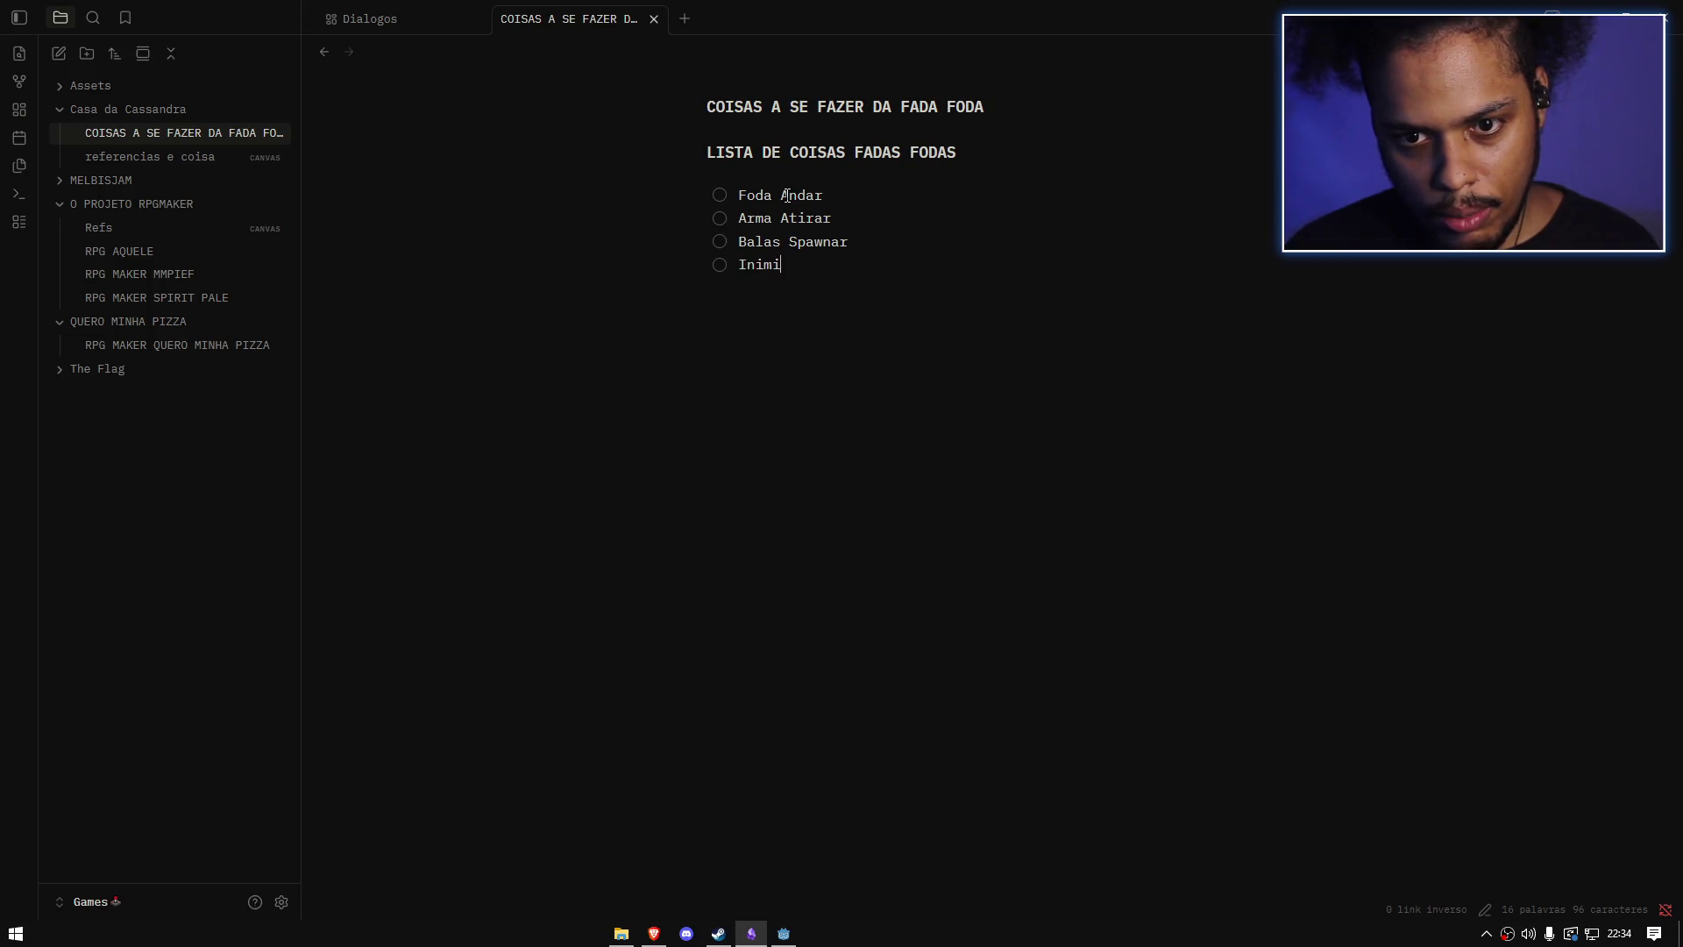
{"action": "type", "text": "go"}
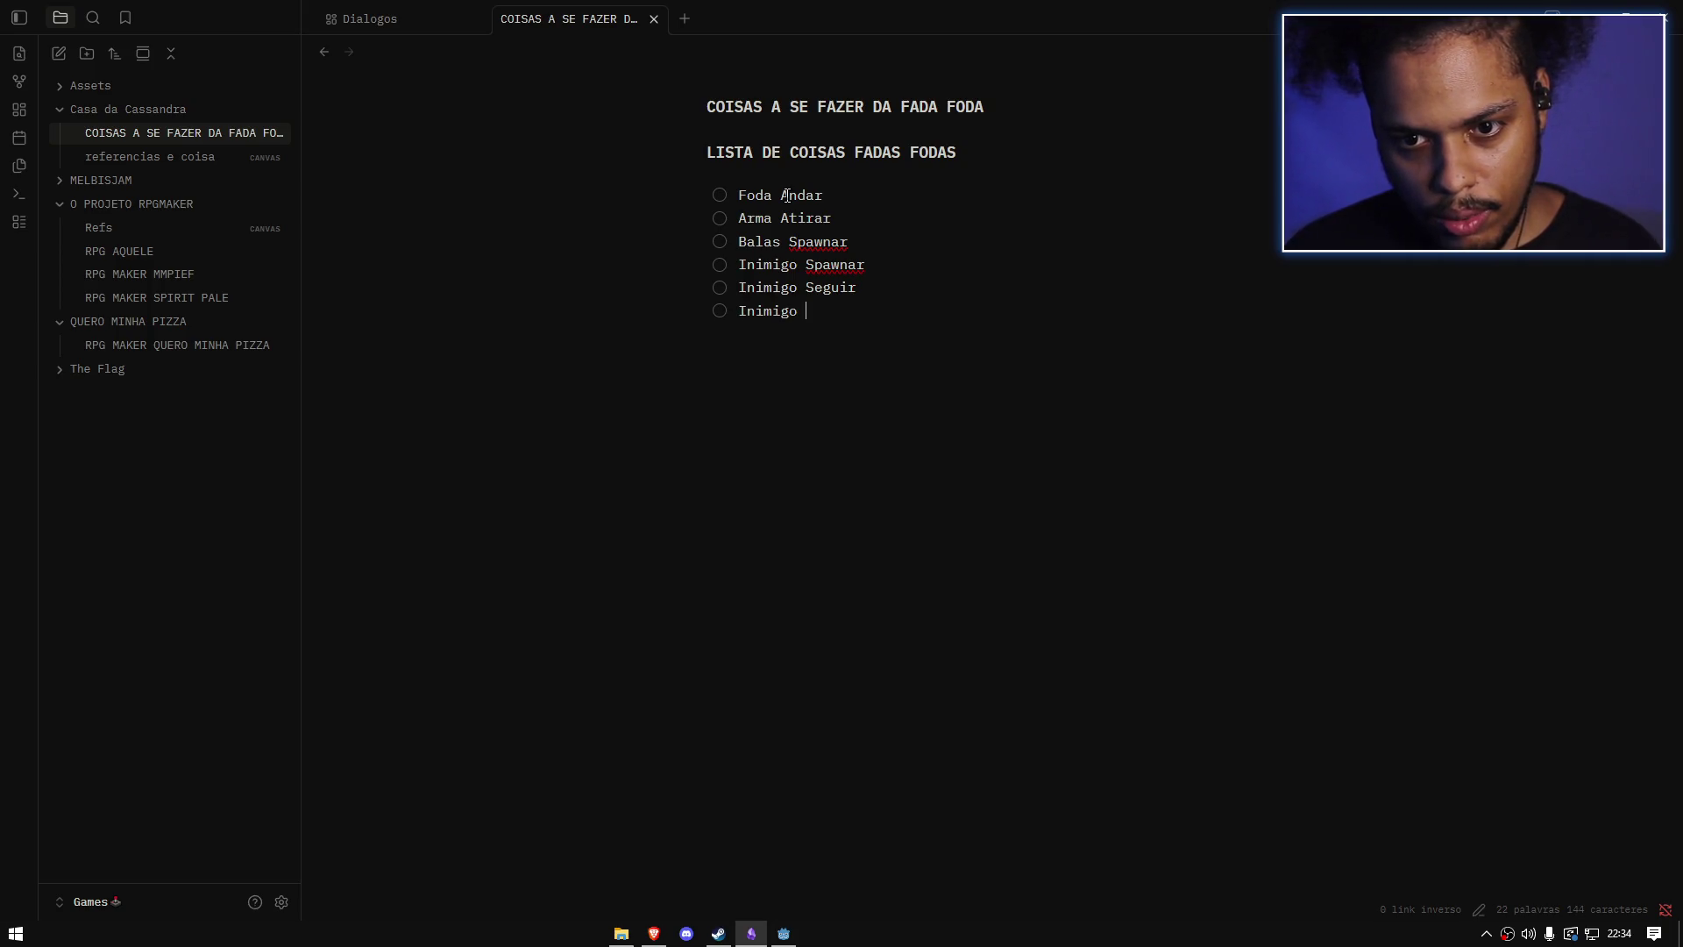
{"action": "double_click", "coordinate": [818, 241]}
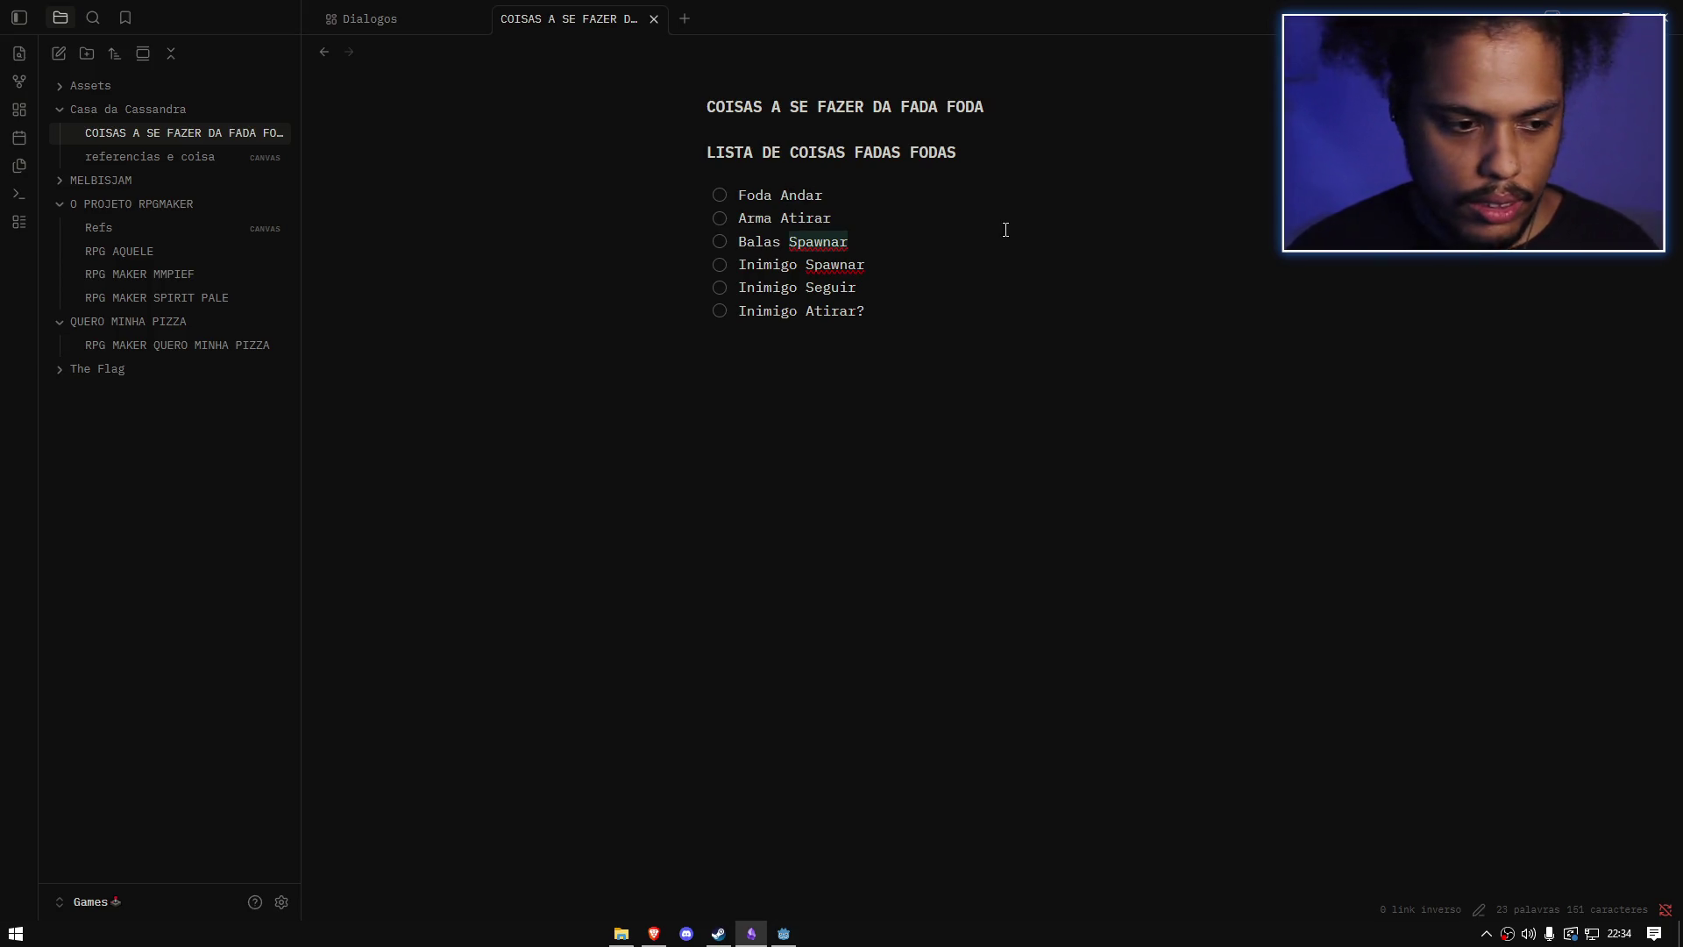
Step: Tick the first four tasks and add a ticked 'Armar Grudar na Fada' task after Foda Andar
{"action": "left_click", "coordinate": [830, 241]}
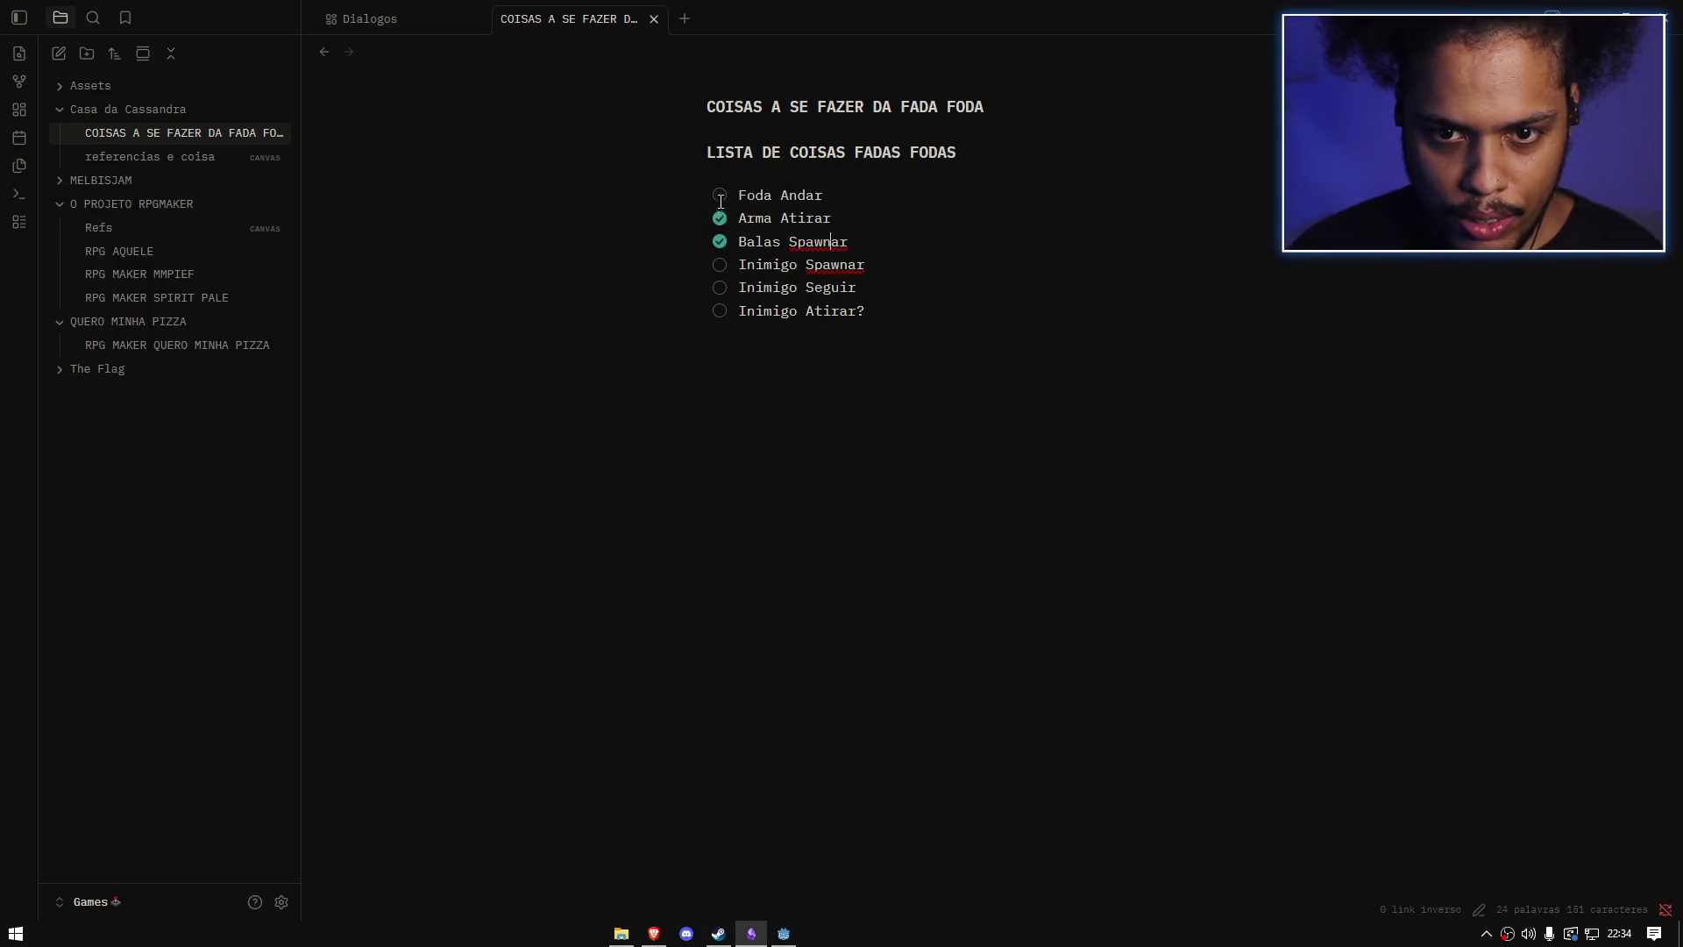
{"action": "left_click", "coordinate": [928, 403]}
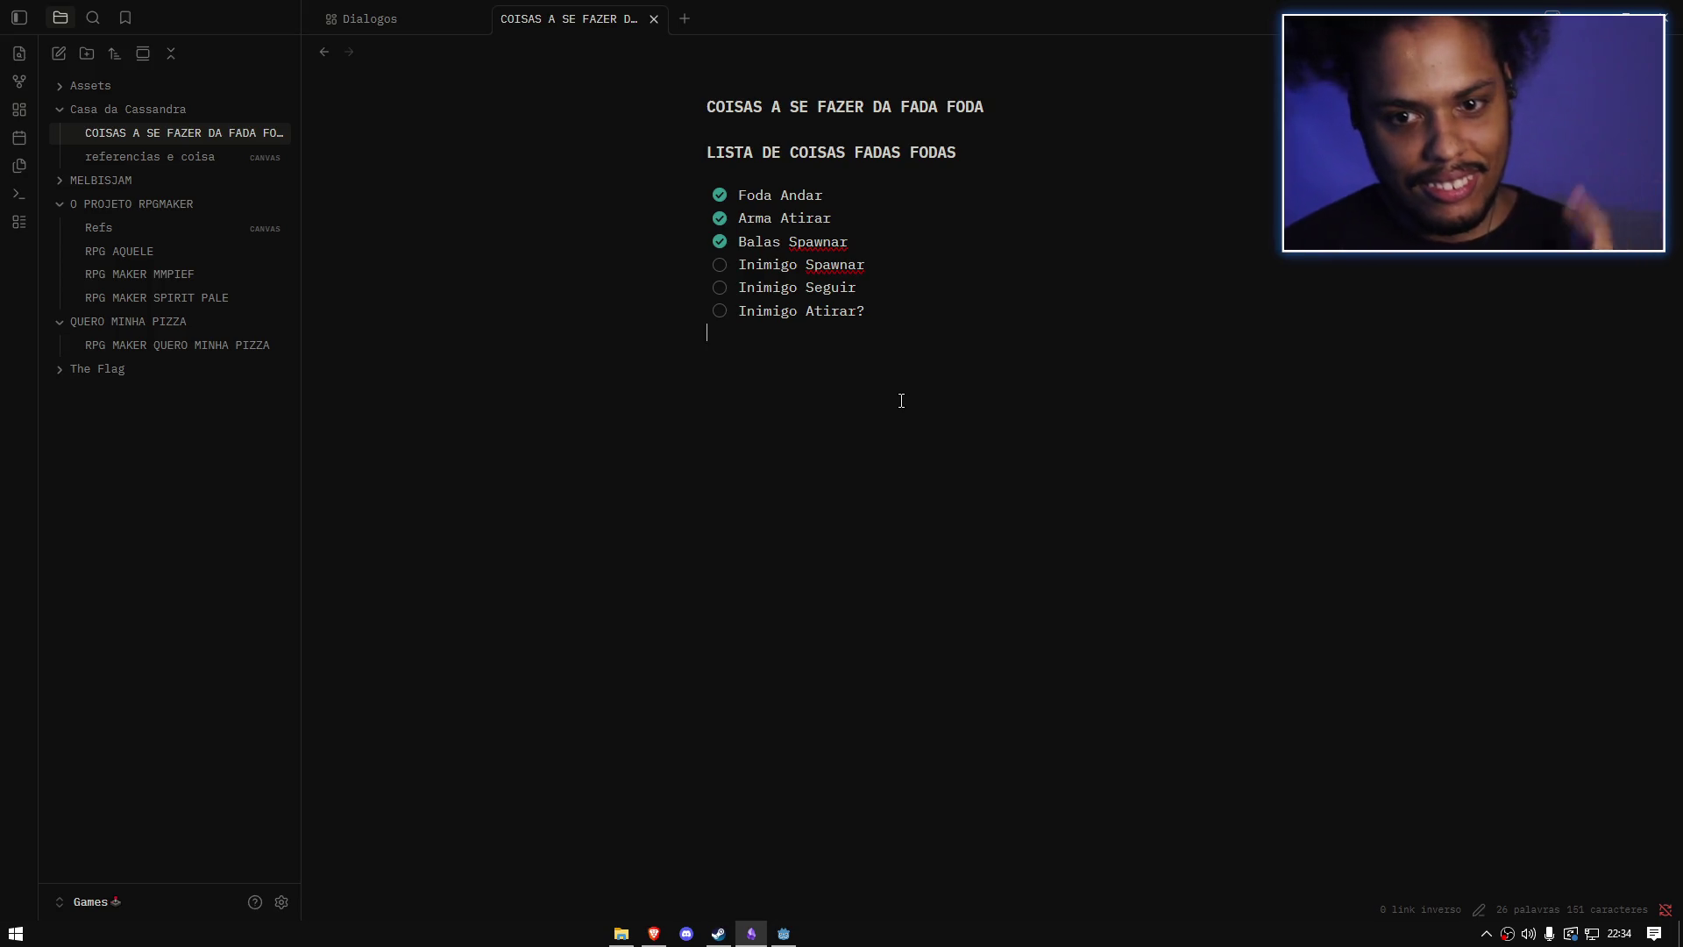
{"action": "key", "text": "Return"}
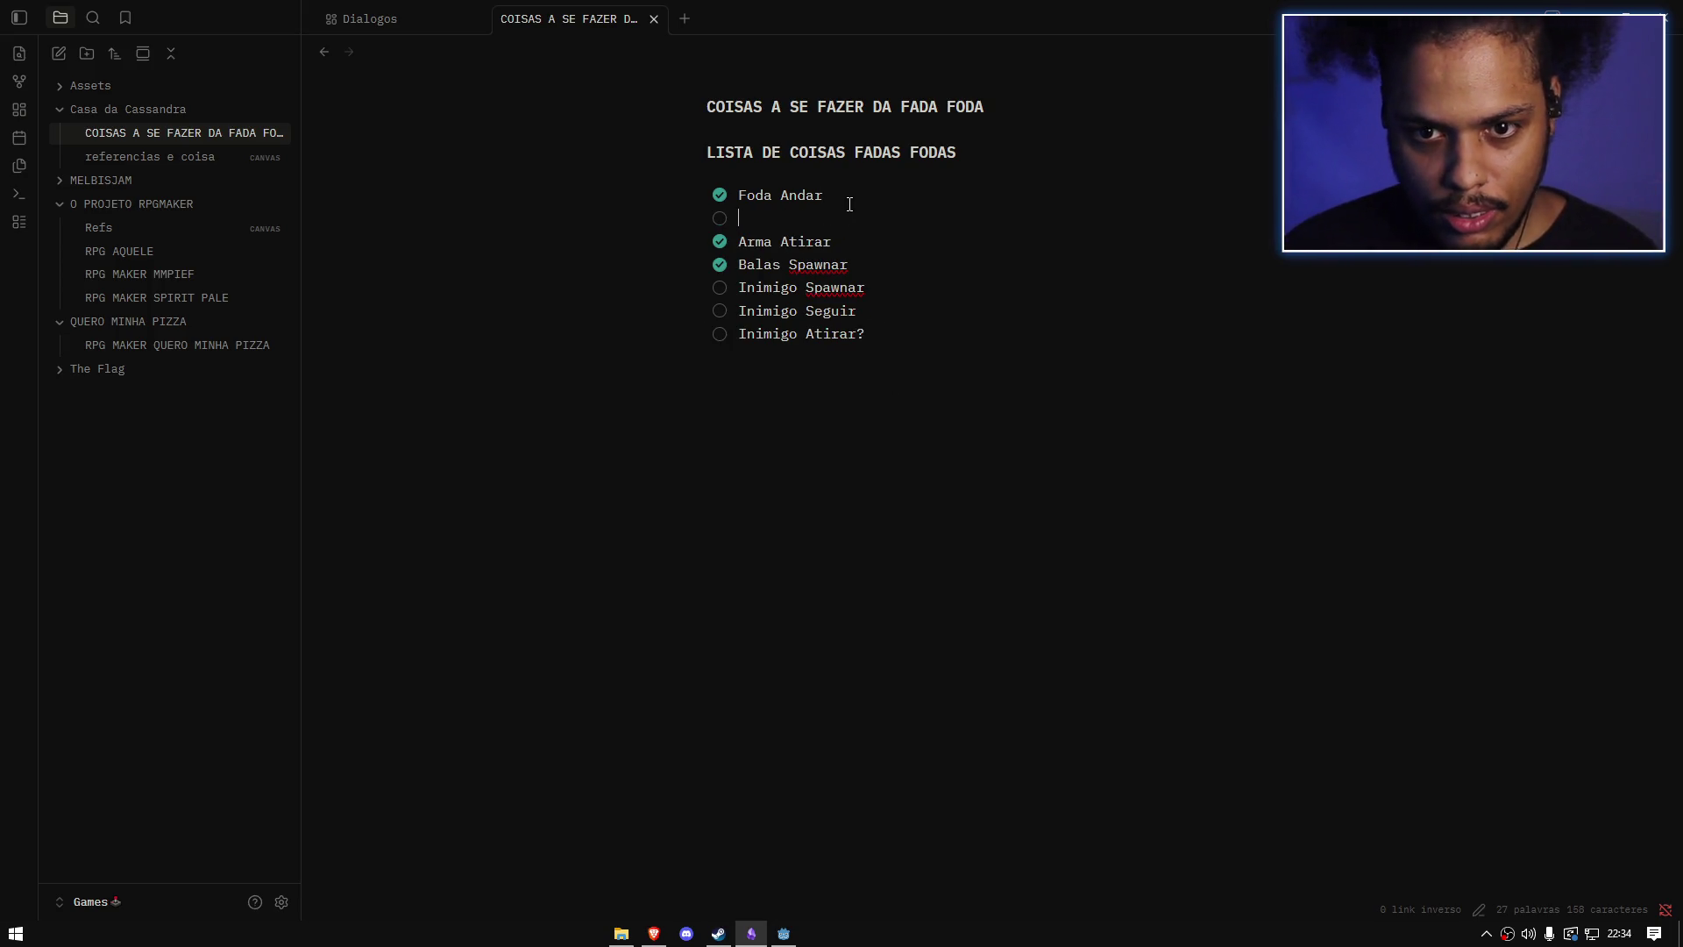
{"action": "type", "text": "Armargri"}
{"action": "key", "text": "BackSpace"}
{"action": "type", "text": "Grudar no "}
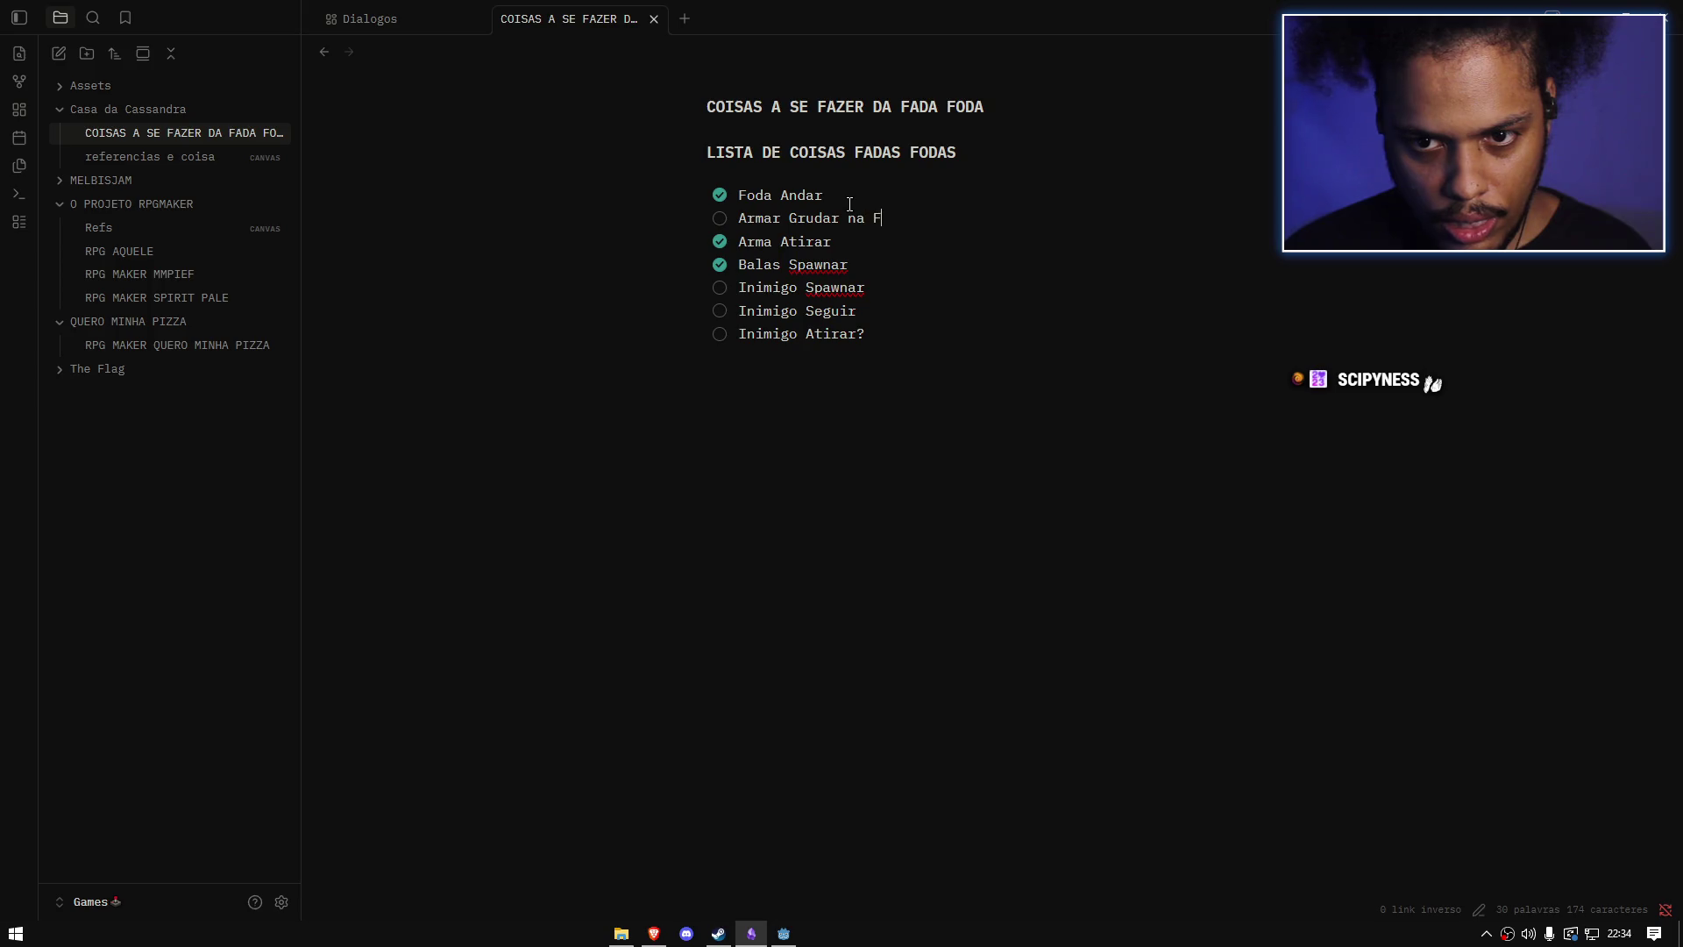
{"action": "type", "text": "ada"}
{"action": "key", "text": "Up"}
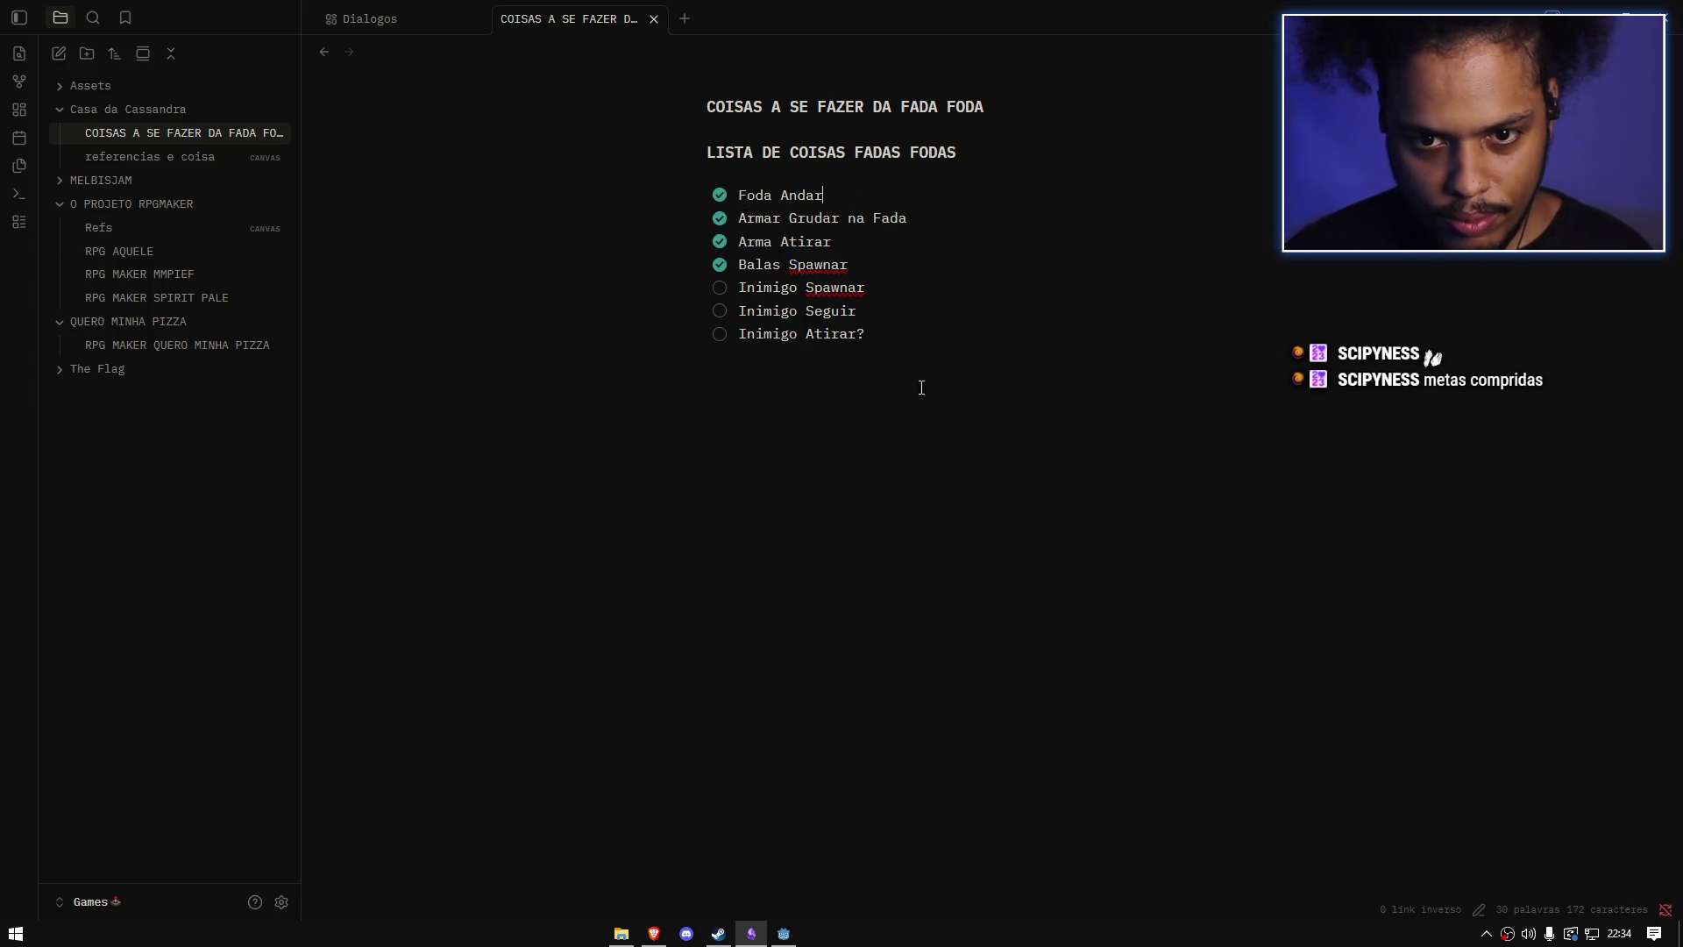
{"action": "left_click", "coordinate": [783, 933]}
Step: Launch the scene with F5 and walk the player around the arena with WASD
{"action": "key", "text": "F5"}
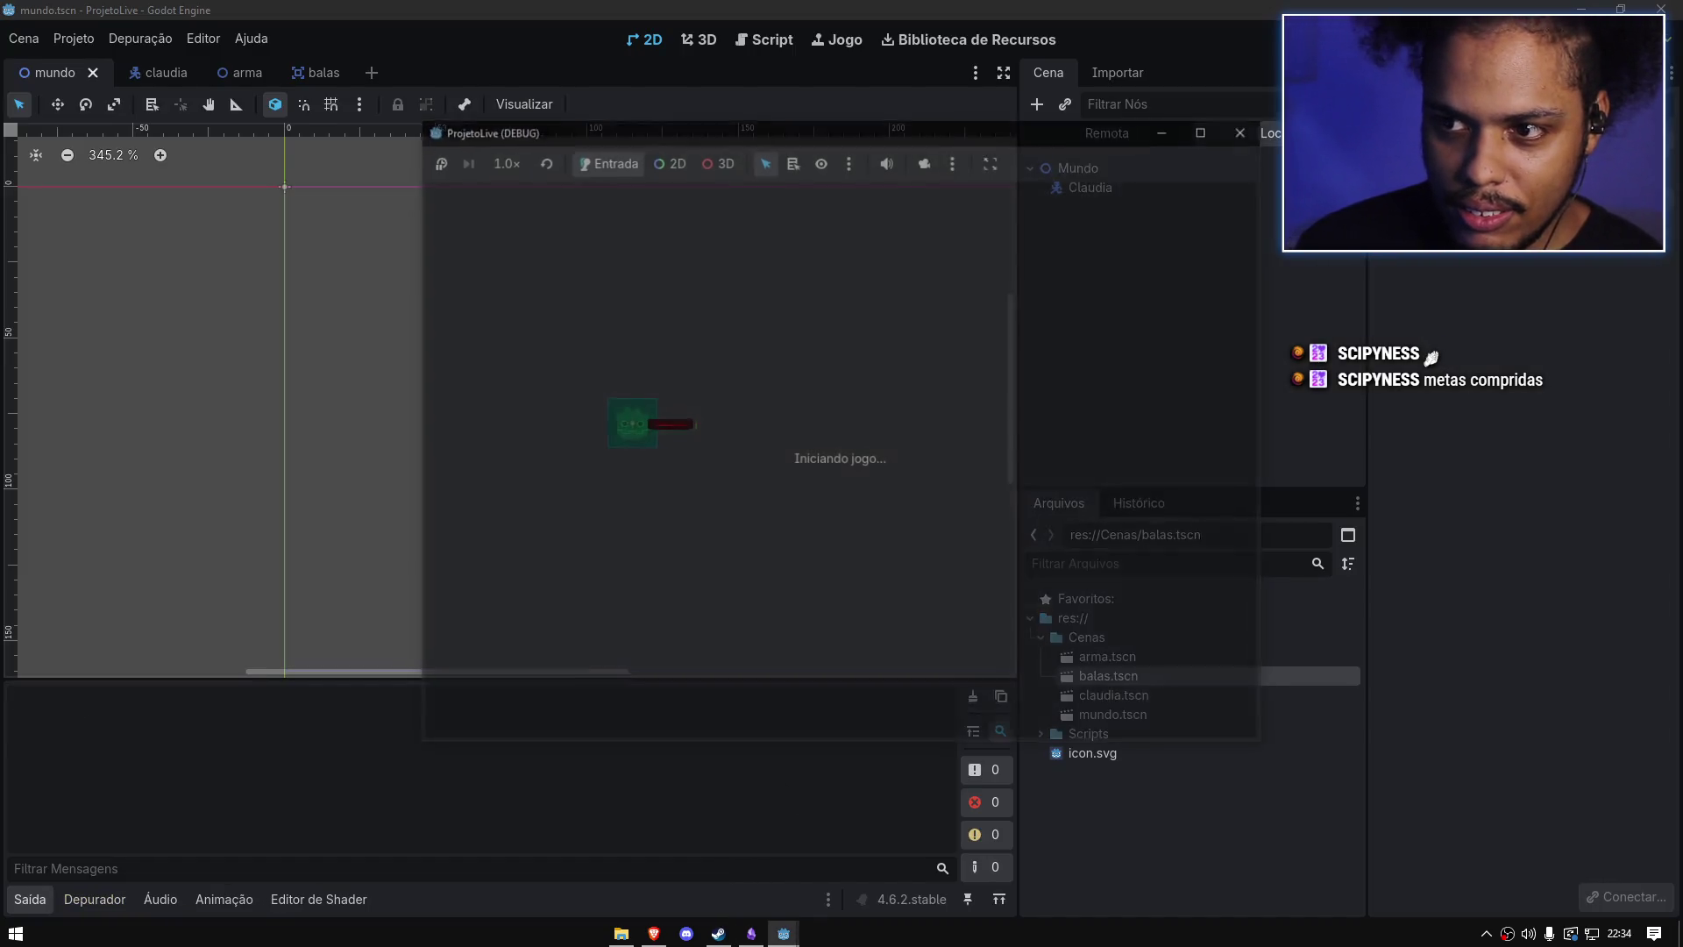
{"action": "key", "text": "d"}
{"action": "key", "text": "s"}
{"action": "key", "text": "w"}
{"action": "key", "text": "a"}
{"action": "key", "text": "a"}
{"action": "key", "text": "s"}
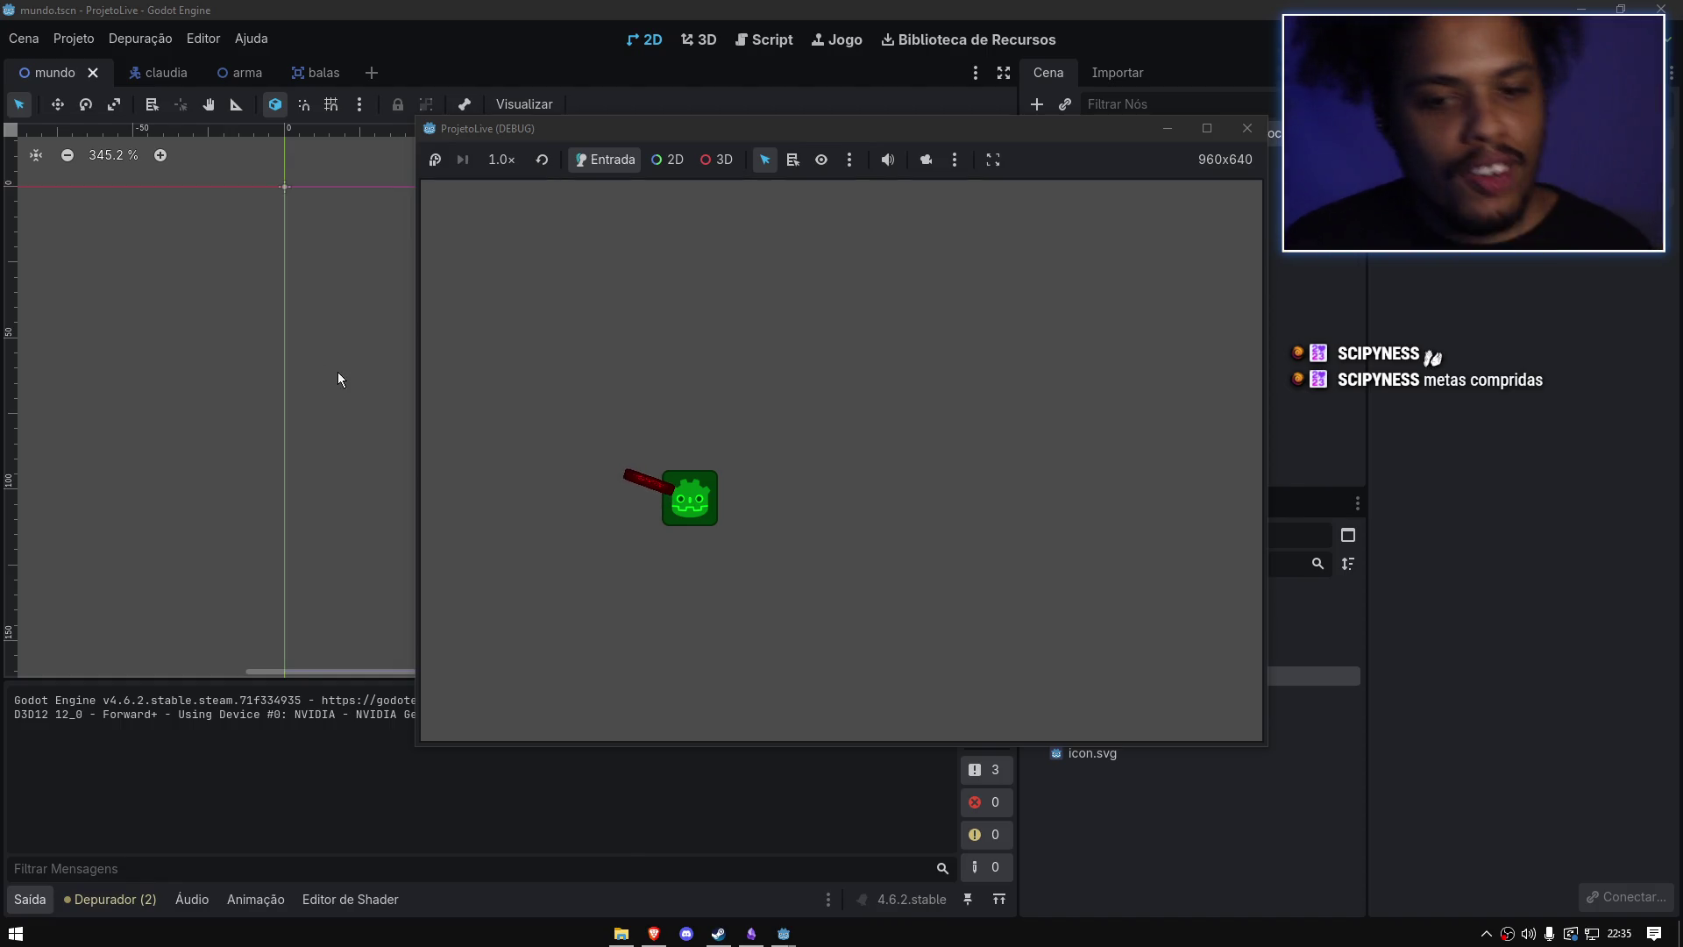
Step: Fire blue bullets in many directions to check aiming and cooldown, then close the game window
{"action": "left_click", "coordinate": [686, 386]}
{"action": "left_click", "coordinate": [942, 347]}
{"action": "left_click", "coordinate": [920, 337]}
{"action": "left_click", "coordinate": [692, 480]}
{"action": "left_click", "coordinate": [675, 518]}
{"action": "left_click", "coordinate": [675, 519]}
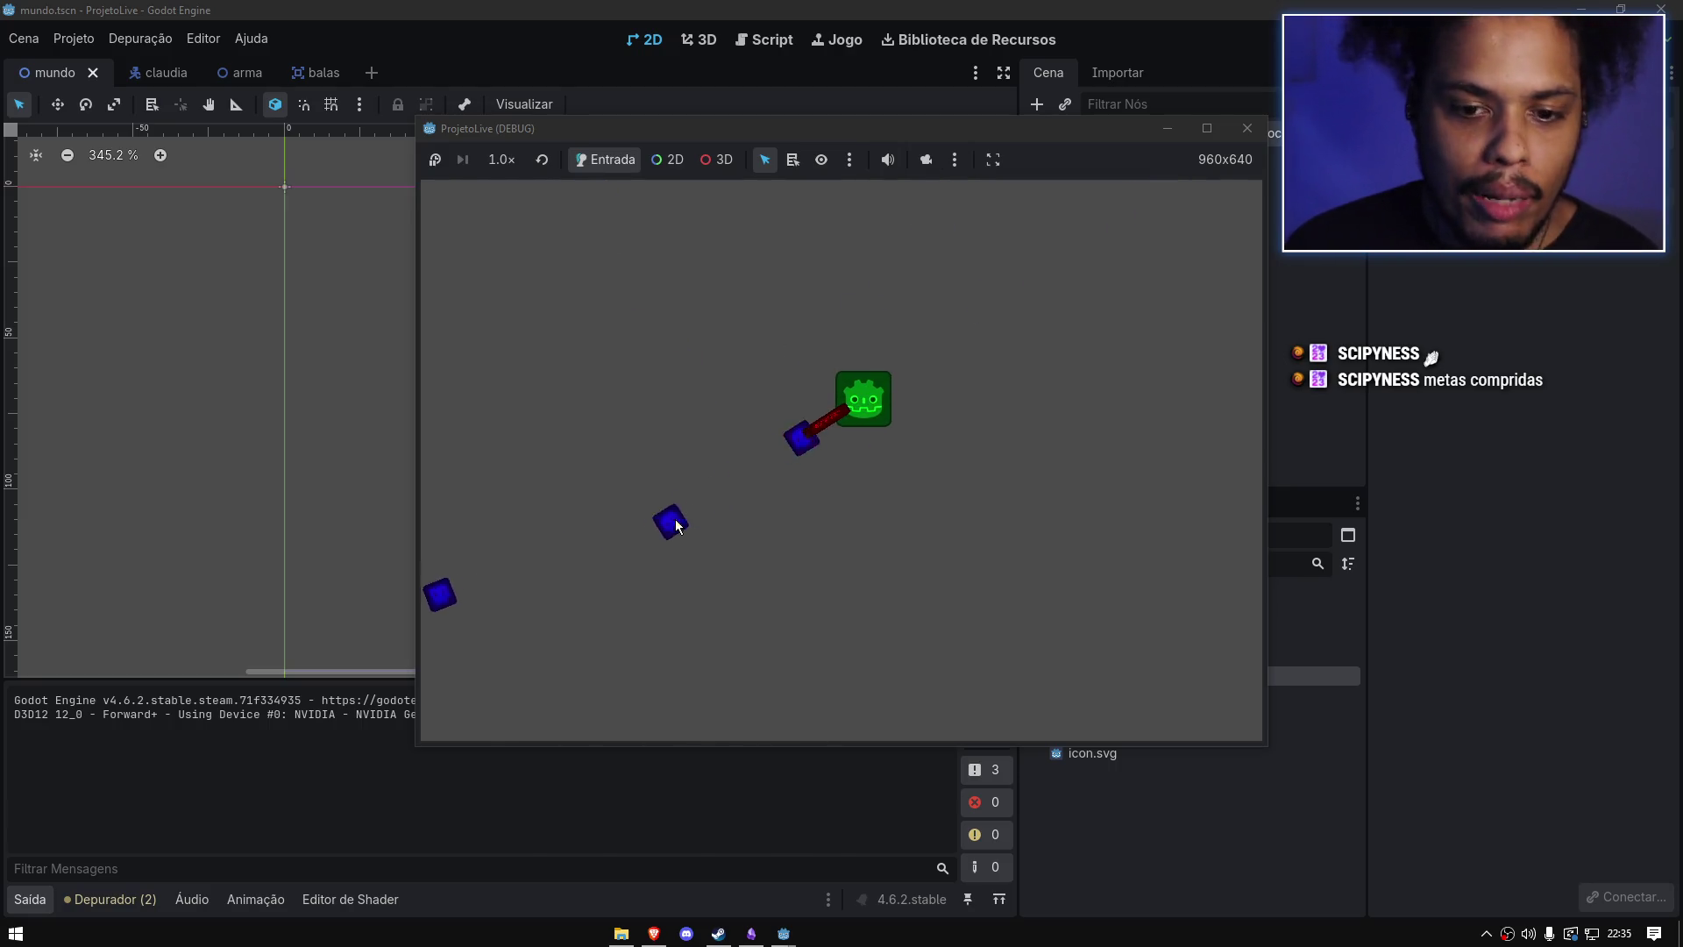
{"action": "left_click", "coordinate": [786, 566]}
{"action": "left_click", "coordinate": [951, 426]}
{"action": "left_click", "coordinate": [903, 368]}
{"action": "left_click", "coordinate": [760, 555]}
{"action": "left_click", "coordinate": [939, 413]}
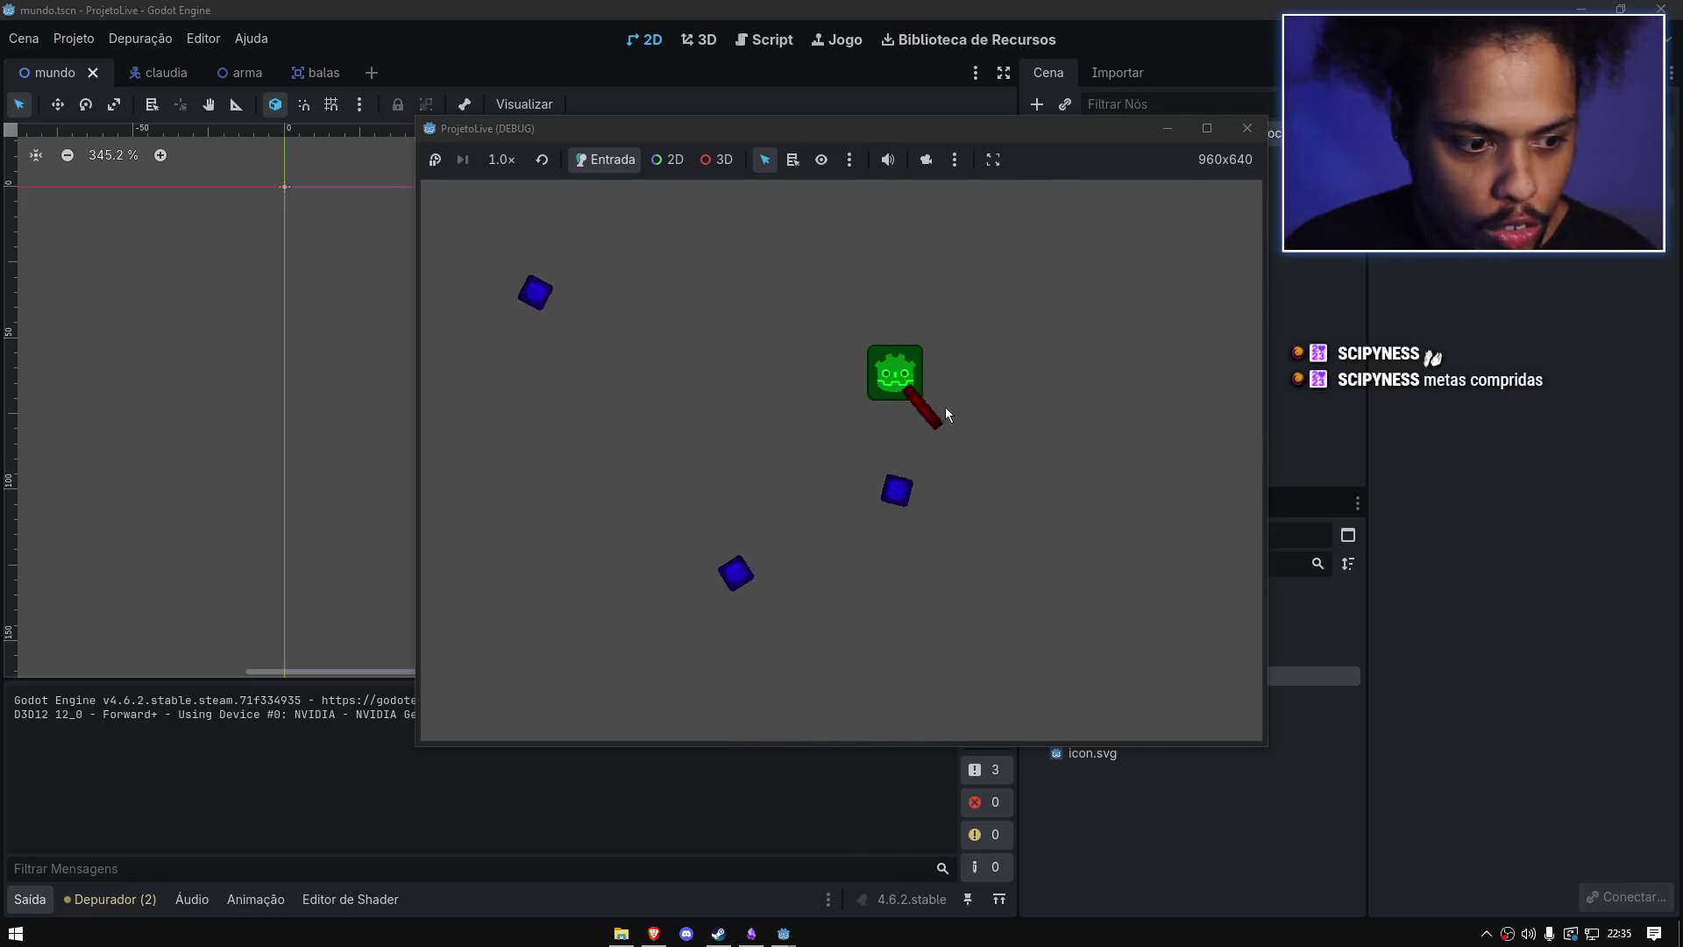
{"action": "left_click", "coordinate": [853, 381]}
{"action": "left_click", "coordinate": [812, 449]}
{"action": "left_click", "coordinate": [812, 450]}
{"action": "left_click", "coordinate": [868, 456]}
{"action": "left_click", "coordinate": [960, 441]}
{"action": "left_click", "coordinate": [965, 439]}
{"action": "left_click", "coordinate": [754, 504]}
{"action": "left_click", "coordinate": [903, 432]}
{"action": "left_click", "coordinate": [943, 368]}
{"action": "left_click", "coordinate": [645, 426]}
{"action": "left_click", "coordinate": [624, 509]}
{"action": "left_click", "coordinate": [643, 526]}
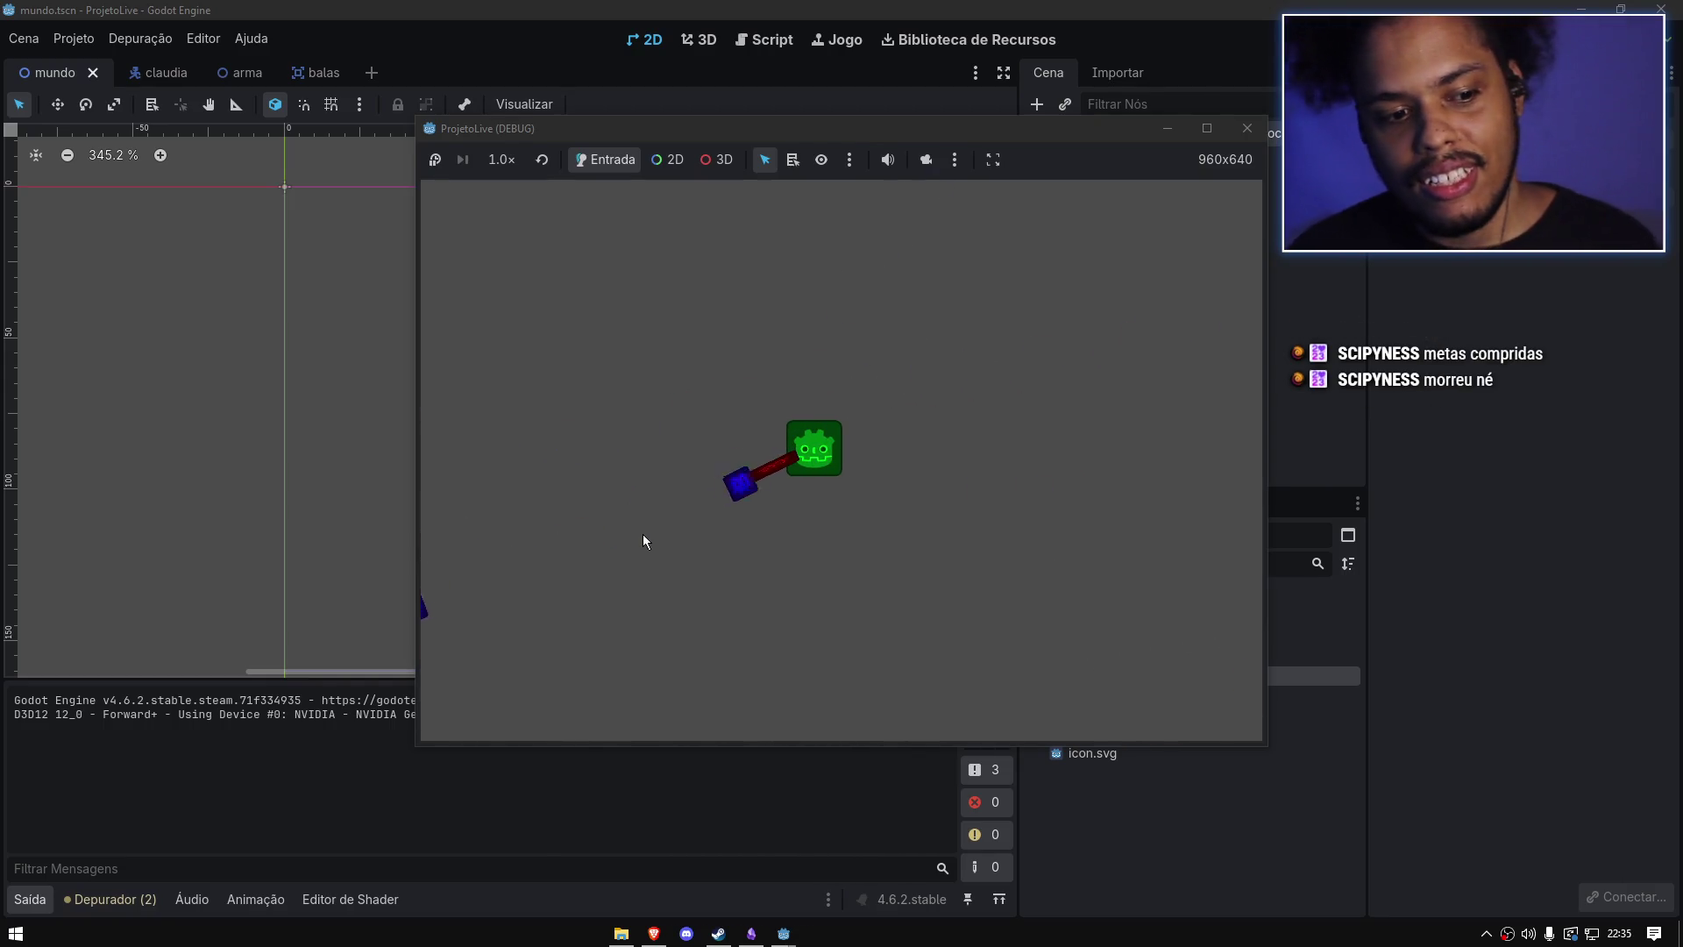
{"action": "left_click", "coordinate": [620, 582]}
{"action": "left_click", "coordinate": [693, 627]}
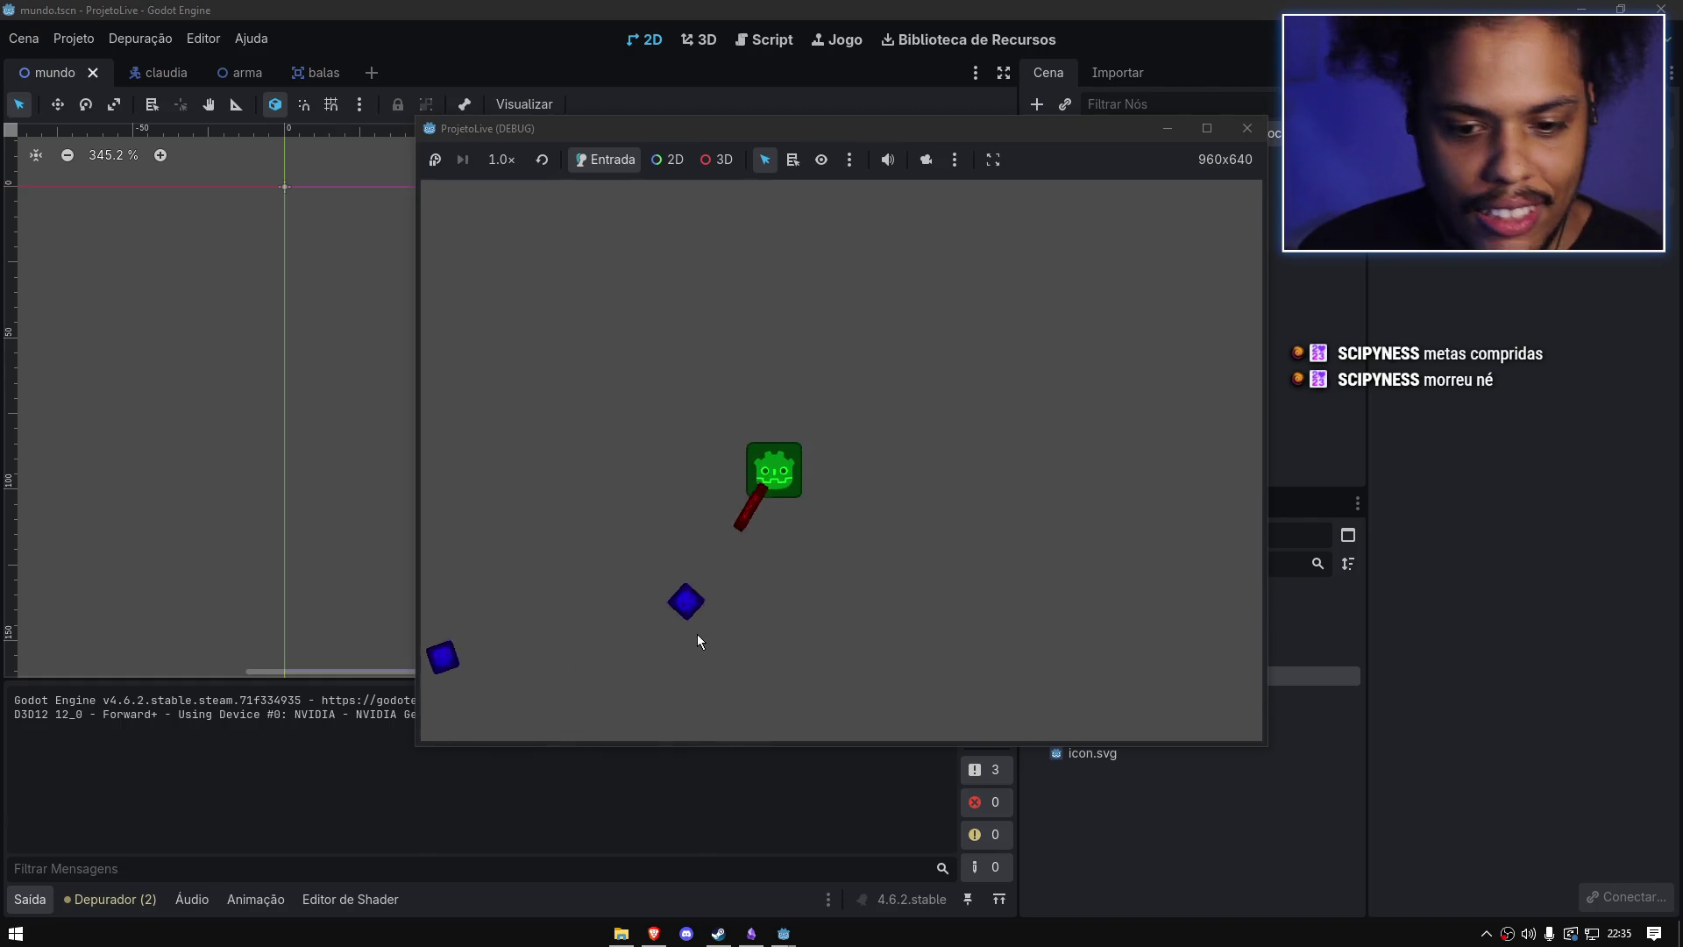
{"action": "left_click", "coordinate": [701, 644]}
{"action": "left_click", "coordinate": [701, 640]}
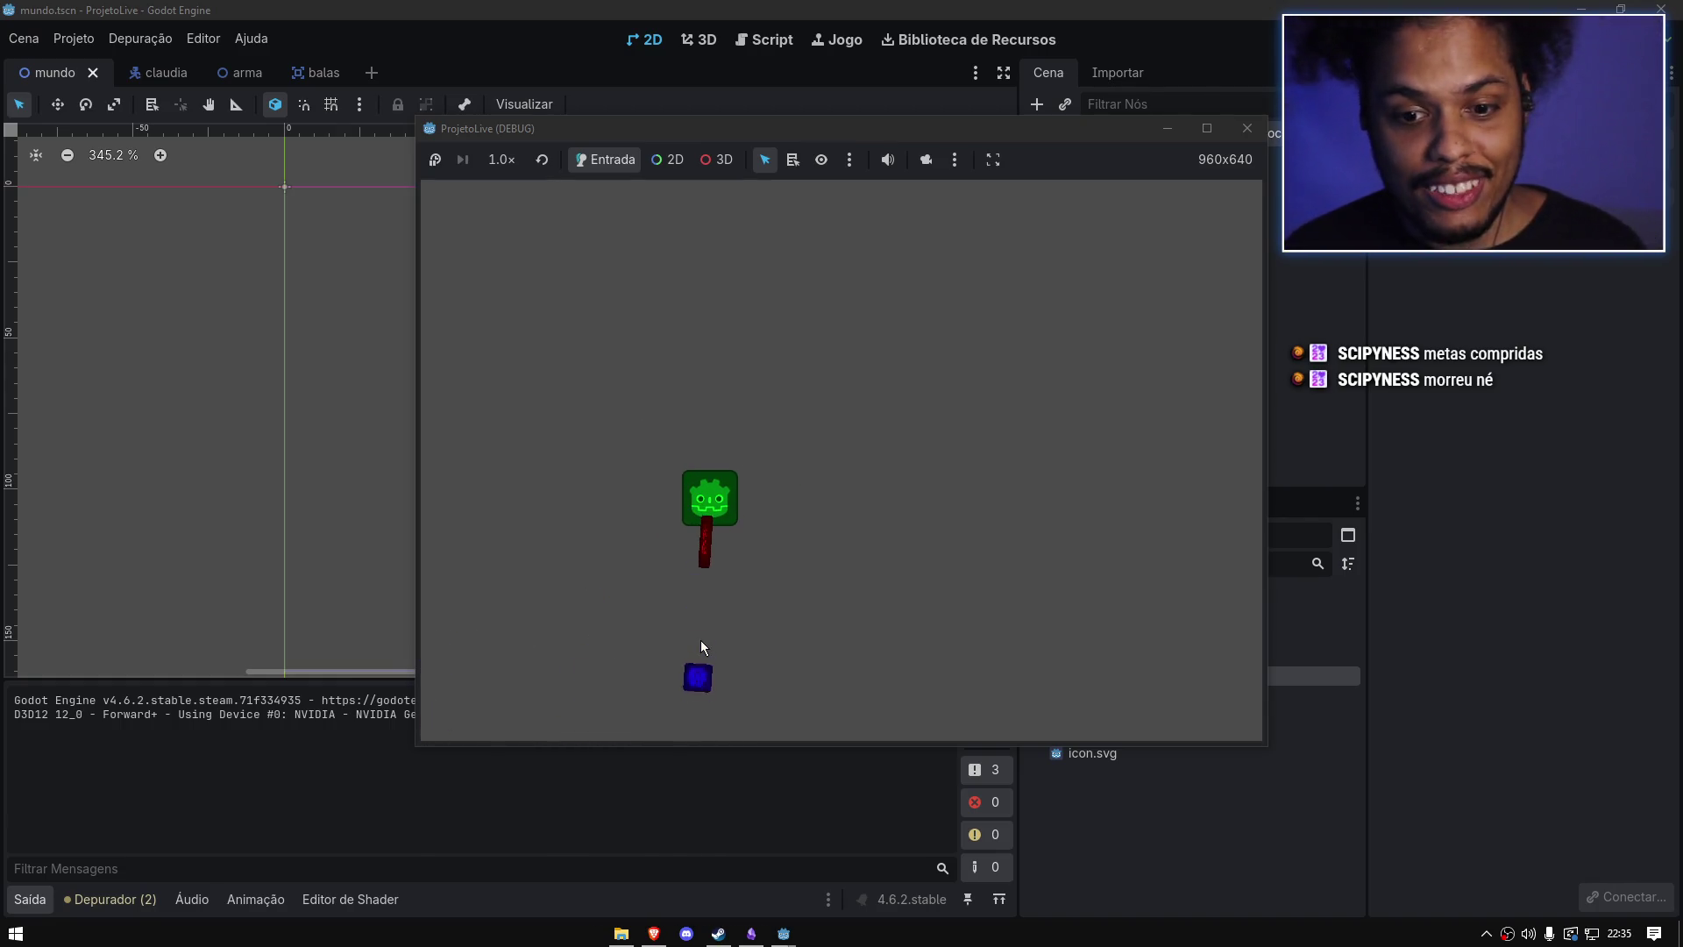
{"action": "left_click", "coordinate": [648, 631]}
{"action": "left_click", "coordinate": [477, 565]}
{"action": "left_click", "coordinate": [478, 622]}
{"action": "left_click", "coordinate": [699, 471]}
{"action": "left_click", "coordinate": [701, 359]}
{"action": "left_click", "coordinate": [530, 490]}
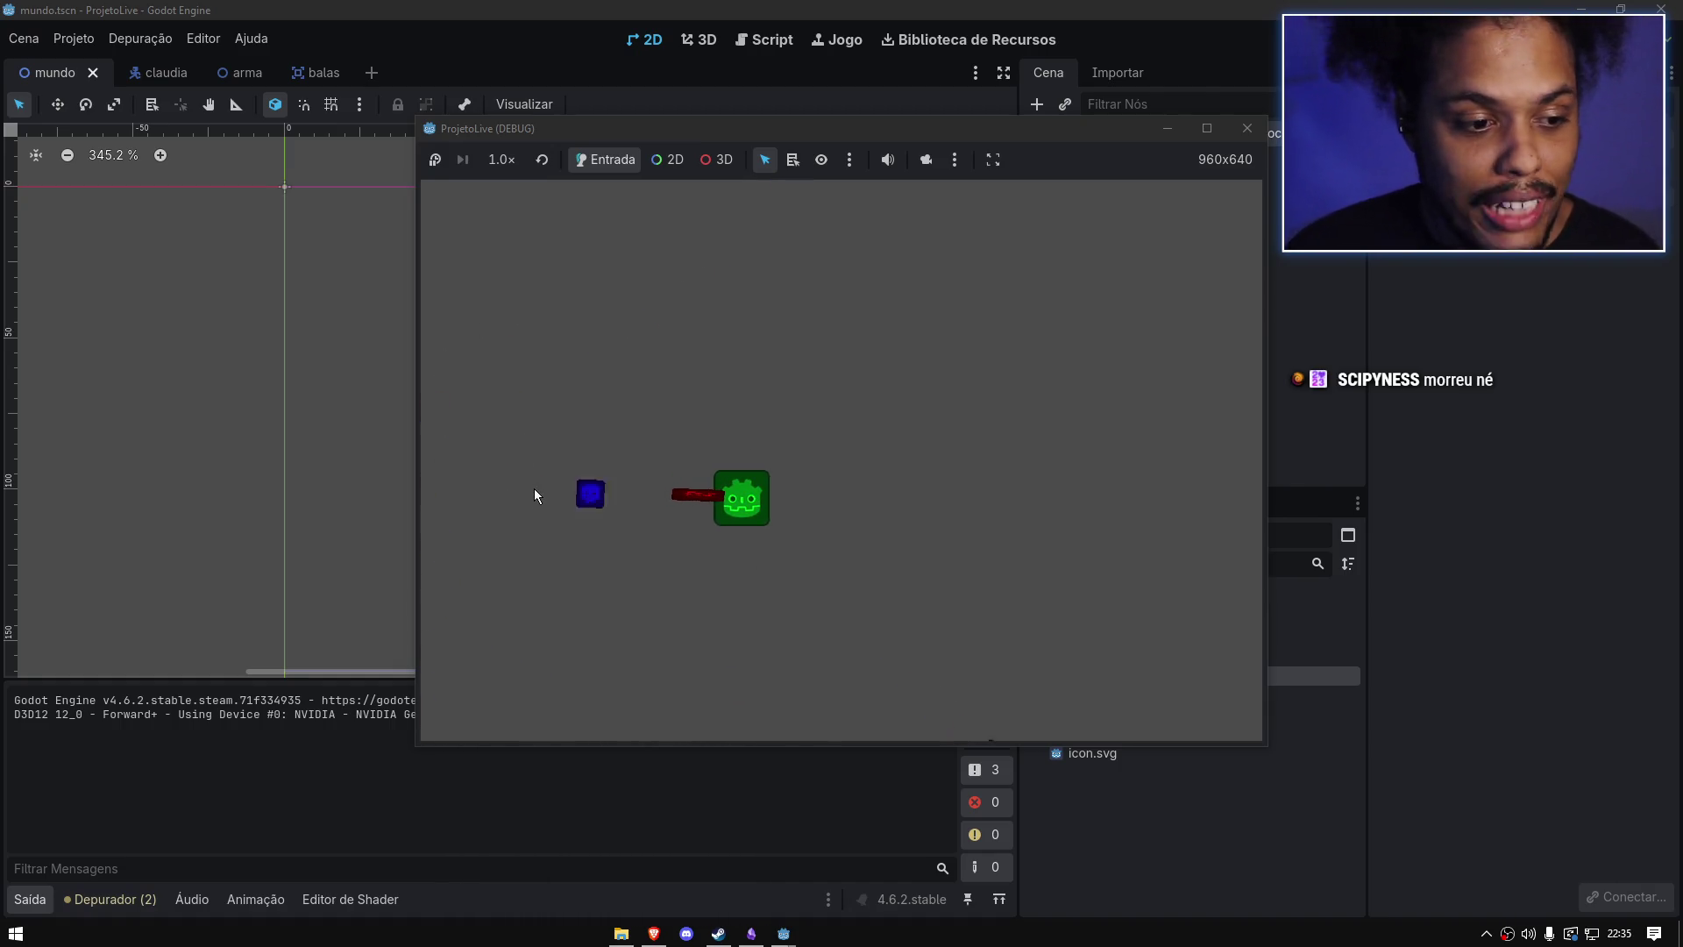
{"action": "left_click", "coordinate": [534, 477]}
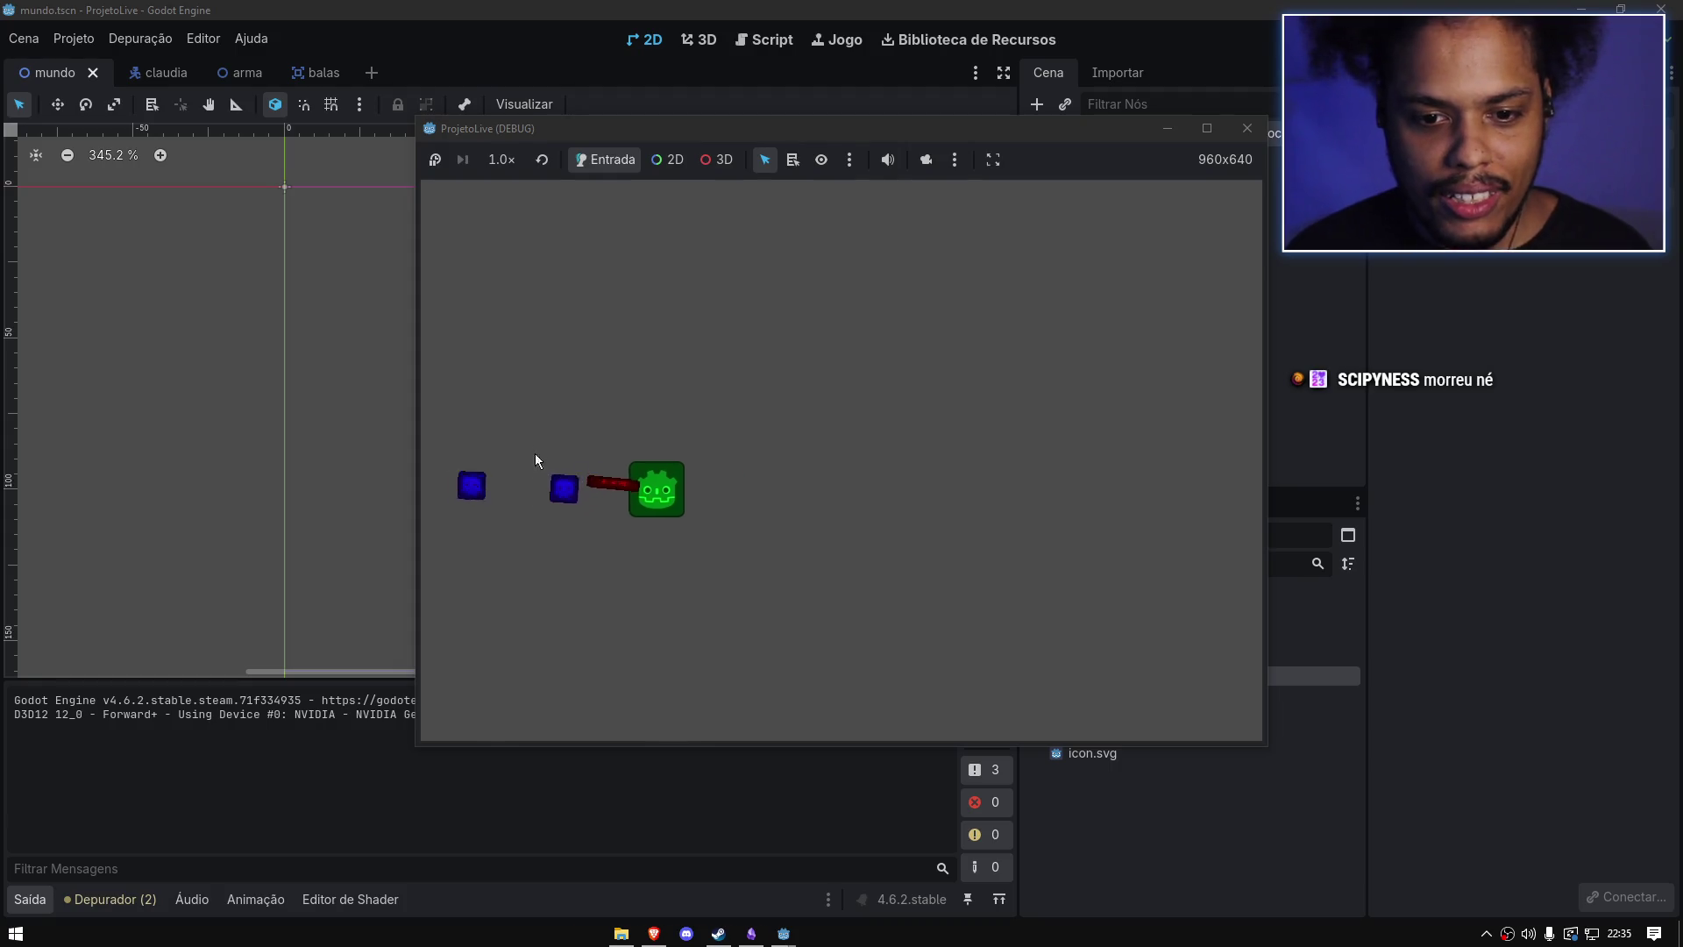
{"action": "left_click", "coordinate": [542, 412]}
{"action": "left_click", "coordinate": [550, 415]}
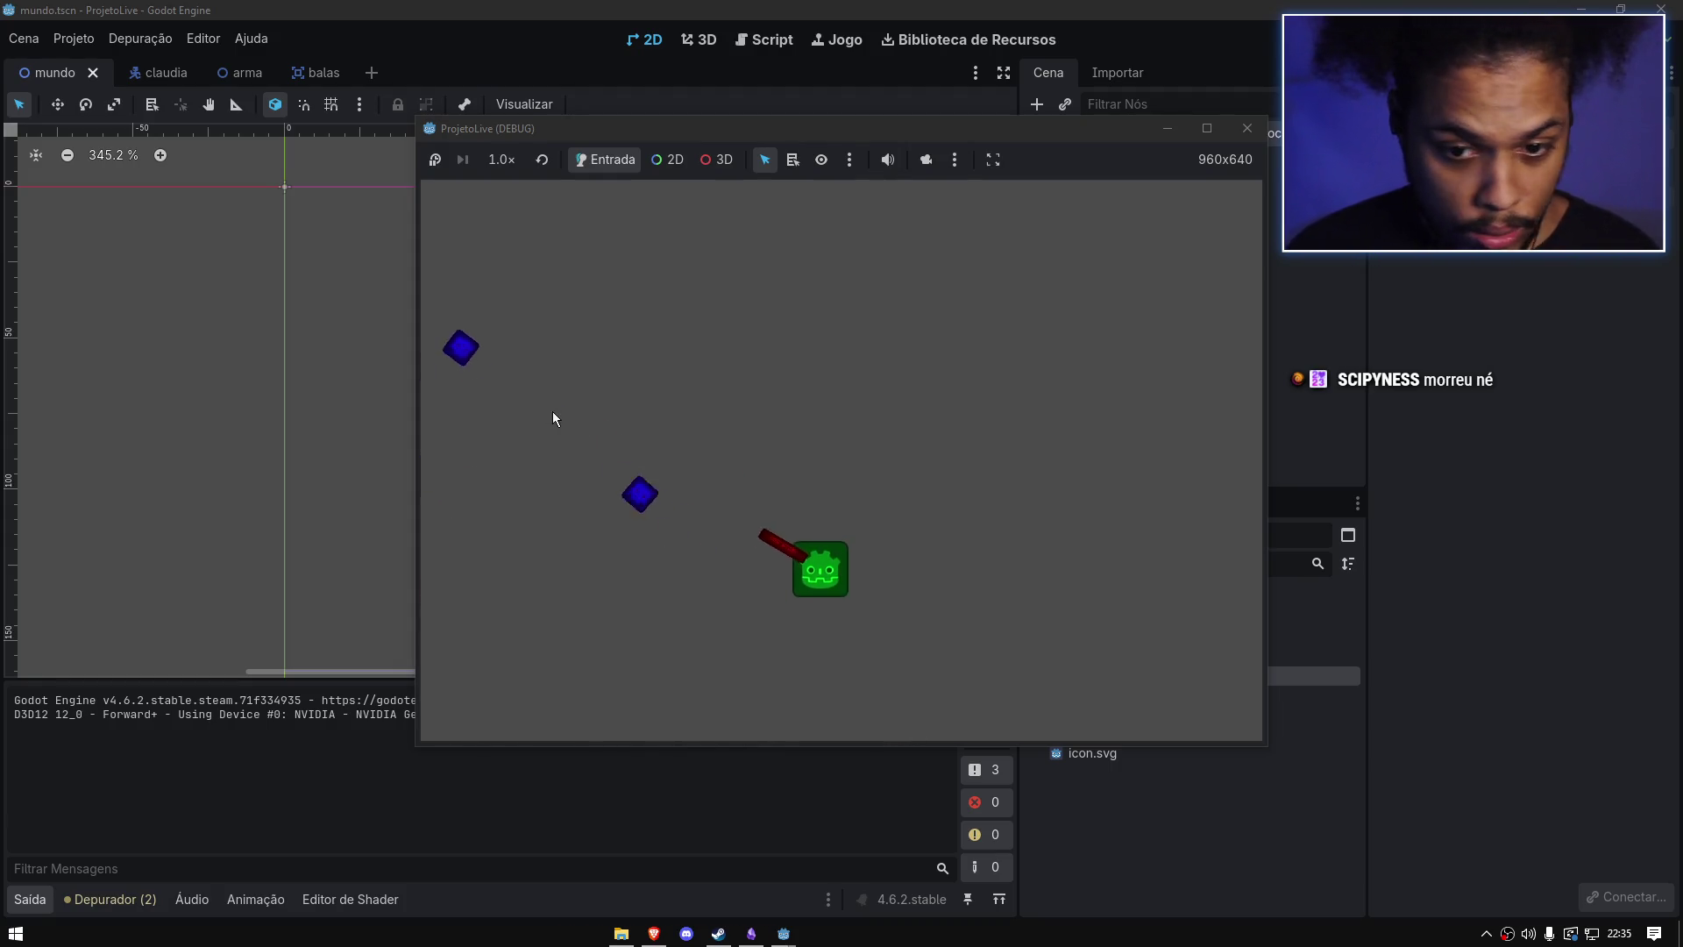
{"action": "left_click", "coordinate": [762, 508]}
{"action": "left_click", "coordinate": [779, 317]}
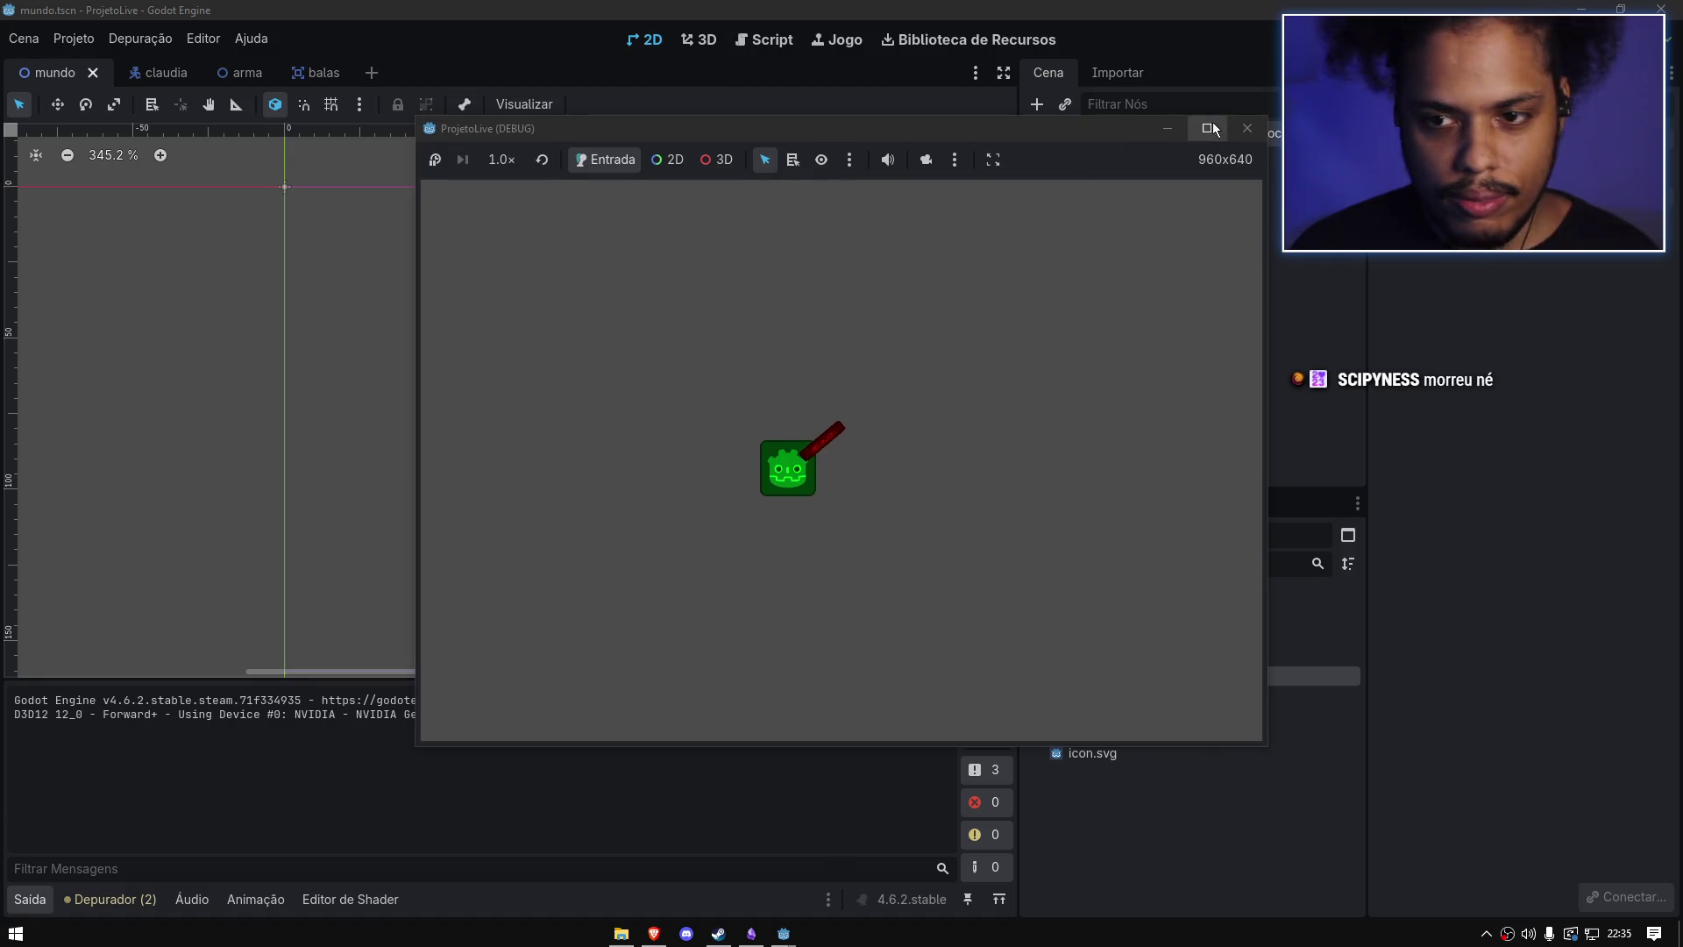
{"action": "left_click", "coordinate": [1248, 128]}
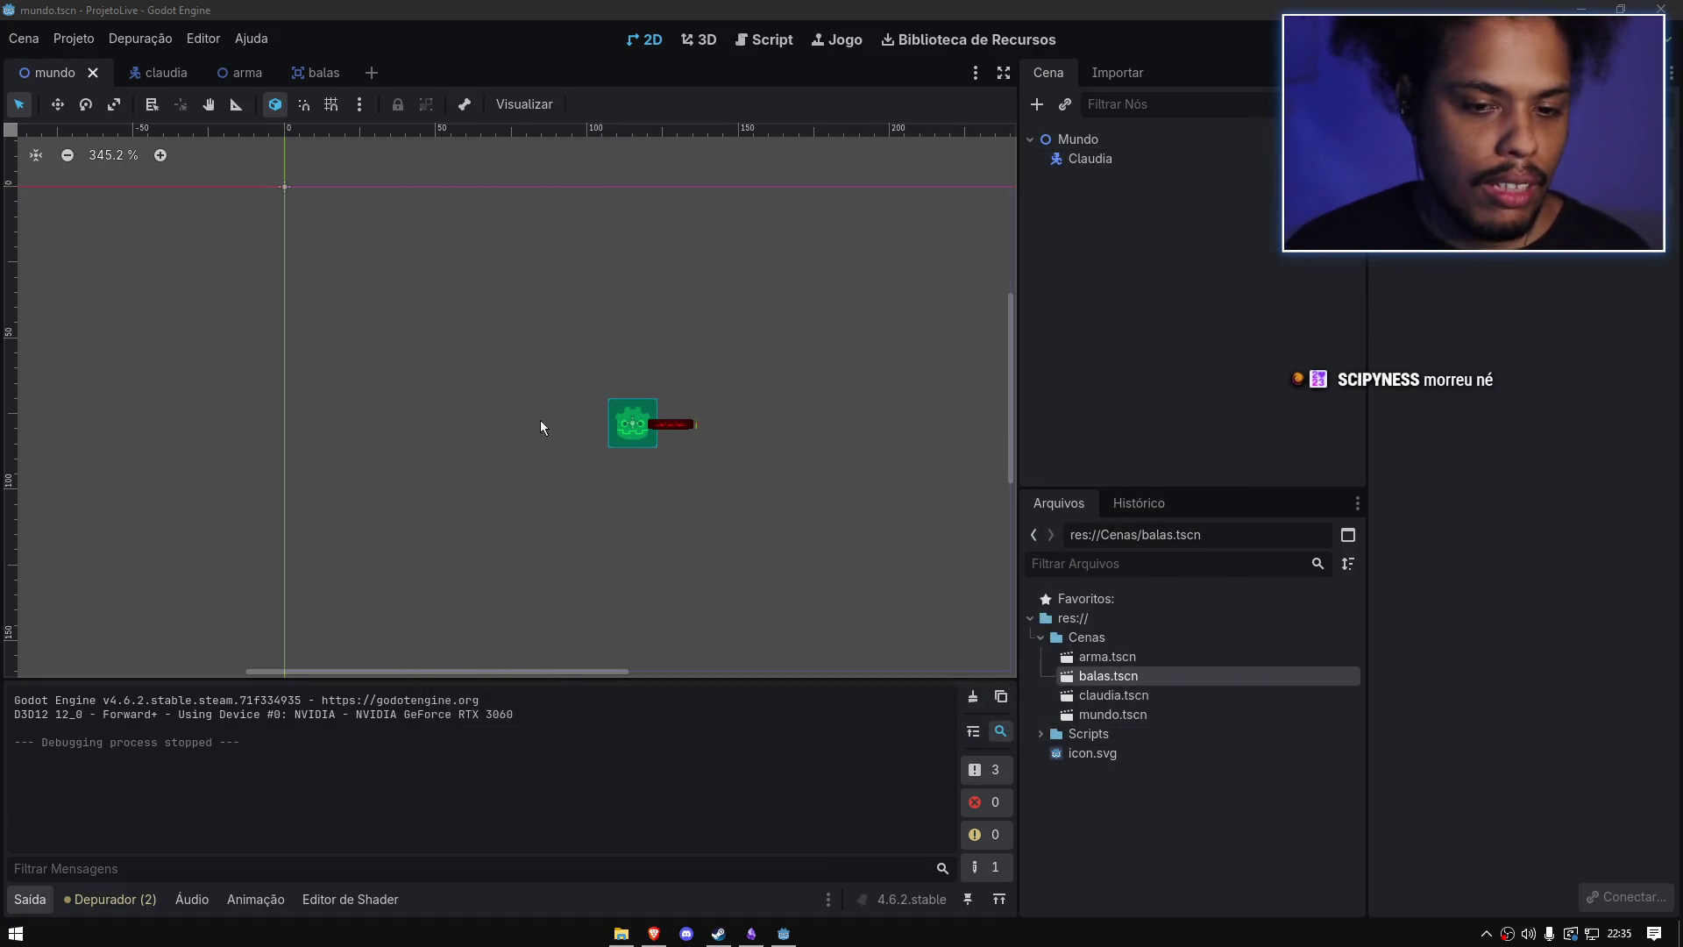
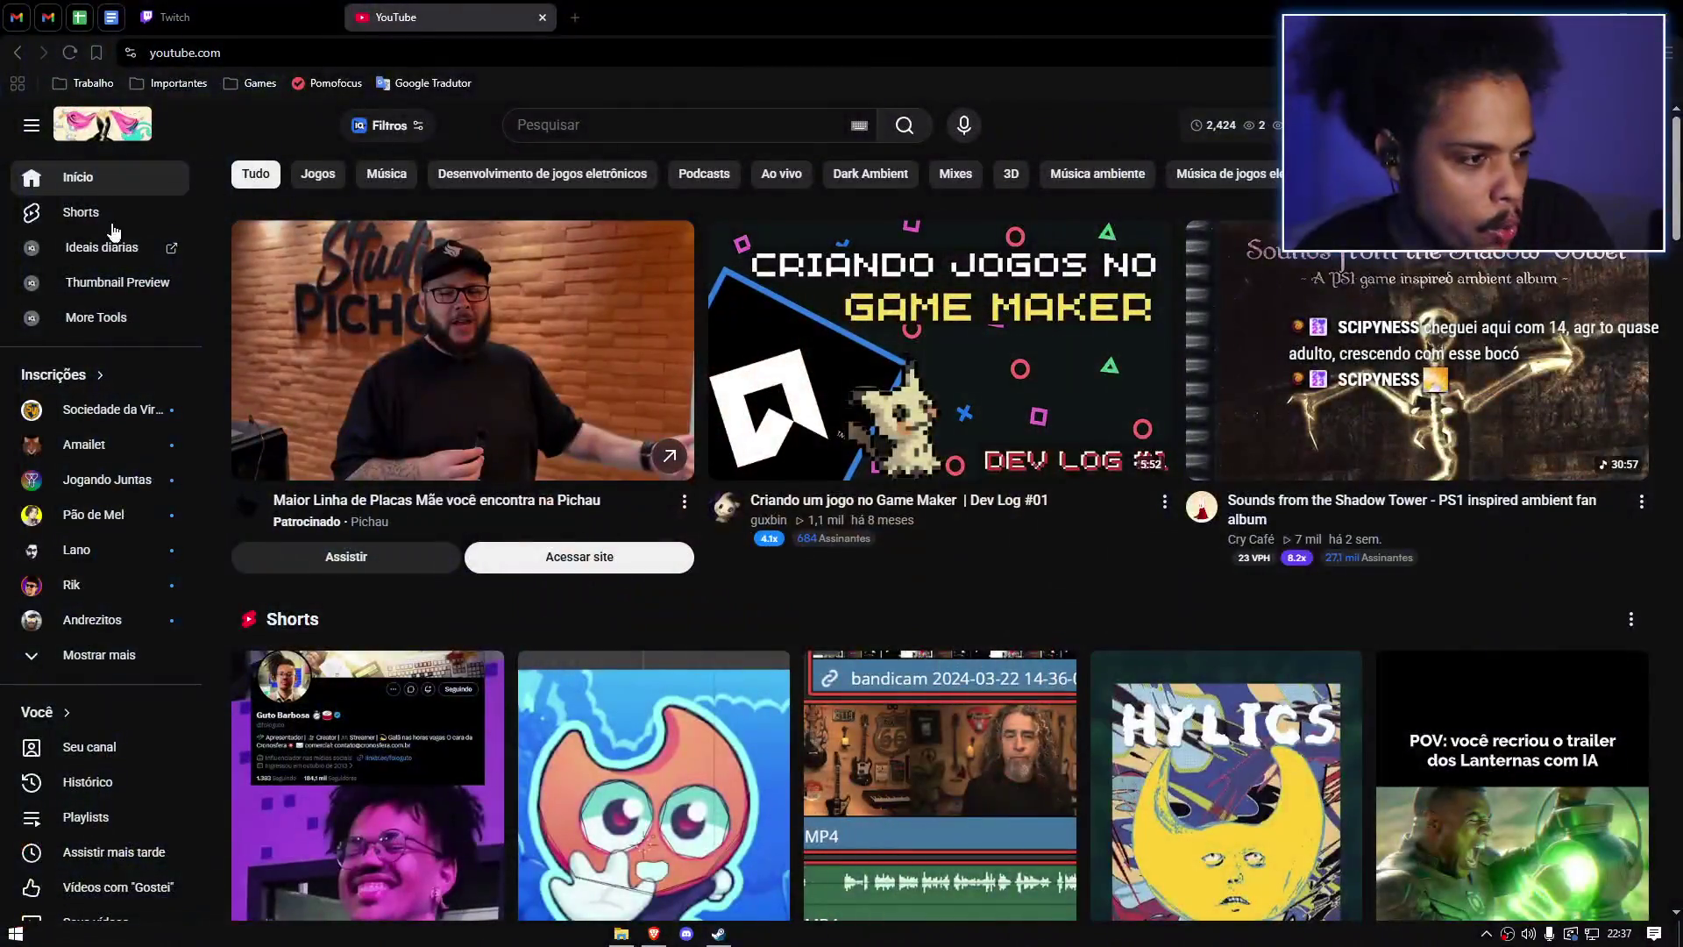
{"action": "left_click", "coordinate": [601, 125]}
{"action": "type", "text": "Apothisis"}
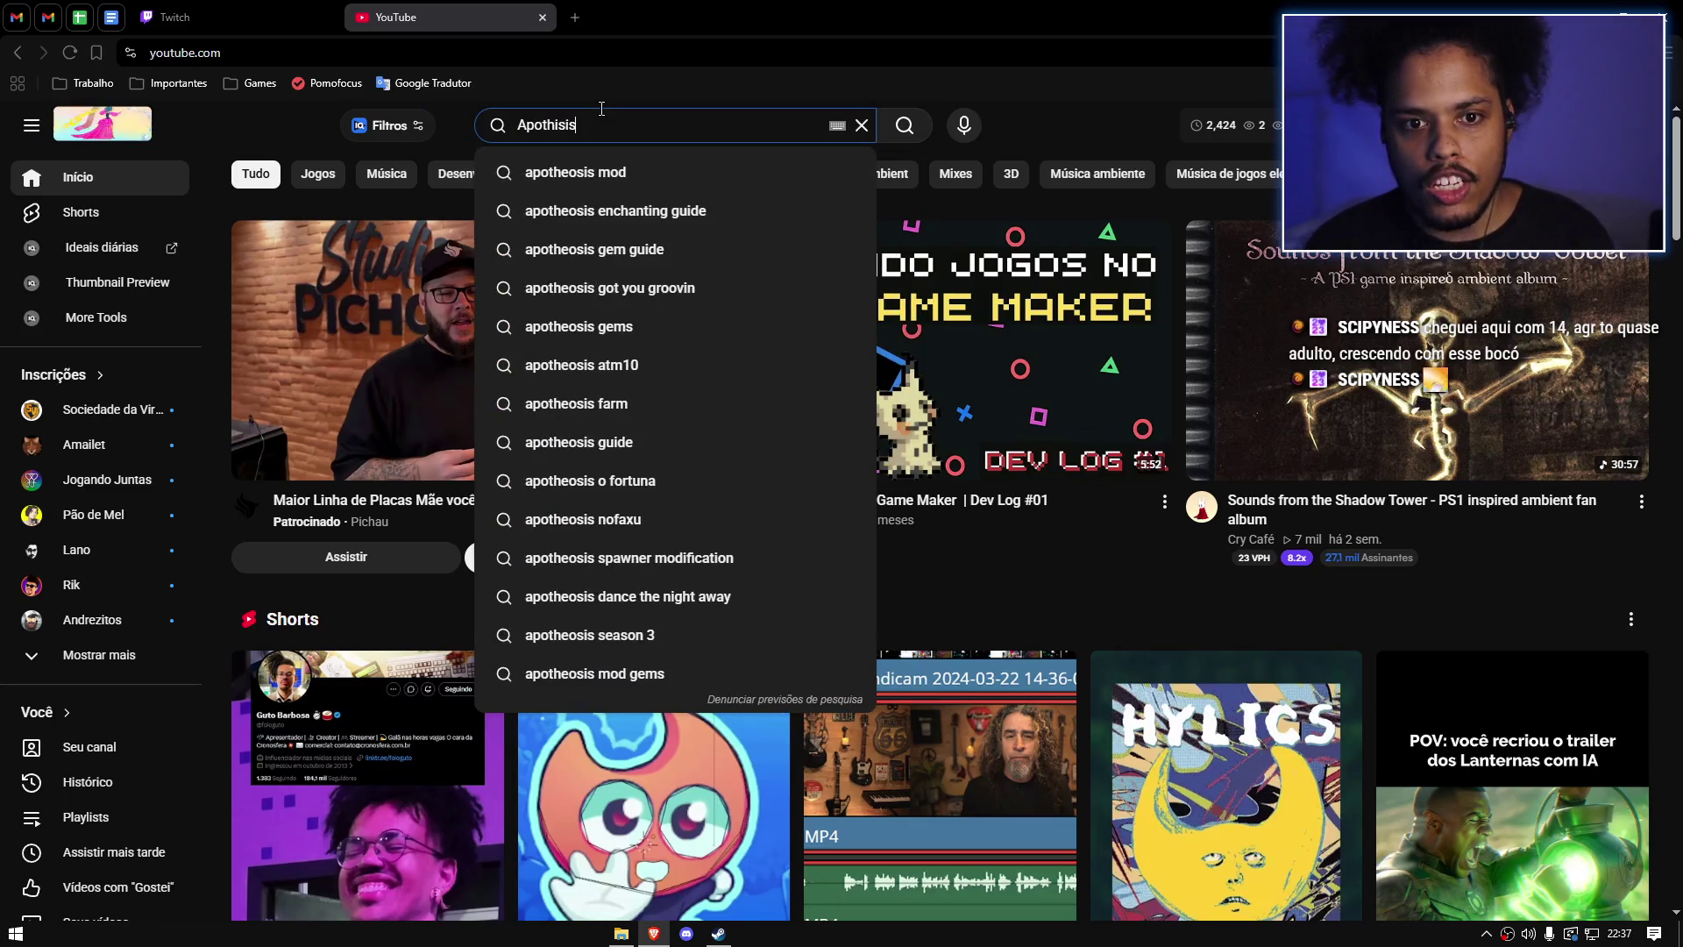
{"action": "key", "text": "Return"}
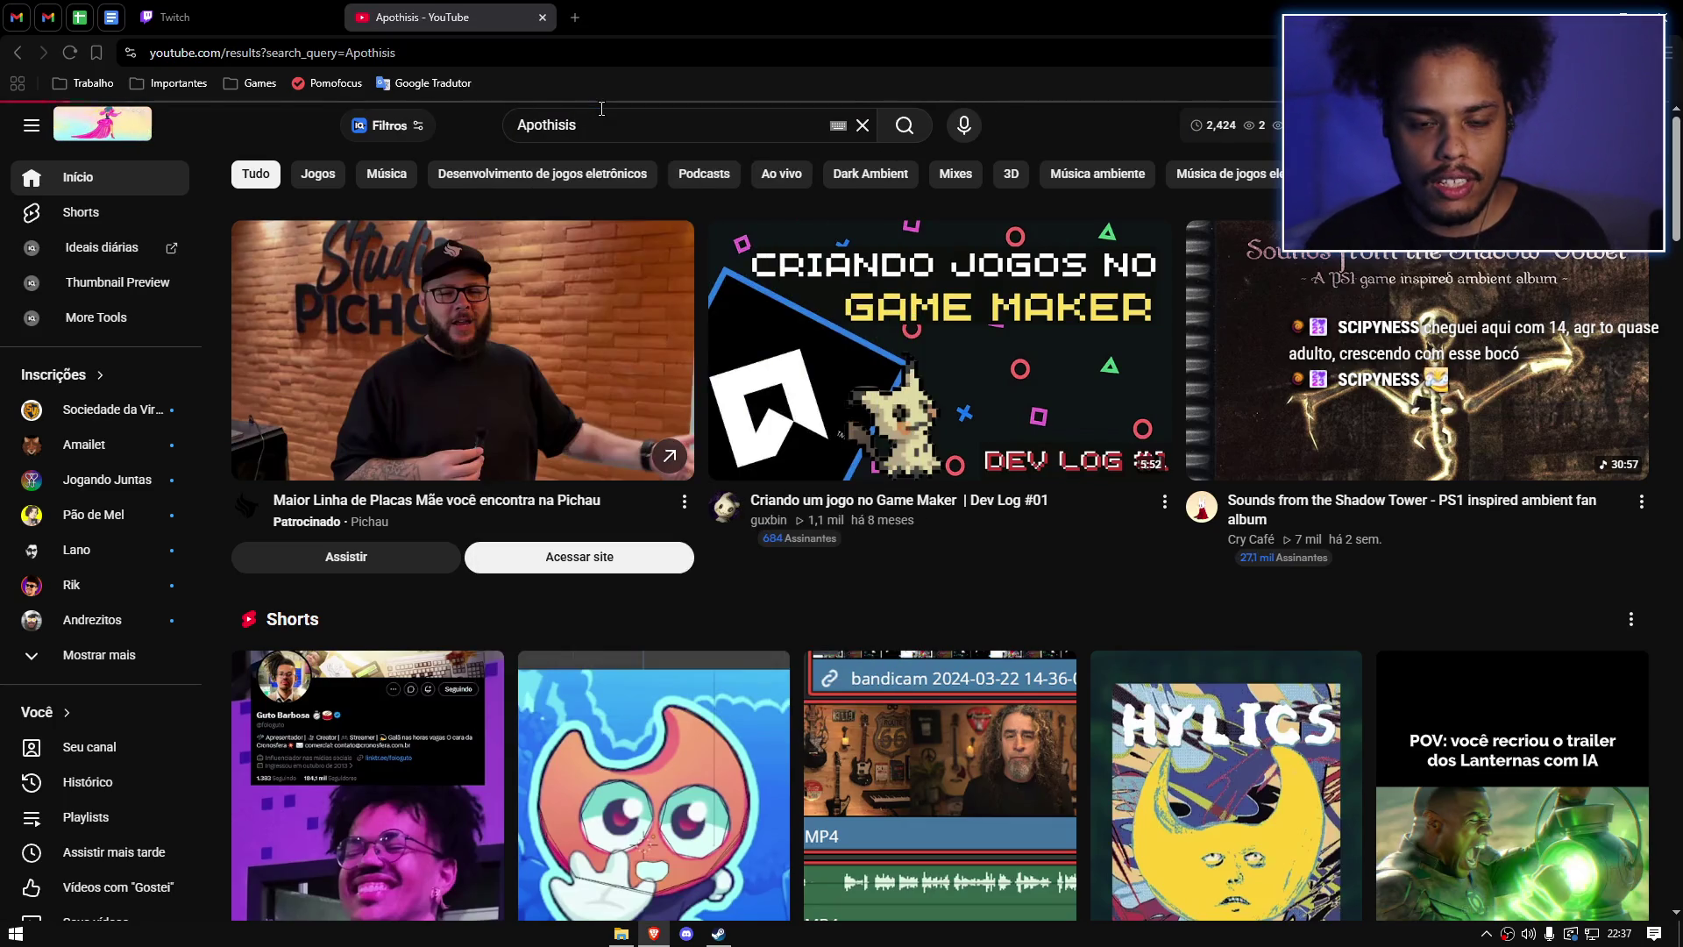
{"action": "scroll", "coordinate": [612, 402], "scroll_direction": "down", "scroll_amount": 8}
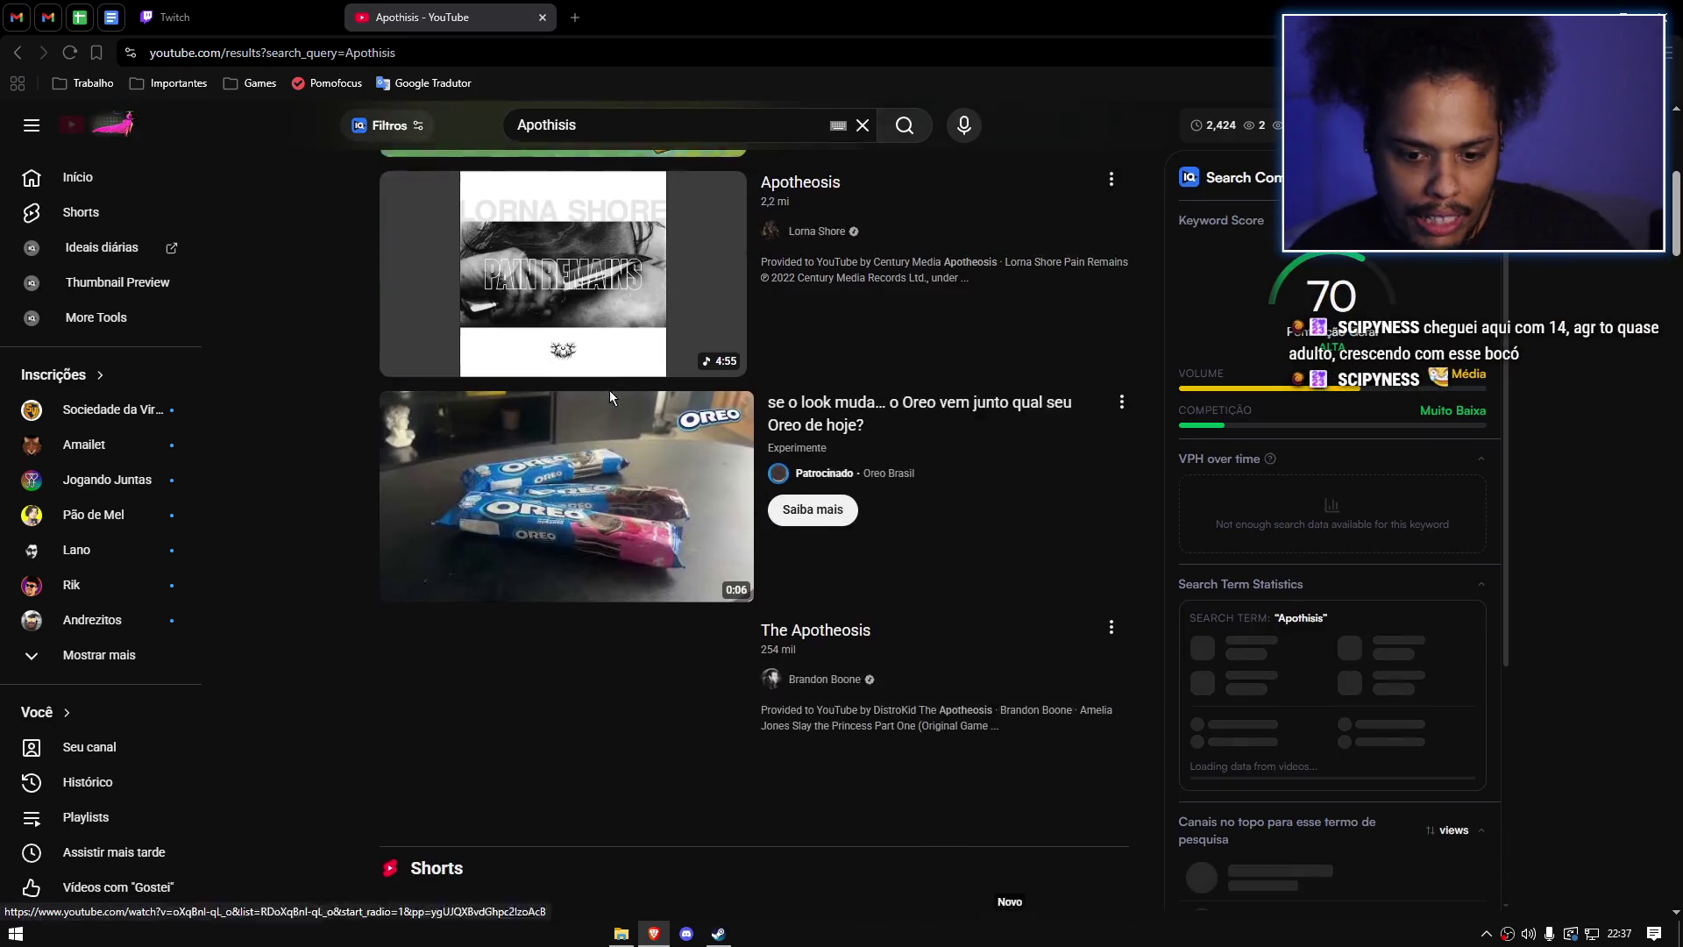
{"action": "key", "text": "Home"}
{"action": "type", "text": "@"}
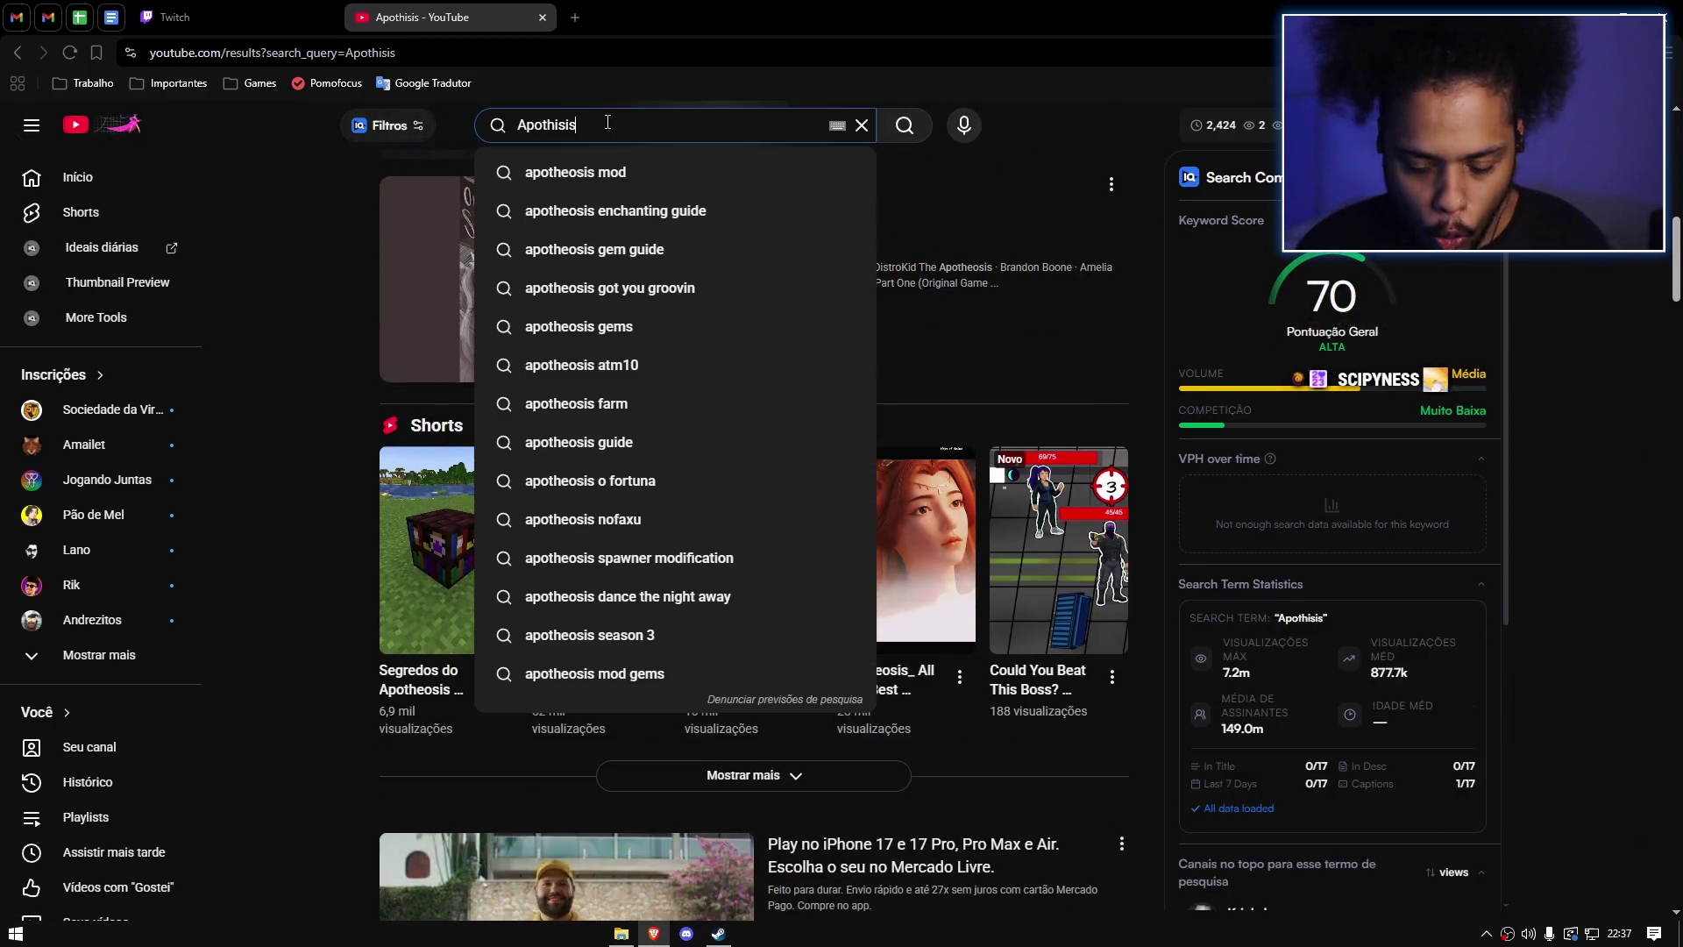
{"action": "key", "text": "Return"}
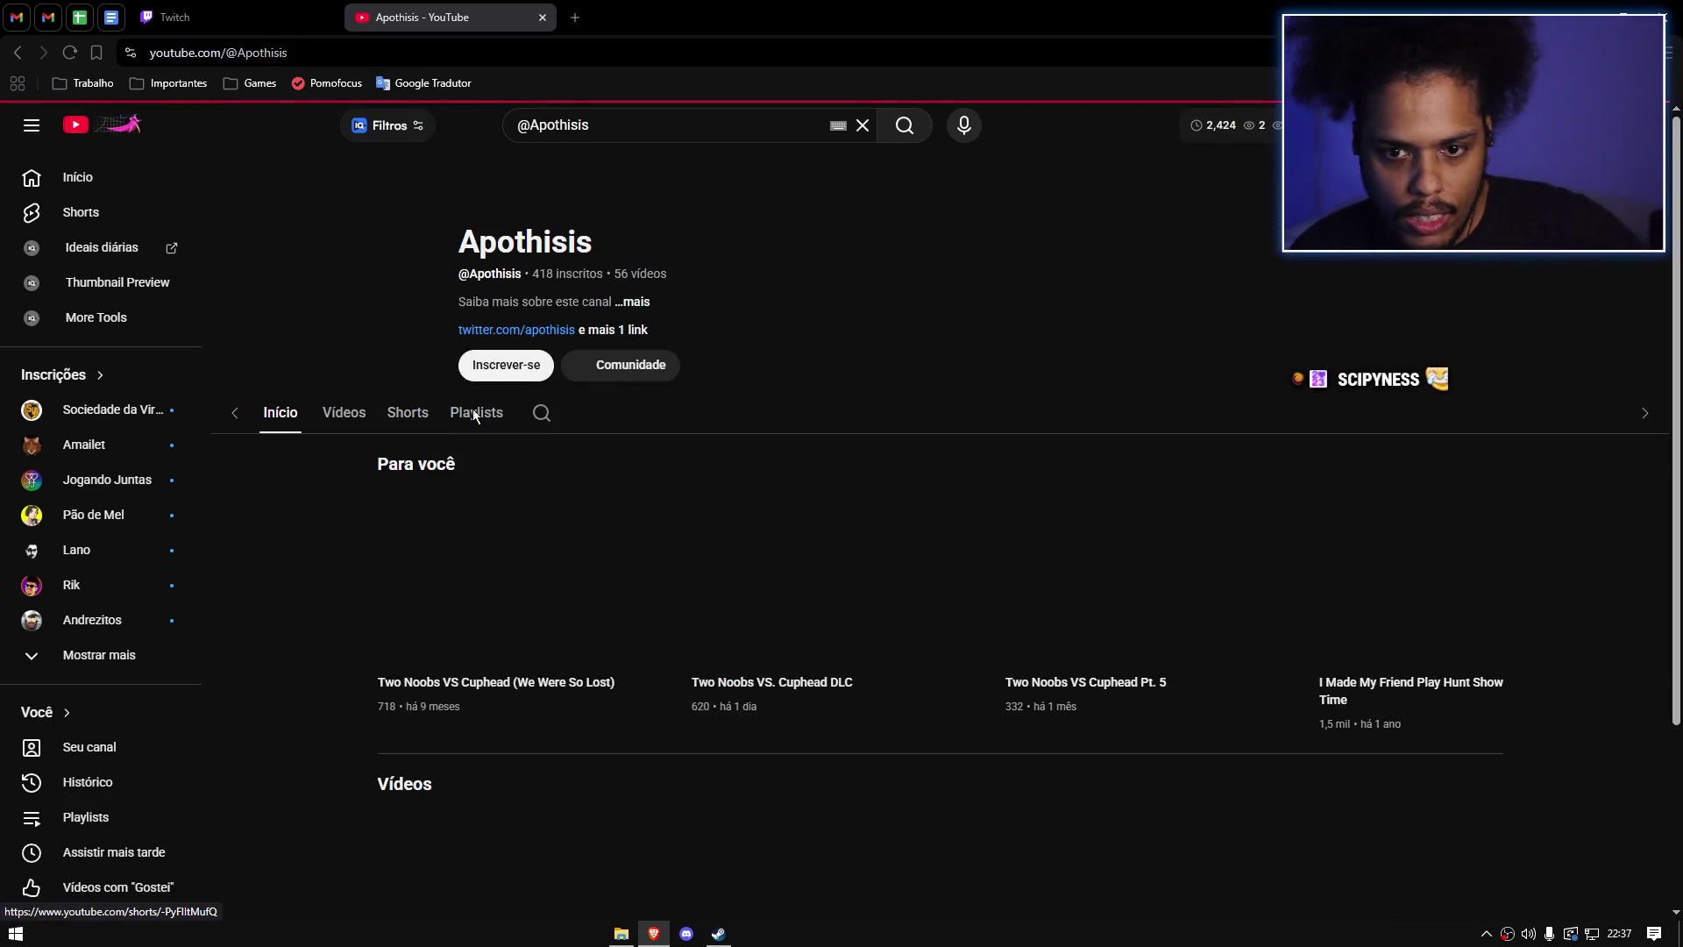
Step: Show the Apothisis channel's Videos tab with the vidIQ stats panel collapsed
{"action": "scroll", "coordinate": [459, 474], "scroll_direction": "down", "scroll_amount": 1}
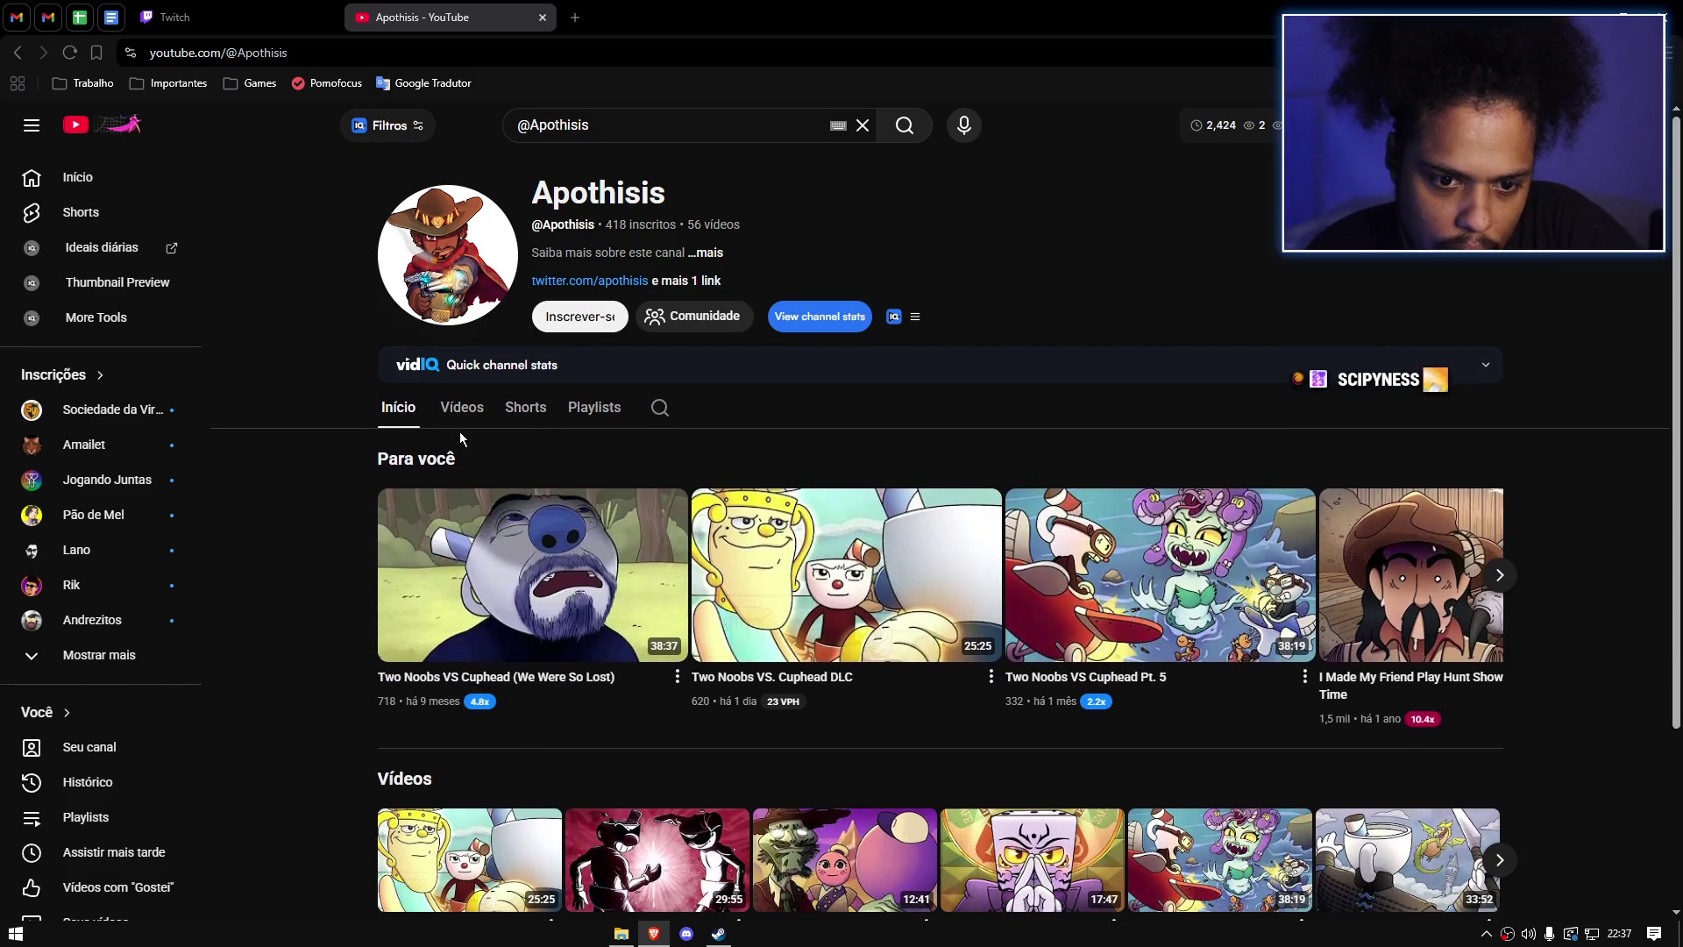
{"action": "left_click", "coordinate": [462, 412]}
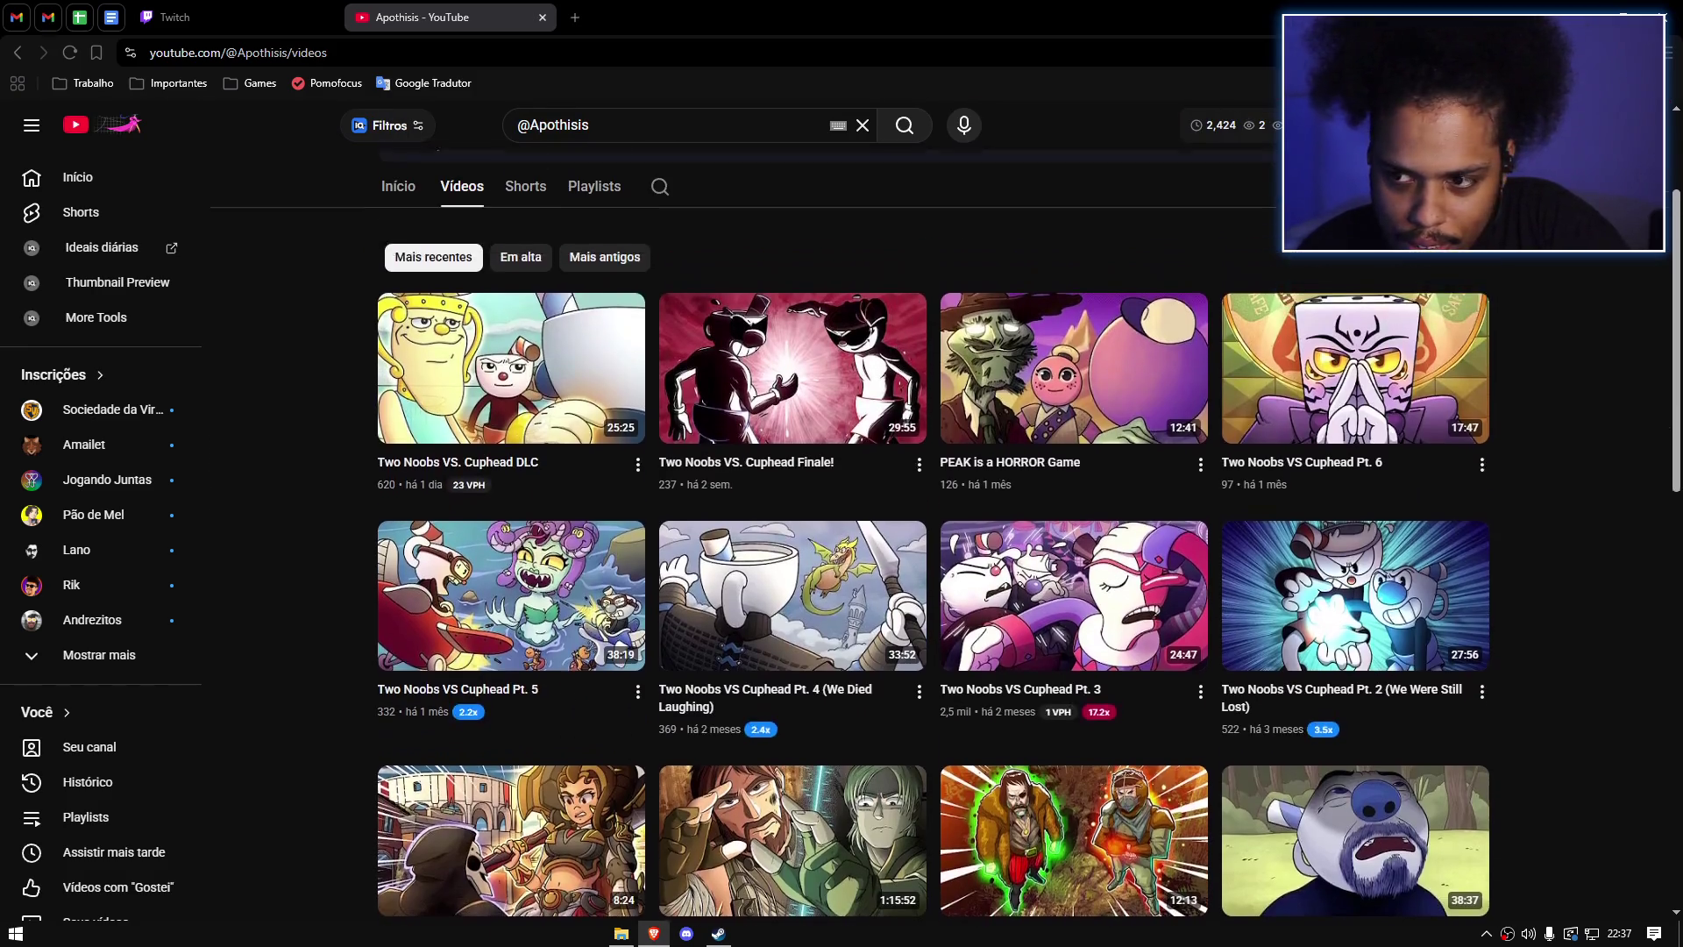
{"action": "left_click", "coordinate": [1487, 282]}
{"action": "scroll", "coordinate": [1575, 333], "scroll_direction": "down", "scroll_amount": 3}
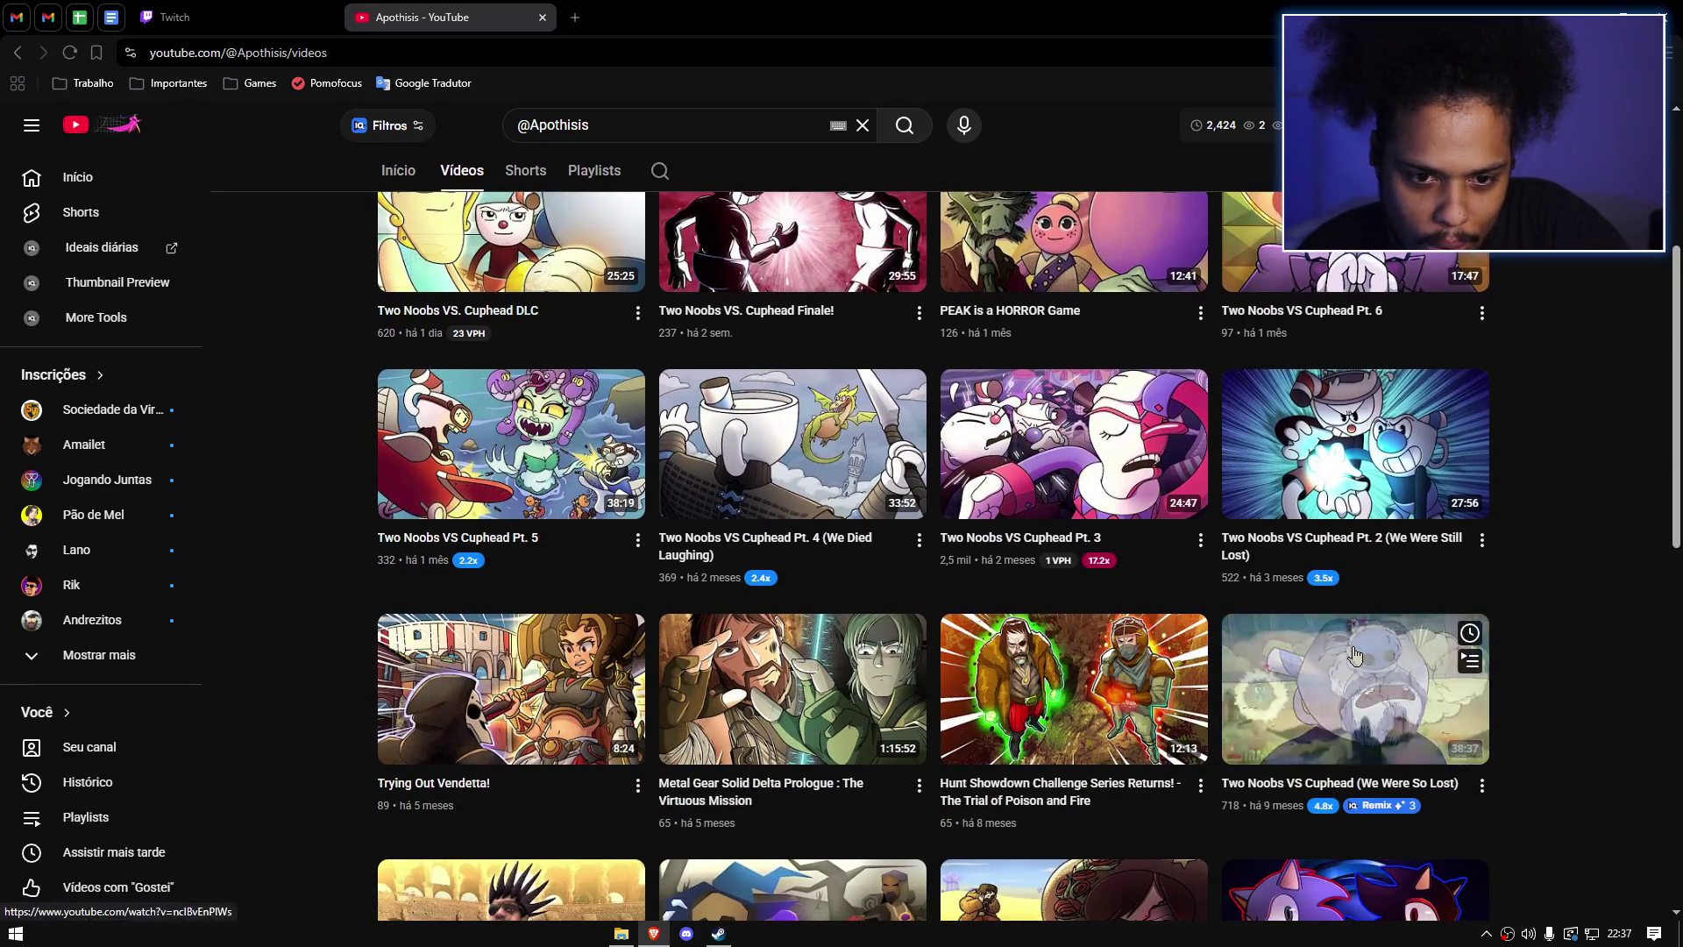
{"action": "scroll", "coordinate": [576, 319], "scroll_direction": "up", "scroll_amount": 1}
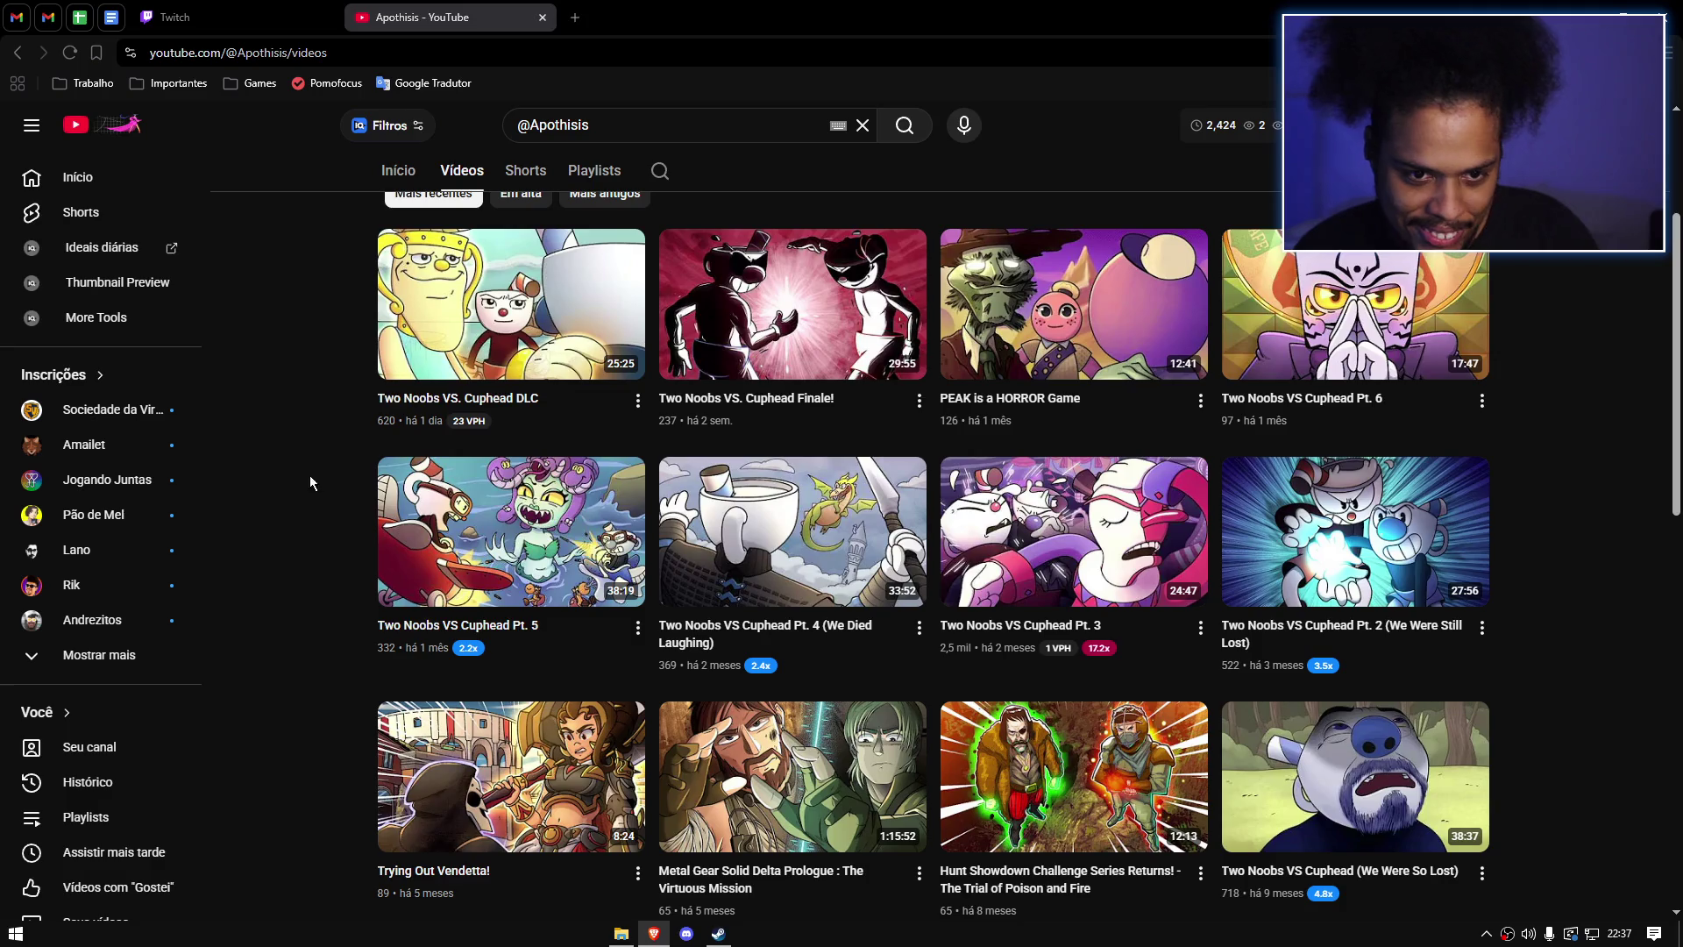
{"action": "scroll", "coordinate": [254, 497], "scroll_direction": "up", "scroll_amount": 1}
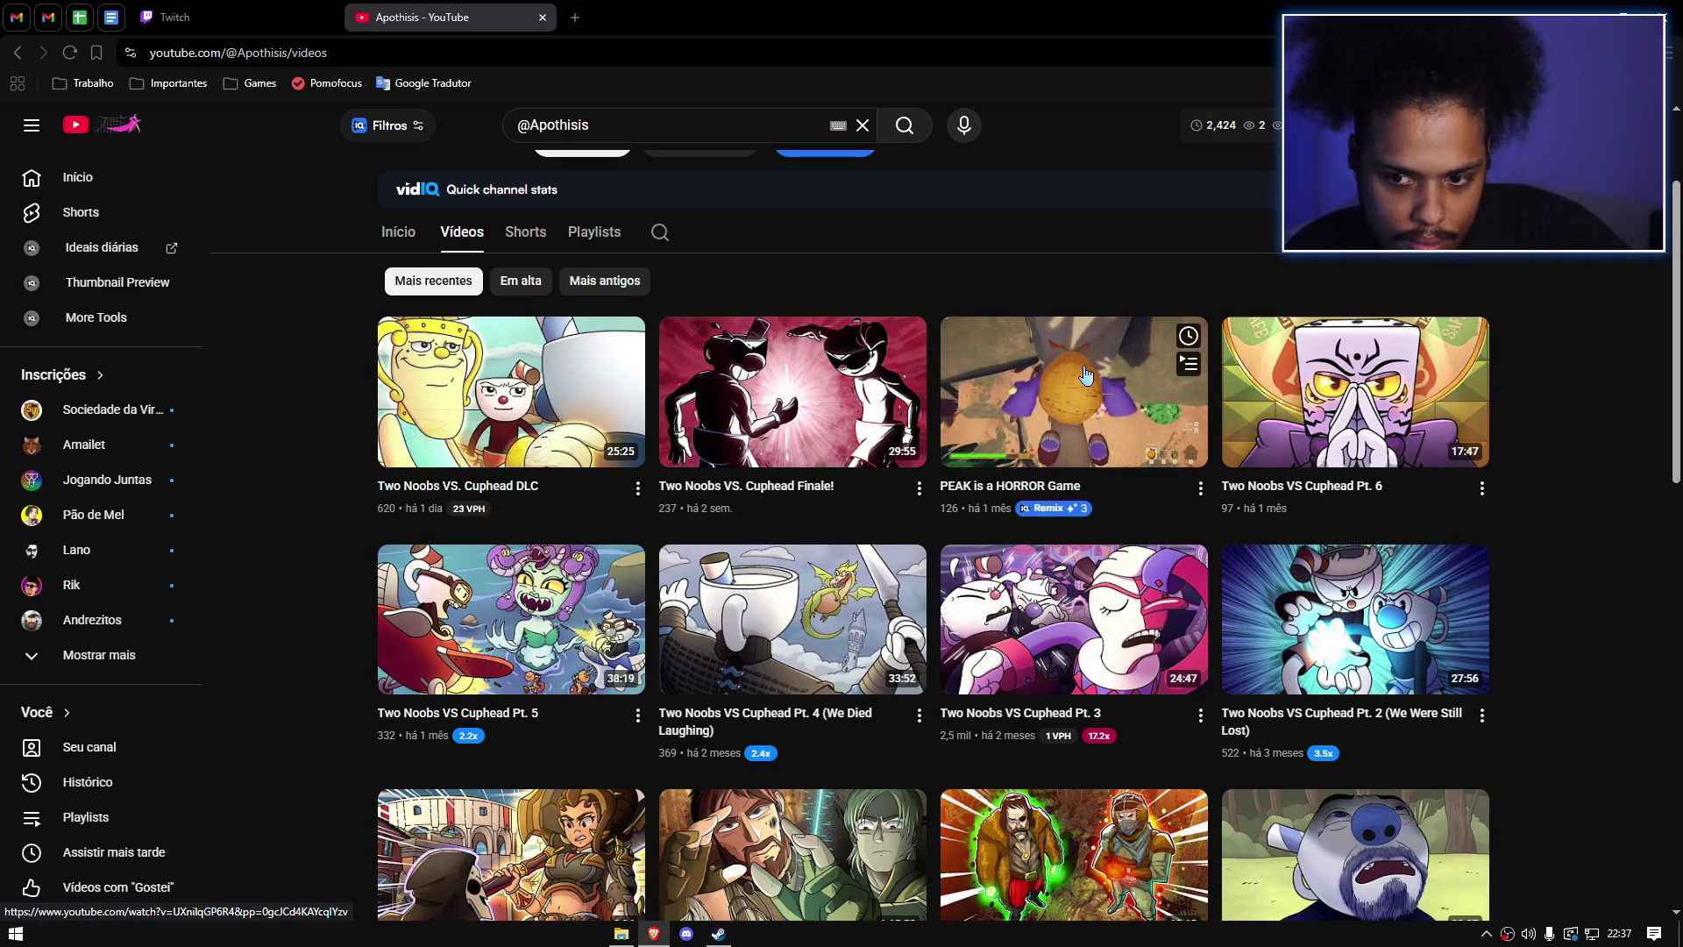
Step: Open 'Two Noobs VS. Cuphead DLC' in a new tab and switch to it
{"action": "mouse_move", "coordinate": [755, 396]}
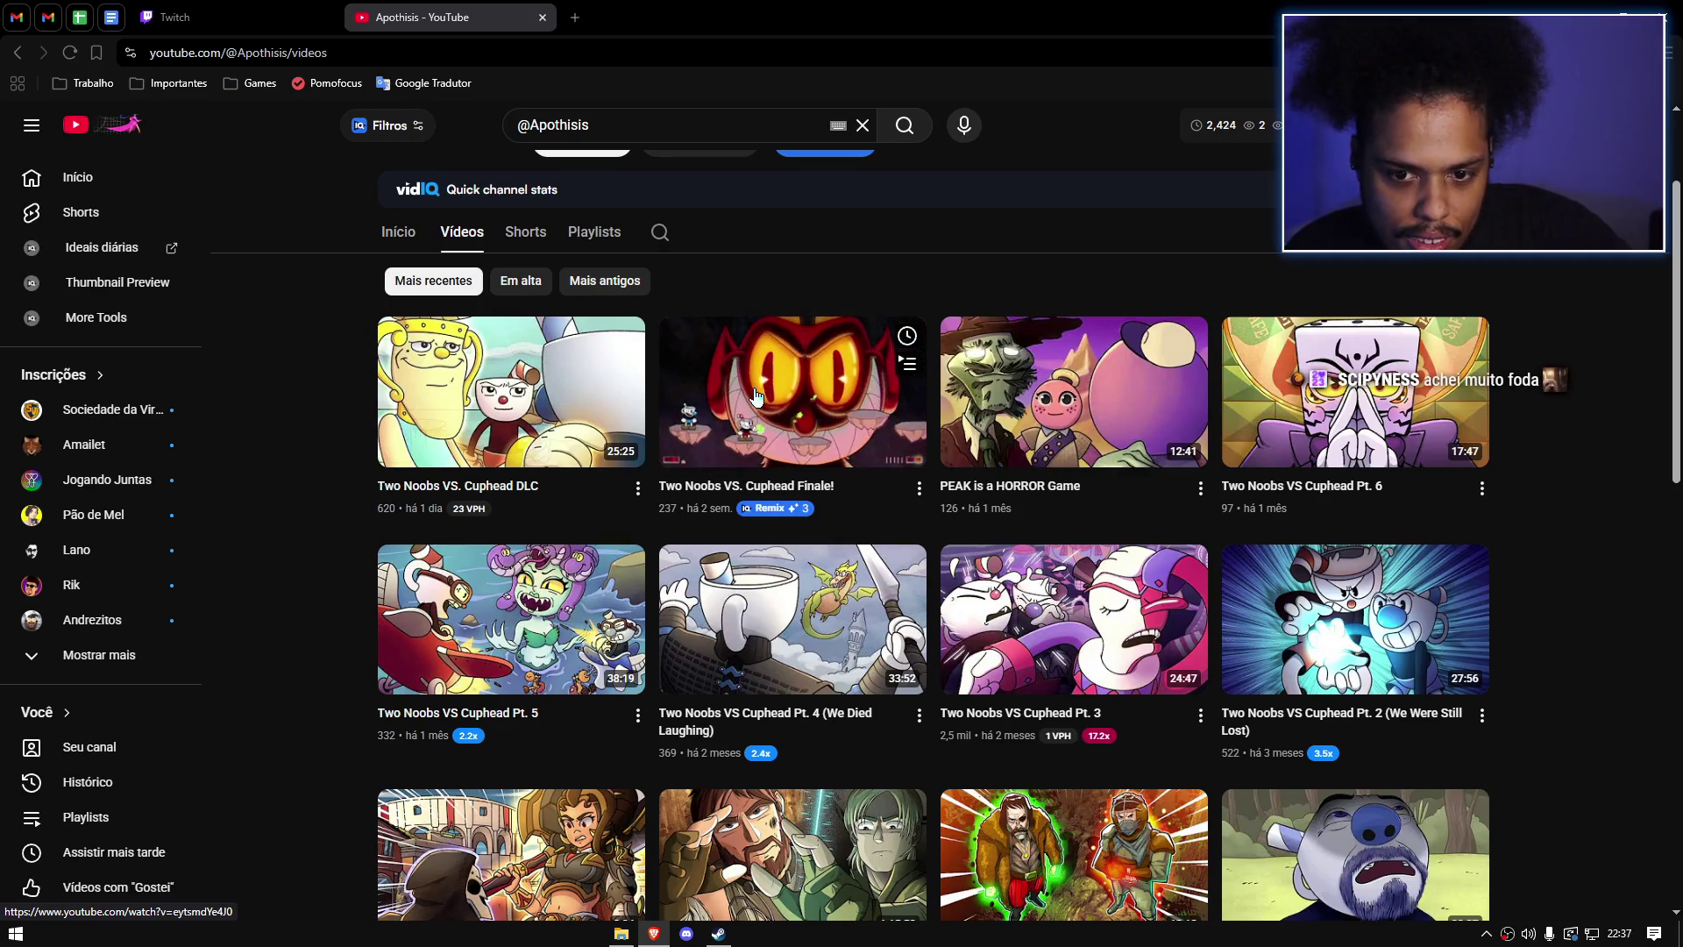
{"action": "mouse_move", "coordinate": [456, 403]}
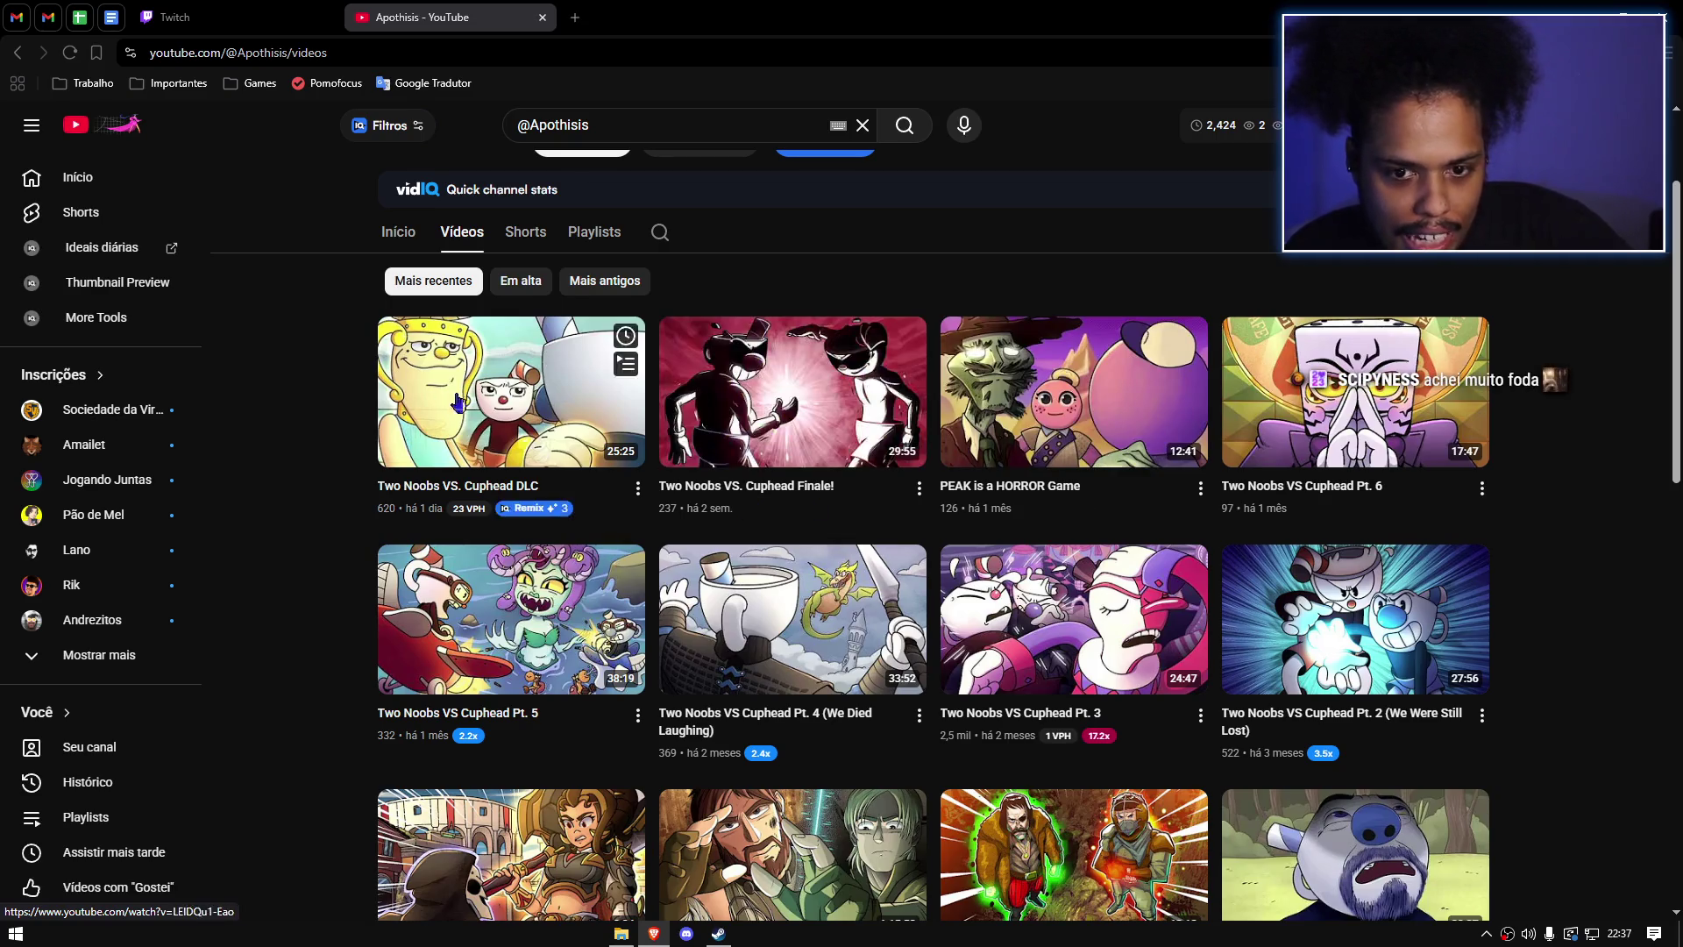
{"action": "middle_click", "coordinate": [508, 382]}
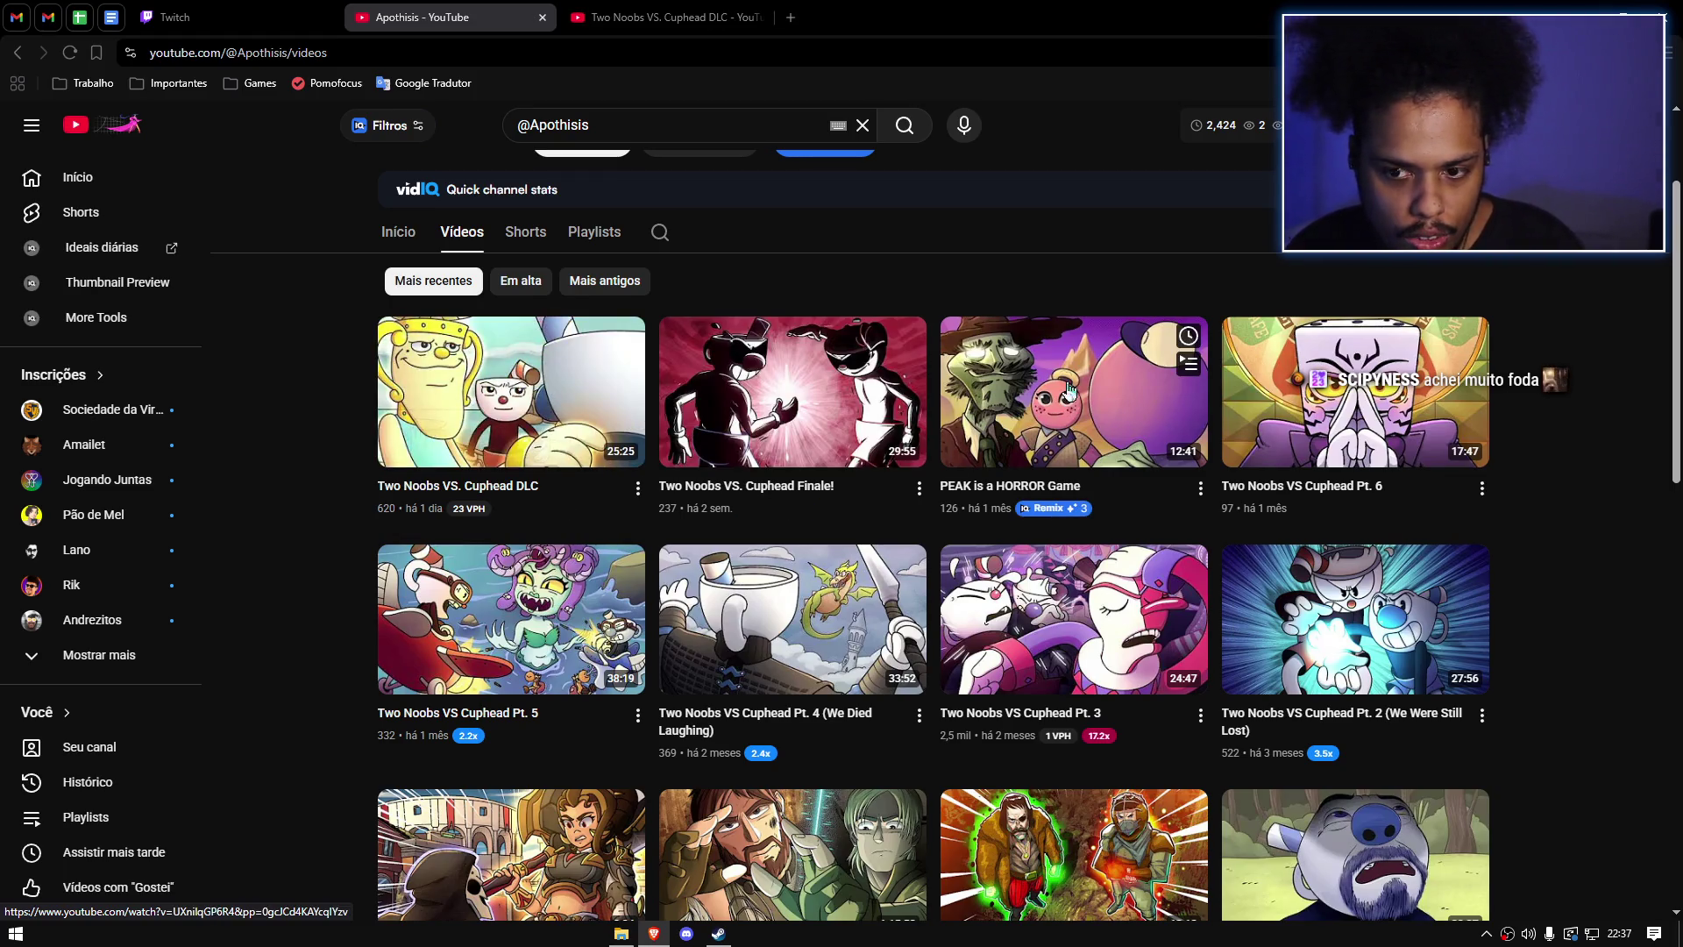
{"action": "left_click", "coordinate": [670, 17]}
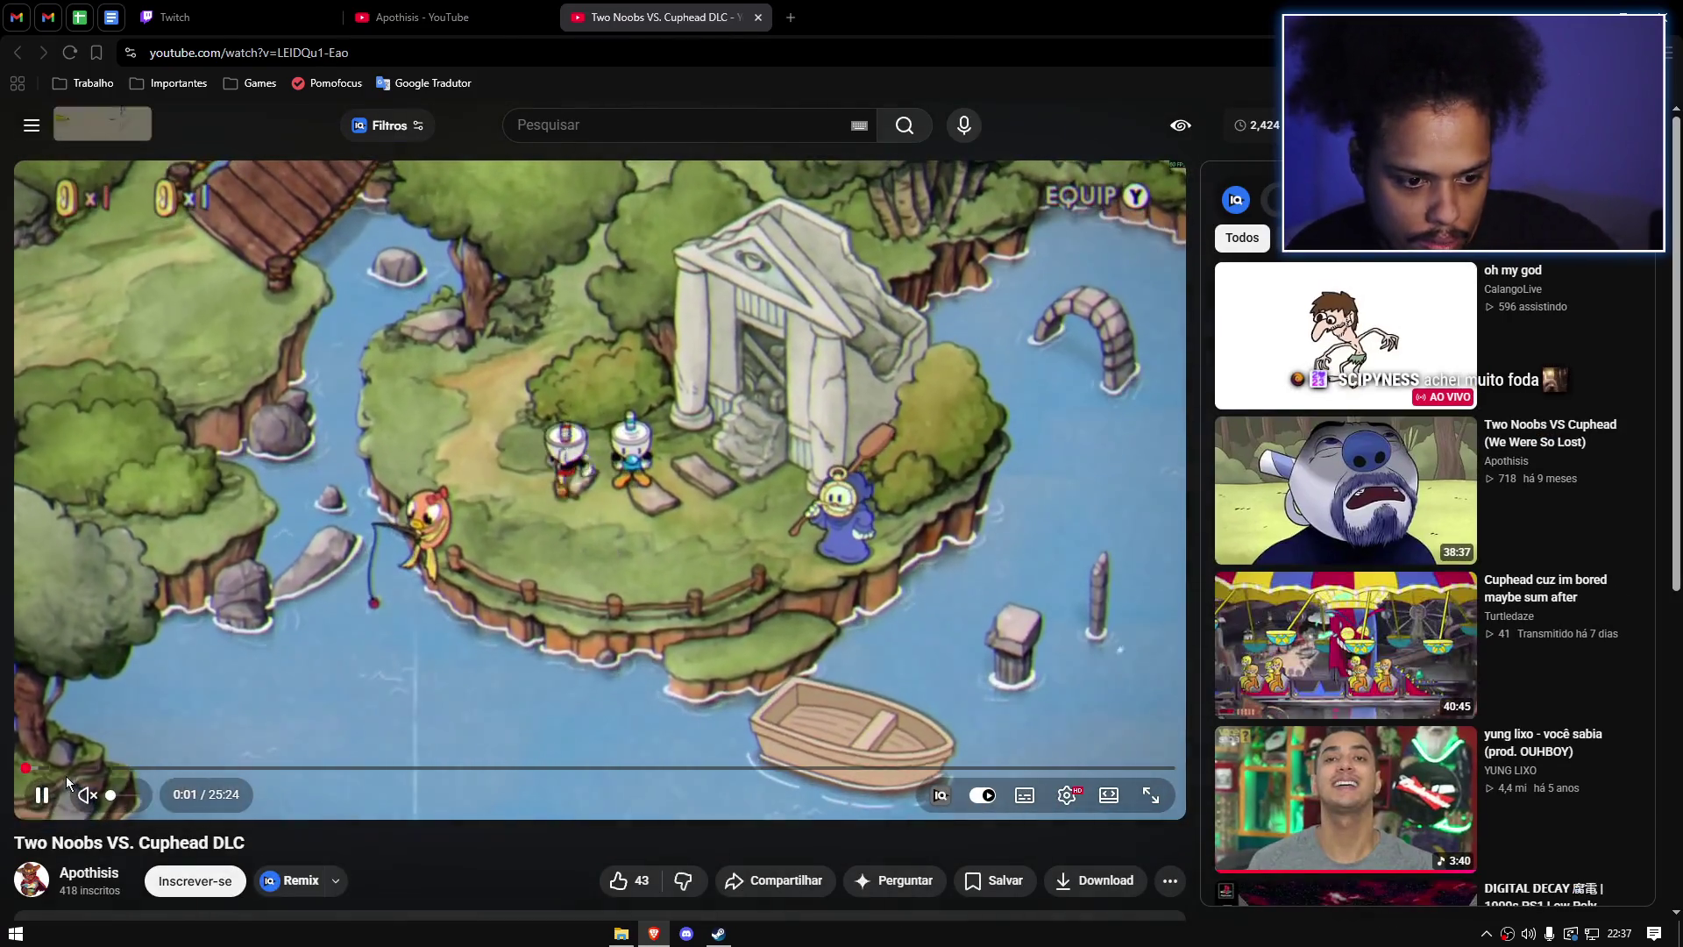
Step: Unmute 'Two Noobs VS. Cuphead DLC', watch to about 0:25, then close its tab
{"action": "left_click", "coordinate": [88, 794]}
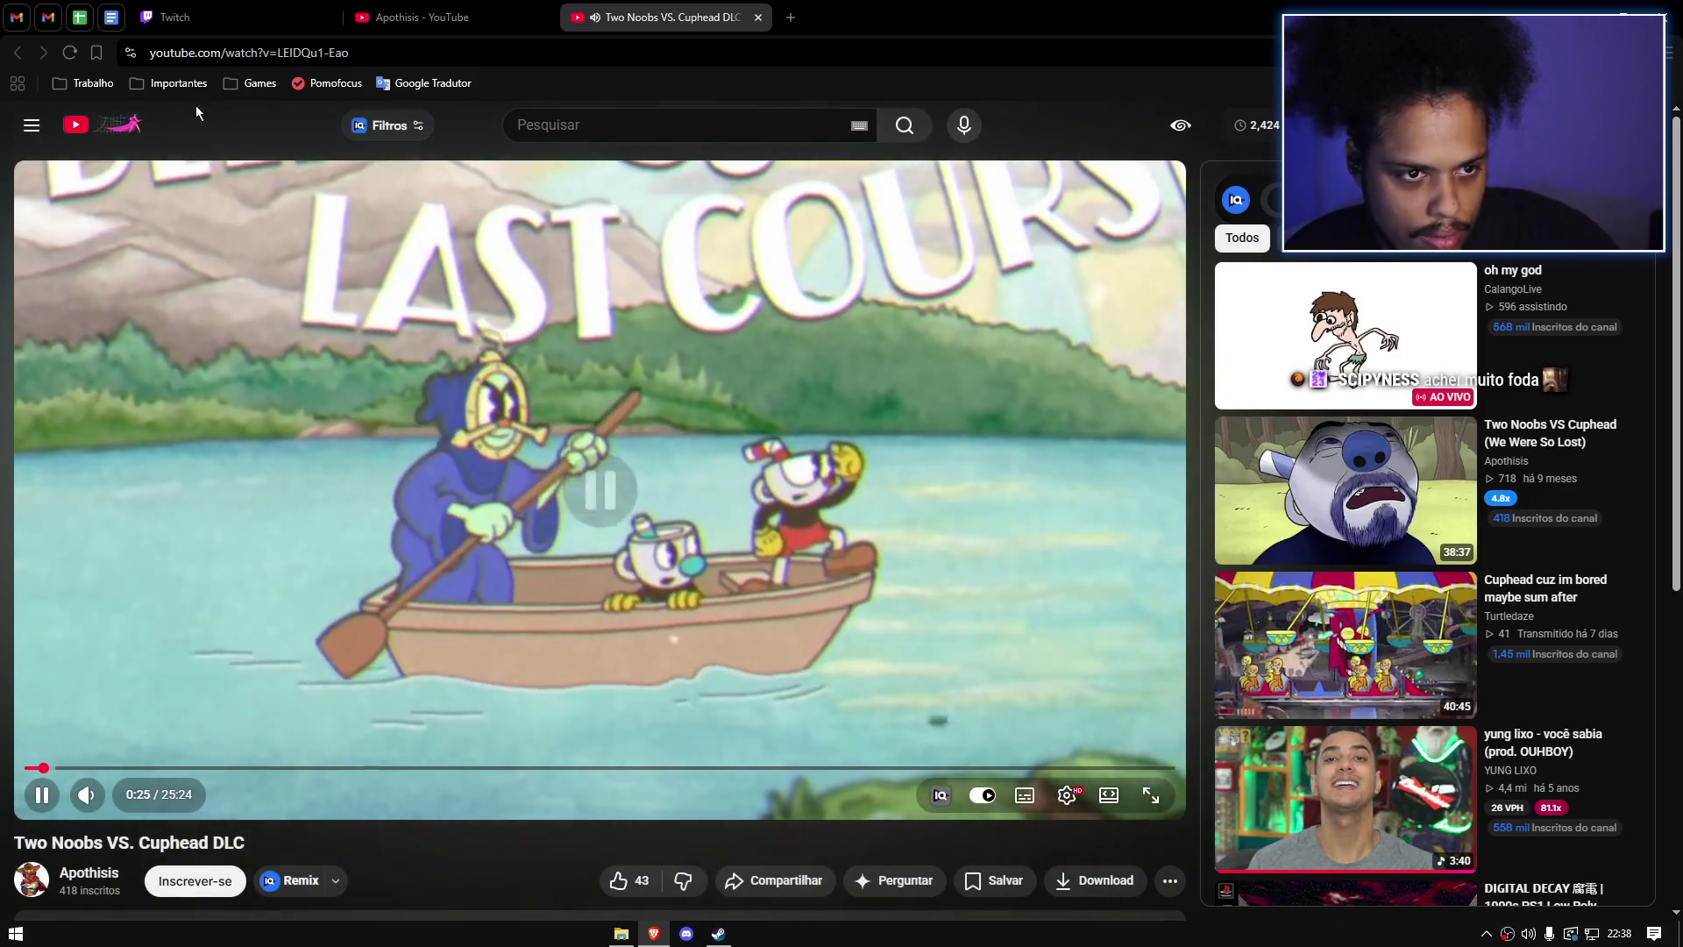
{"action": "left_click", "coordinate": [458, 11]}
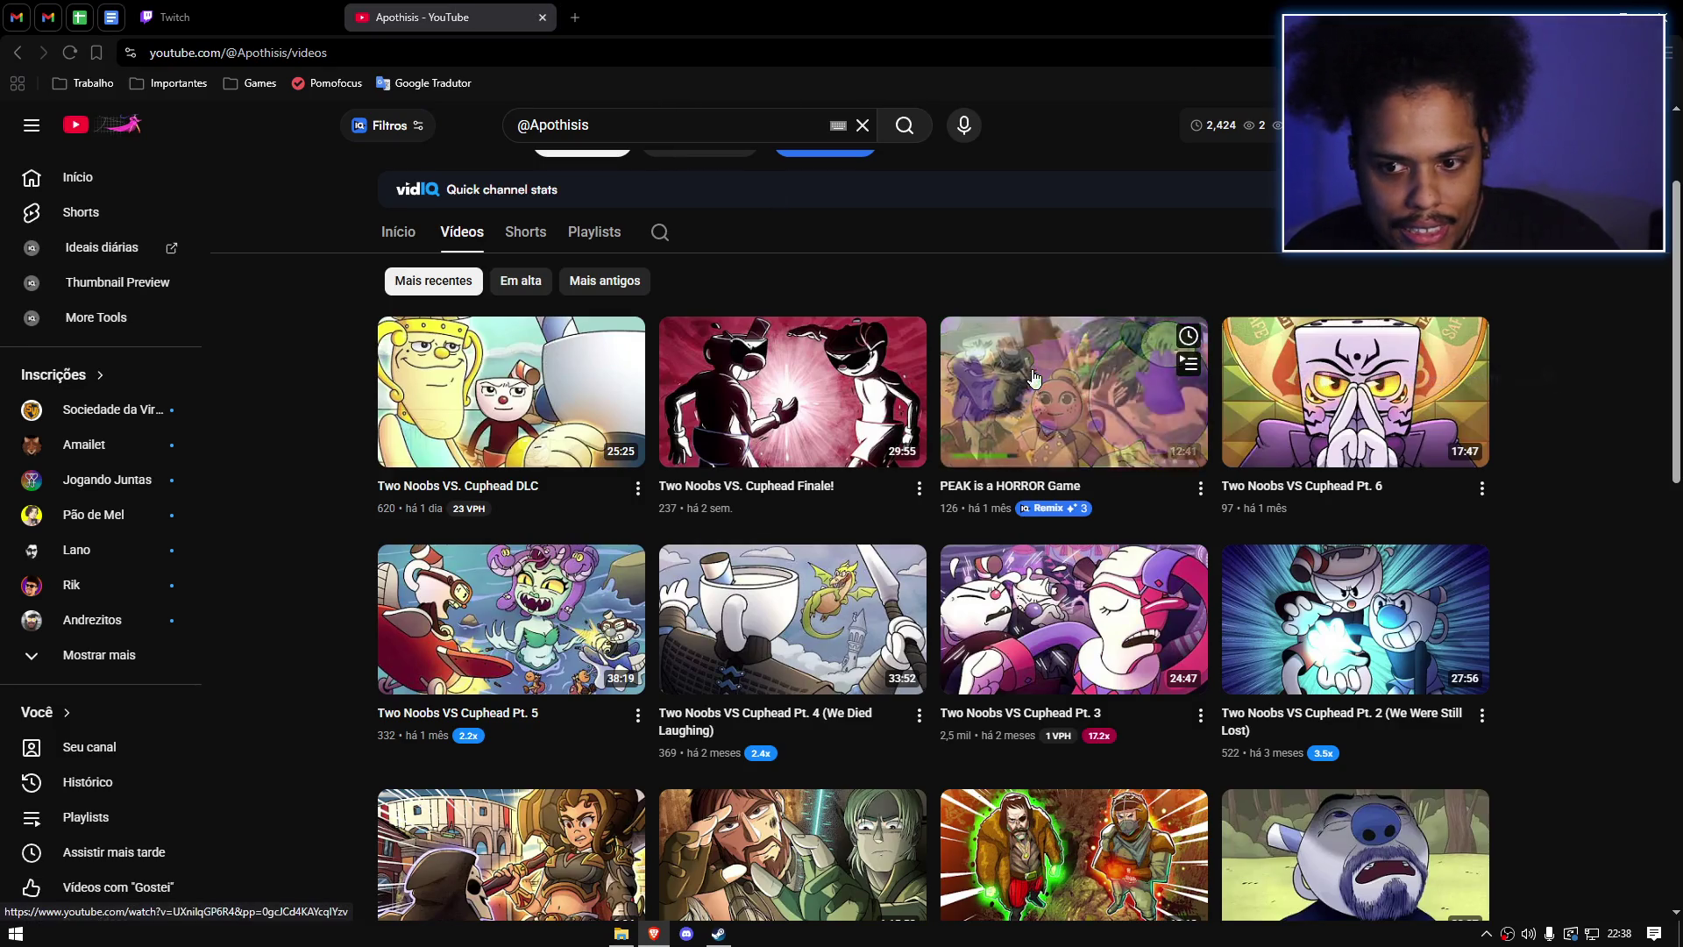
Step: Open 'PEAK is a HORROR Game', adjust its volume, and pause it at 0:14
{"action": "left_click", "coordinate": [1035, 378]}
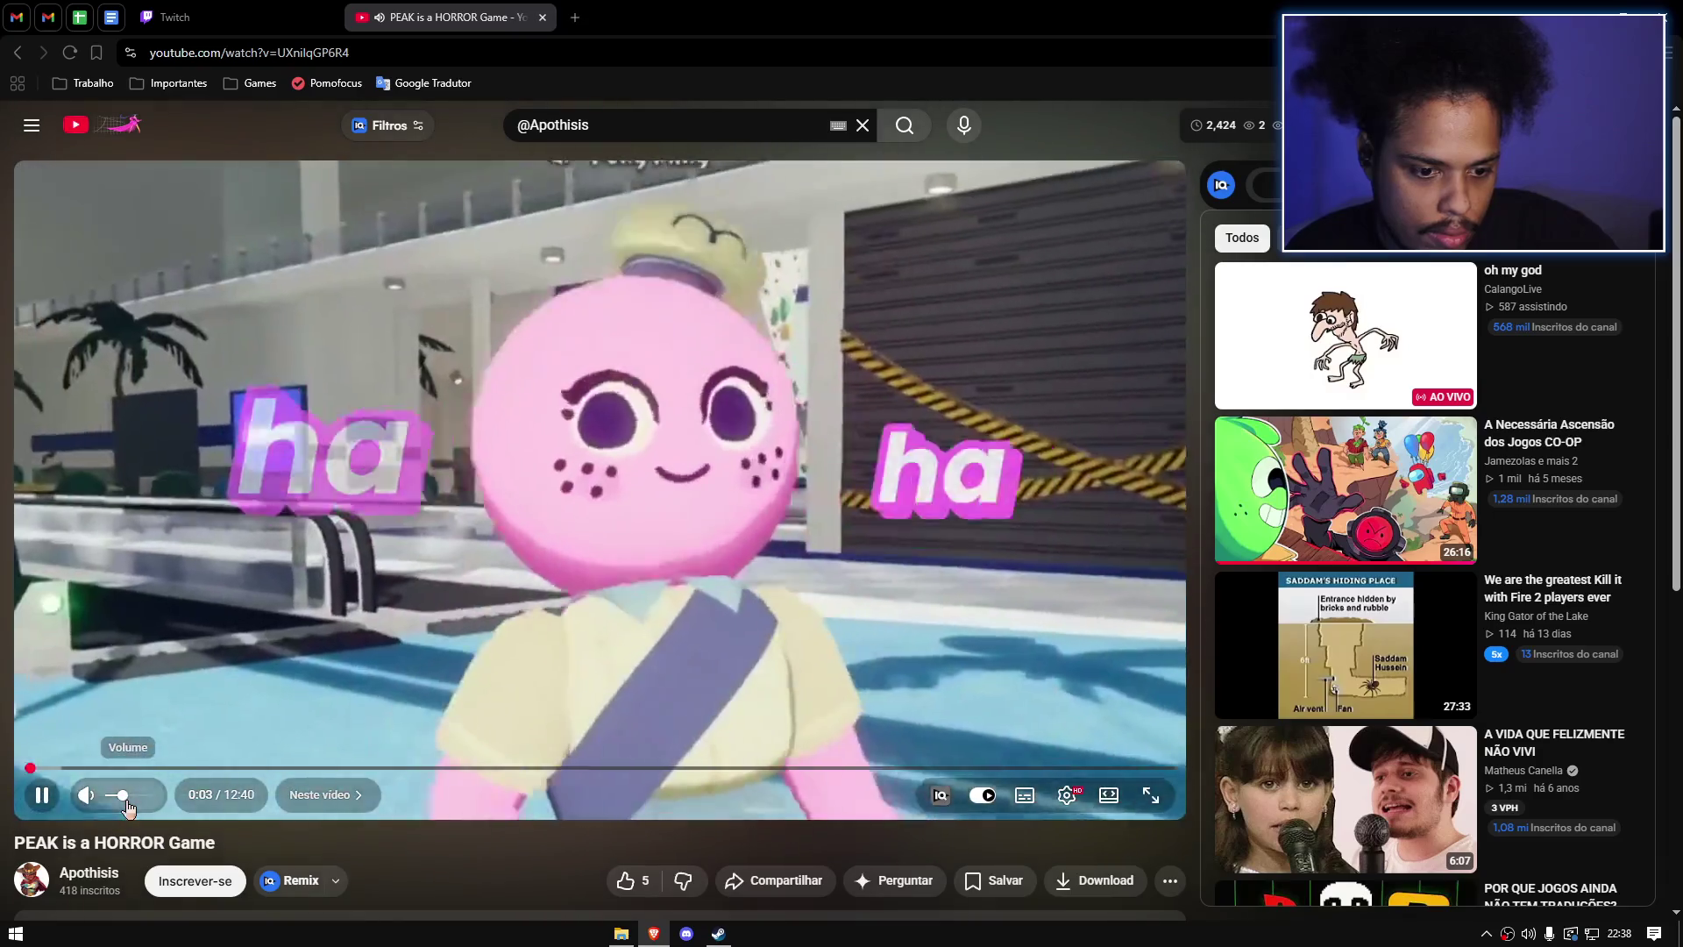
{"action": "left_click", "coordinate": [126, 799]}
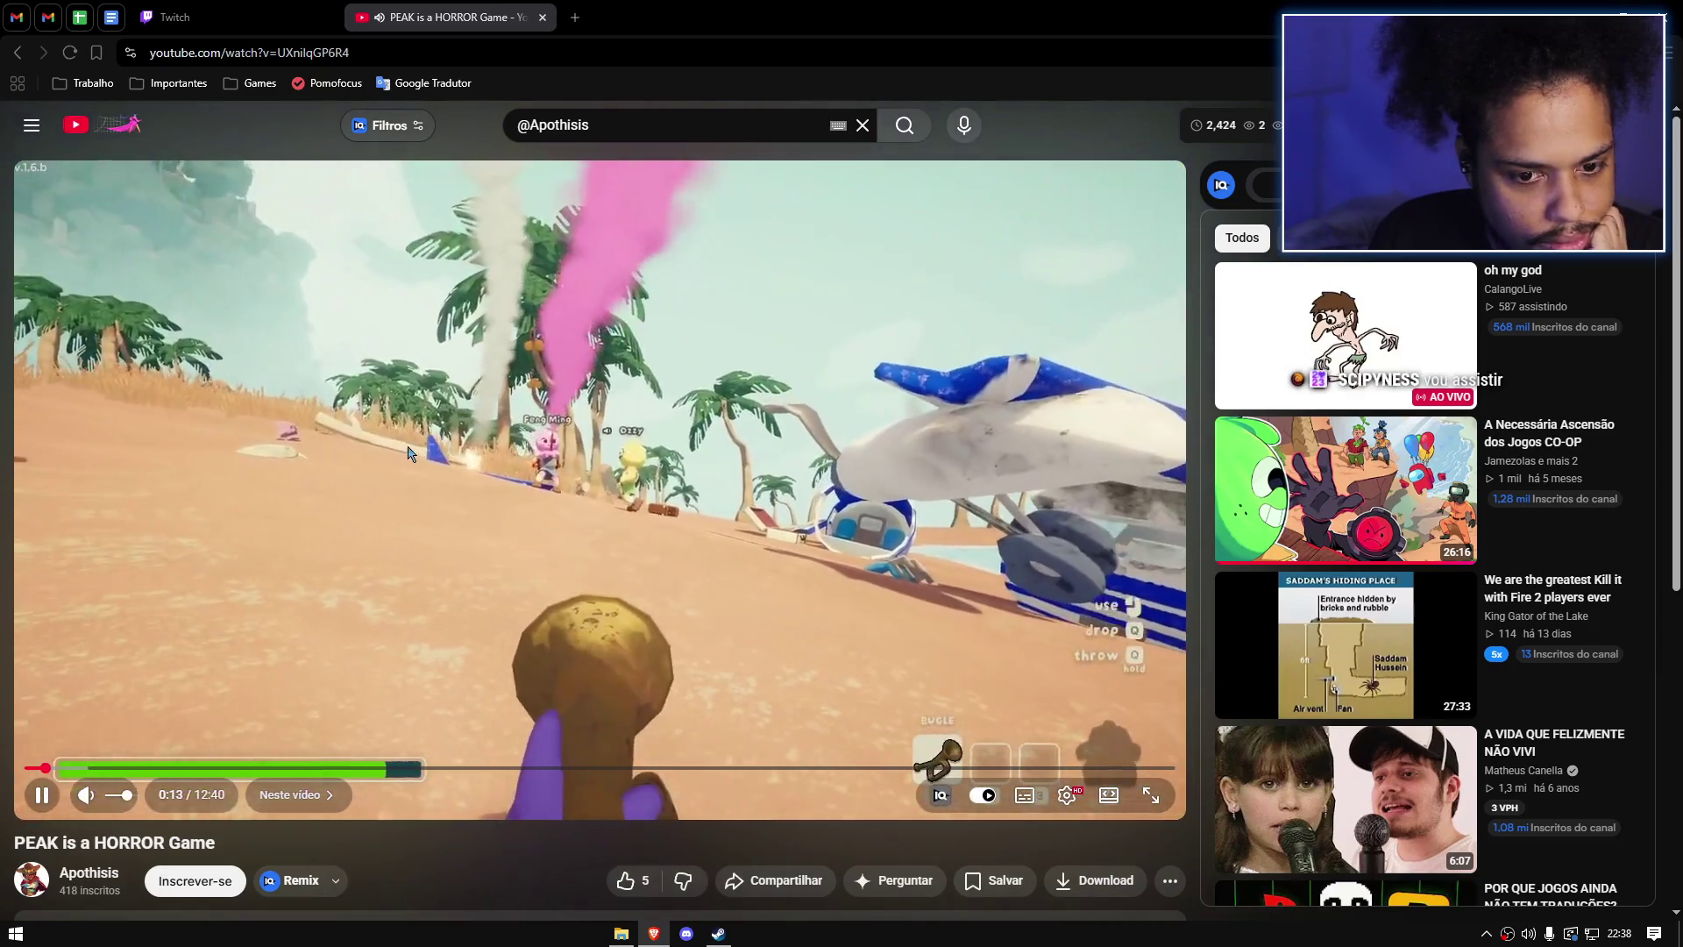
{"action": "left_click", "coordinate": [369, 402]}
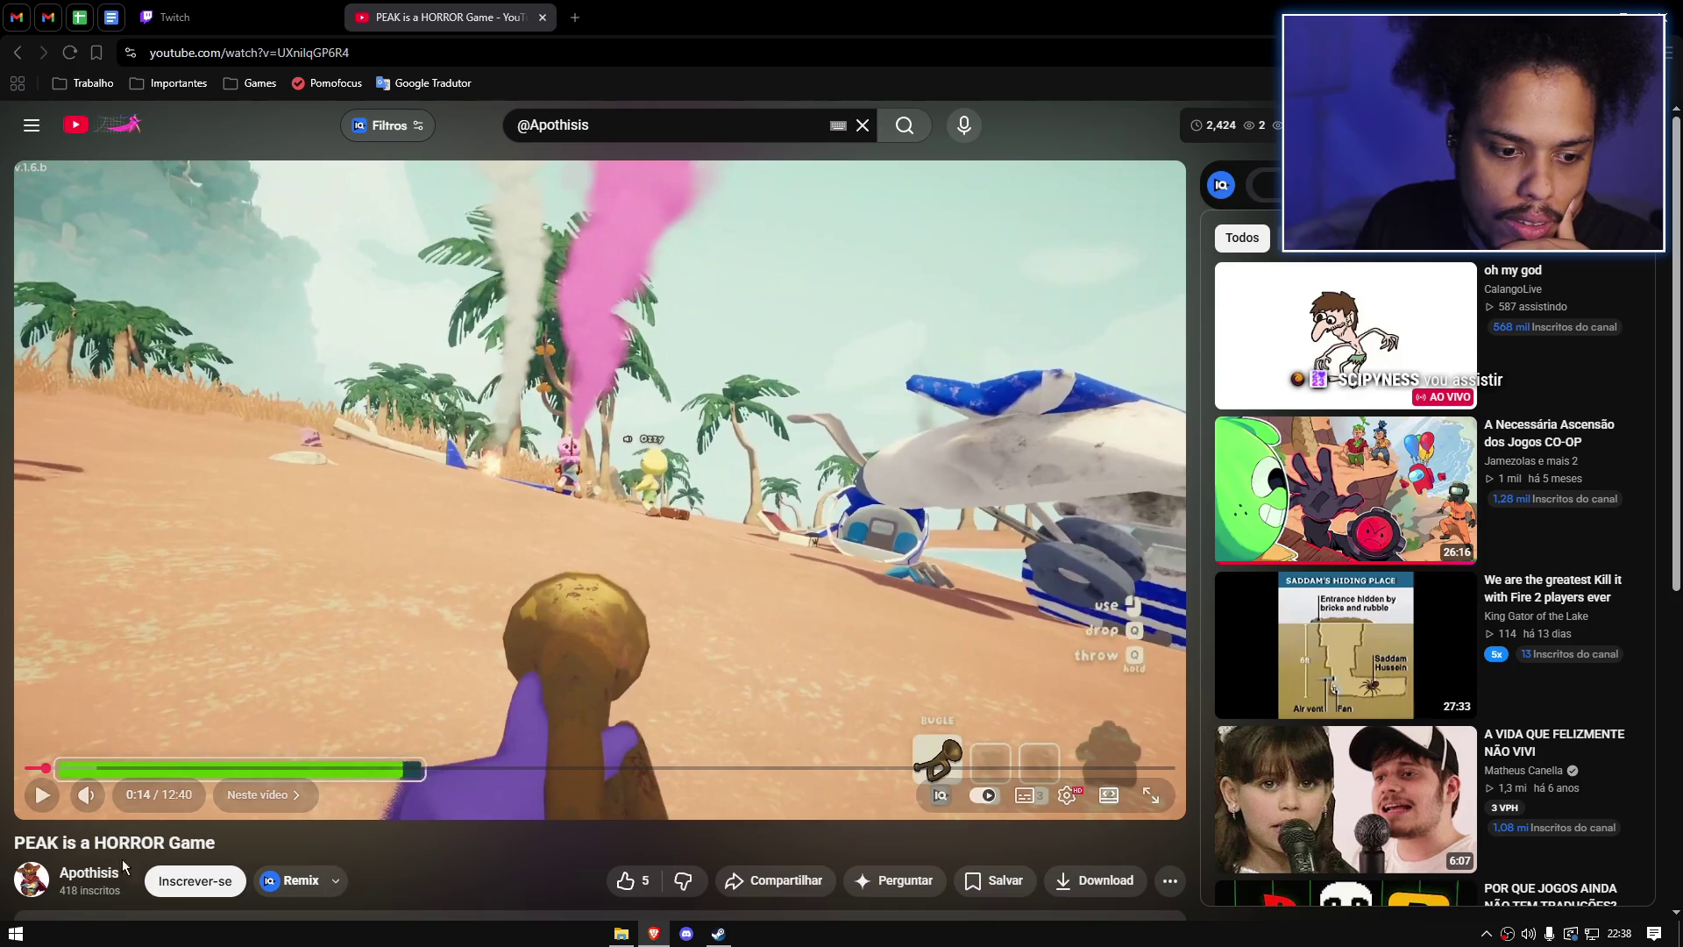
Step: Go to the Apothisis channel page from the PEAK video's channel name
{"action": "scroll", "coordinate": [226, 653], "scroll_direction": "down", "scroll_amount": 4}
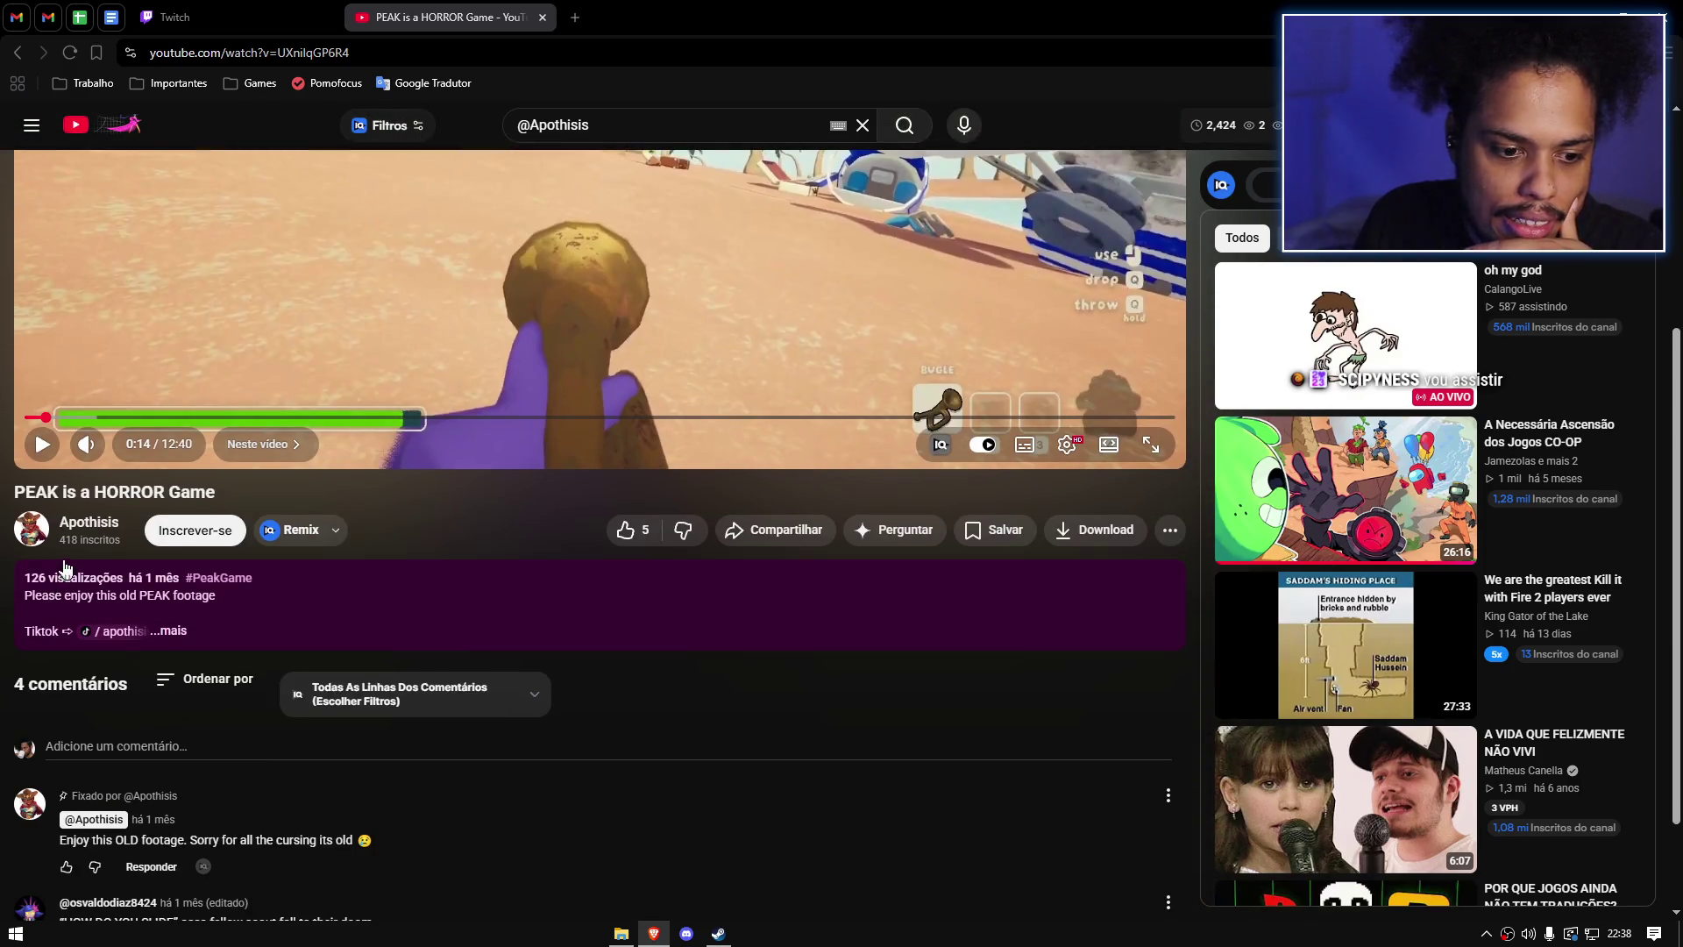
{"action": "scroll", "coordinate": [79, 558], "scroll_direction": "down", "scroll_amount": 1}
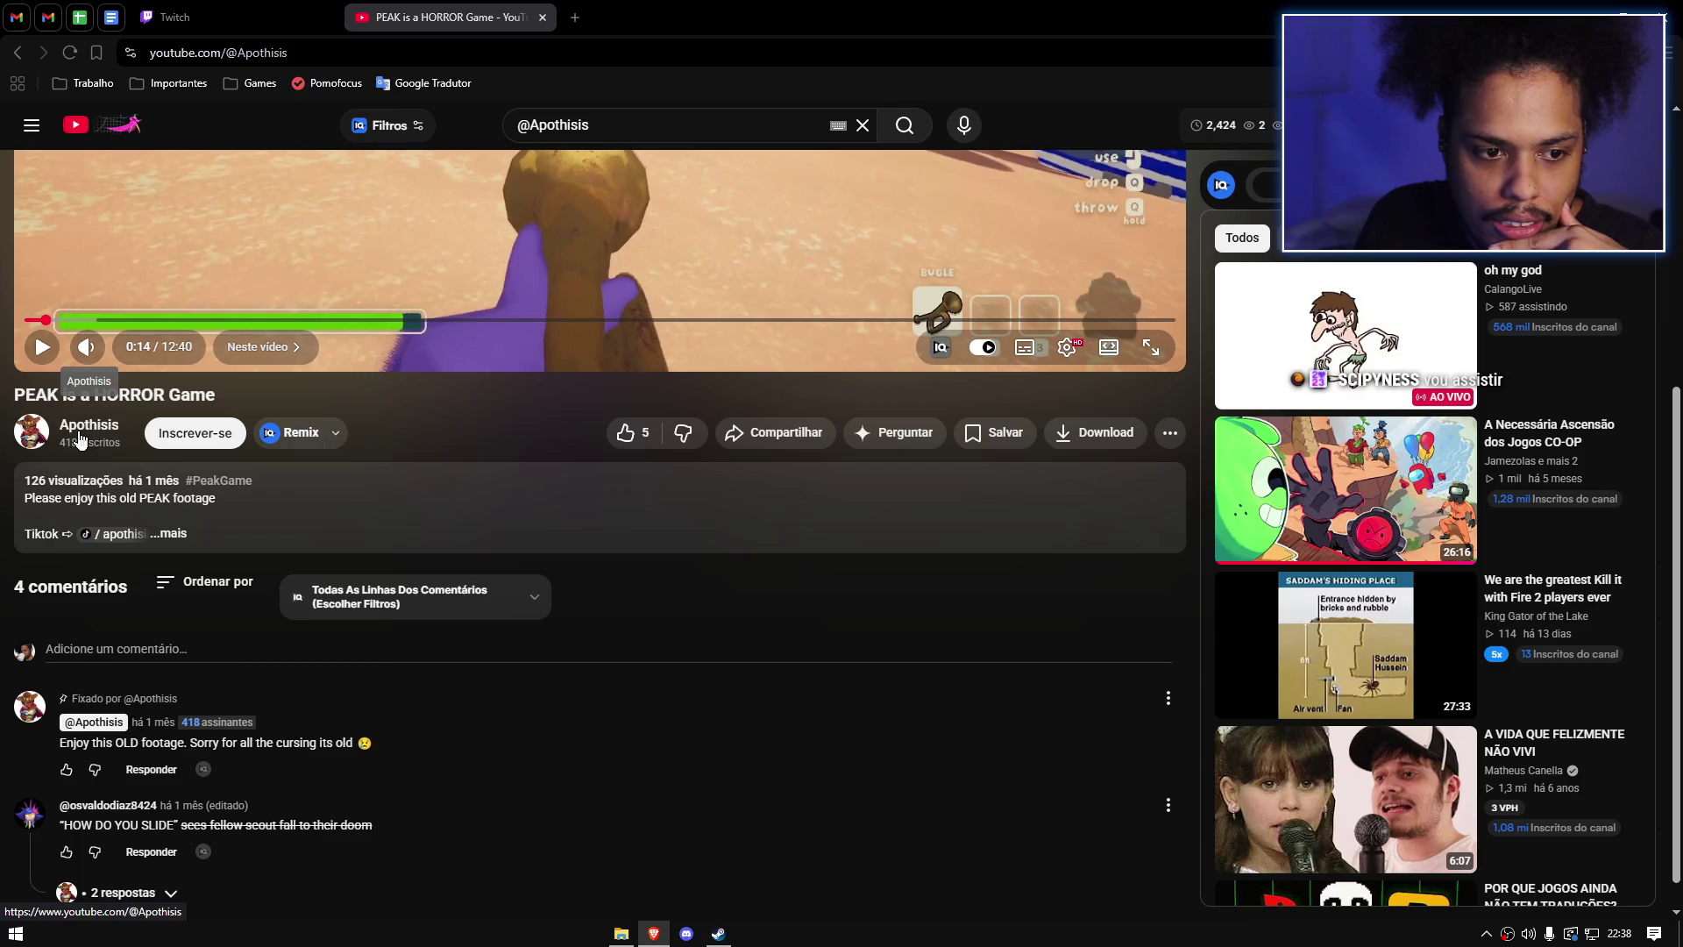
{"action": "left_click", "coordinate": [80, 429]}
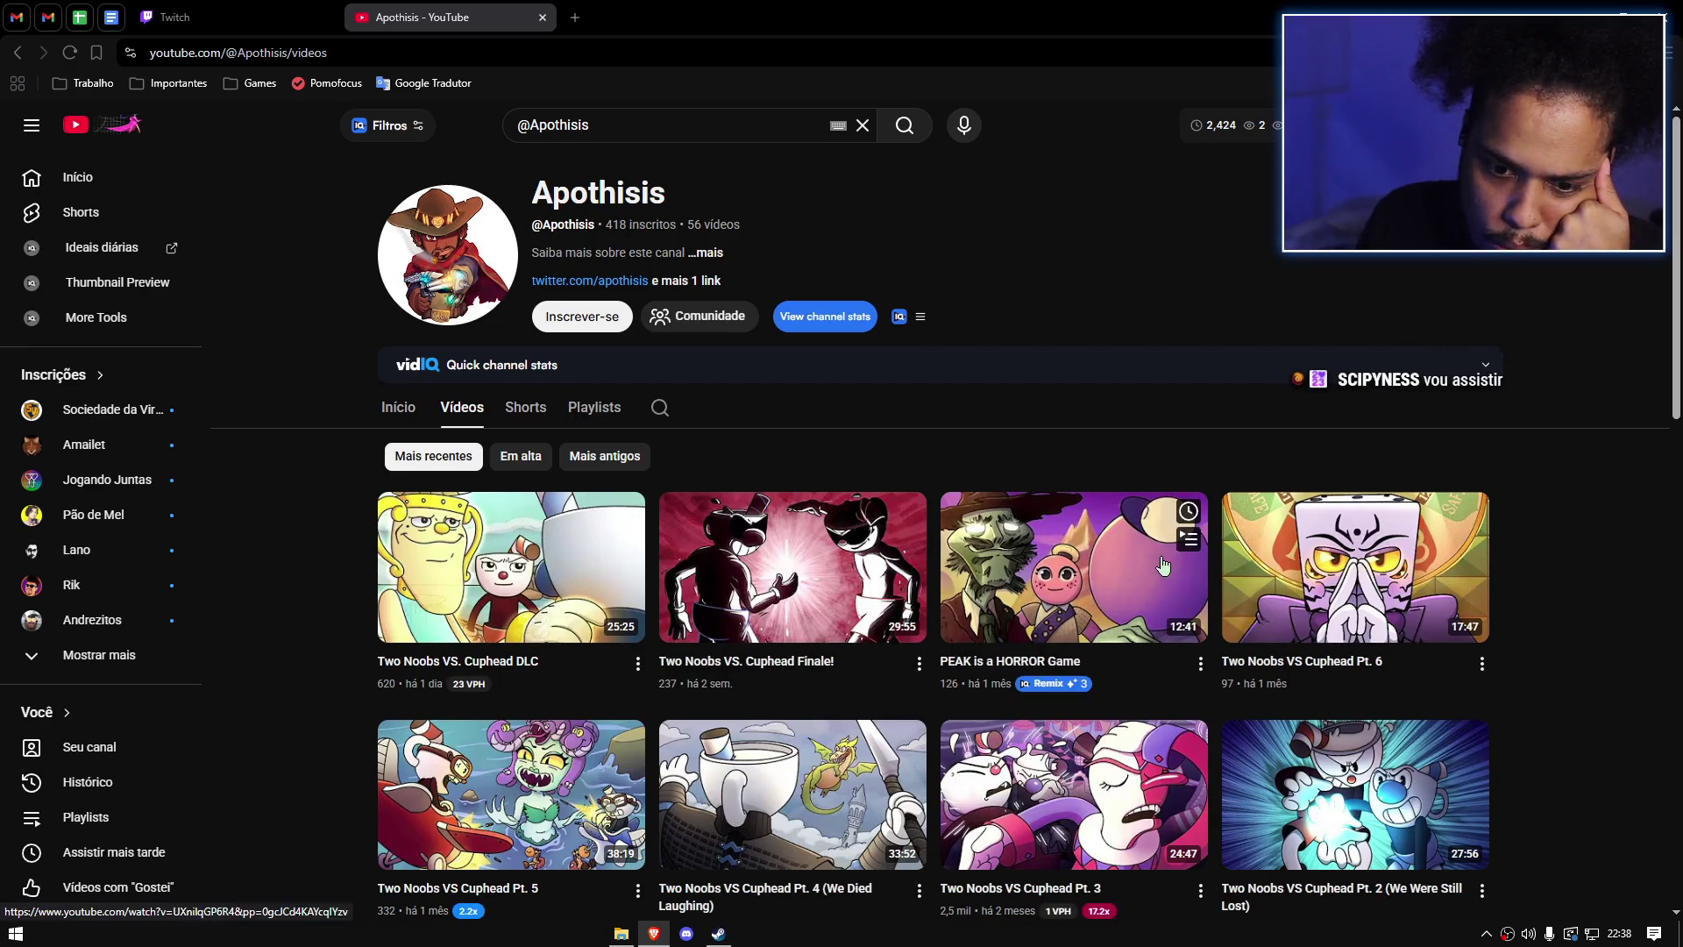
Step: Subscribe to Apothisis with 'Inscrever-se' and start the 'Two Noobs VS. Cuphead DLC' video
{"action": "scroll", "coordinate": [773, 329], "scroll_direction": "down", "scroll_amount": 2}
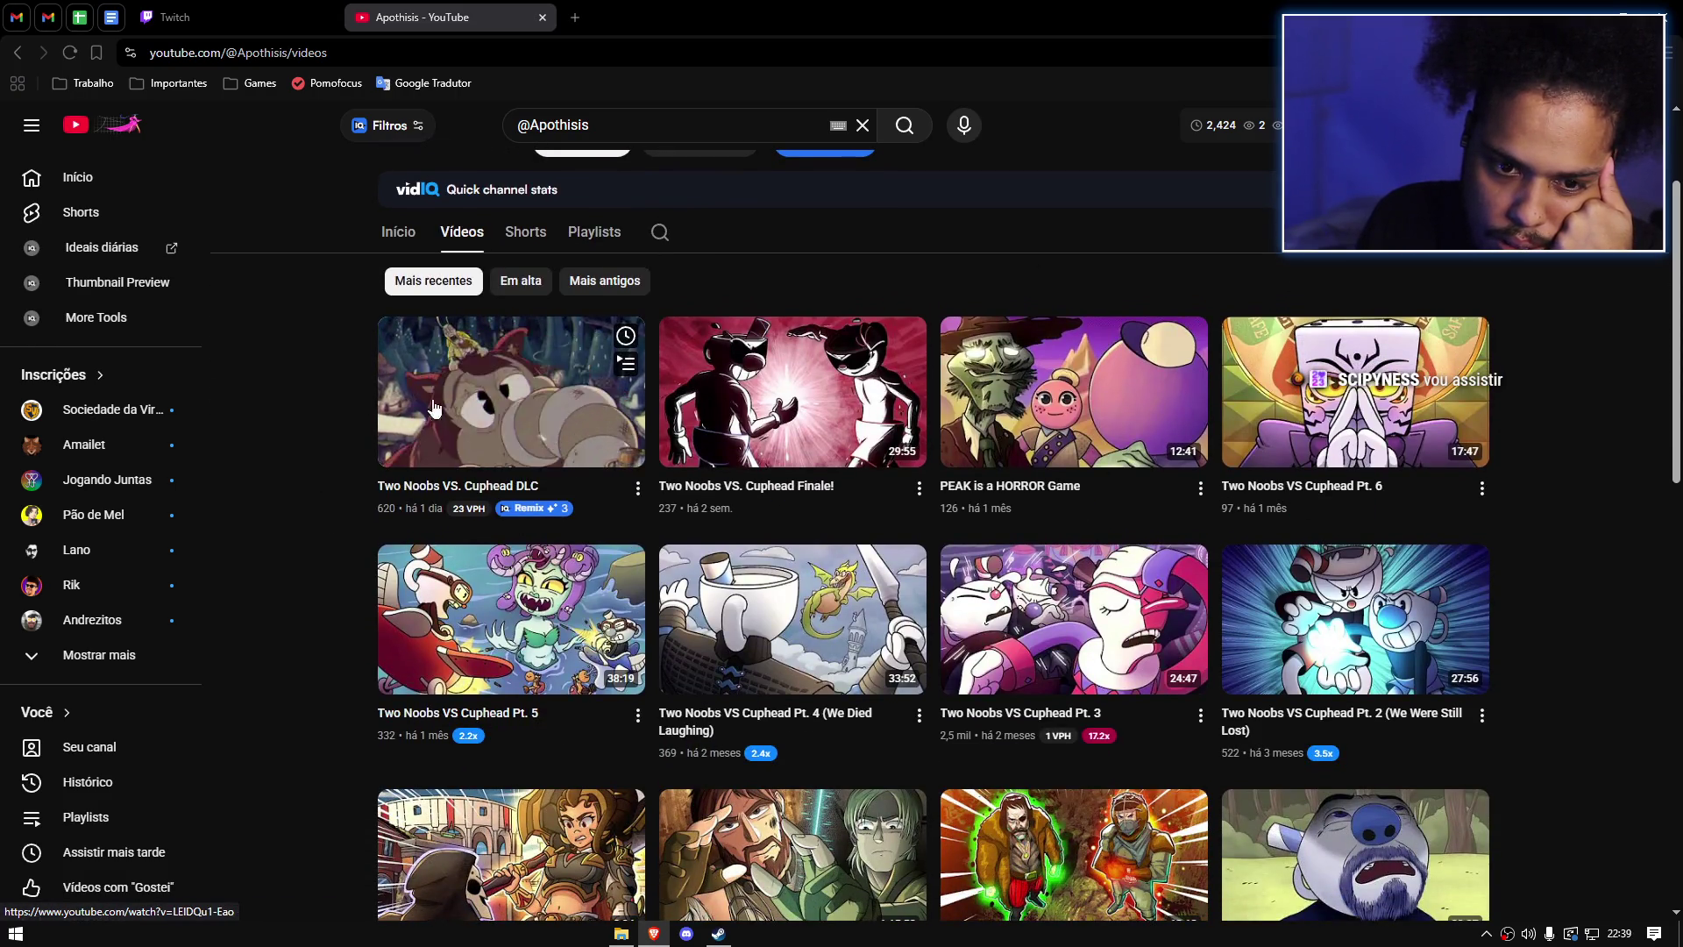
{"action": "scroll", "coordinate": [272, 399], "scroll_direction": "up", "scroll_amount": 2}
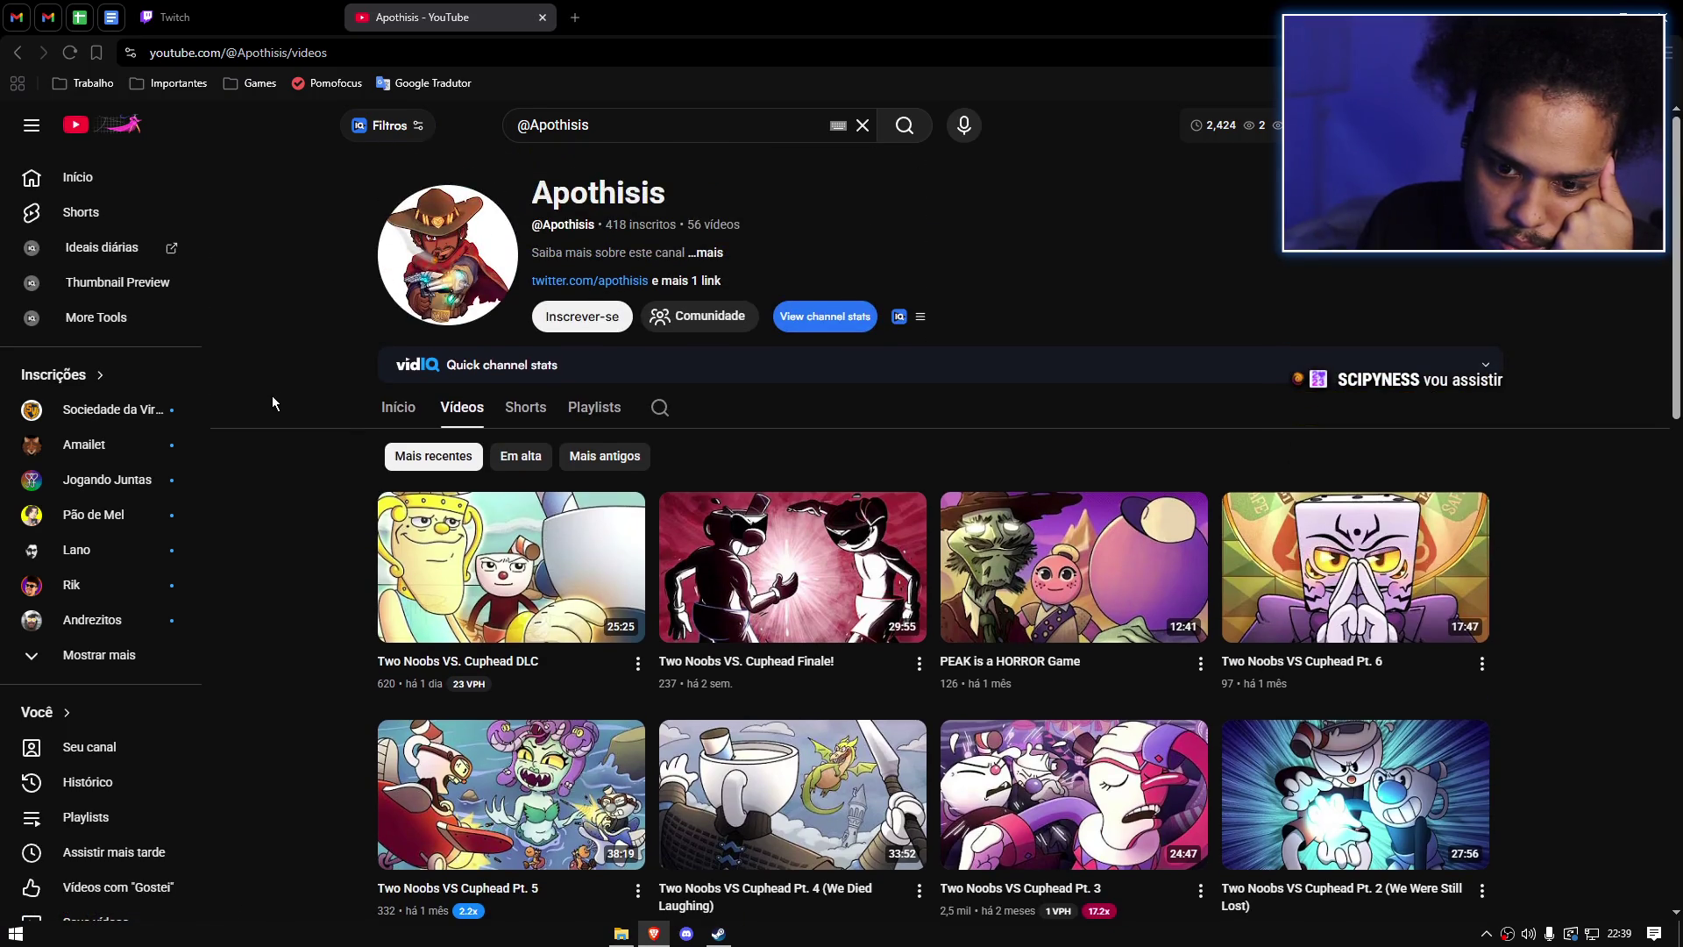
{"action": "scroll", "coordinate": [272, 402], "scroll_direction": "down", "scroll_amount": 2}
{"action": "scroll", "coordinate": [272, 402], "scroll_direction": "up", "scroll_amount": 2}
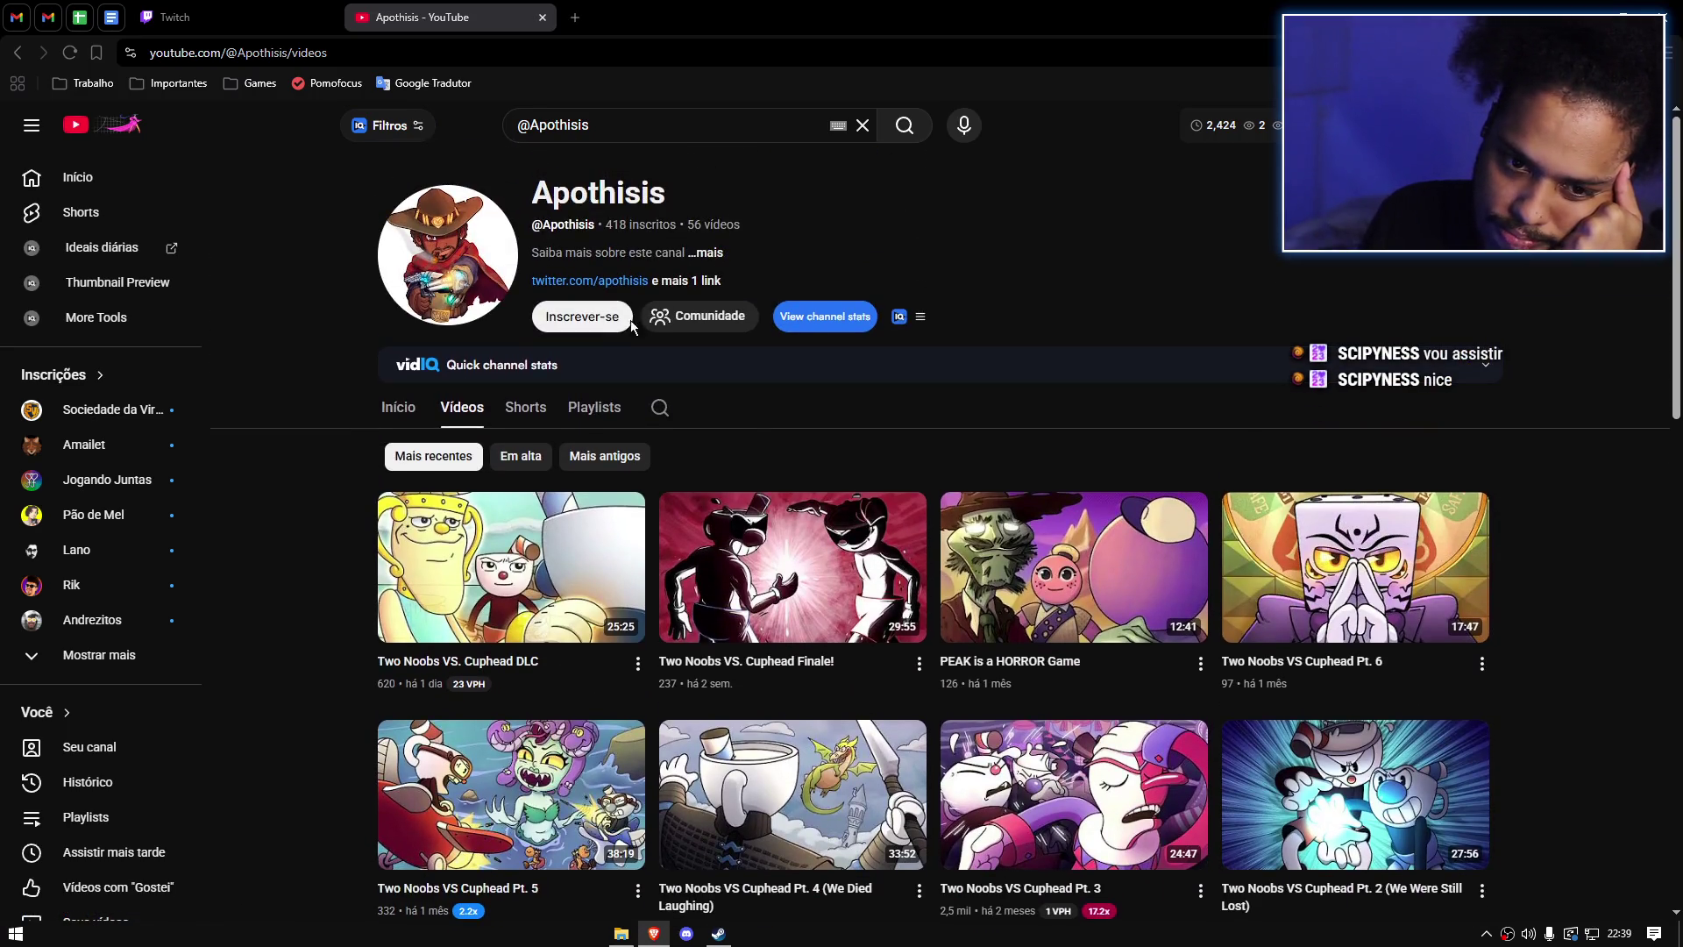
{"action": "left_click", "coordinate": [582, 317]}
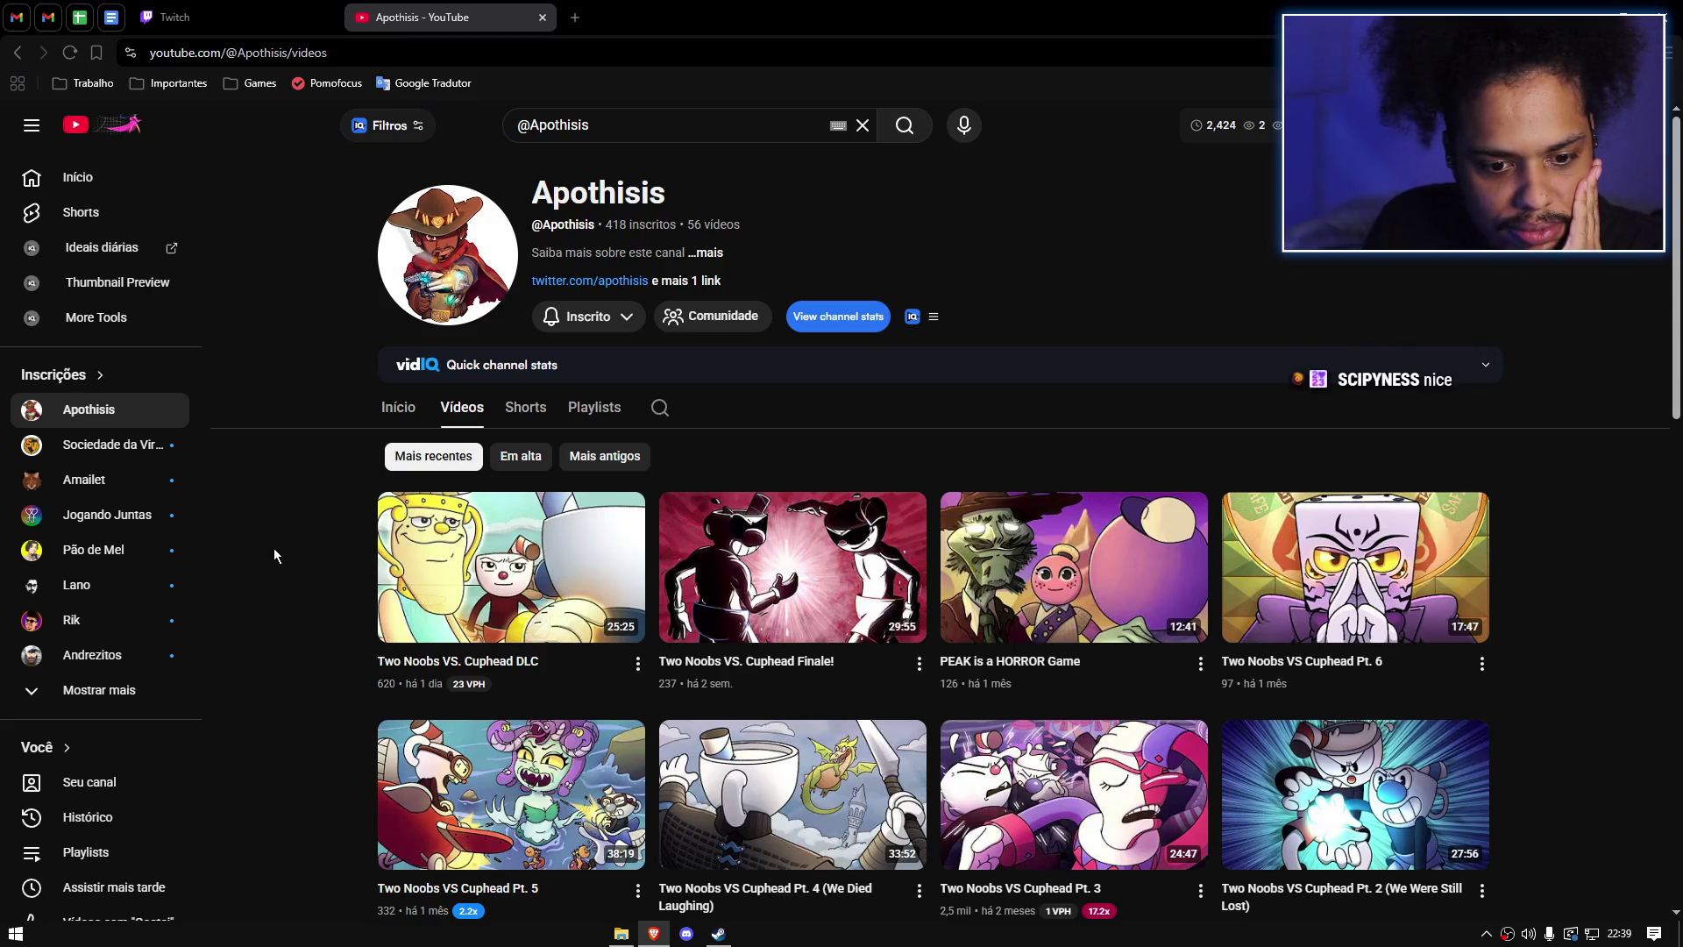
{"action": "mouse_move", "coordinate": [472, 571]}
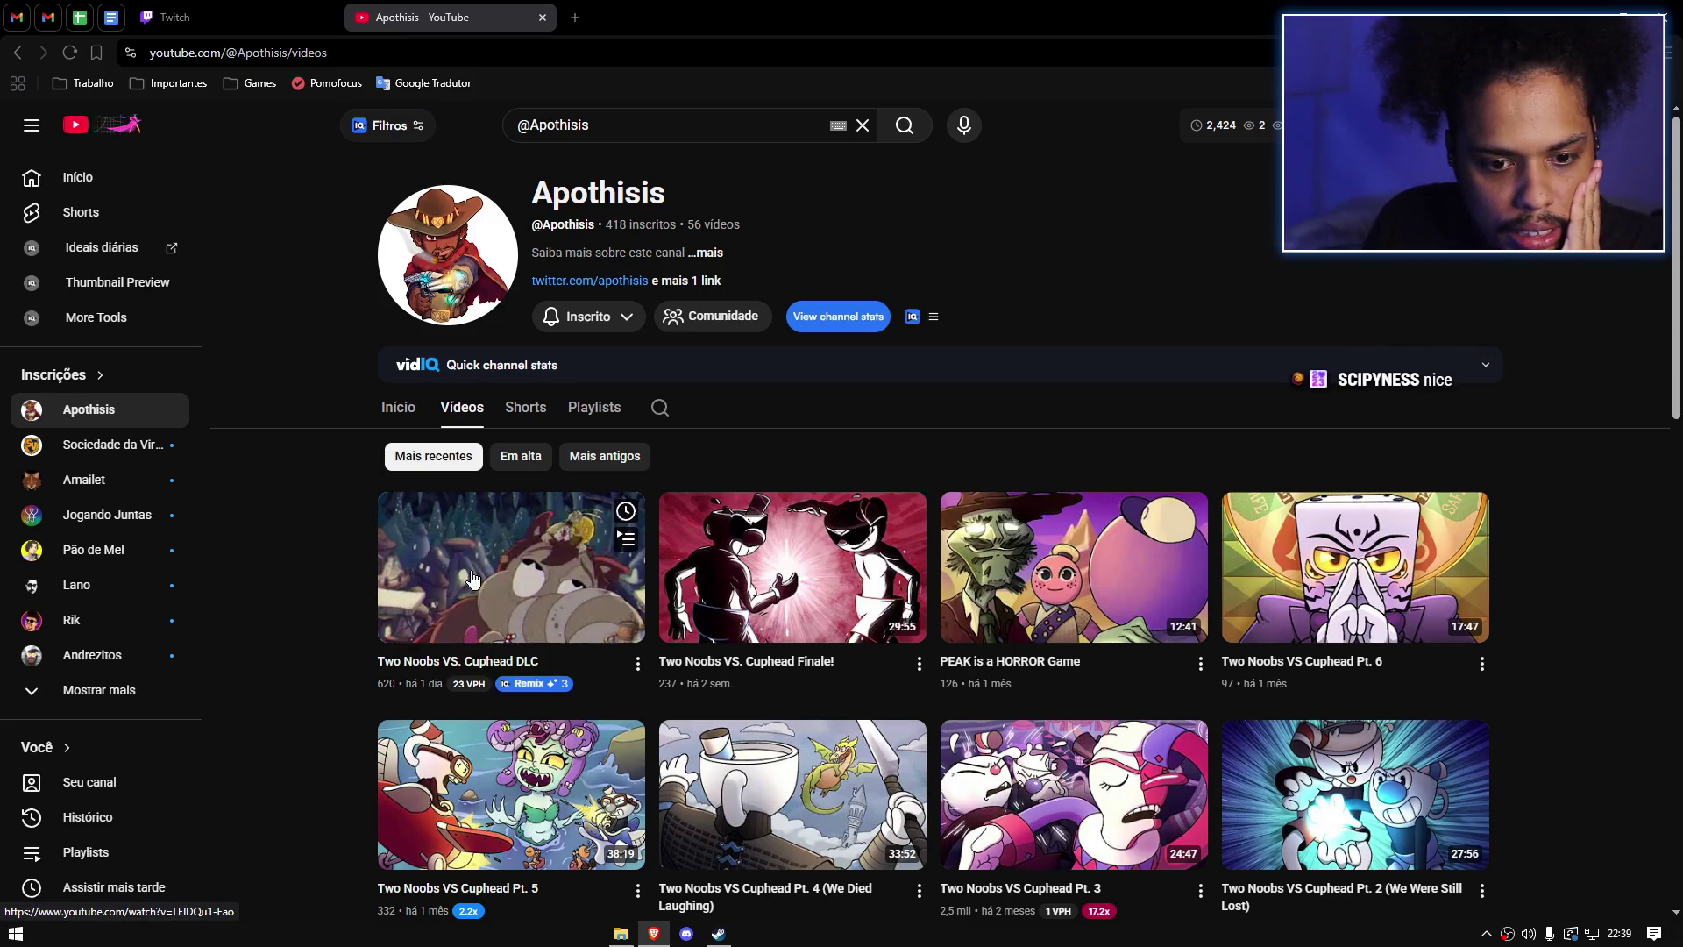
{"action": "left_click", "coordinate": [478, 581]}
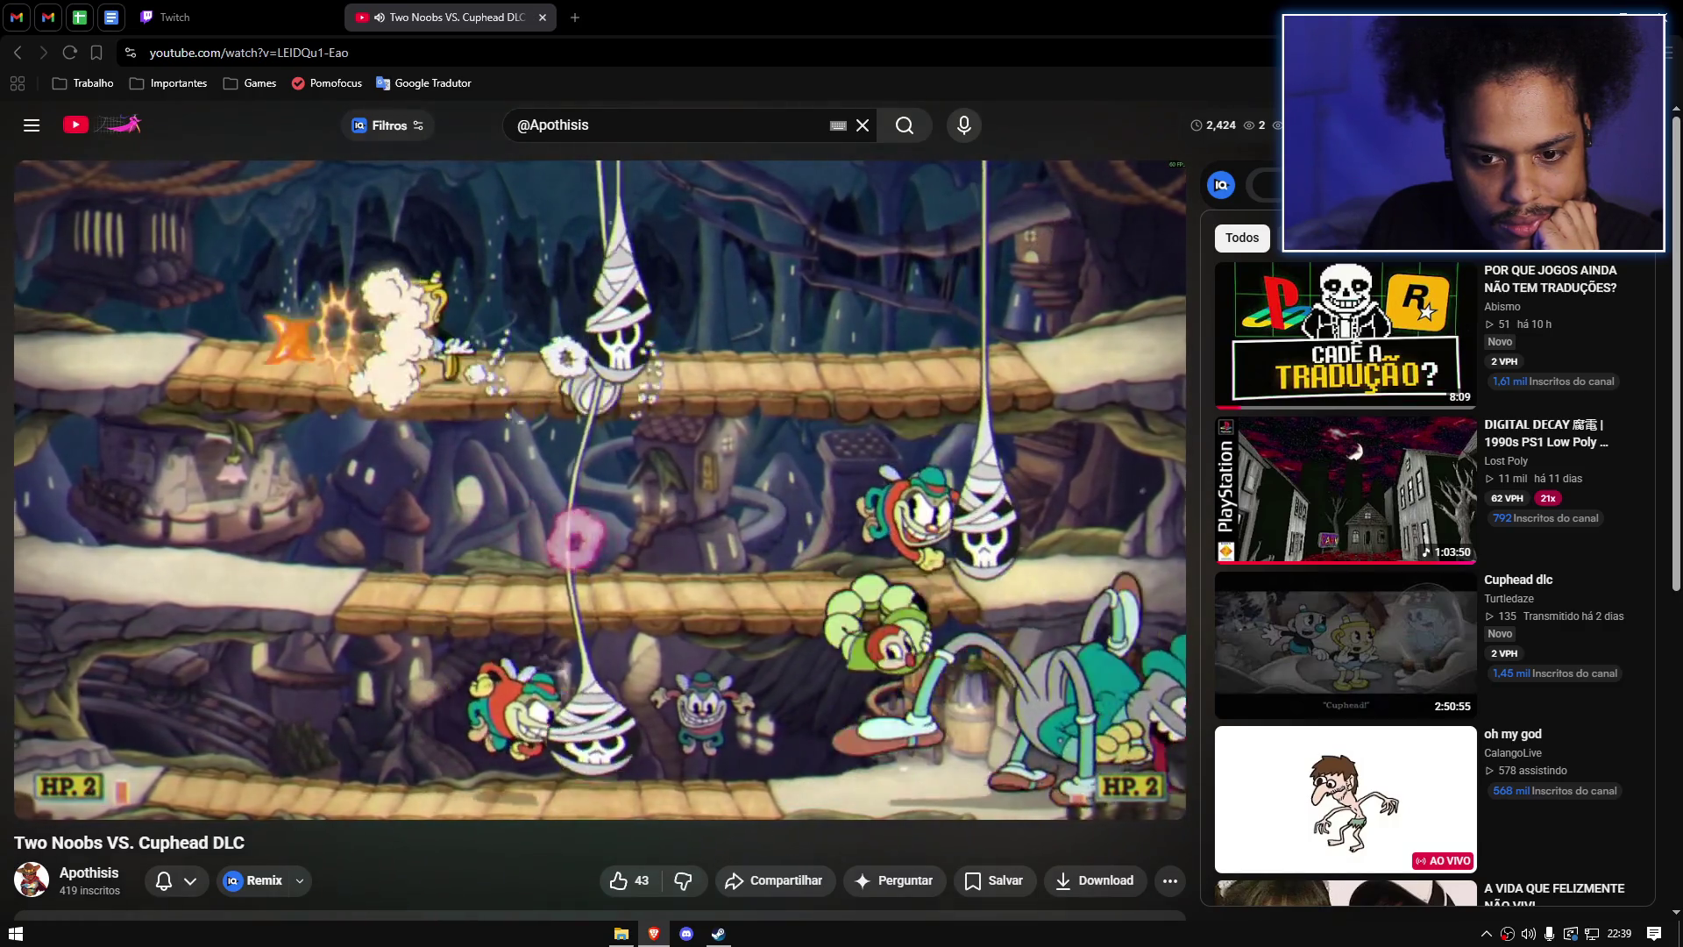
Step: Pause 'Two Noobs VS. Cuphead DLC' at 6:42 on the retry card
{"action": "mouse_move", "coordinate": [629, 477]}
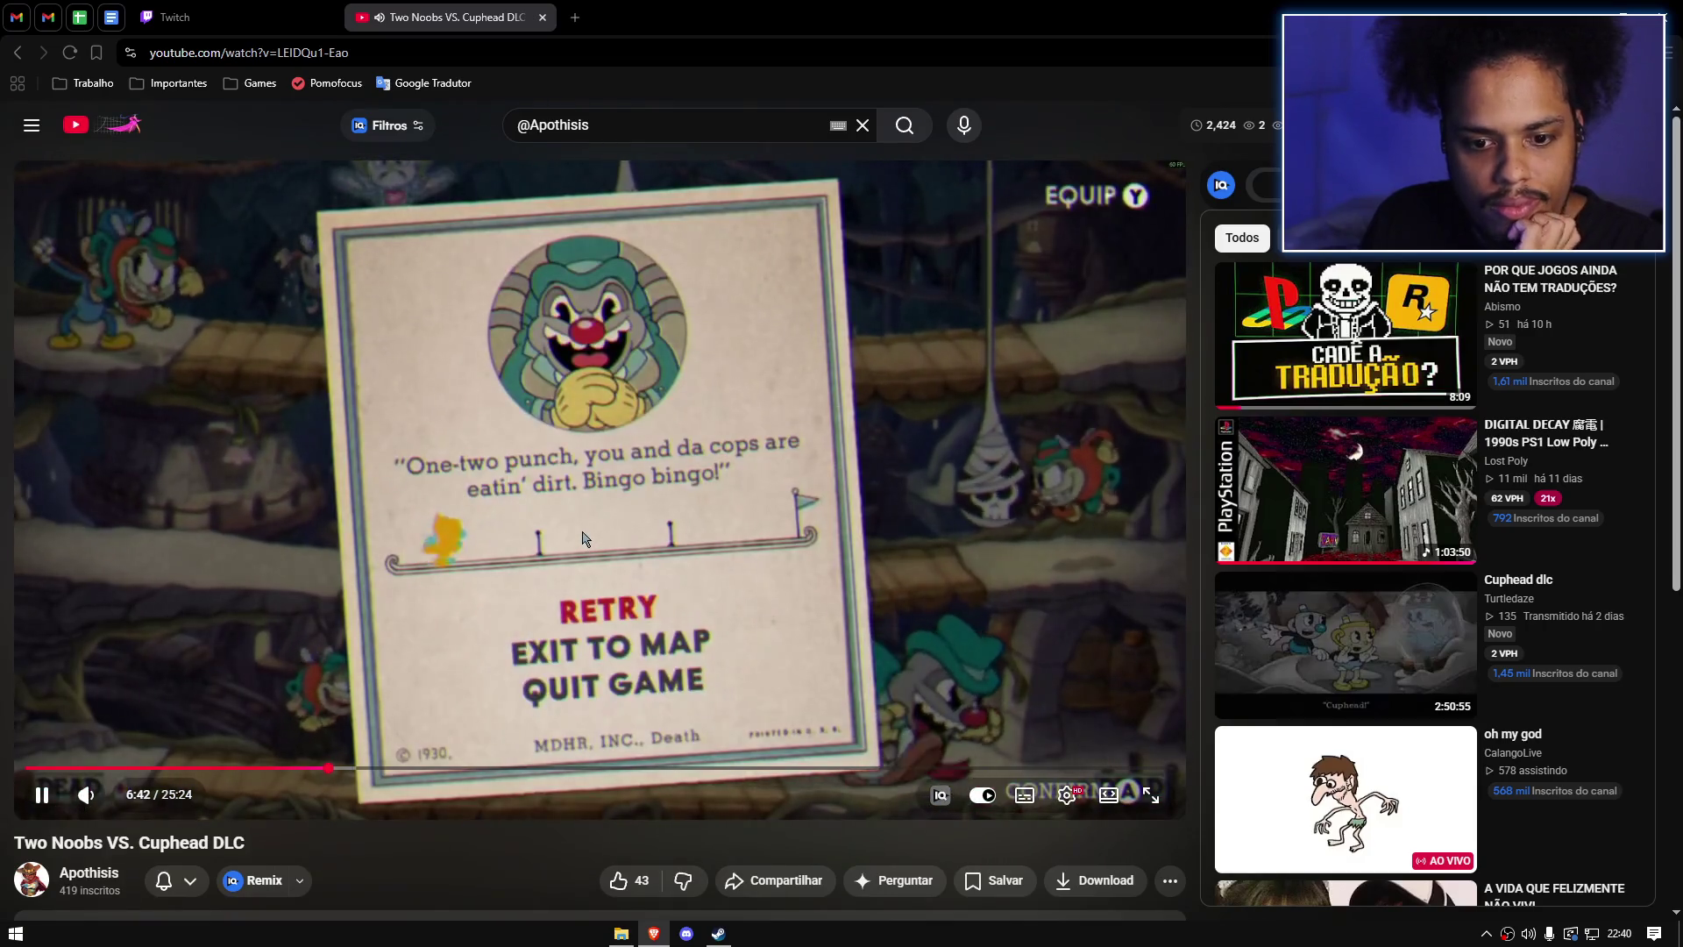
{"action": "left_click", "coordinate": [586, 536]}
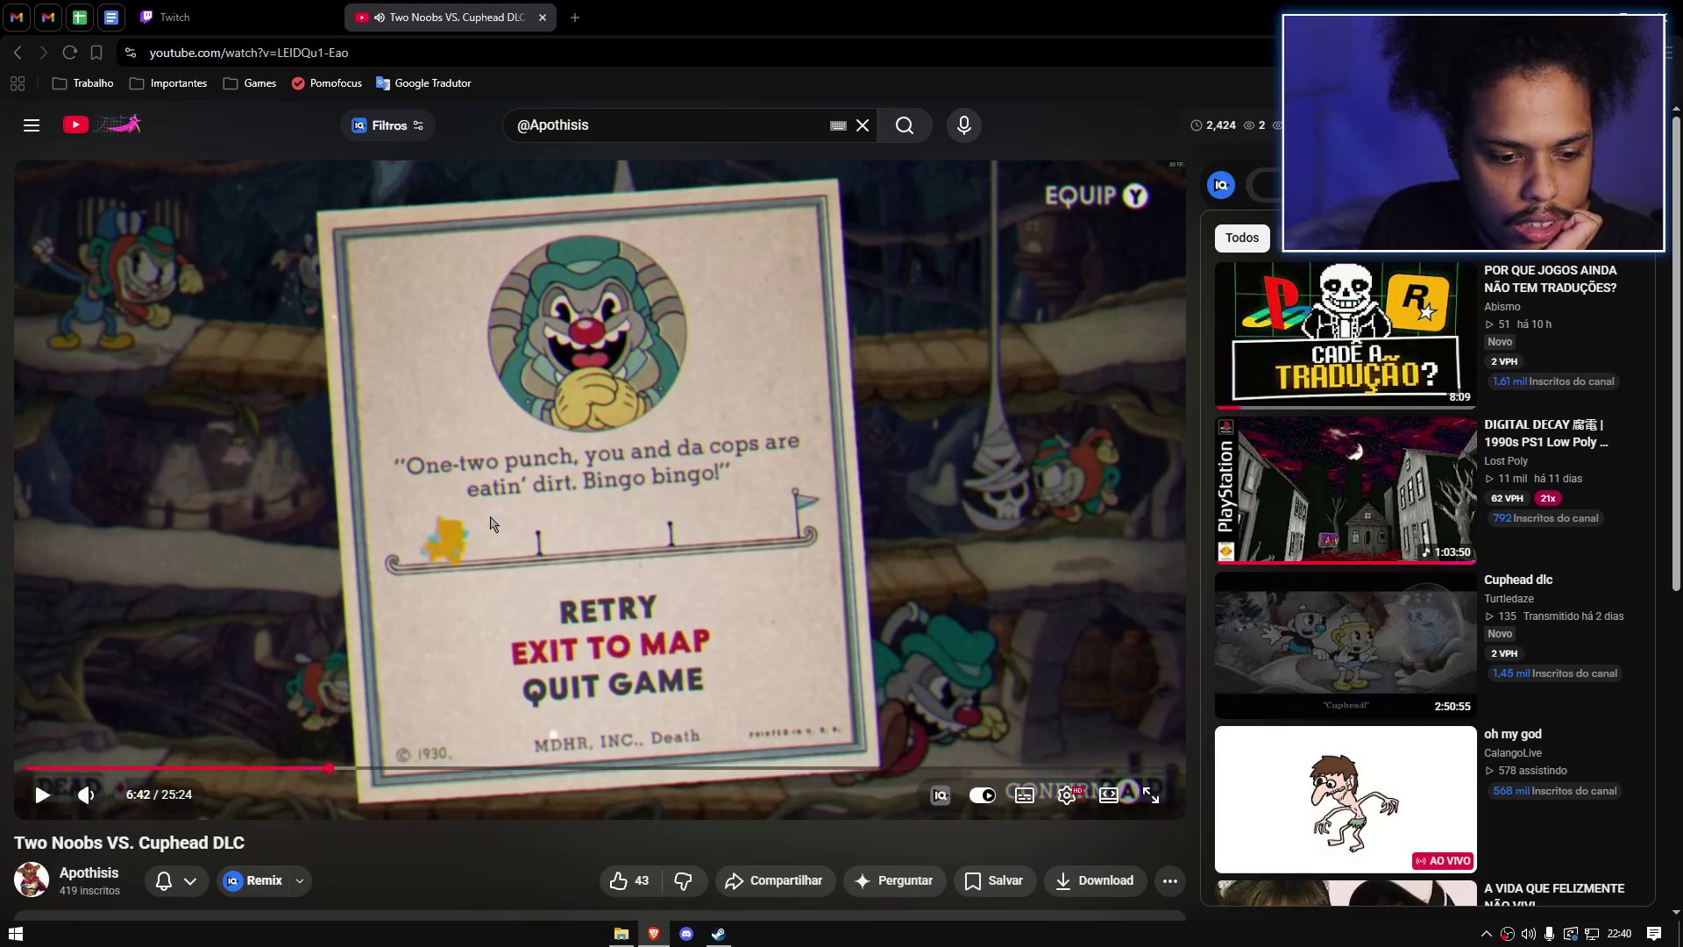
Step: Like the Cuphead DLC video, scroll through its 15 comments, and return to the player
{"action": "scroll", "coordinate": [209, 649], "scroll_direction": "down", "scroll_amount": 2}
{"action": "left_click", "coordinate": [618, 703]}
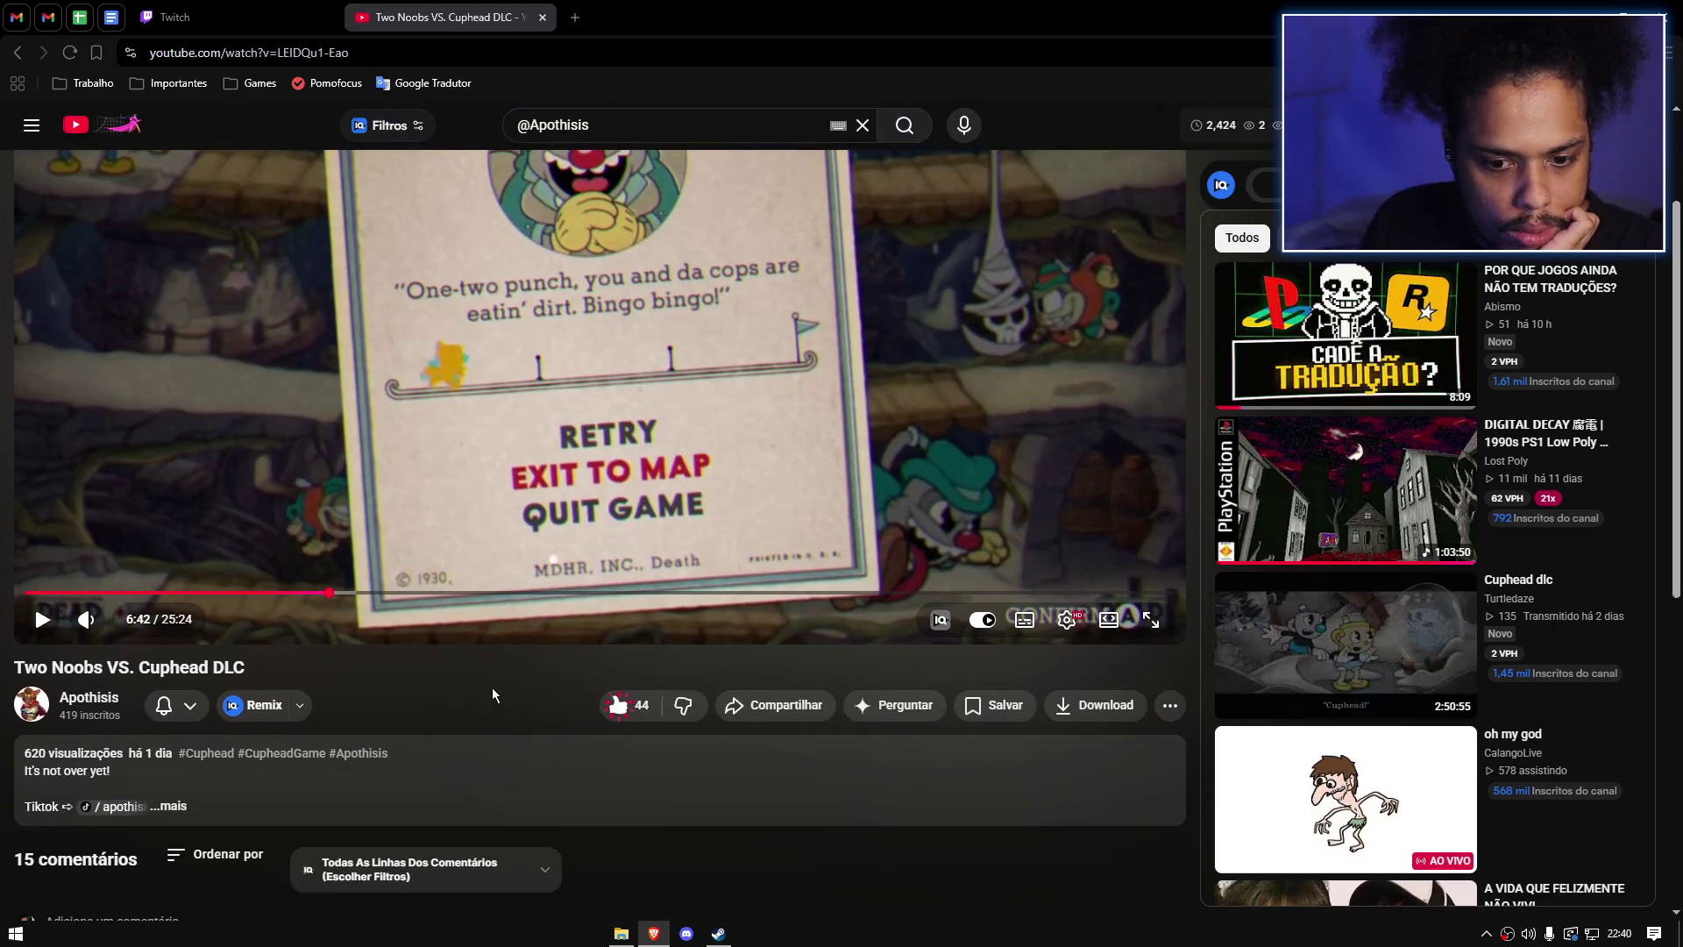
{"action": "scroll", "coordinate": [424, 671], "scroll_direction": "down", "scroll_amount": 2}
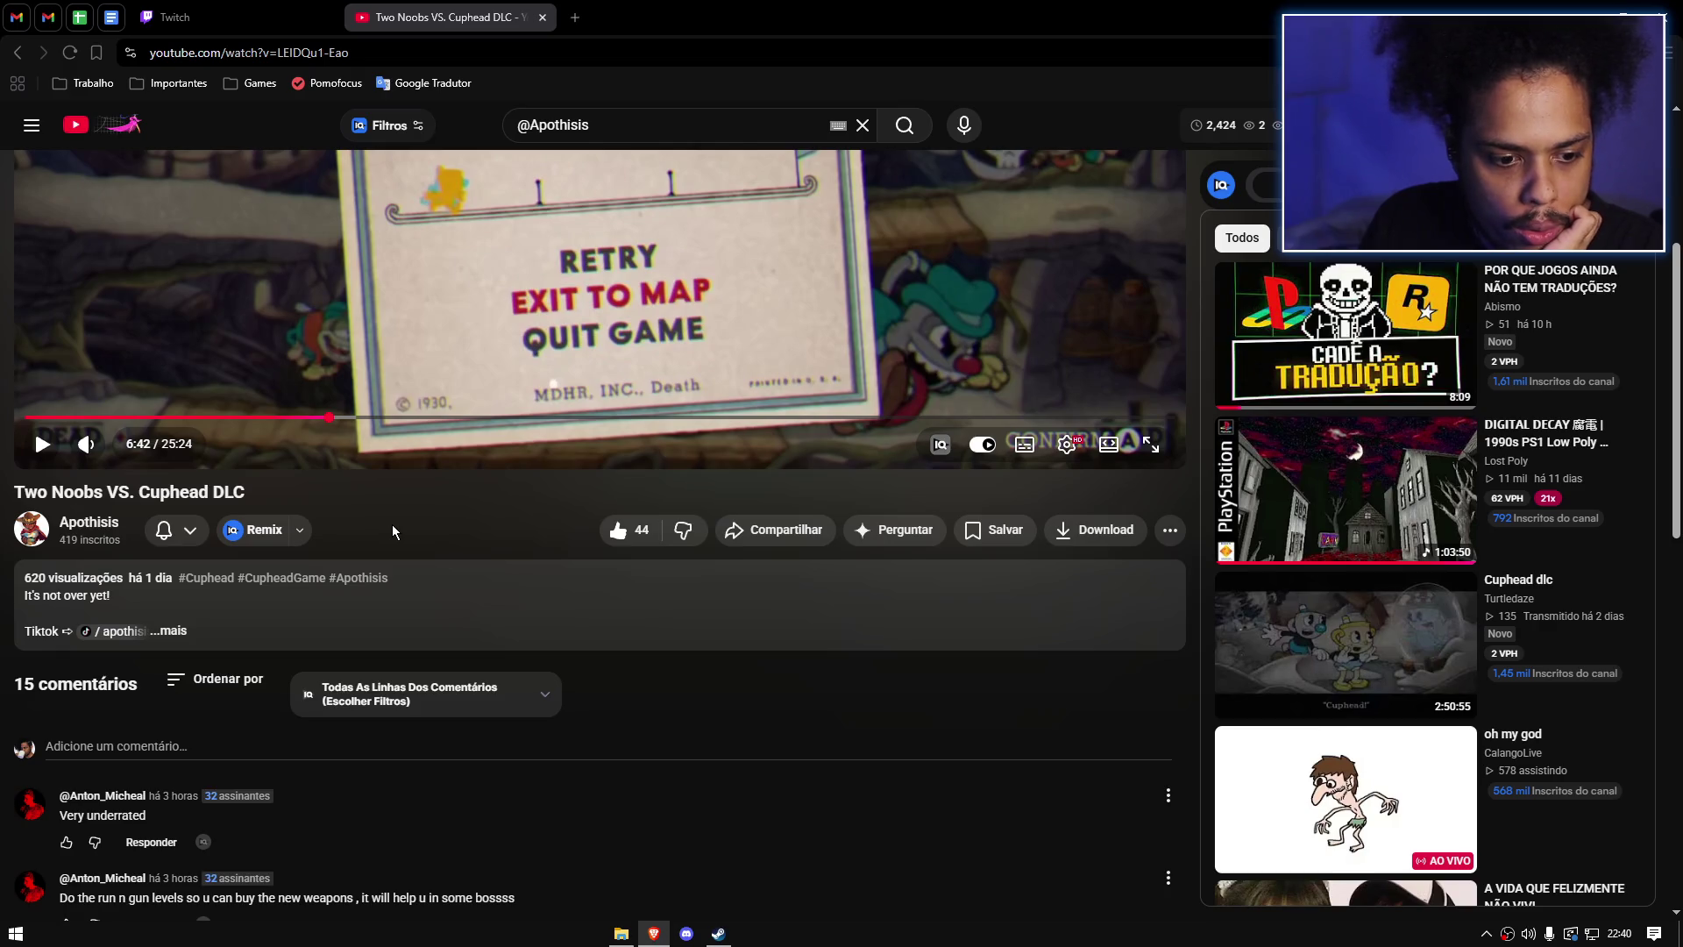
{"action": "scroll", "coordinate": [391, 534], "scroll_direction": "down", "scroll_amount": 3}
{"action": "scroll", "coordinate": [391, 533], "scroll_direction": "down", "scroll_amount": 1}
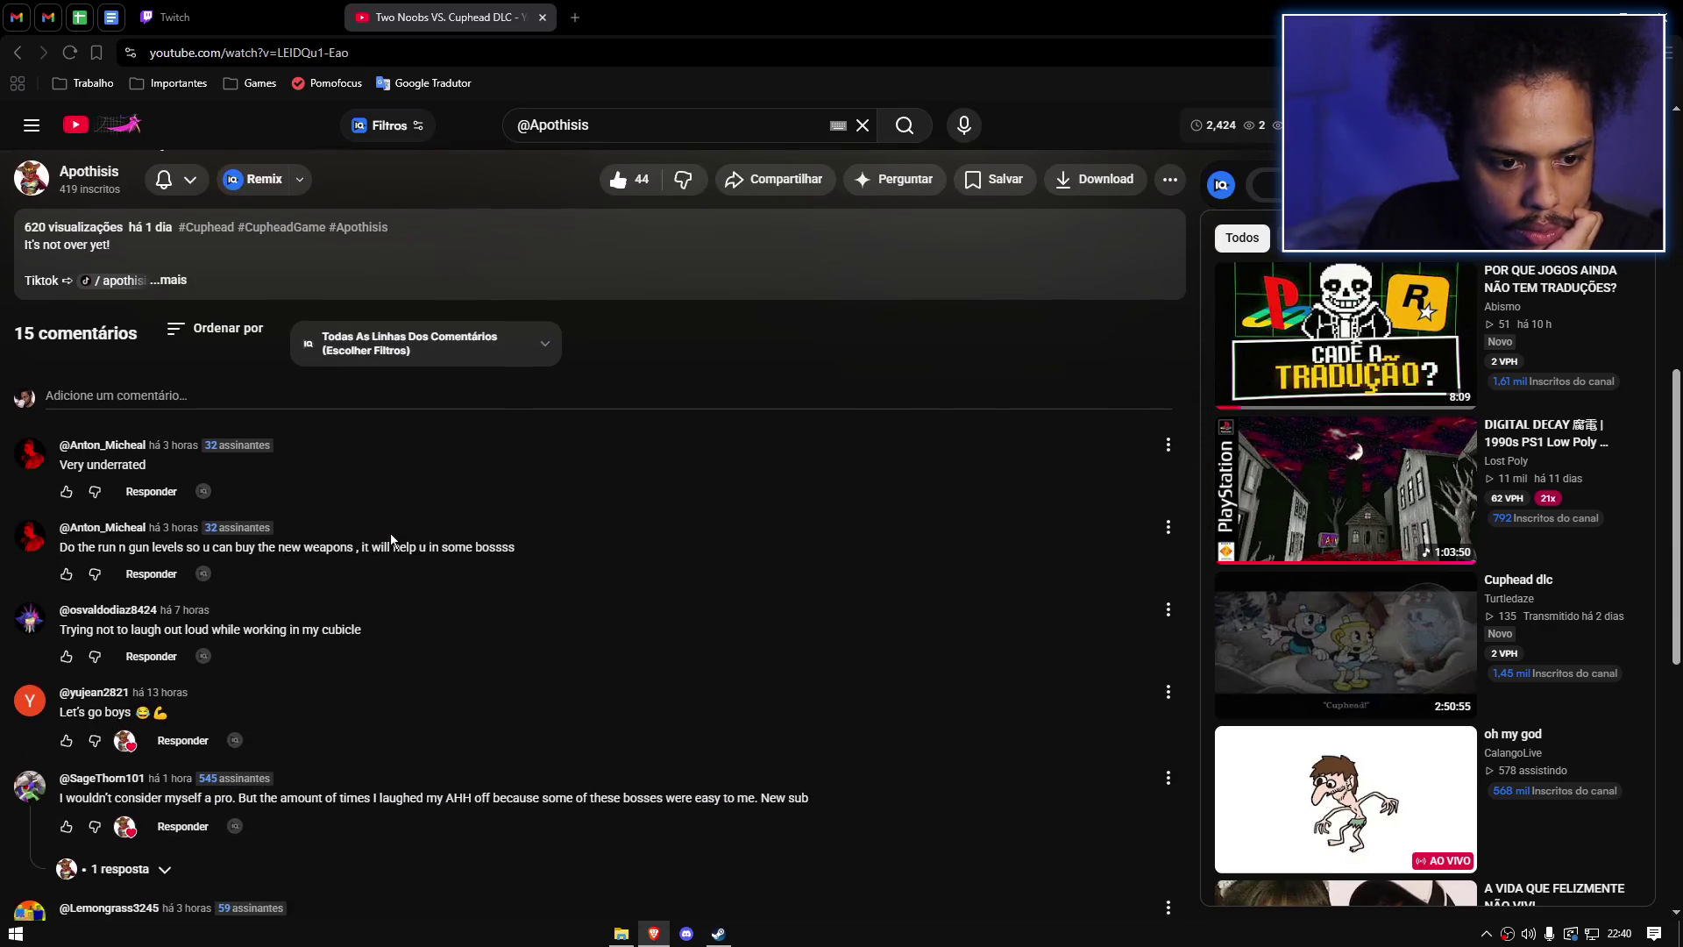
{"action": "scroll", "coordinate": [351, 530], "scroll_direction": "up", "scroll_amount": 1}
{"action": "scroll", "coordinate": [176, 526], "scroll_direction": "down", "scroll_amount": 1}
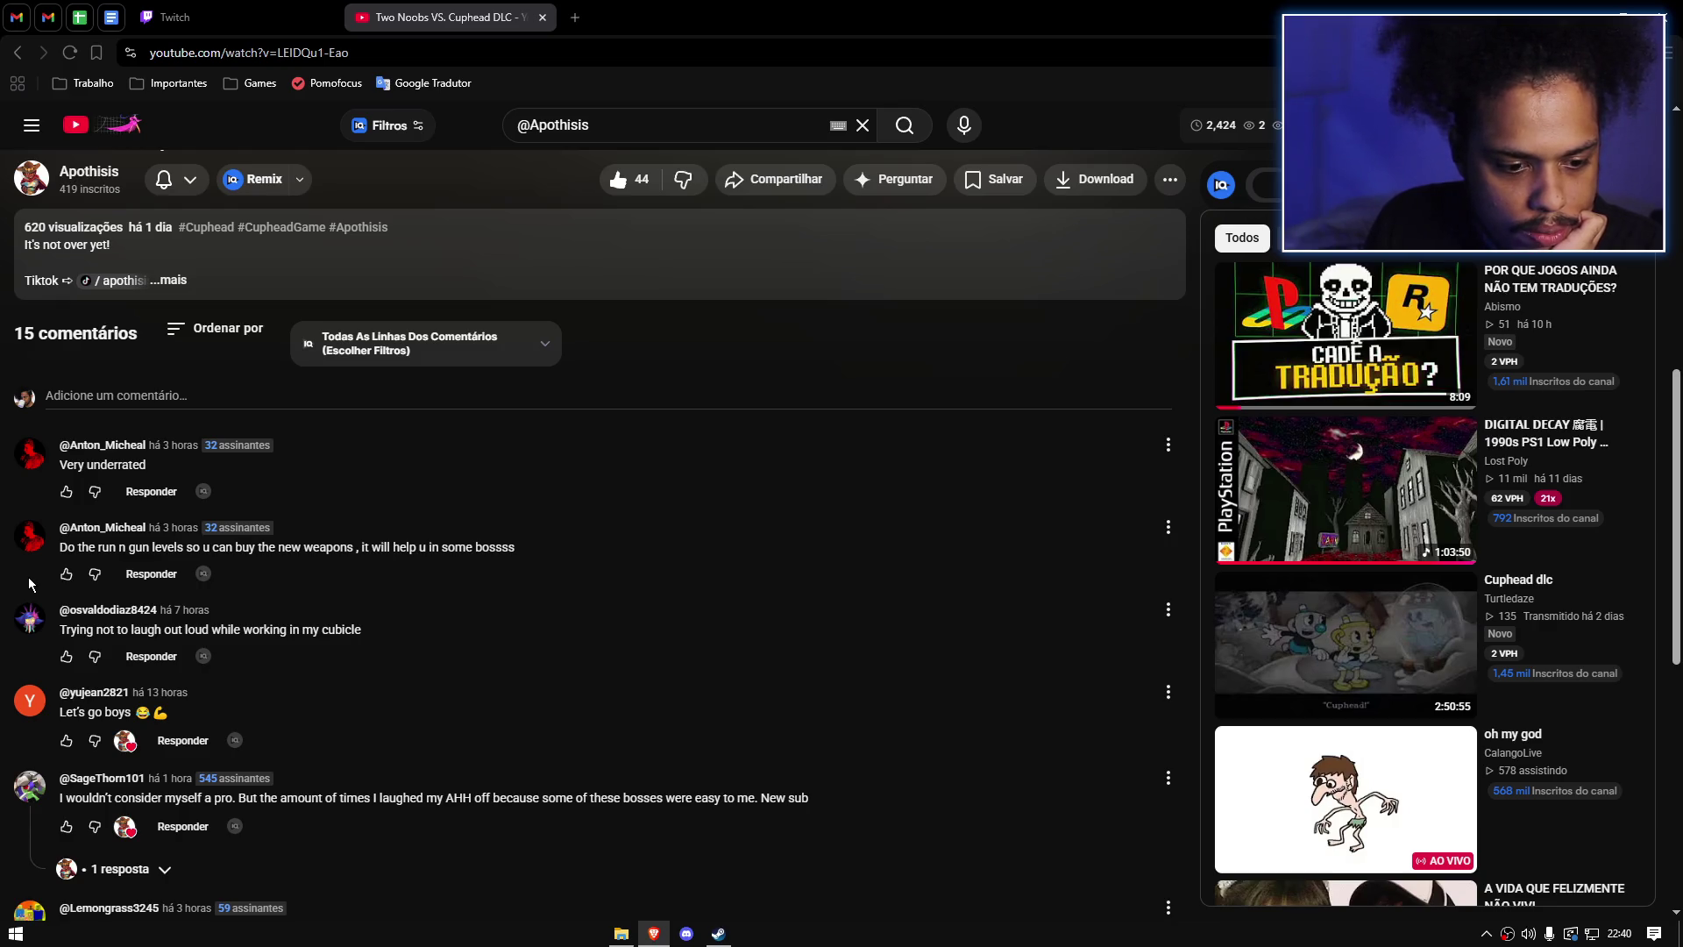
{"action": "scroll", "coordinate": [28, 585], "scroll_direction": "down", "scroll_amount": 4}
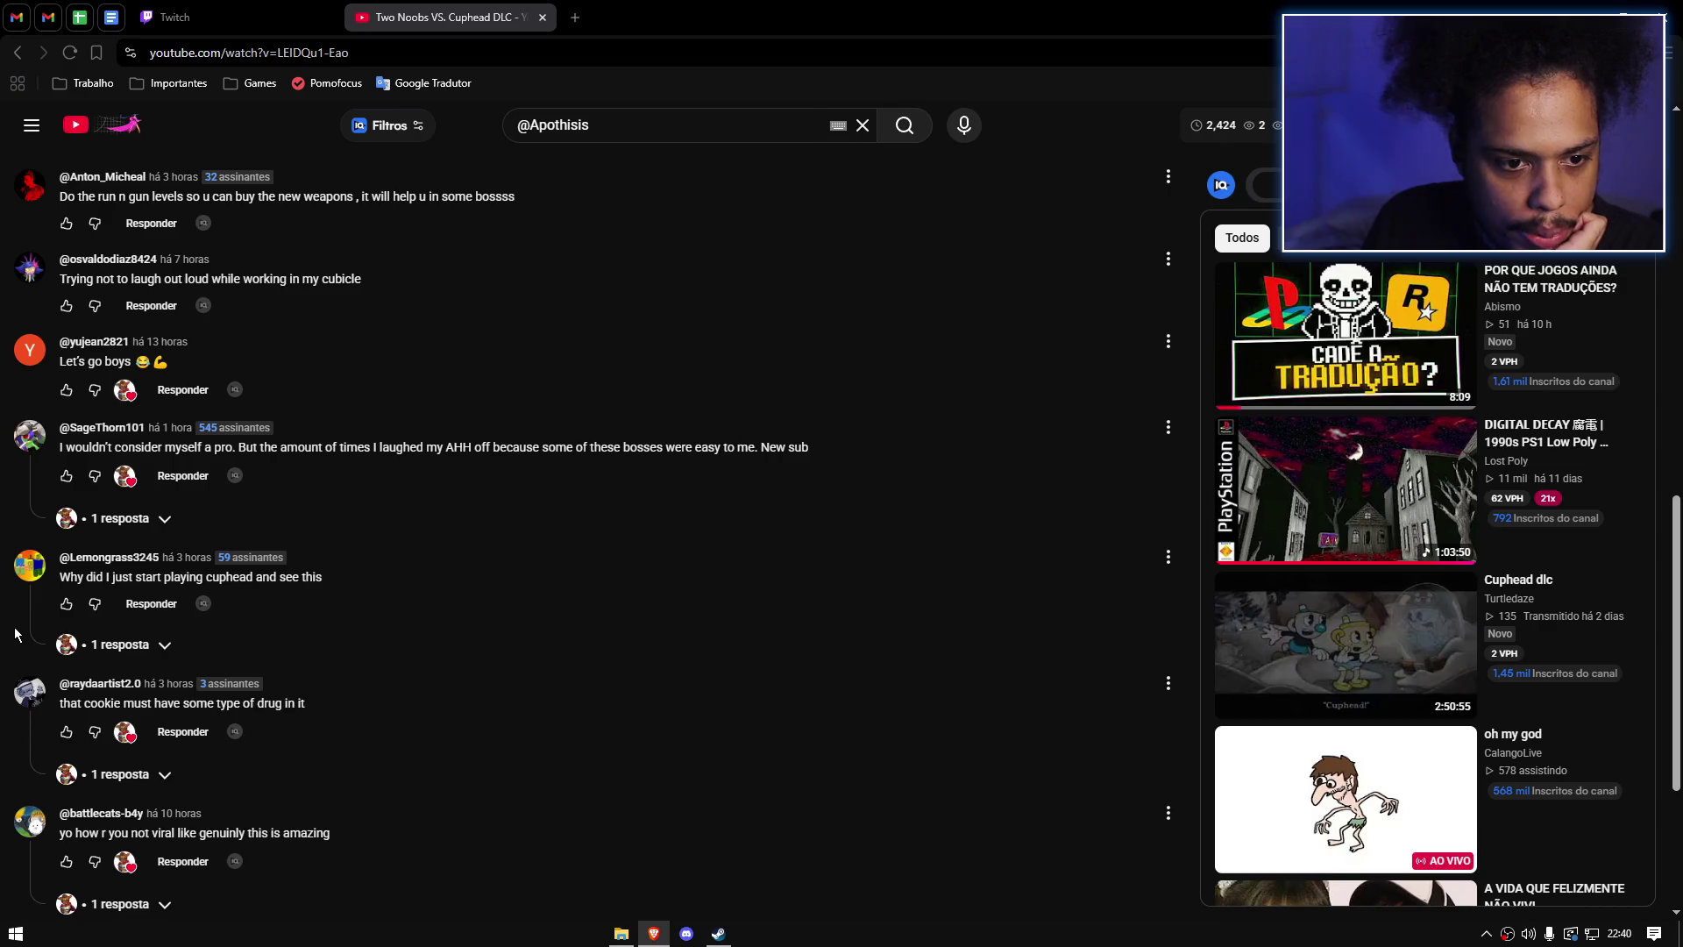
{"action": "scroll", "coordinate": [15, 633], "scroll_direction": "down", "scroll_amount": 2}
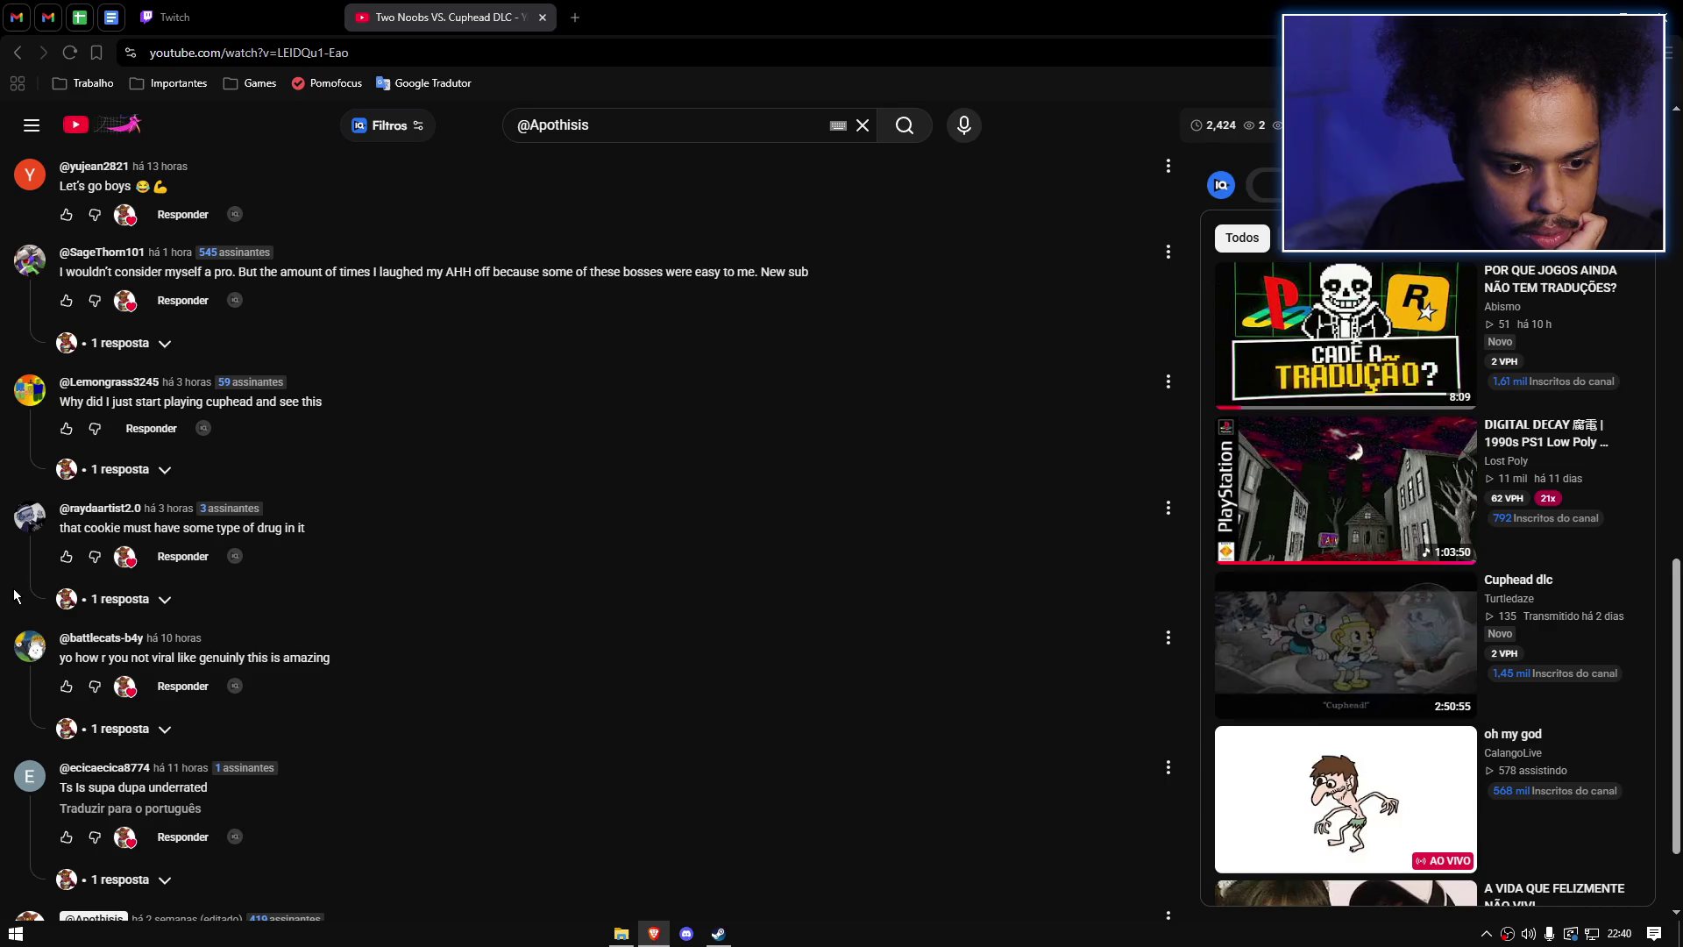
{"action": "scroll", "coordinate": [14, 595], "scroll_direction": "down", "scroll_amount": 2}
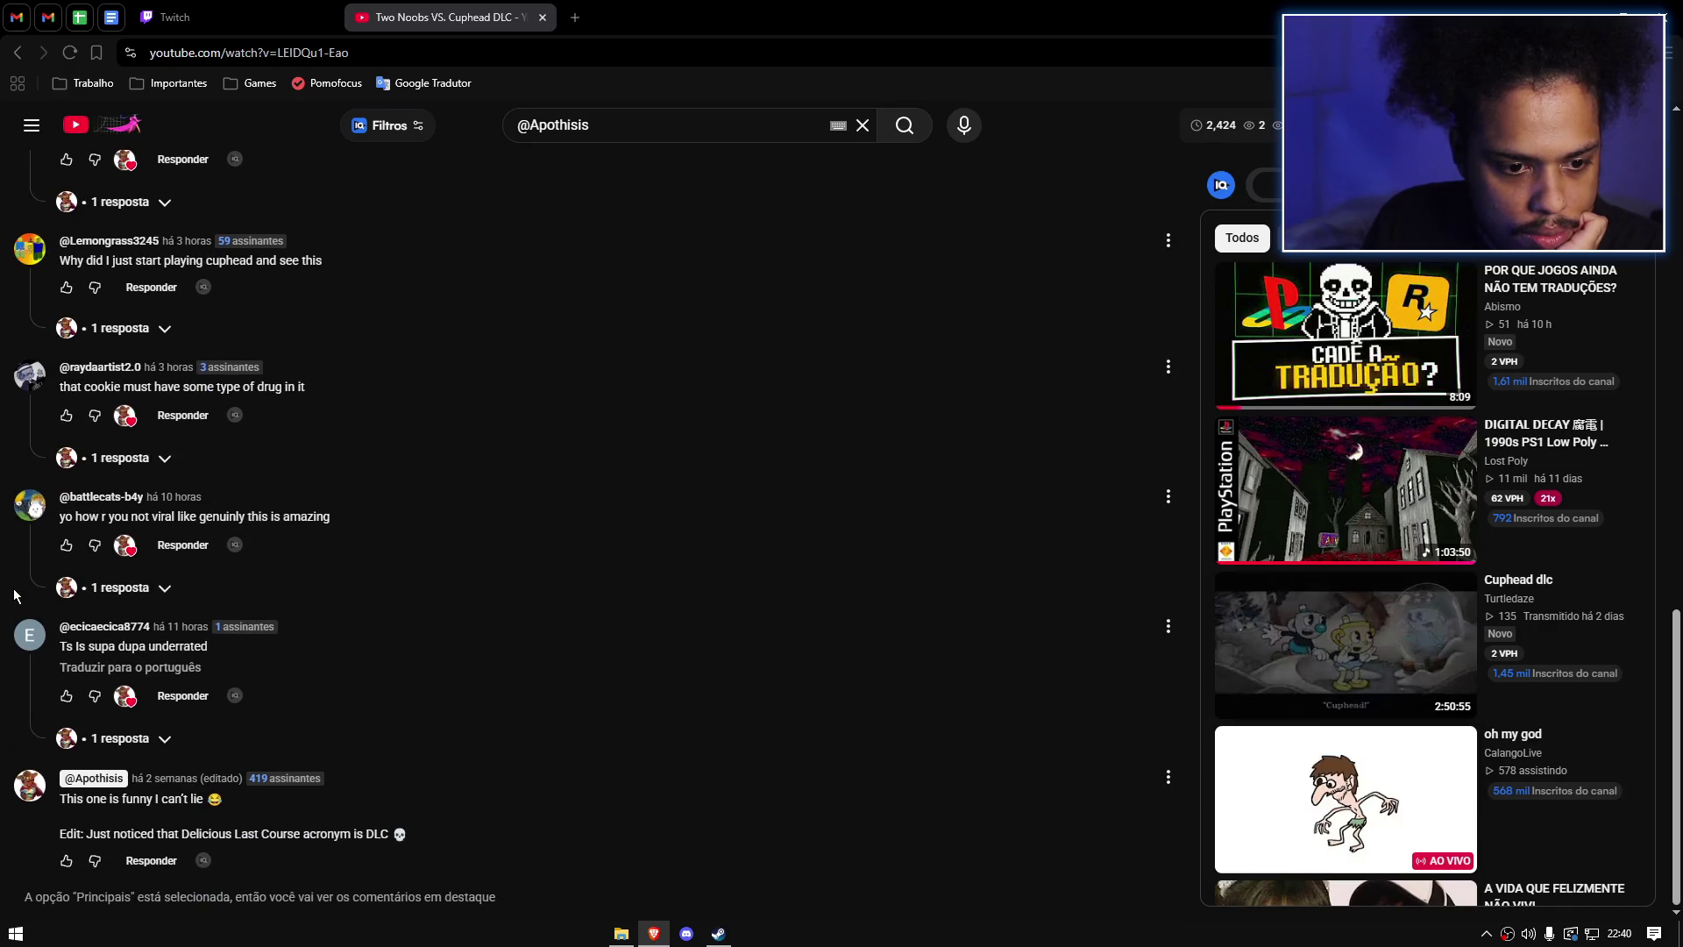
{"action": "scroll", "coordinate": [14, 595], "scroll_direction": "up", "scroll_amount": 4}
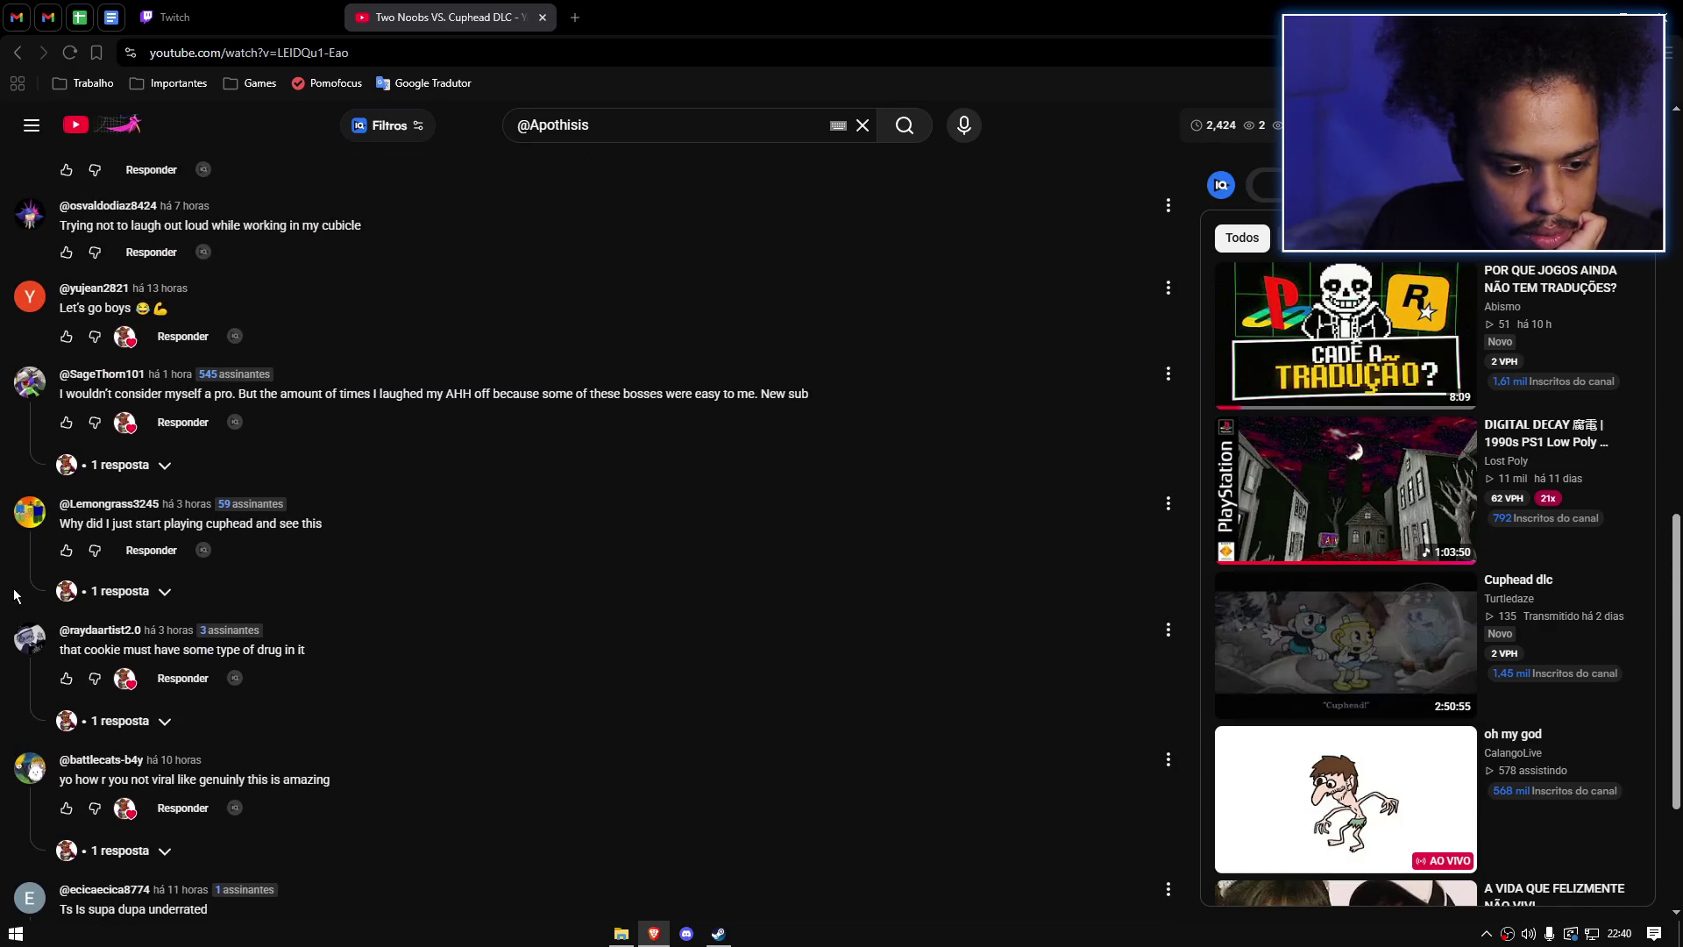
{"action": "scroll", "coordinate": [14, 595], "scroll_direction": "up", "scroll_amount": 10}
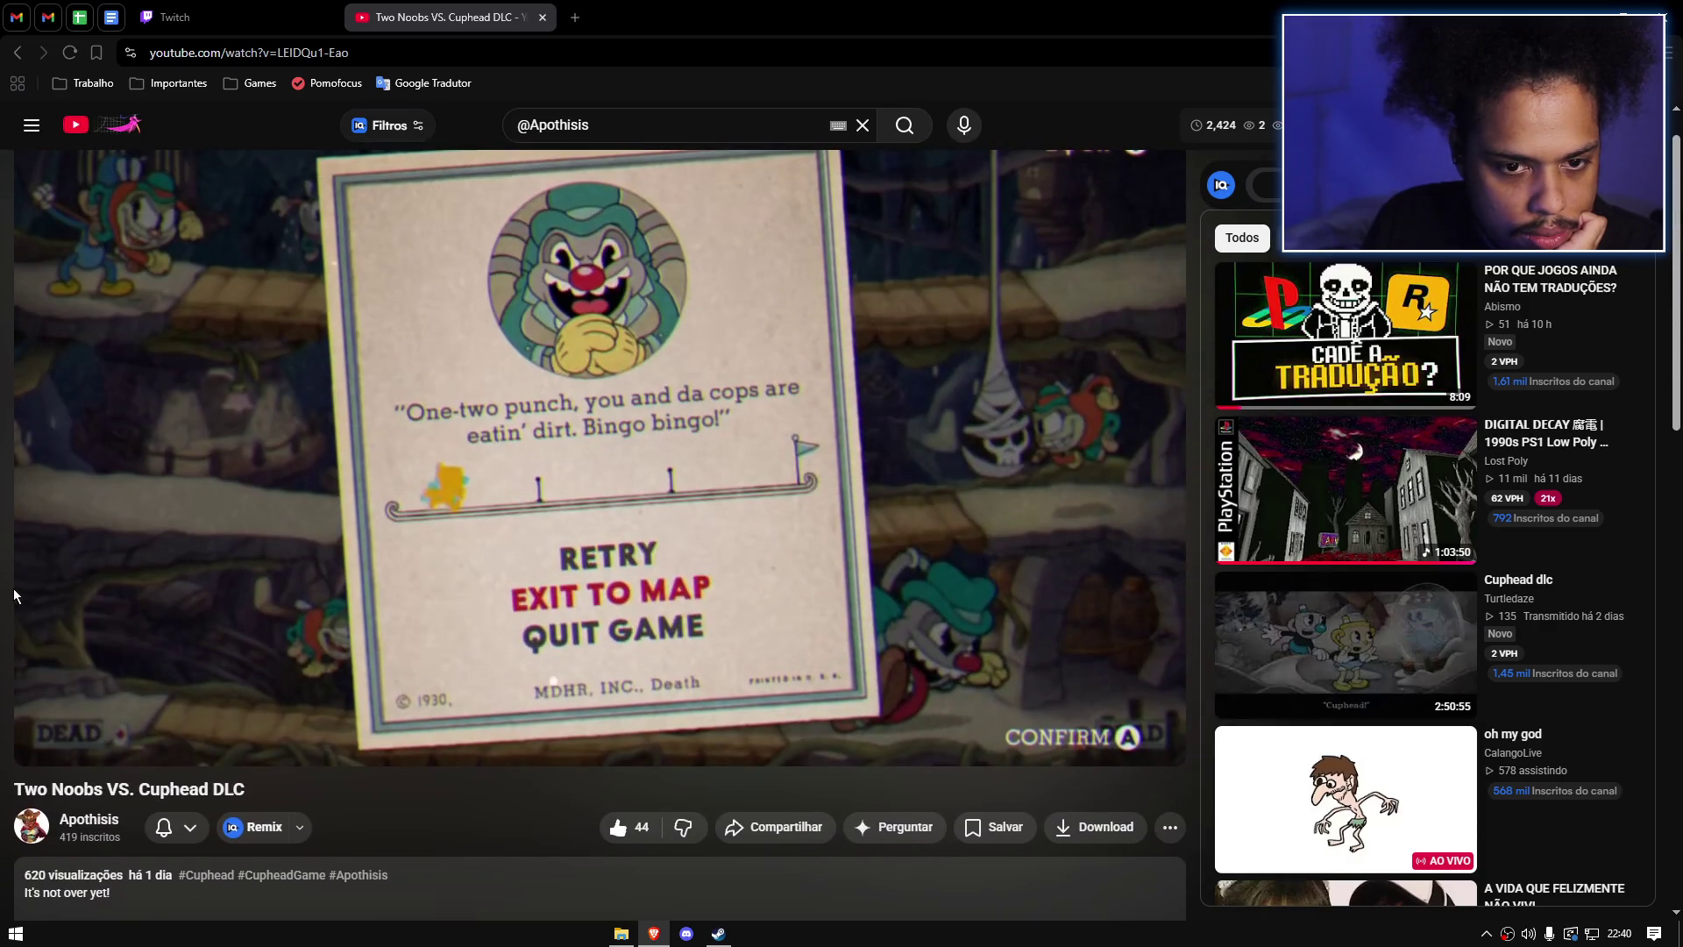